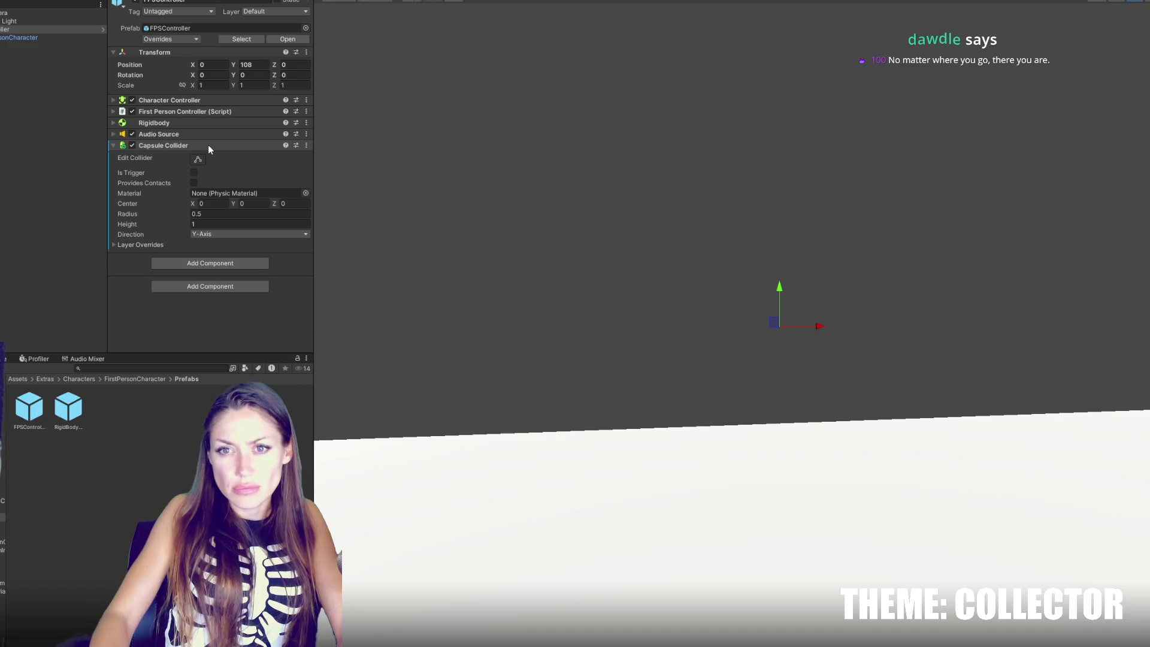
# Step: Create a new capsule object from the GameObject 3D Object menu
pyautogui.rightClick(72, 31)
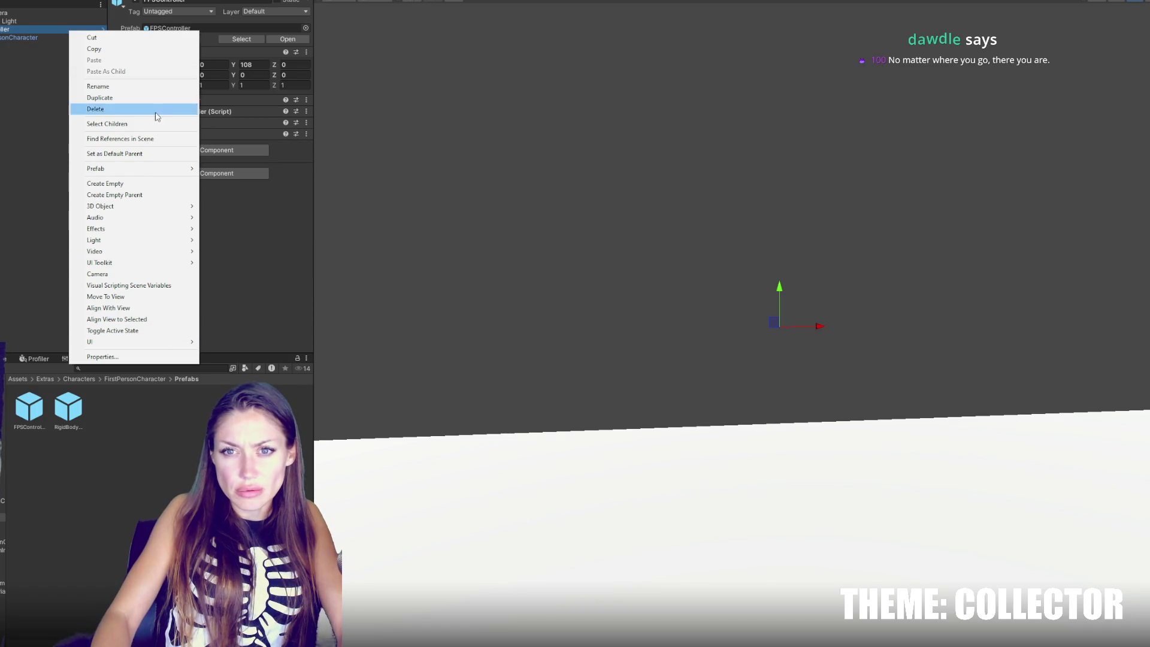
pyautogui.moveTo(154, 169)
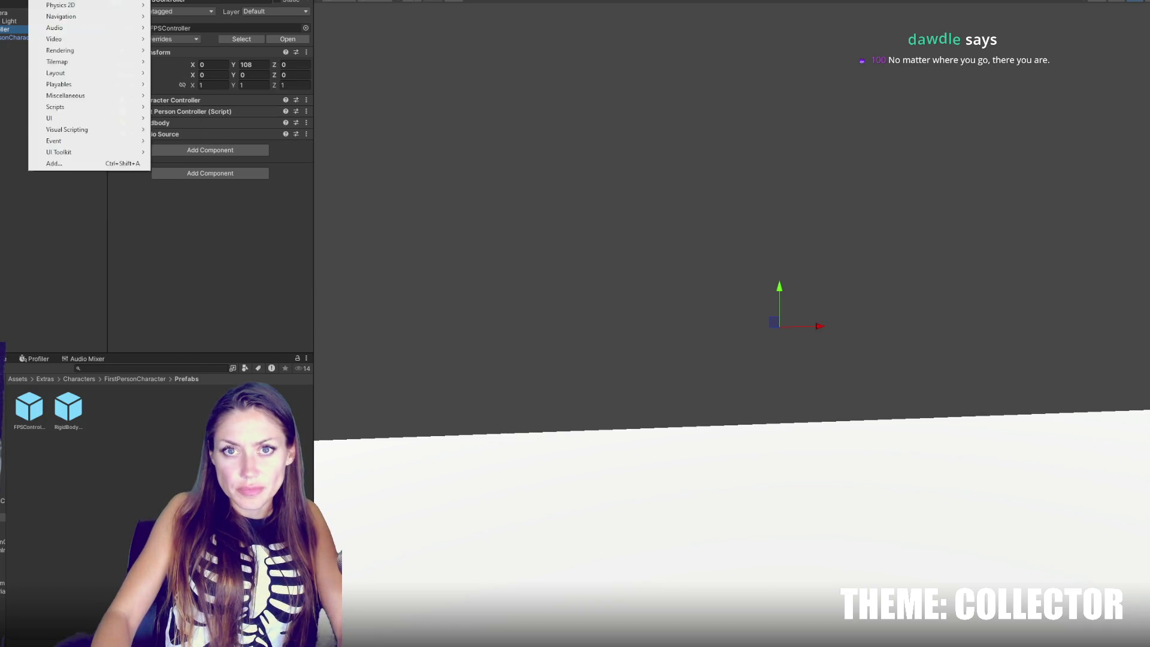
pyautogui.rightClick(6, 71)
pyautogui.press('Escape')
pyautogui.click(12, 0)
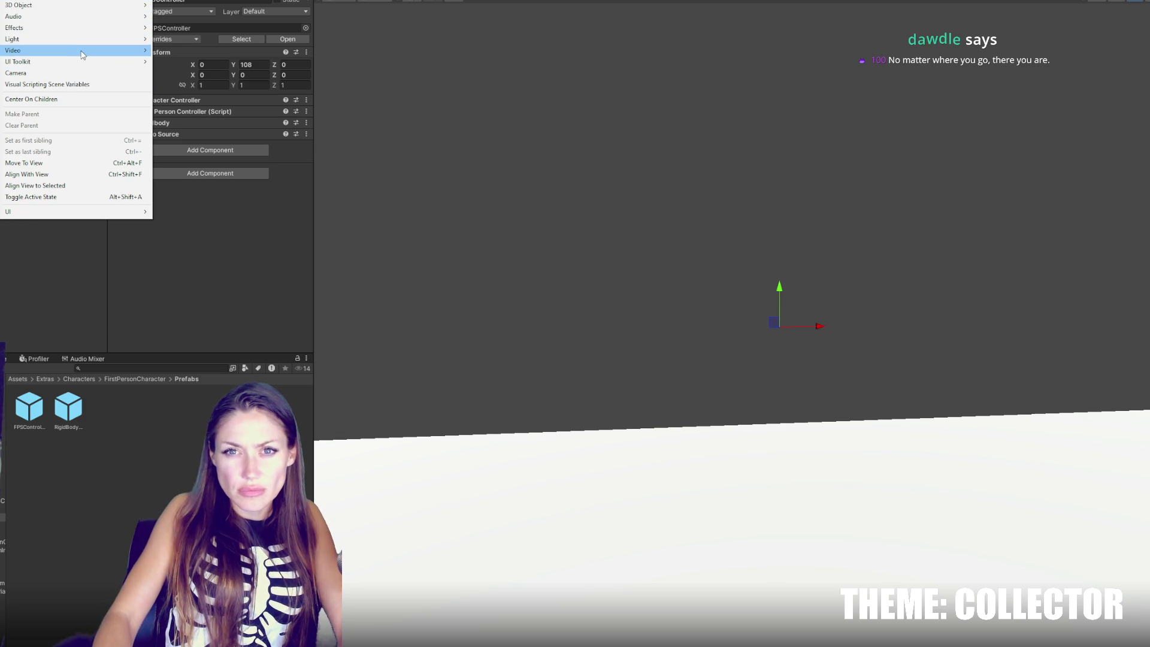
pyautogui.moveTo(86, 26)
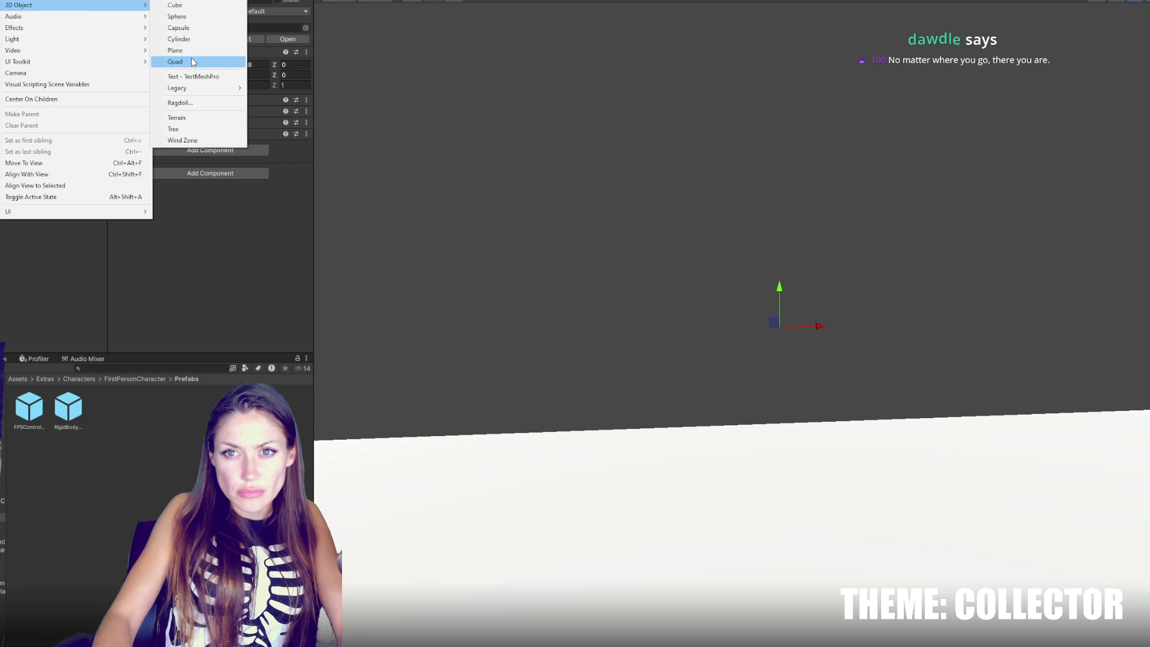
pyautogui.click(180, 28)
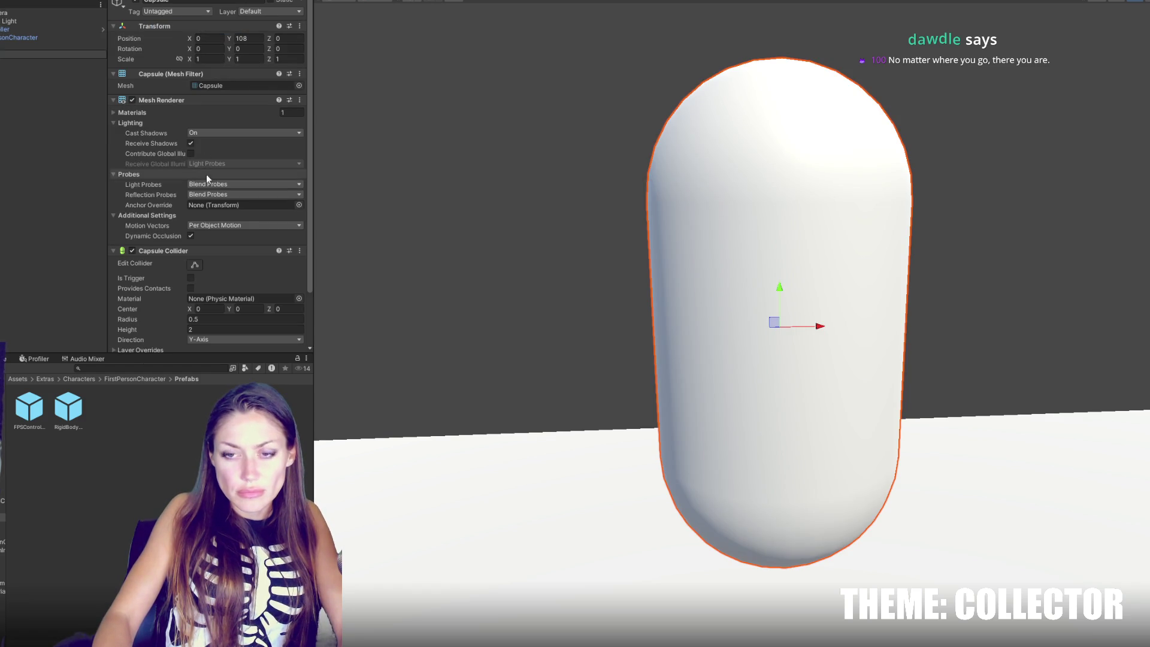
# Step: Set the capsule's Position Y to 0 so it sits at the origin
pyautogui.doubleClick(243, 37)
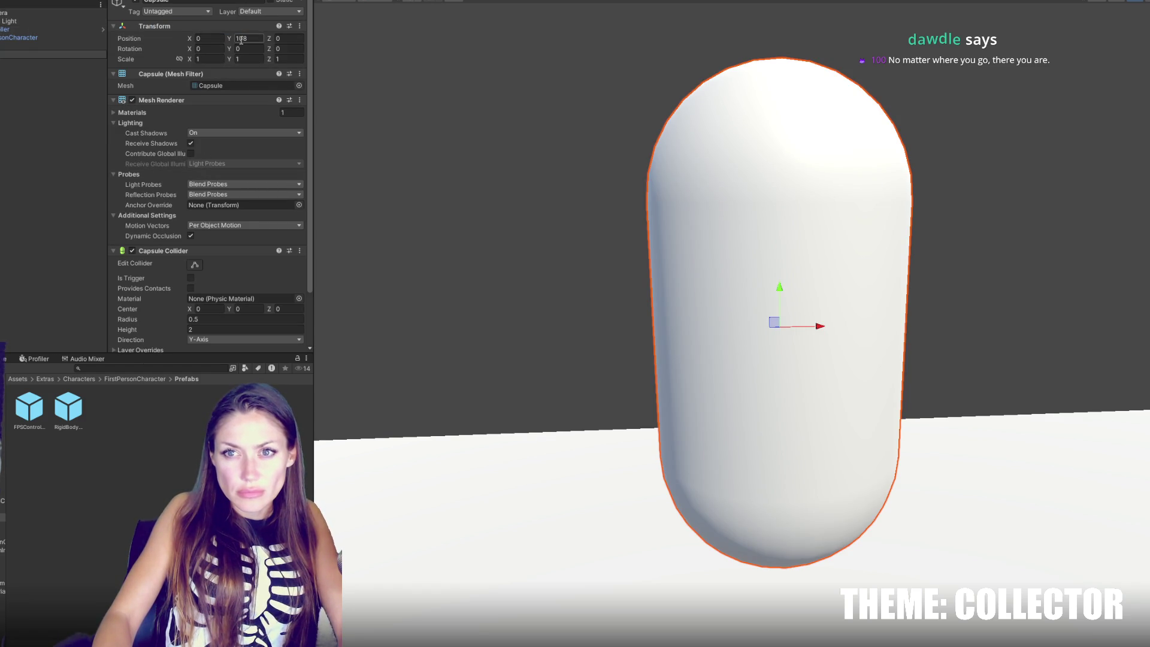
pyautogui.write('0')
pyautogui.press('Return')
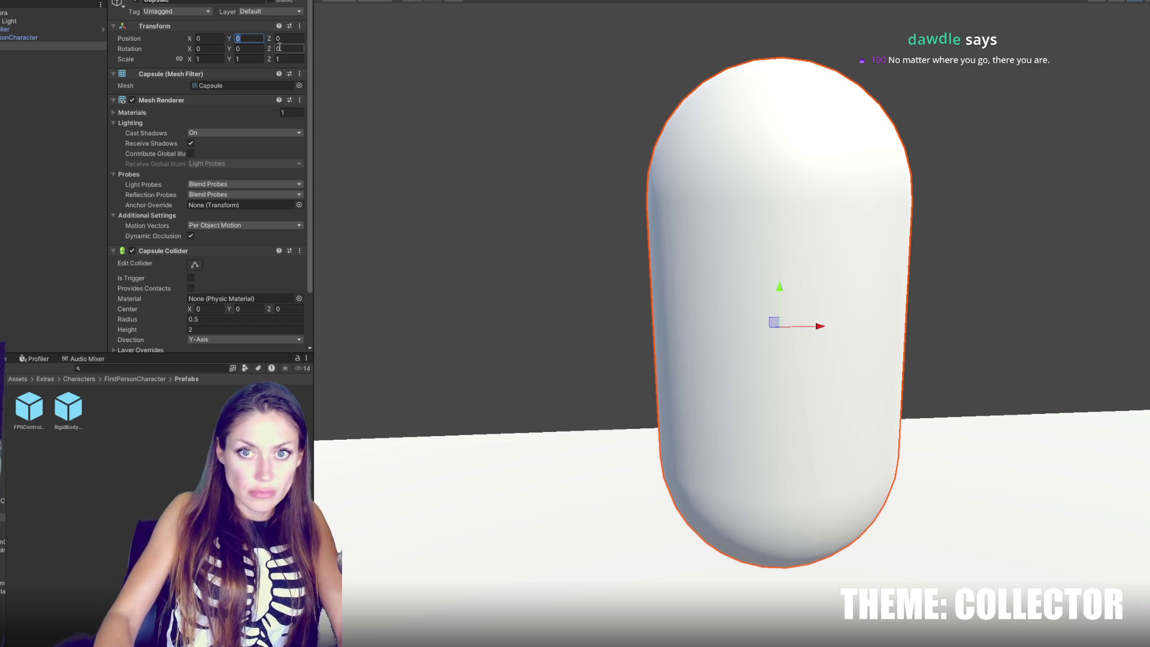
pyautogui.click(54, 29)
pyautogui.scroll(-5, 844, 382)
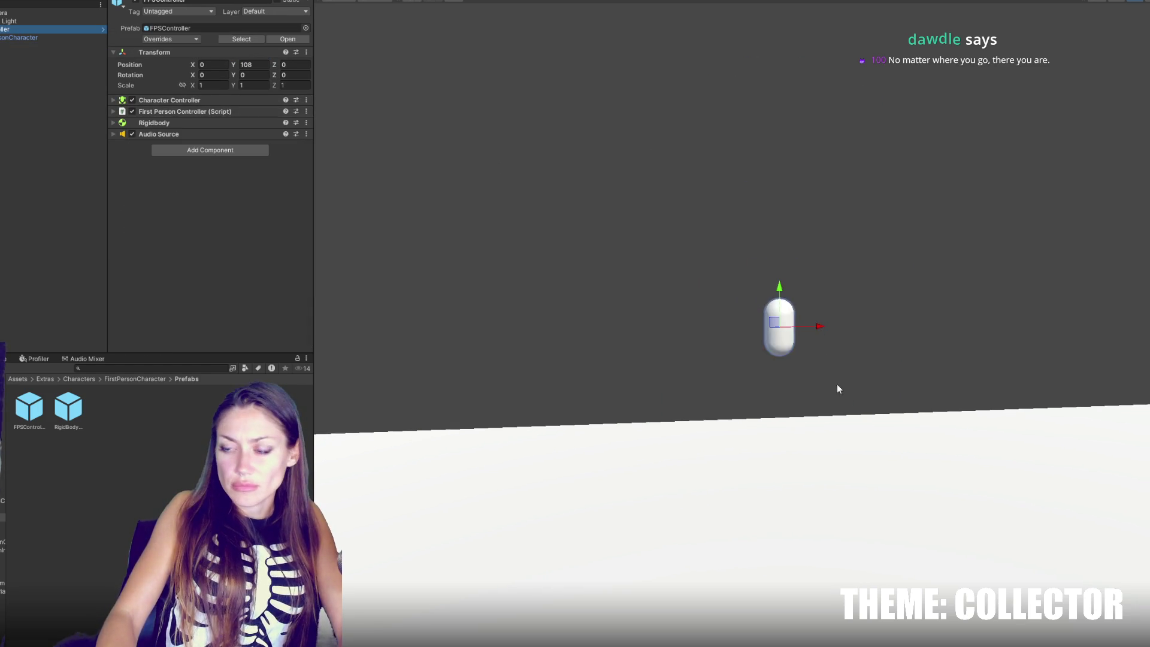
# Step: Lower the FPSController to Position Y 1
pyautogui.moveTo(780, 307); pyautogui.dragTo(794, 567)
pyautogui.press('f')
pyautogui.scroll(-5, 793, 424)
pyautogui.write('1')
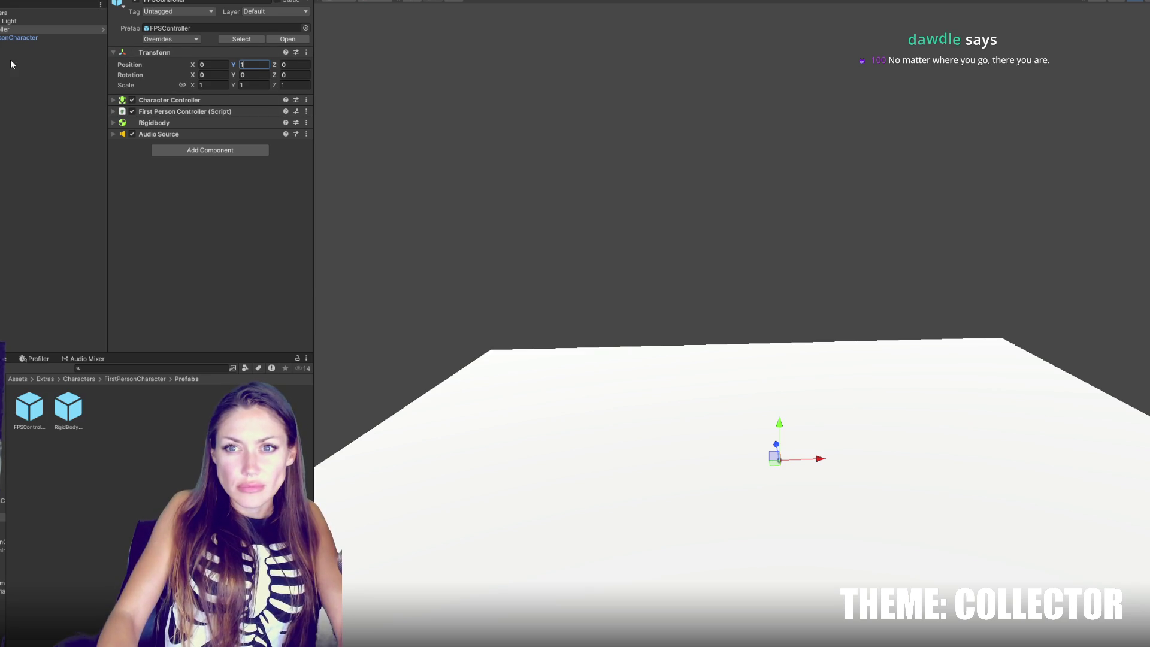
# Step: Scale the ground plane to 20 on both X and Z
pyautogui.click(9, 53)
pyautogui.write('20')
pyautogui.press('Tab')
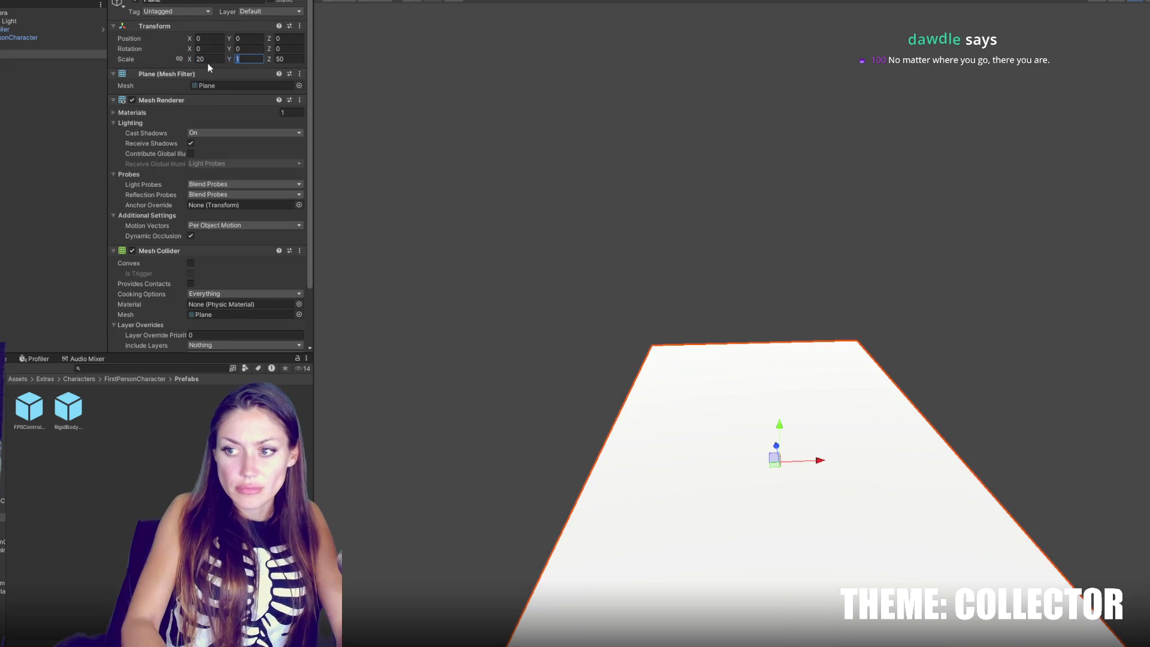
pyautogui.press('Tab')
pyautogui.write('20')
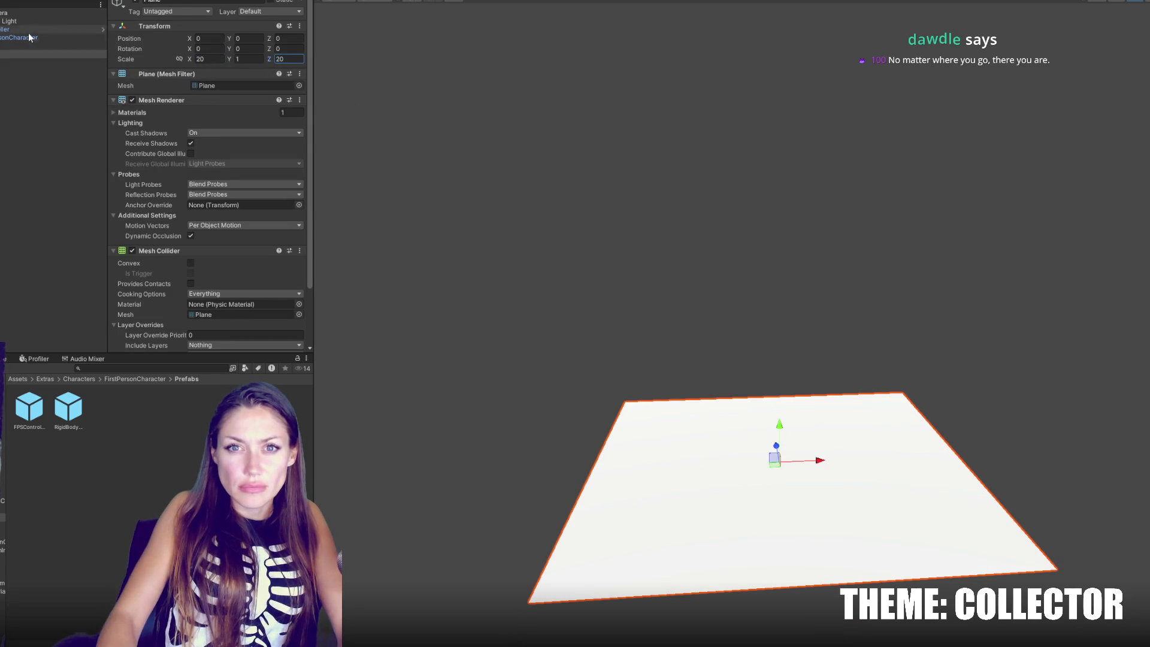
pyautogui.click(15, 30)
pyautogui.click(6, 13)
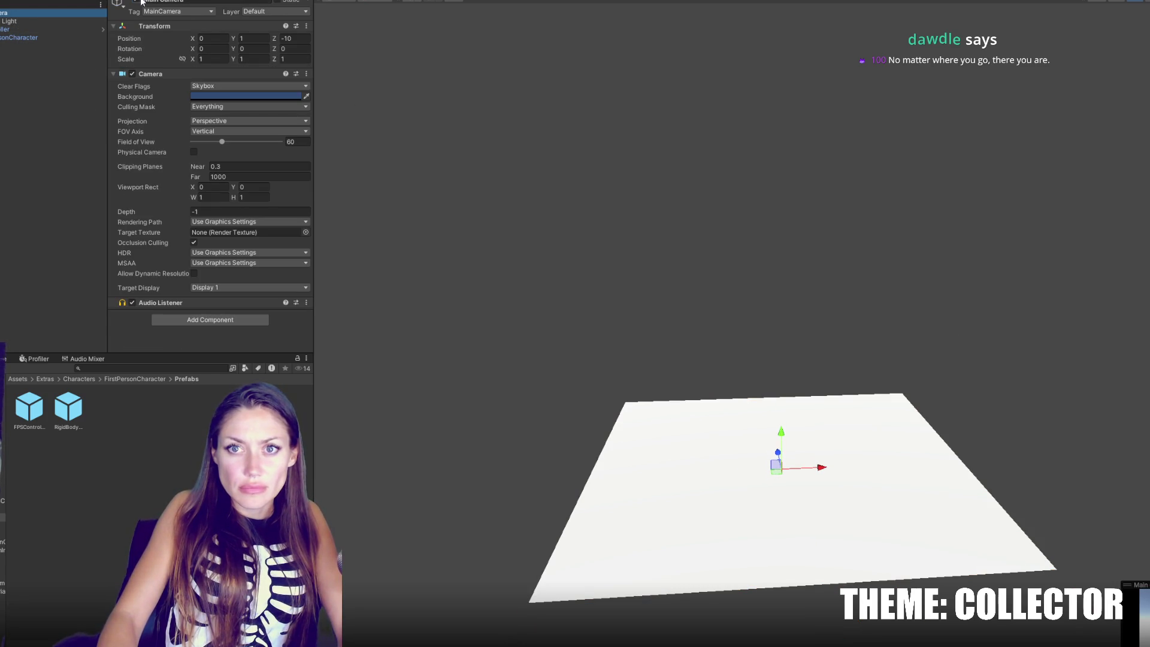
pyautogui.hotkey('ctrl', 'p')
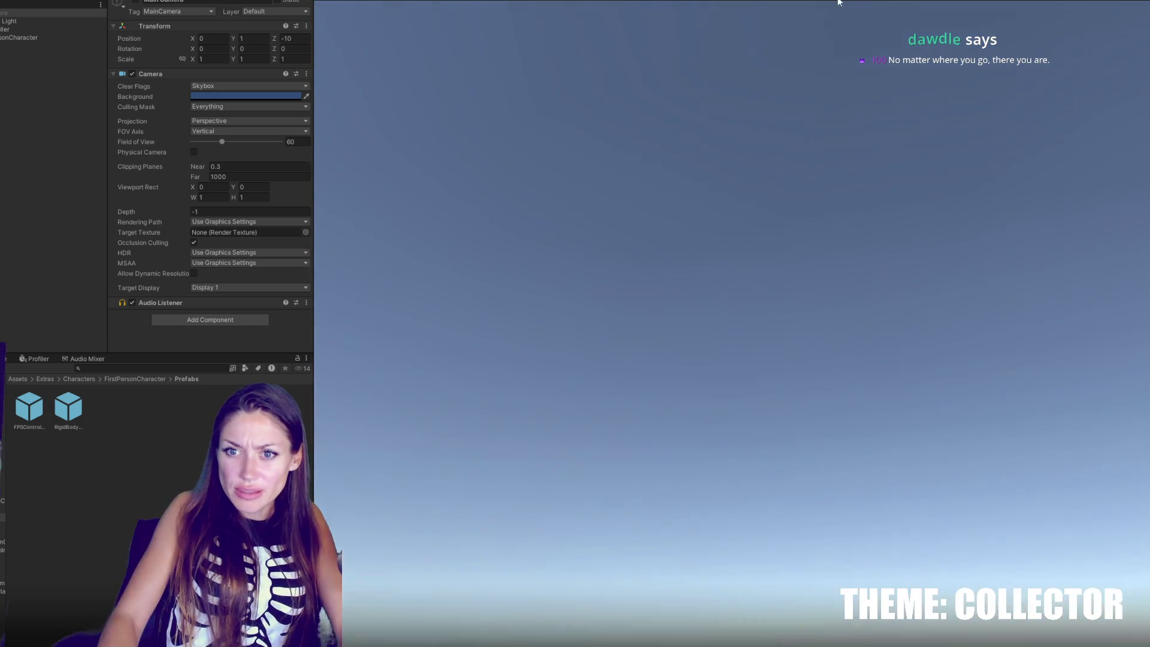
pyautogui.hotkey('ctrl', 'p')
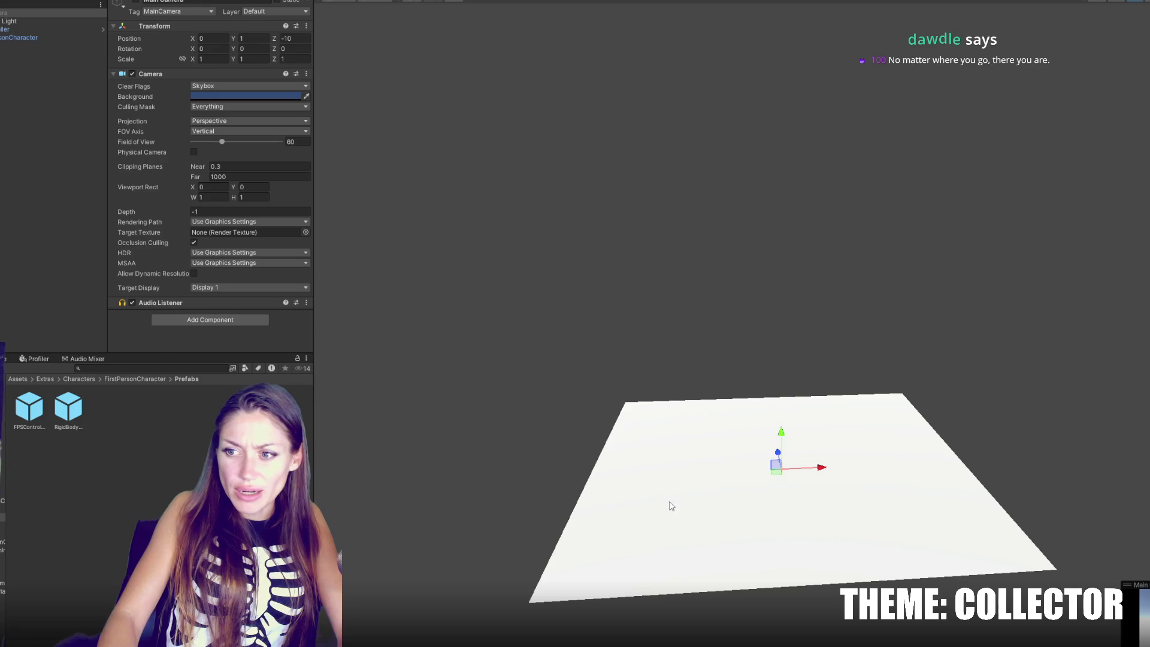
pyautogui.click(660, 497)
pyautogui.press('f')
pyautogui.scroll(5, 714, 490)
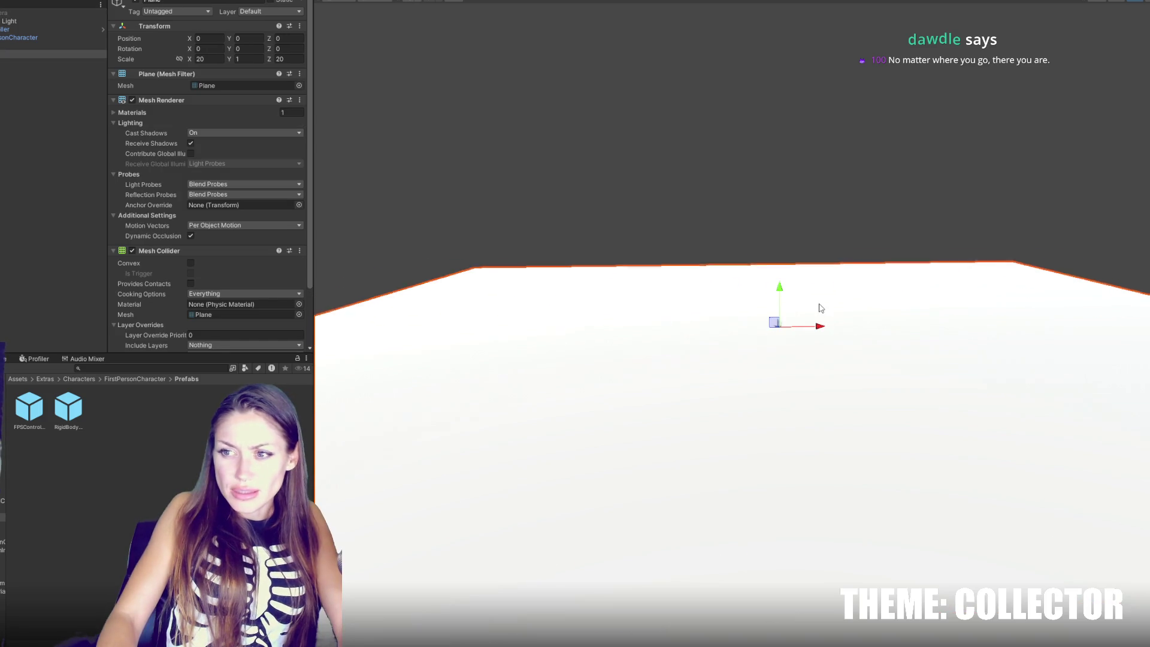
pyautogui.click(793, 314)
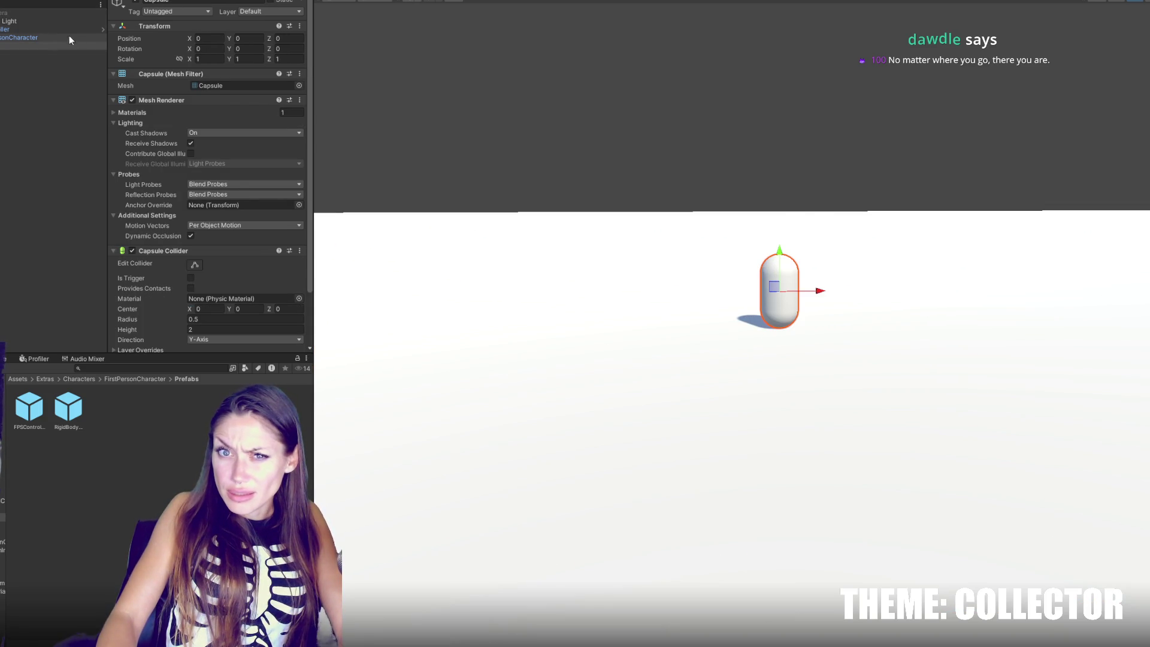
# Step: Create a new cube from the Hierarchy's 3D Object menu
pyautogui.click(49, 22)
pyautogui.rightClick(36, 118)
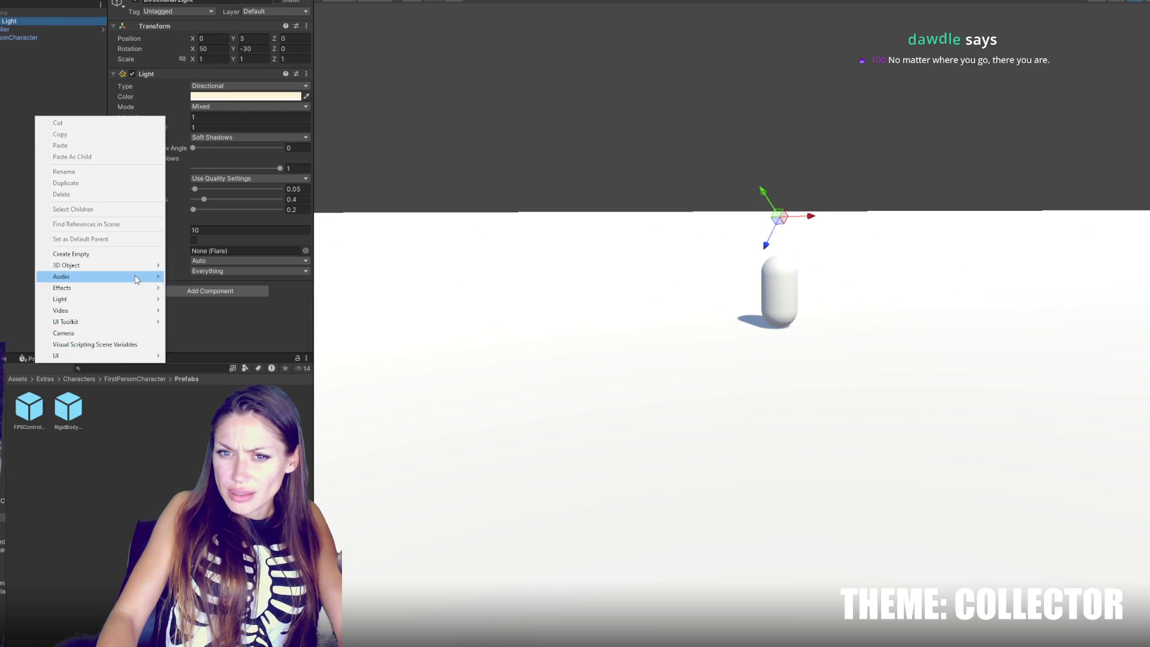
pyautogui.moveTo(138, 266)
pyautogui.click(192, 267)
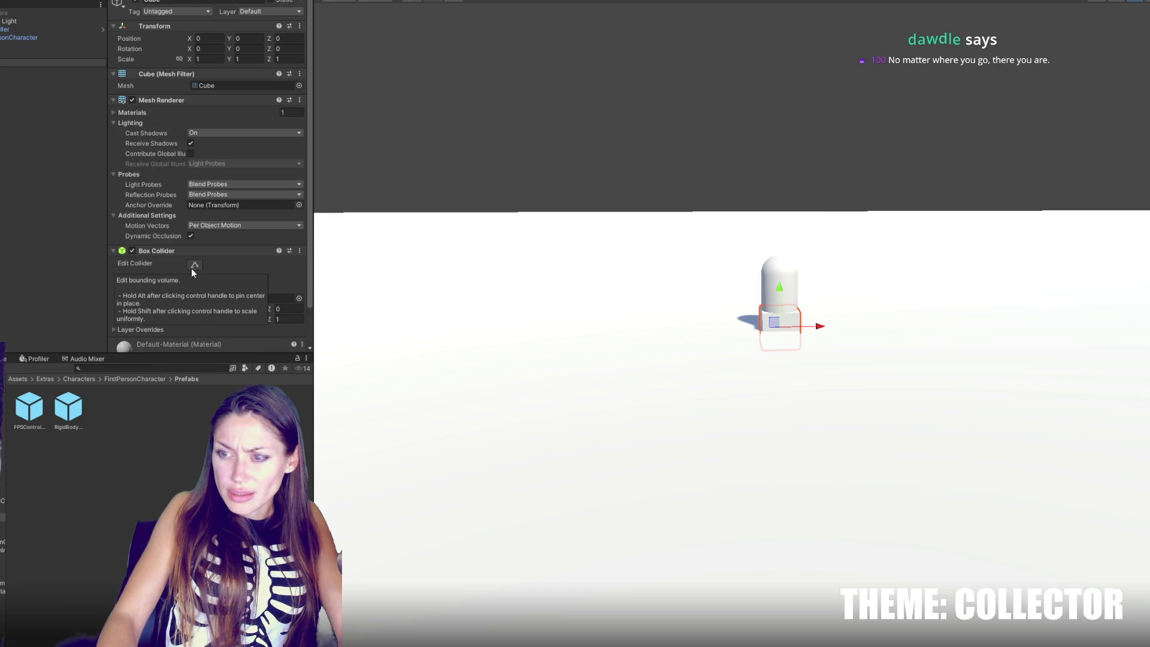
# Step: Set the ground plane's X and Z scale to 10
pyautogui.click(518, 265)
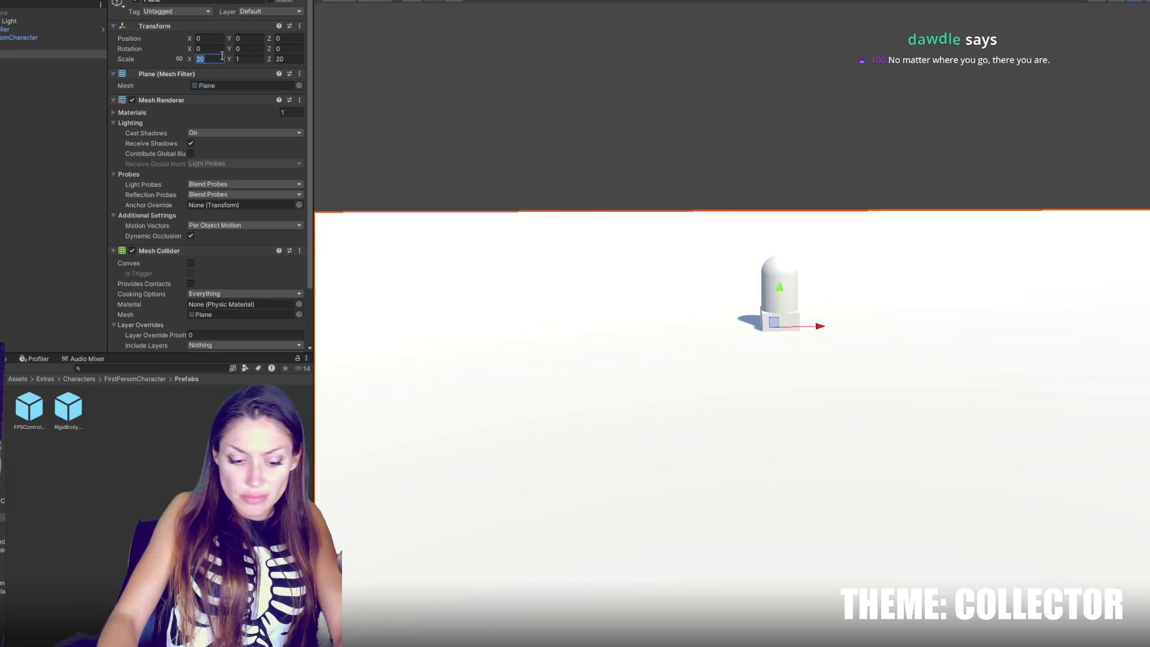
pyautogui.write('10')
pyautogui.press('Tab')
pyautogui.press('Tab')
pyautogui.write('10')
pyautogui.click(59, 72)
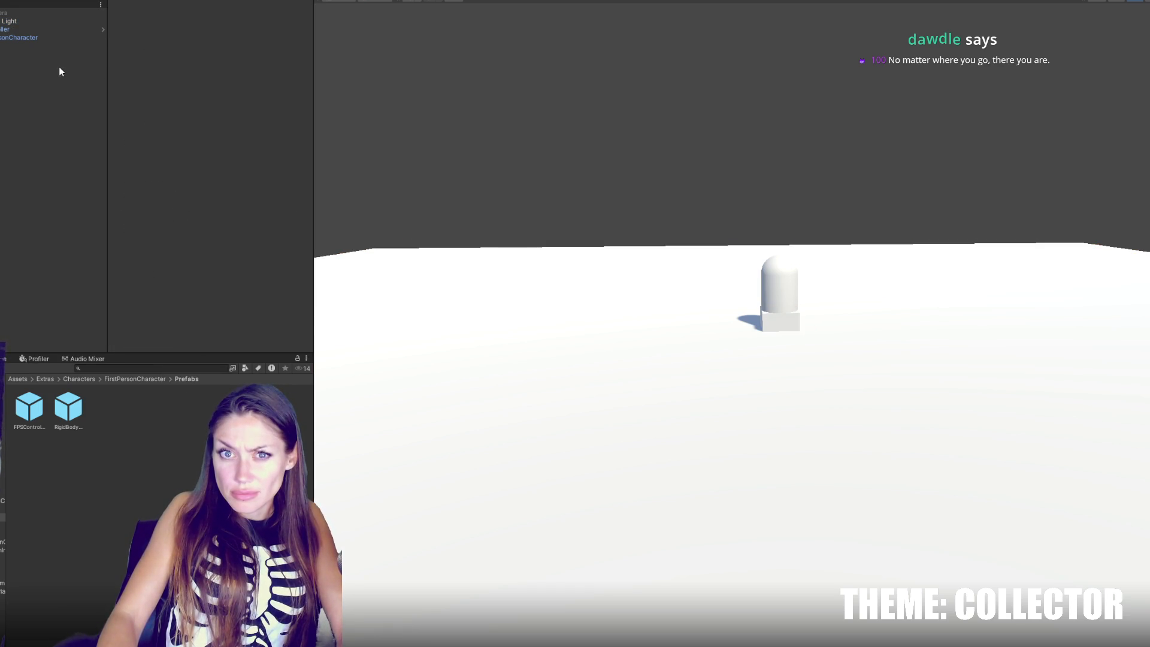
# Step: Raise the cube, scale it to about 9.14 and push it to Z 20.57 as a wall
pyautogui.click(58, 63)
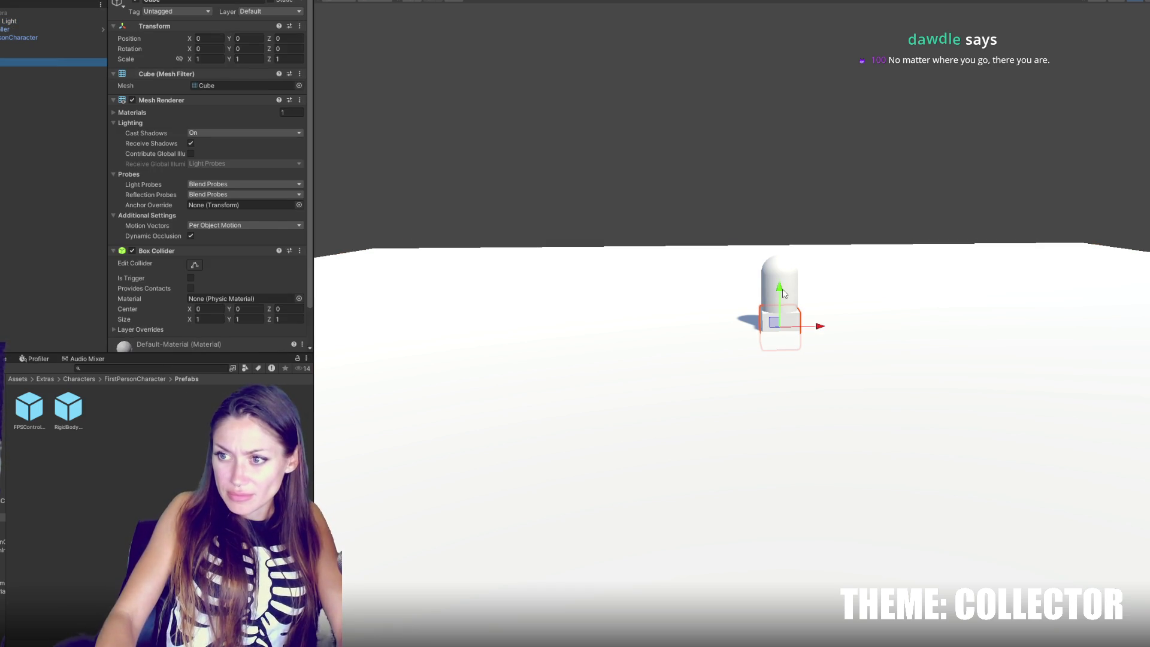
pyautogui.moveTo(783, 293); pyautogui.dragTo(800, 187)
pyautogui.moveTo(780, 224); pyautogui.dragTo(773, 219)
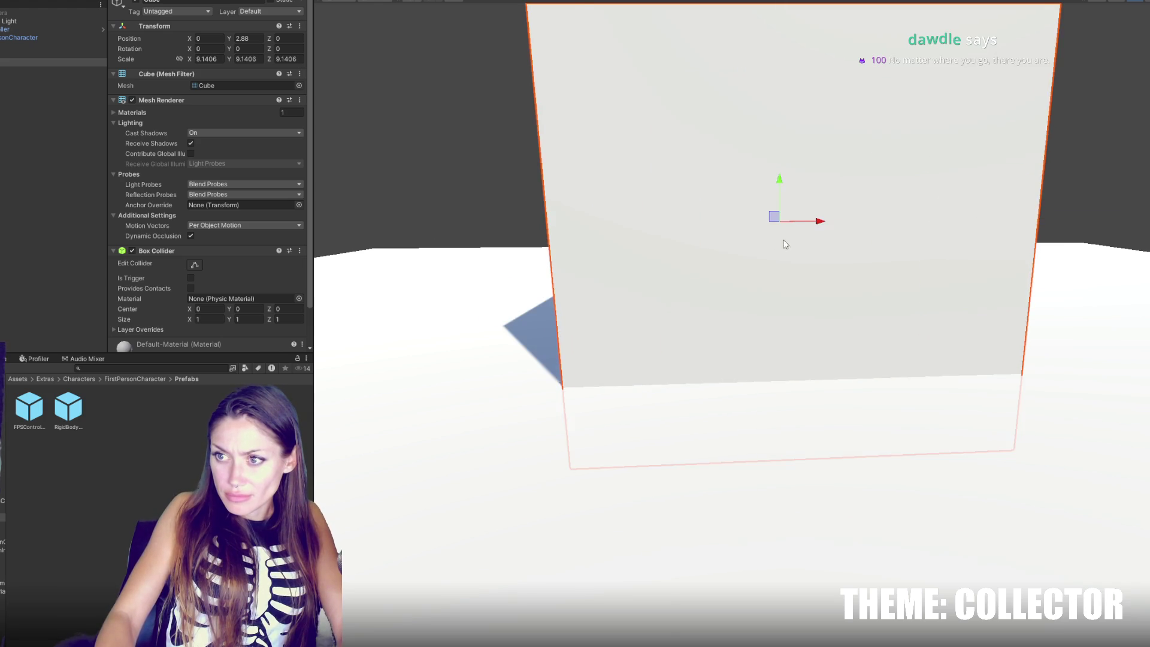
pyautogui.moveTo(548, 180); pyautogui.dragTo(597, 79)
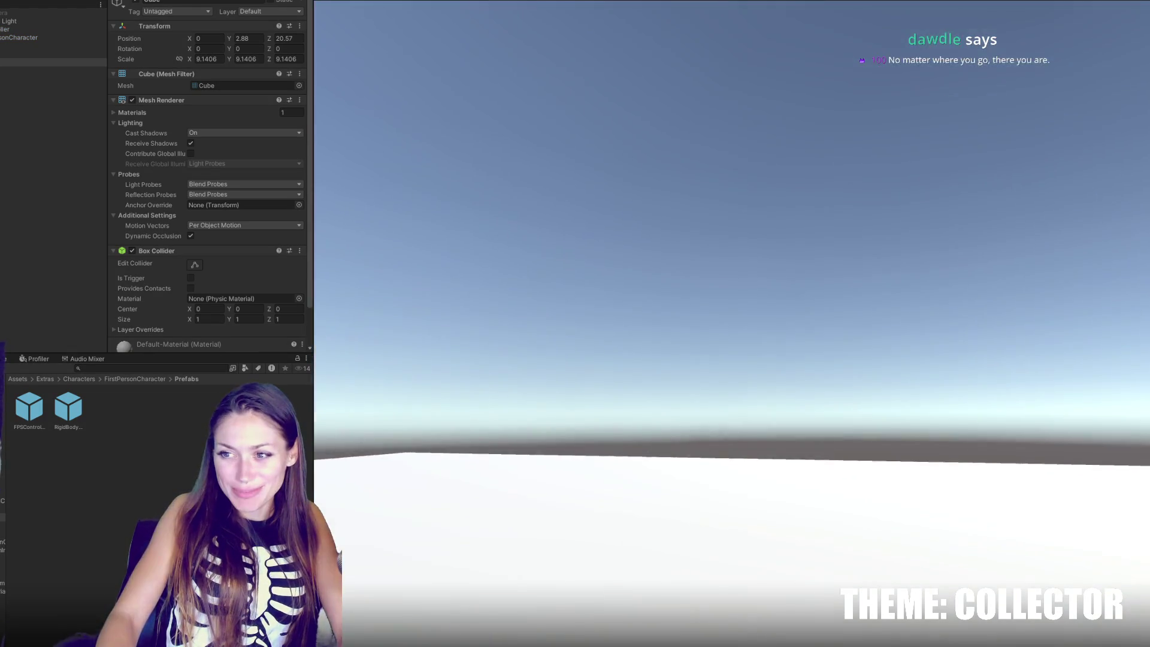
# Step: Play-test walking and jumping against the cube wall, then stop play mode
pyautogui.press('w')
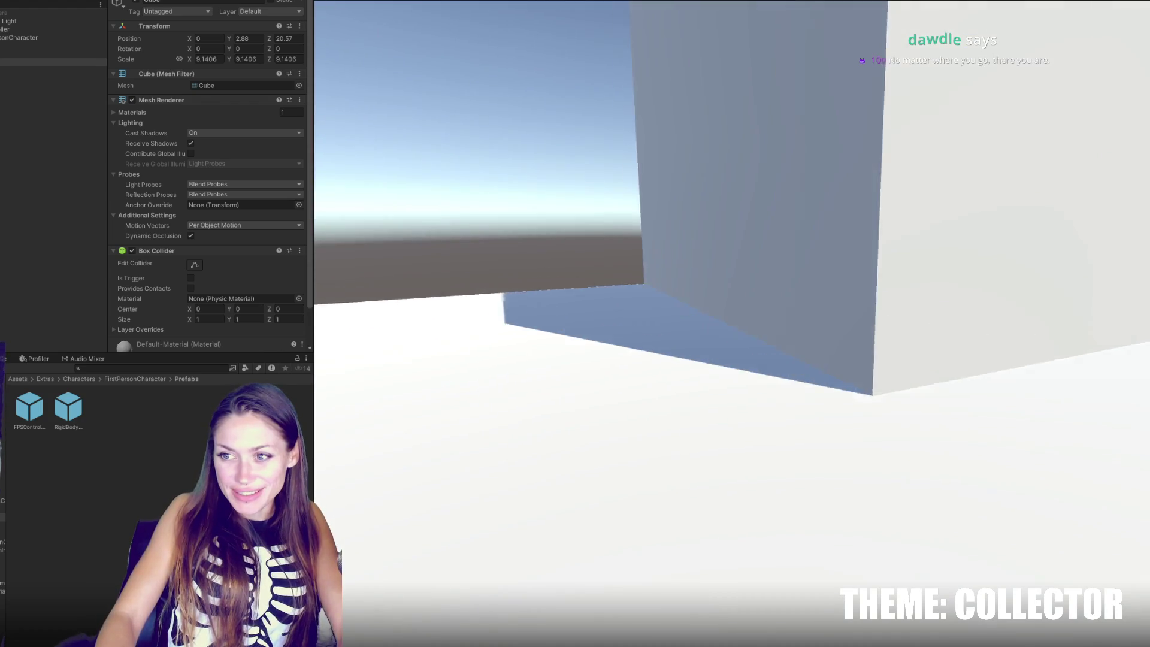
pyautogui.press('space')
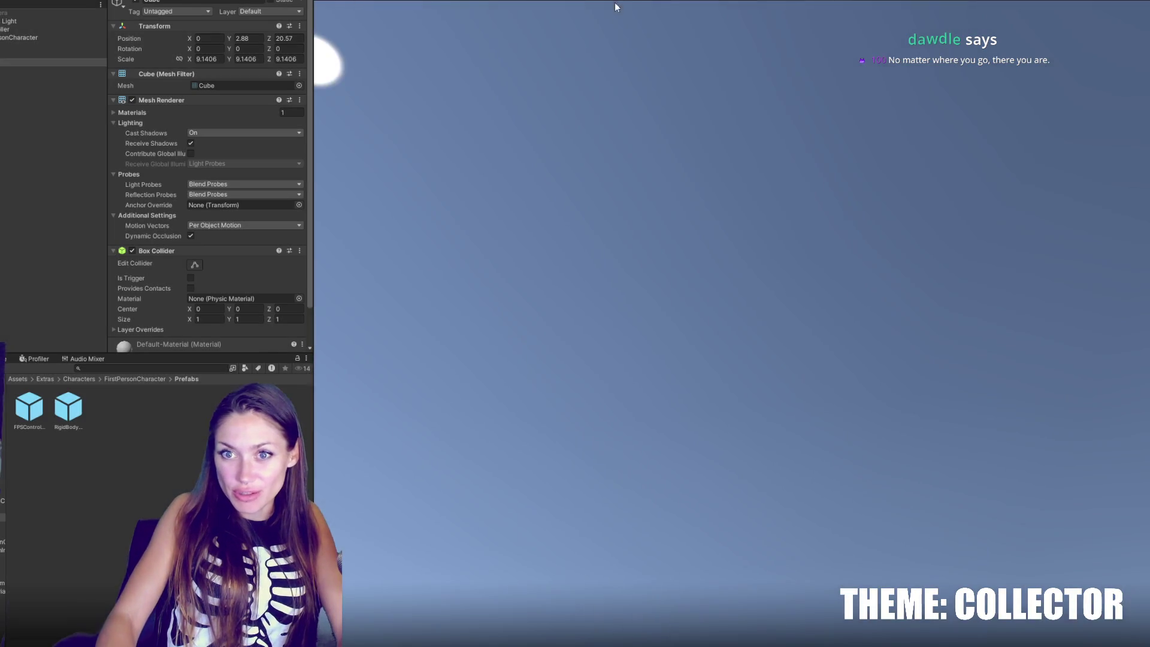
pyautogui.hotkey('ctrl', 'p')
pyautogui.click(36, 29)
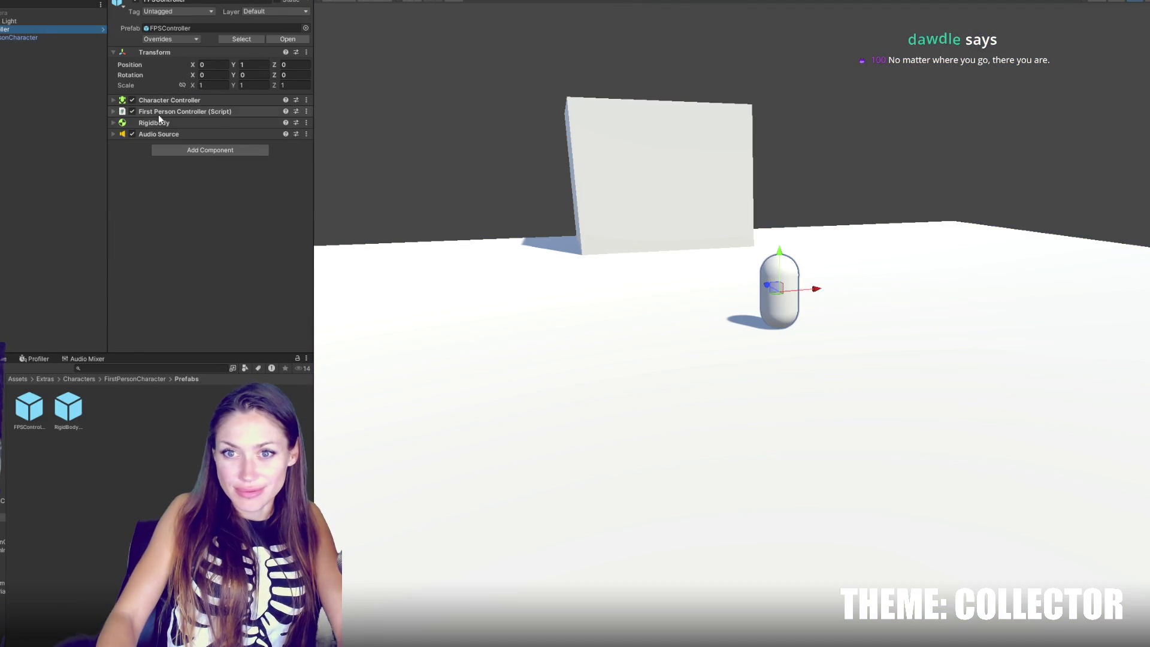
# Step: Expand the First Person Controller script and its Footstep Sounds list
pyautogui.click(174, 134)
pyautogui.click(177, 134)
pyautogui.click(174, 111)
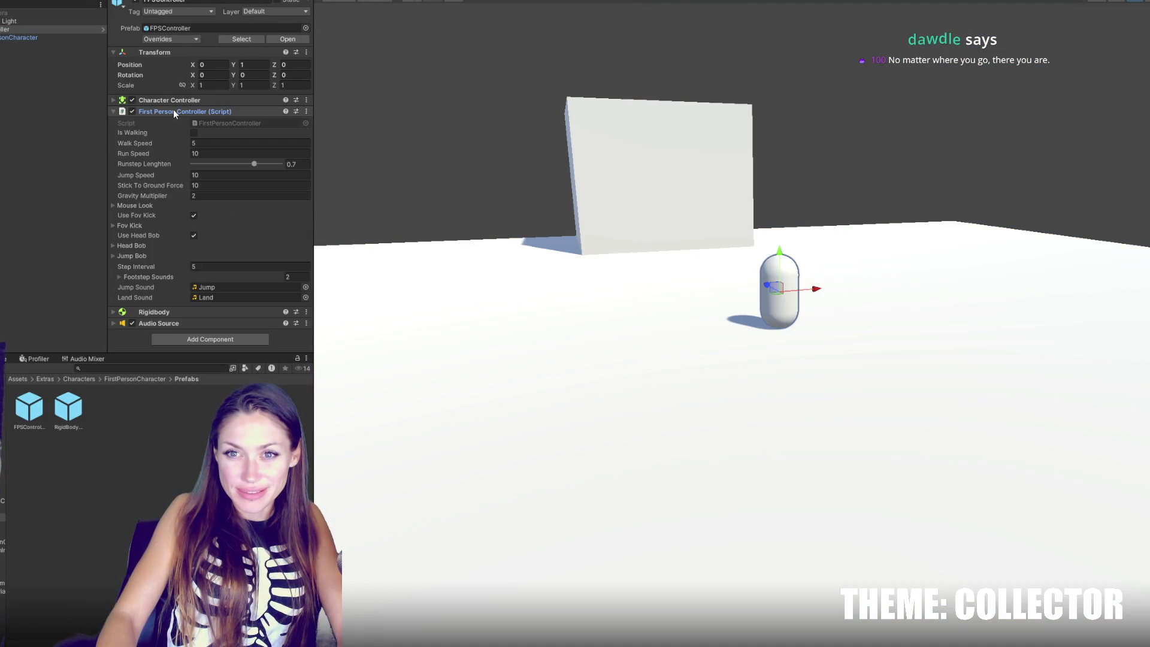
pyautogui.click(157, 277)
# Step: Remove both footstep sounds, then restore Footstep01 and Footstep02 after exiting play mode
pyautogui.click(239, 289)
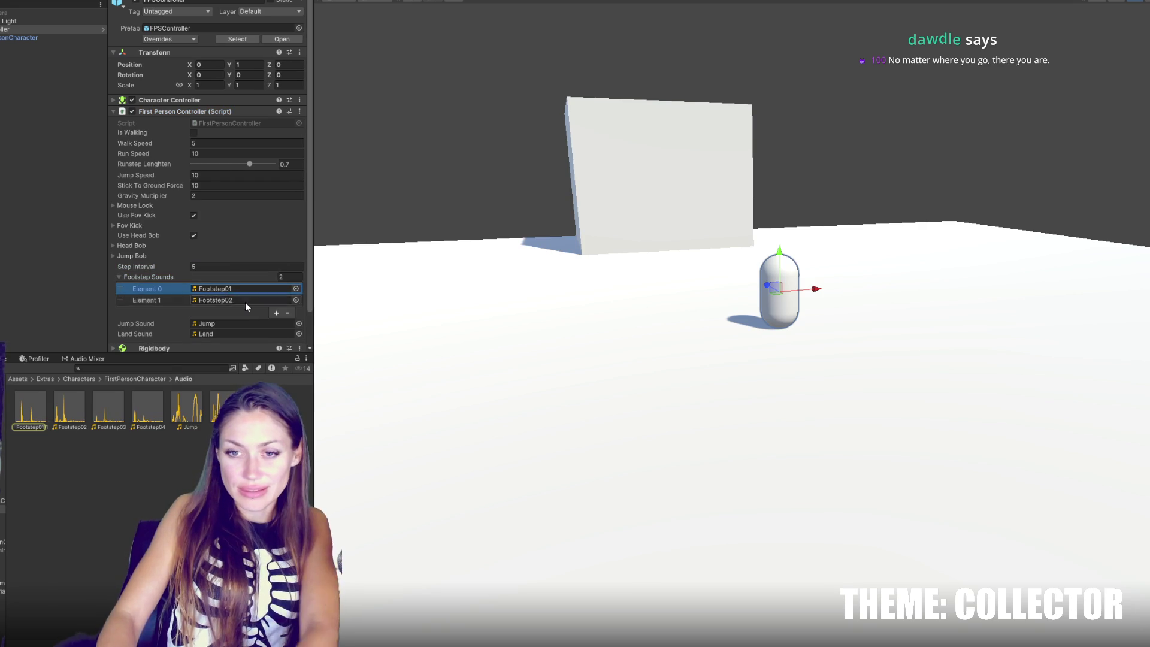
pyautogui.click(287, 313)
pyautogui.click(287, 303)
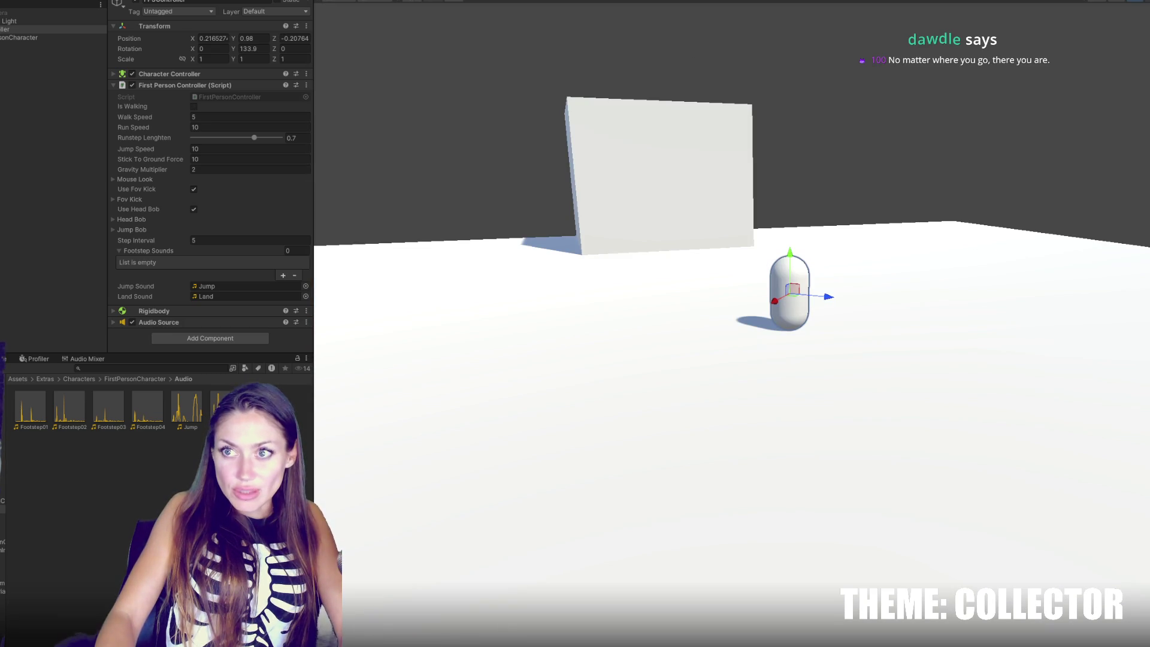
pyautogui.hotkey('ctrl', 'p')
pyautogui.moveTo(69, 407); pyautogui.dragTo(180, 288)
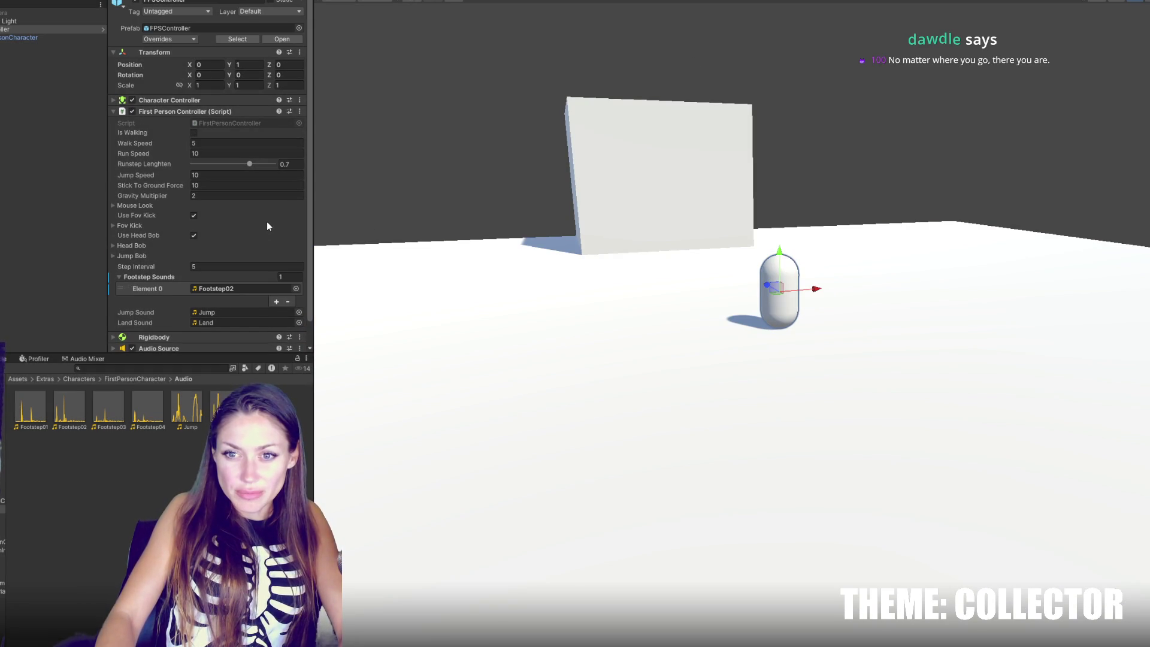
pyautogui.click(143, 245)
# Step: Set the Horizontal and Vertical Bob Range to 0.01
pyautogui.click(198, 256)
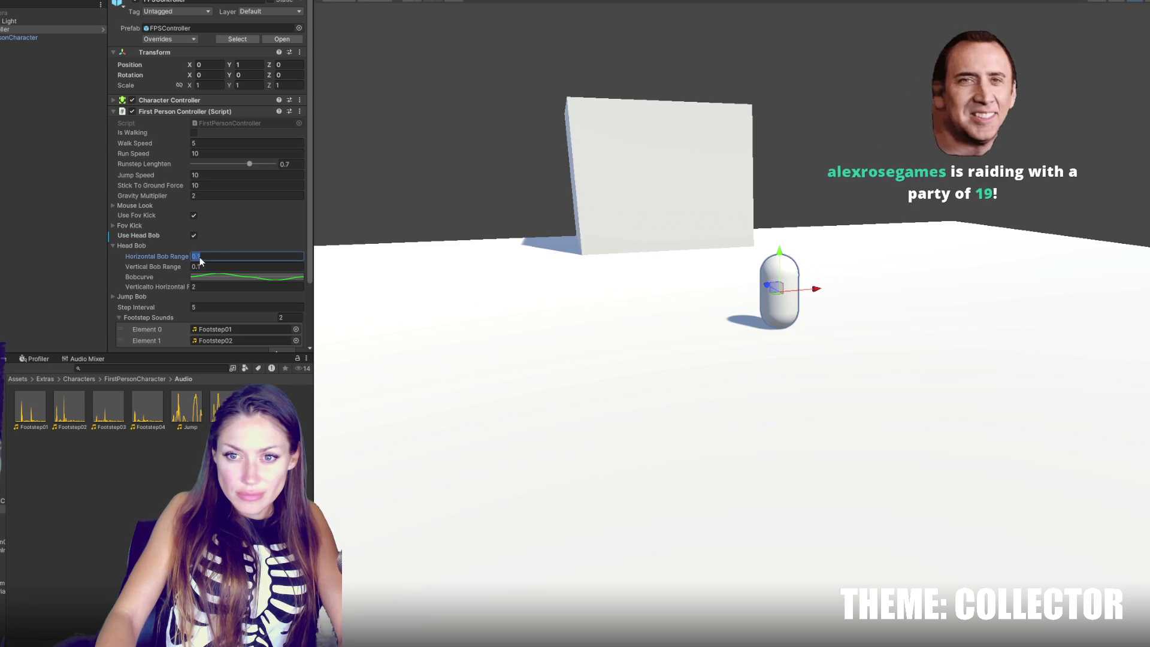
pyautogui.click(197, 257)
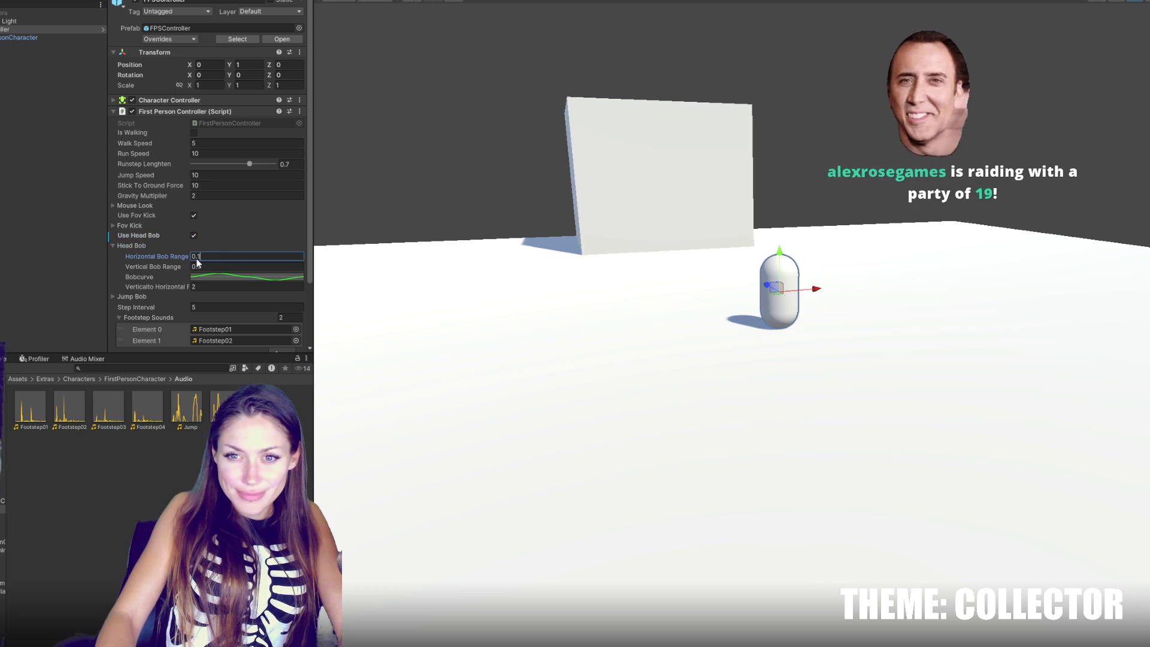
pyautogui.write('0')
pyautogui.click(198, 267)
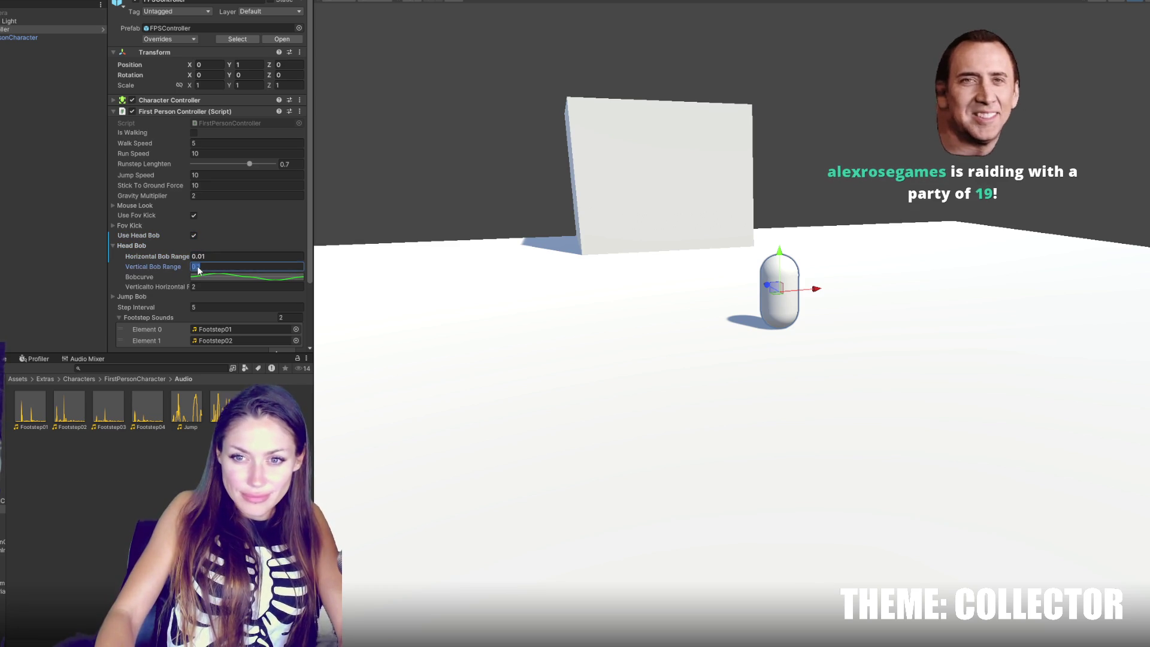
pyautogui.write('0.01')
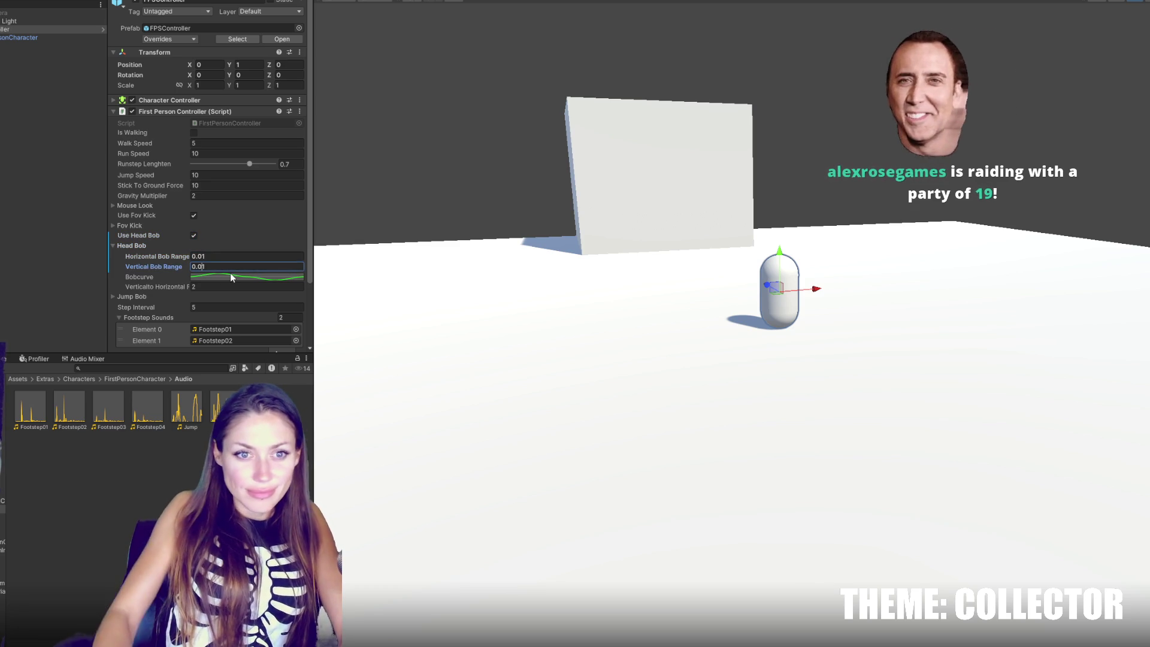
pyautogui.press('Return')
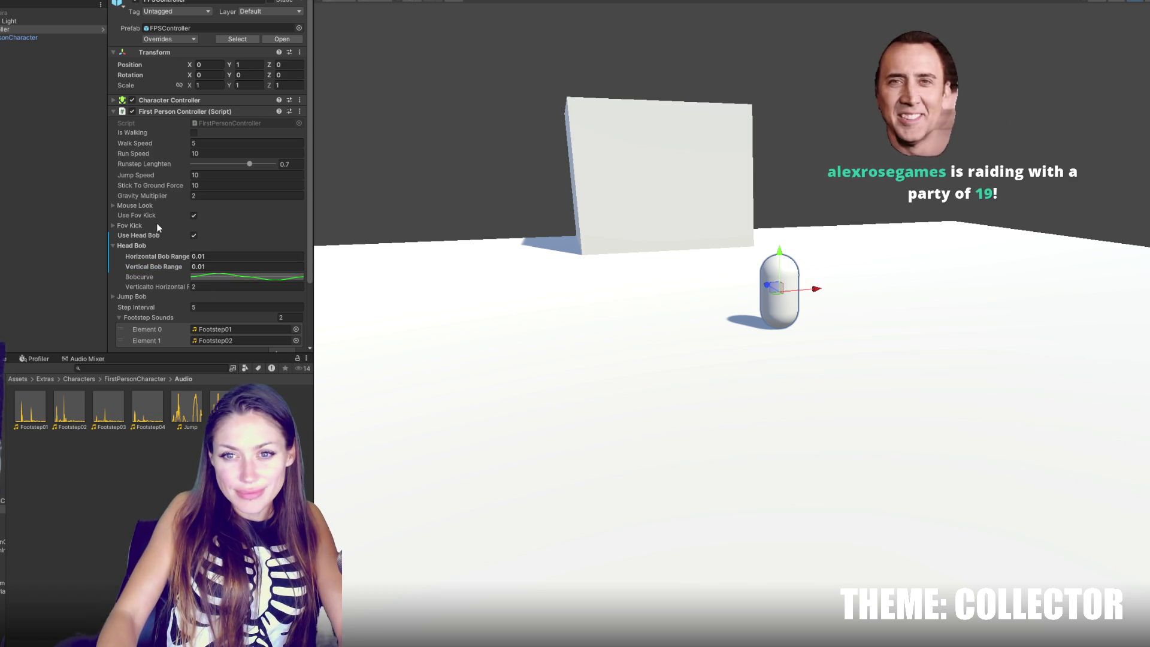
# Step: Turn off Use Fov Kick and set Walk Speed 3 and Run Speed 7
pyautogui.click(189, 215)
pyautogui.click(170, 207)
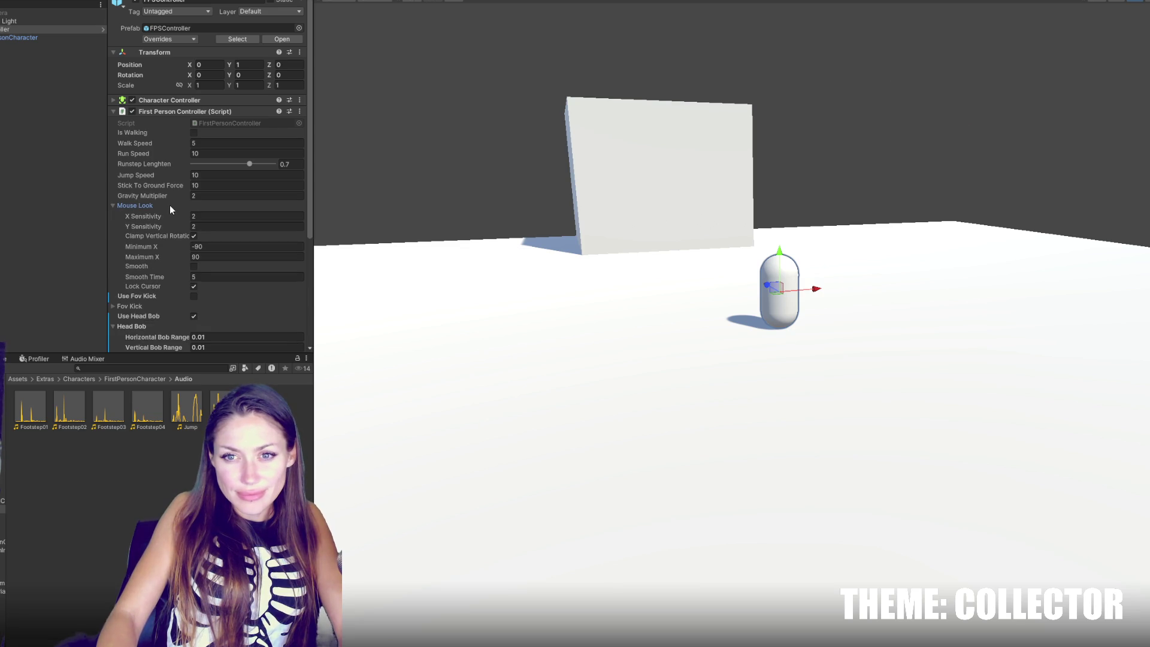
pyautogui.click(170, 205)
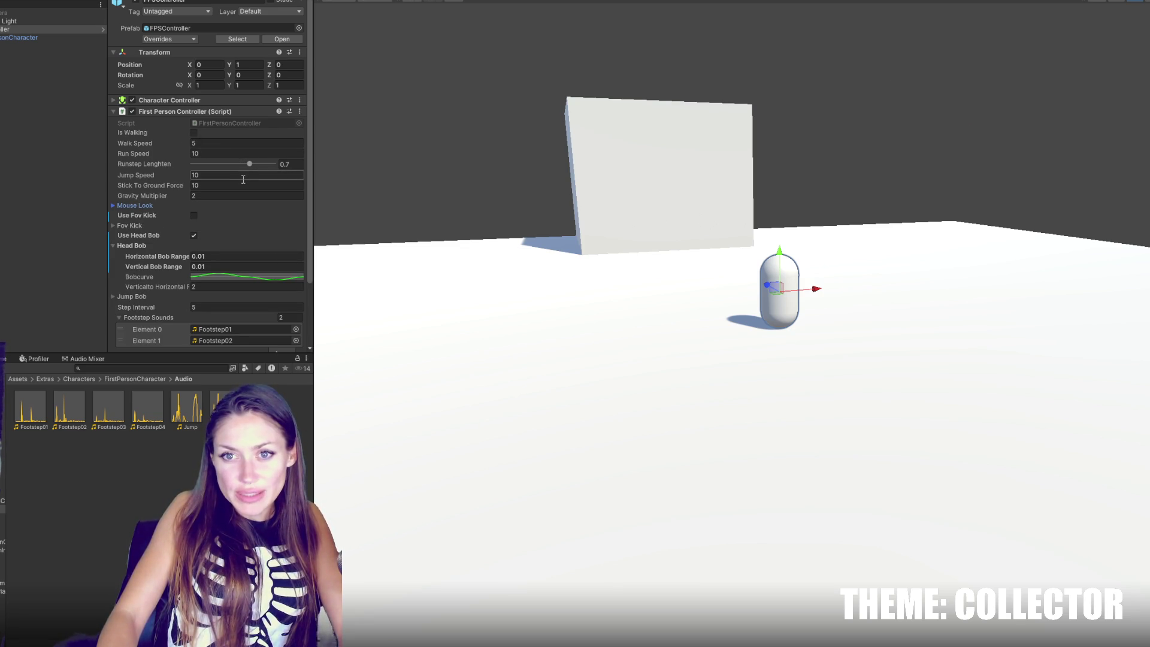
pyautogui.write('4')
pyautogui.click(219, 151)
pyautogui.write('7')
pyautogui.click(211, 142)
pyautogui.write('3')
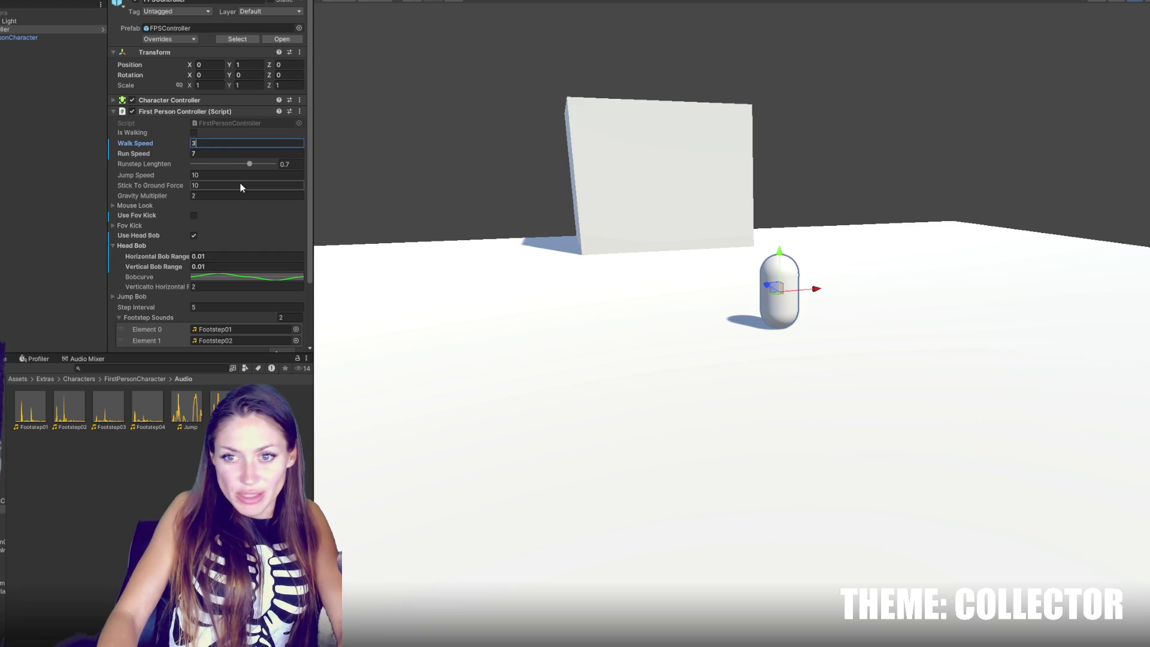
pyautogui.scroll(-3, 239, 182)
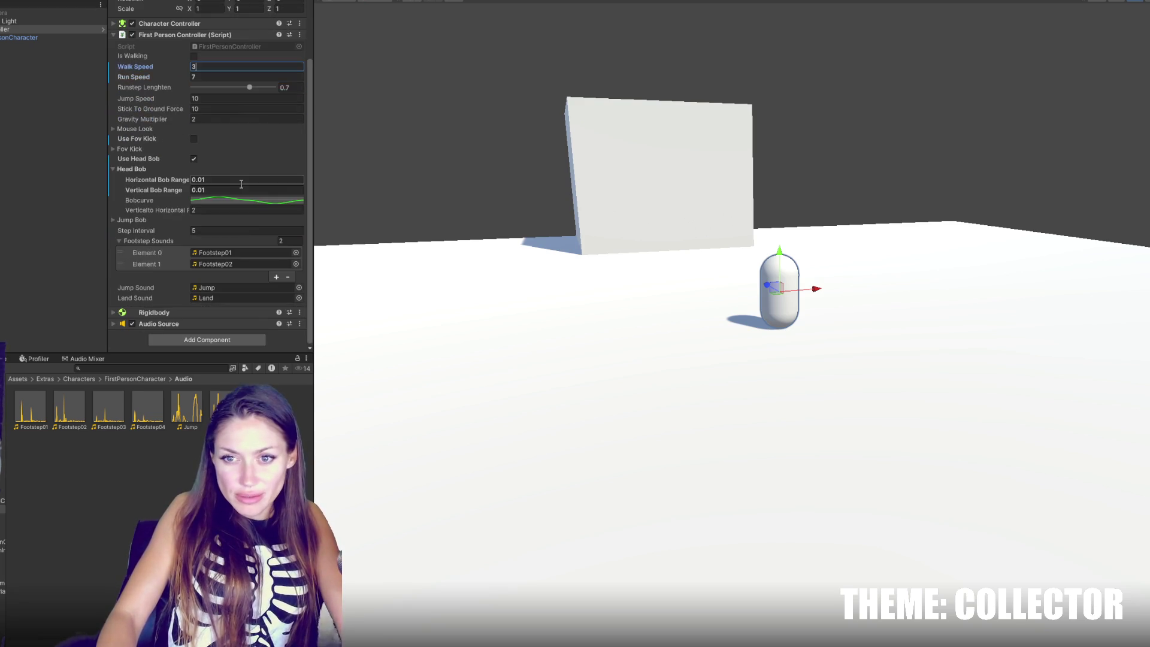
pyautogui.click(221, 241)
# Step: Collapse the Jump Bob, Head Bob, Footstep Sounds and Fov Kick sections
pyautogui.click(135, 257)
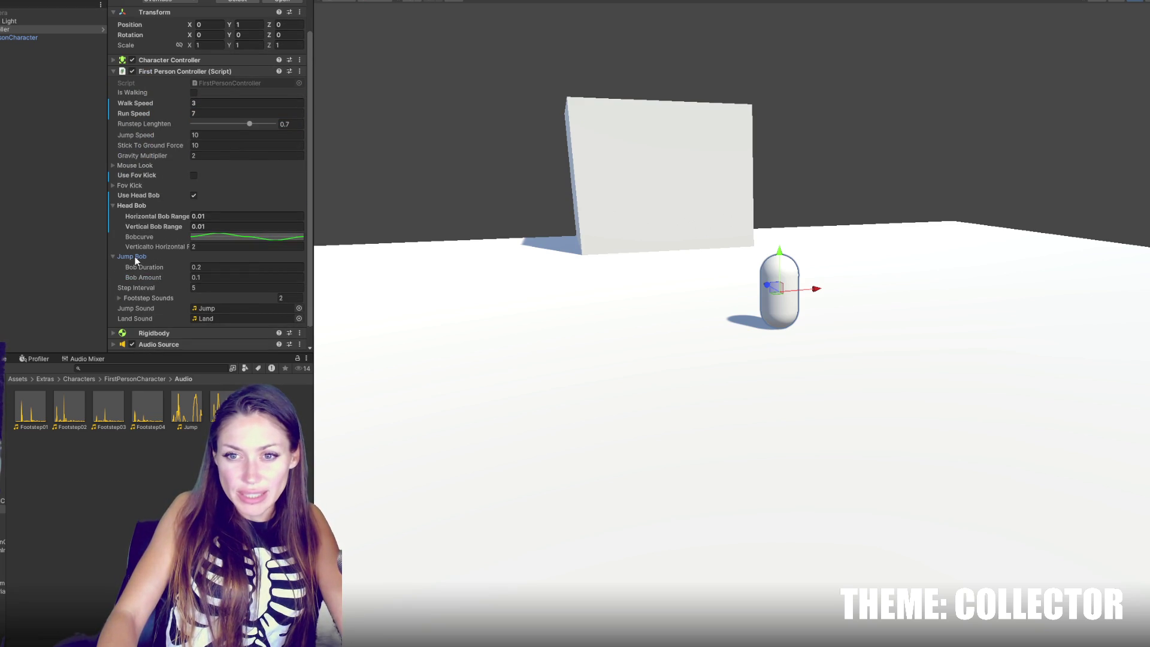
pyautogui.click(135, 258)
pyautogui.click(135, 205)
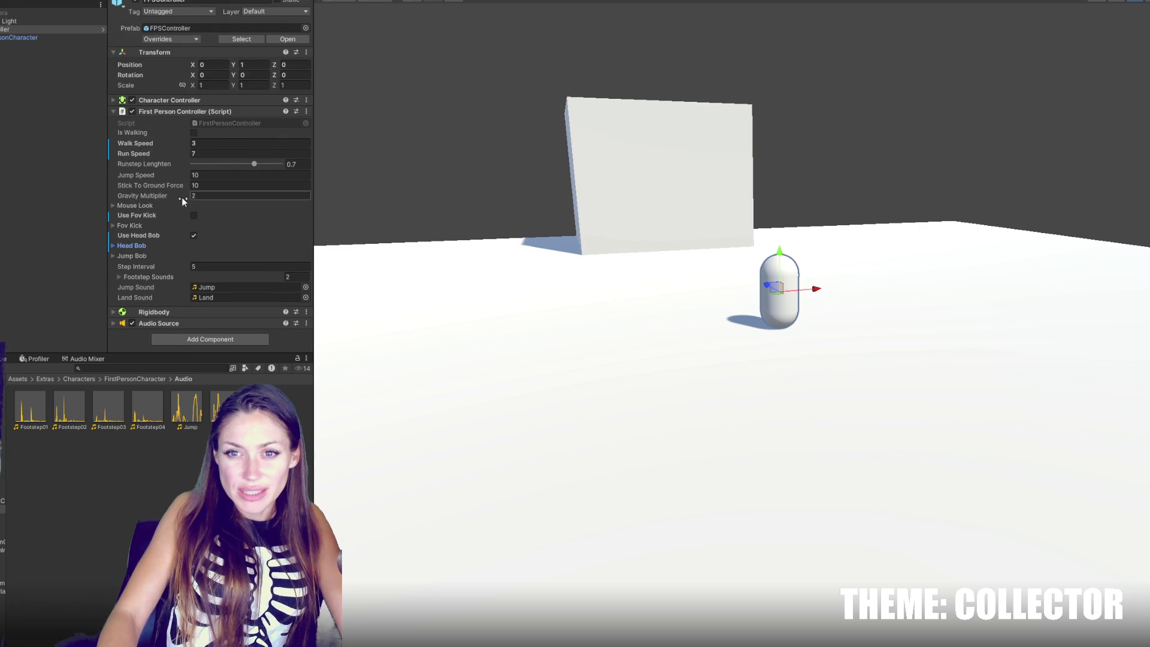
pyautogui.click(166, 277)
pyautogui.click(165, 276)
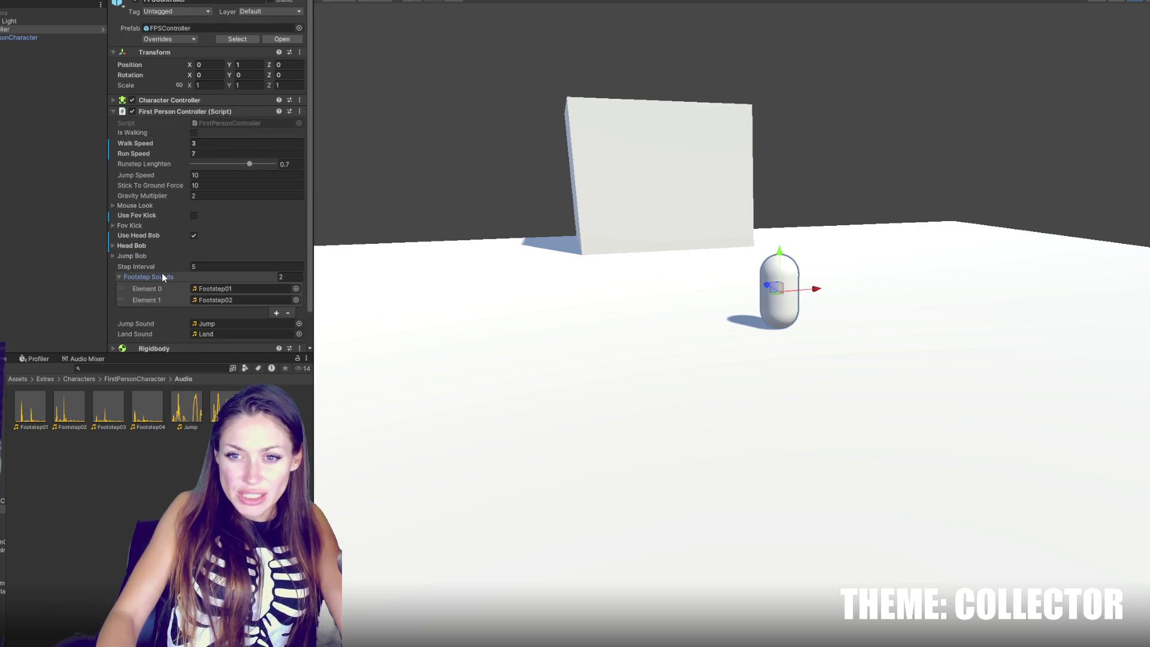
pyautogui.click(162, 275)
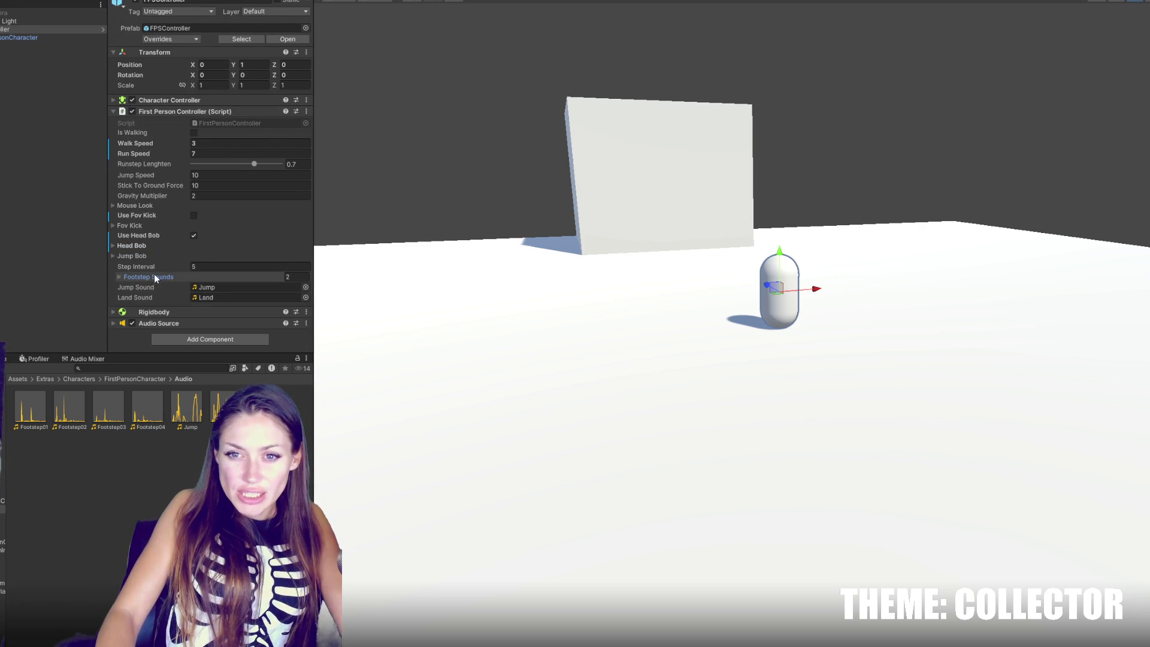
pyautogui.click(130, 226)
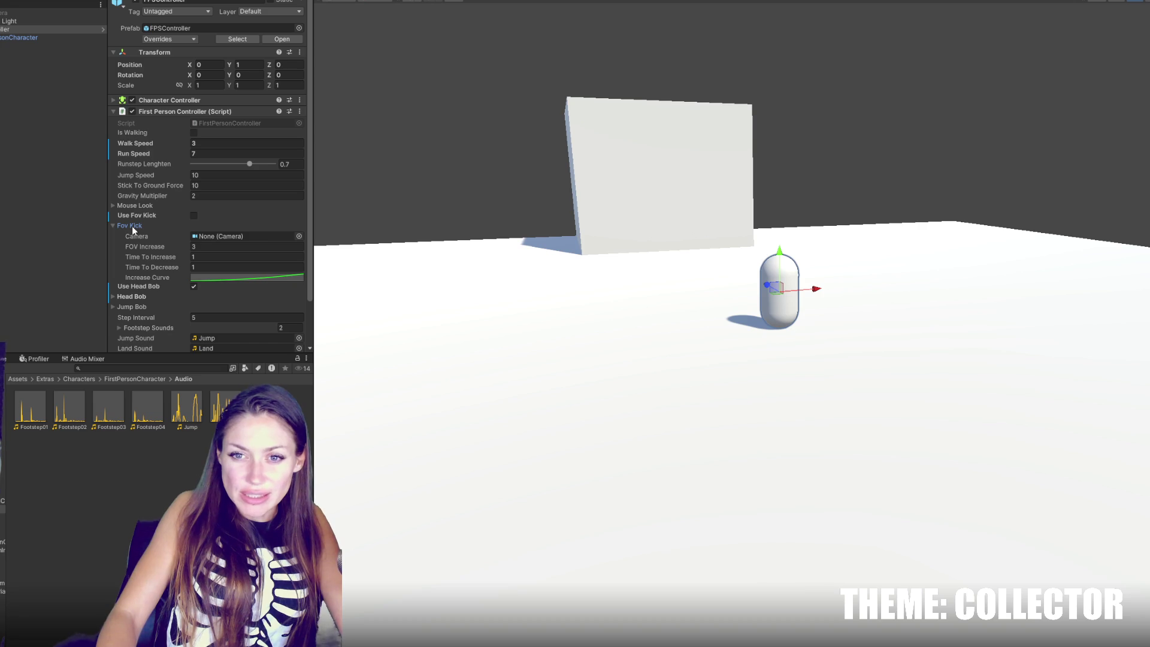
pyautogui.click(132, 228)
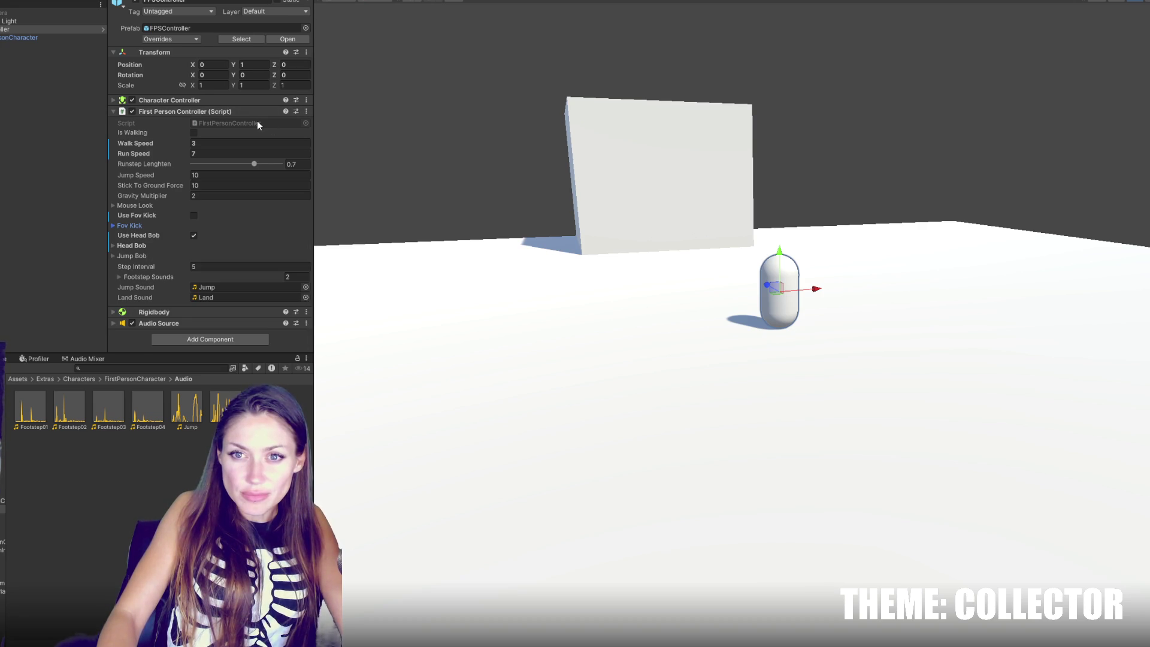
# Step: Drag the Audio Source volume to 0 and enter play mode to test
pyautogui.click(198, 324)
pyautogui.scroll(-3, 219, 240)
pyautogui.scroll(-2, 220, 245)
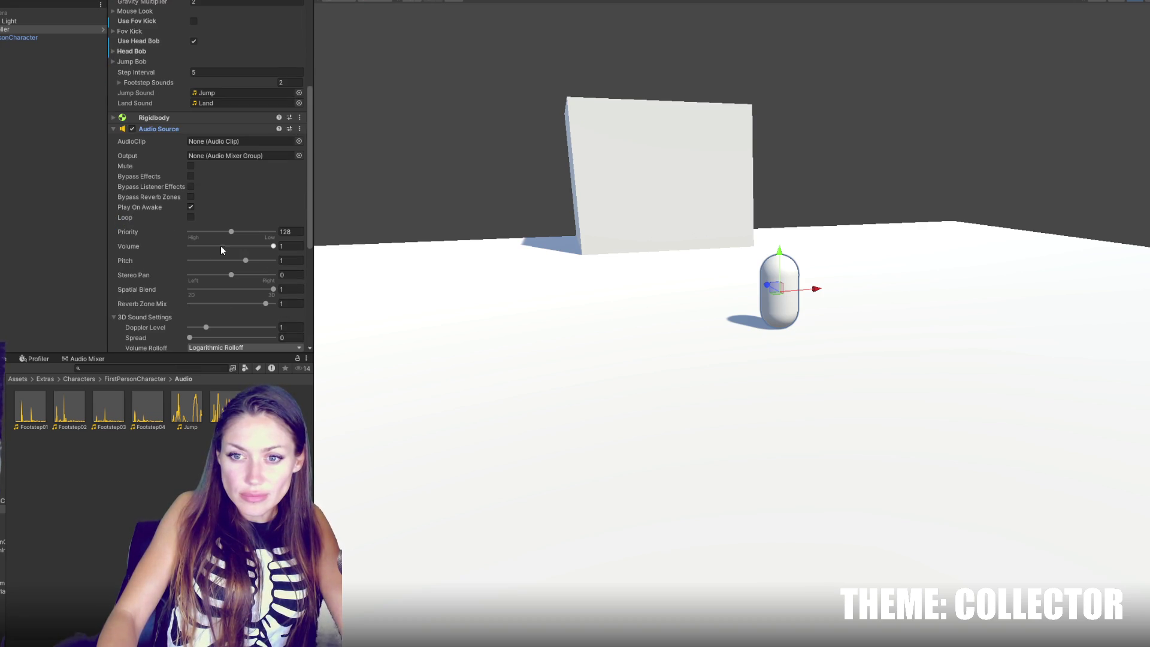
pyautogui.moveTo(274, 246); pyautogui.dragTo(183, 246)
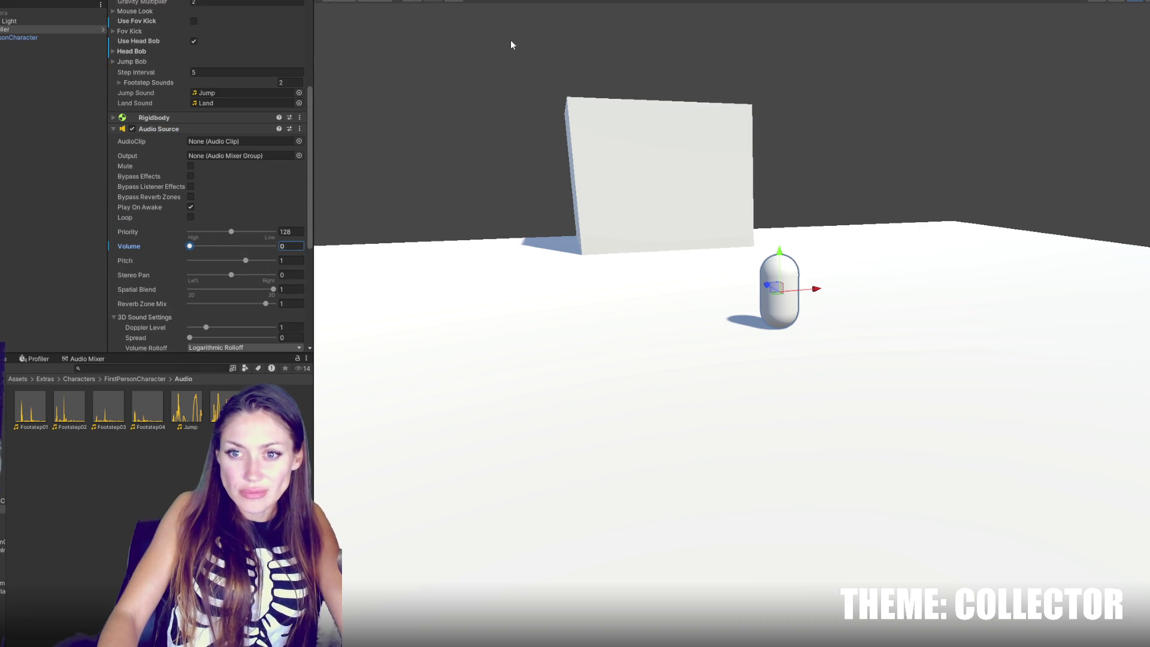
pyautogui.hotkey('ctrl', 'p')
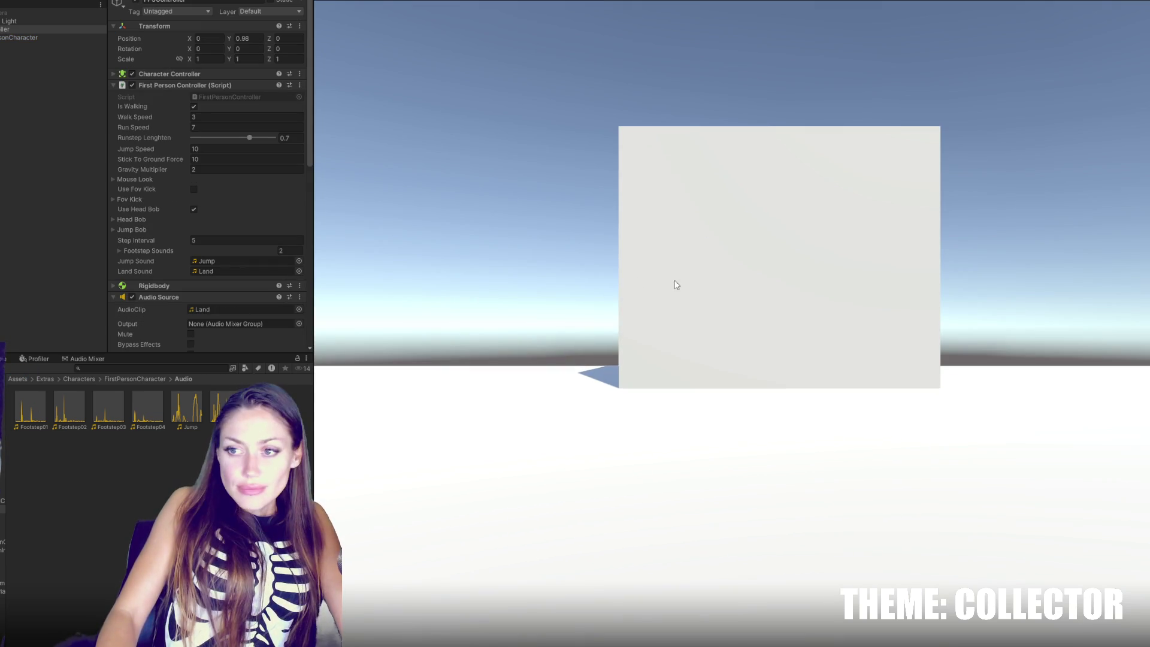
pyautogui.press('w')
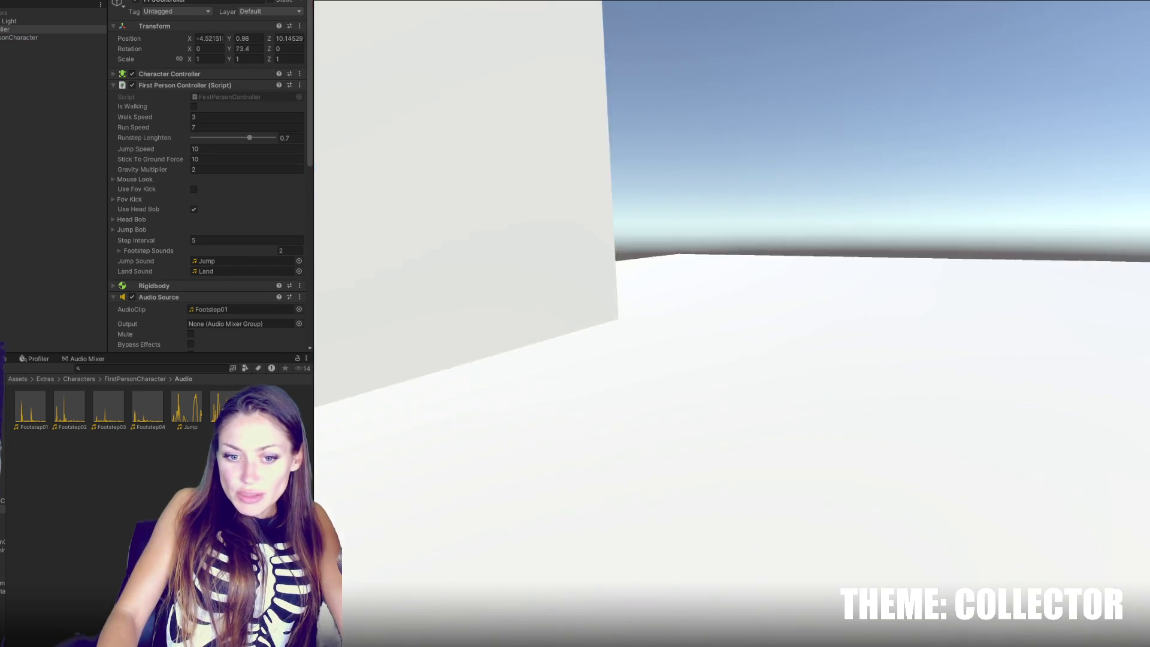
pyautogui.press('w')
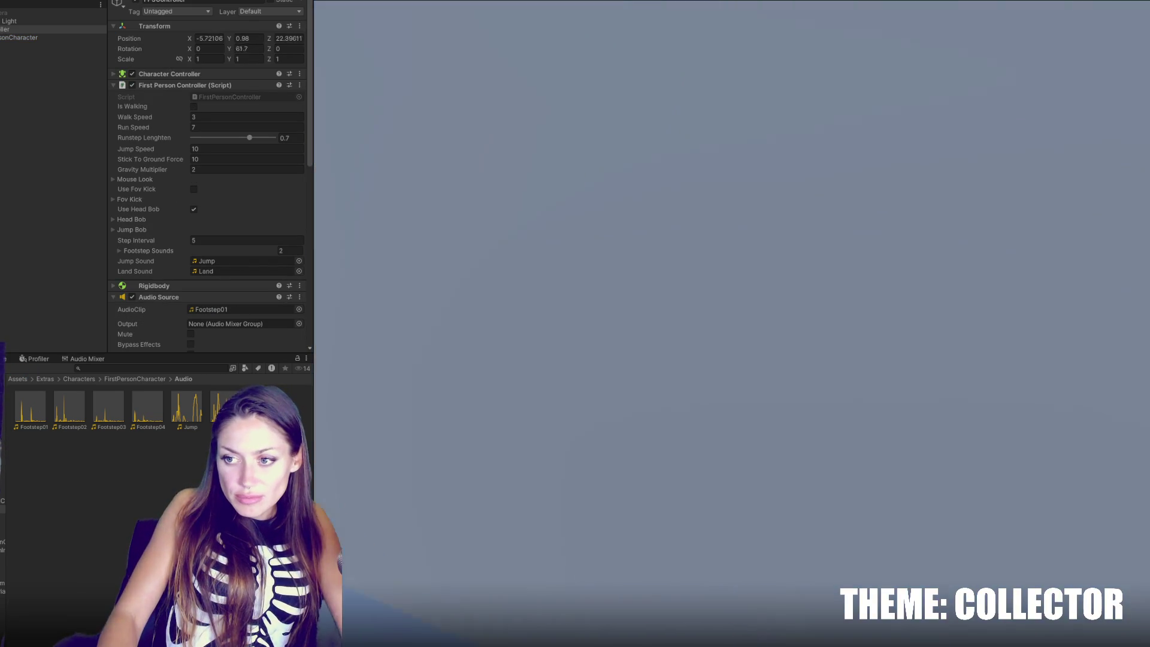
pyautogui.press('w')
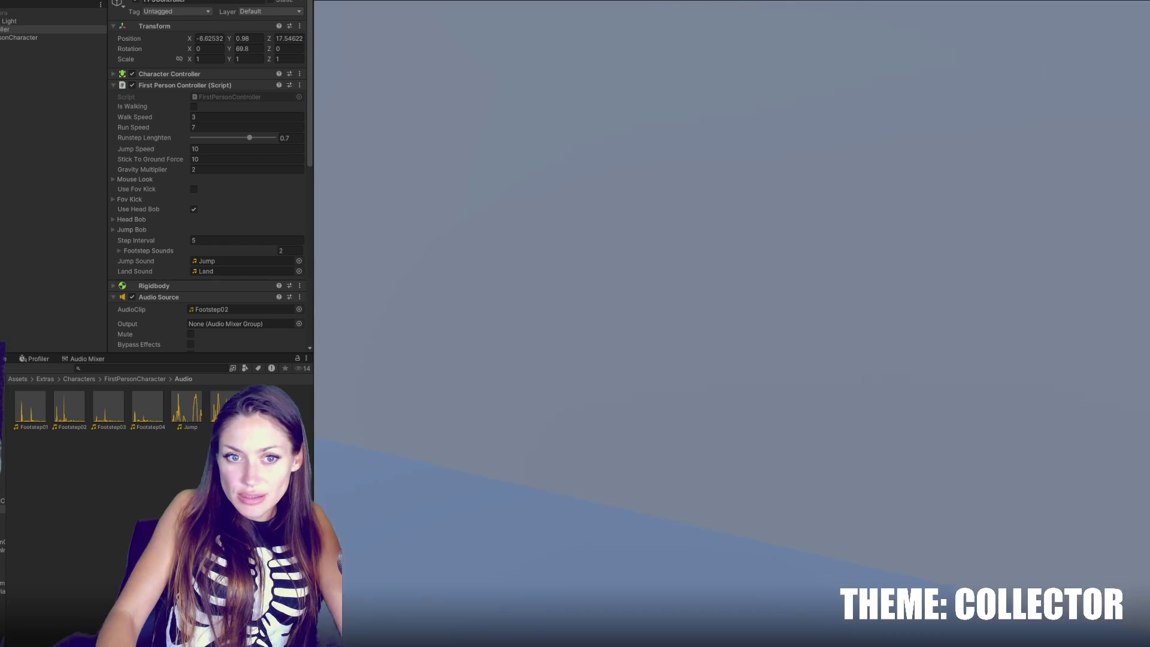
pyautogui.press('s')
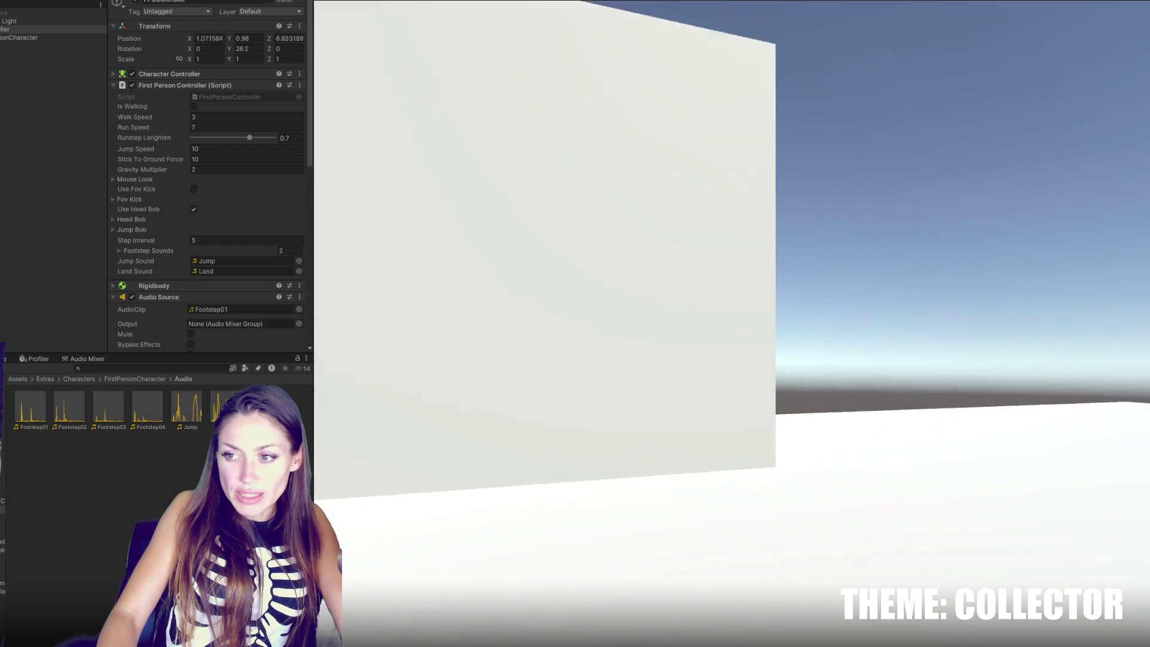
pyautogui.hotkey('ctrl', 'p')
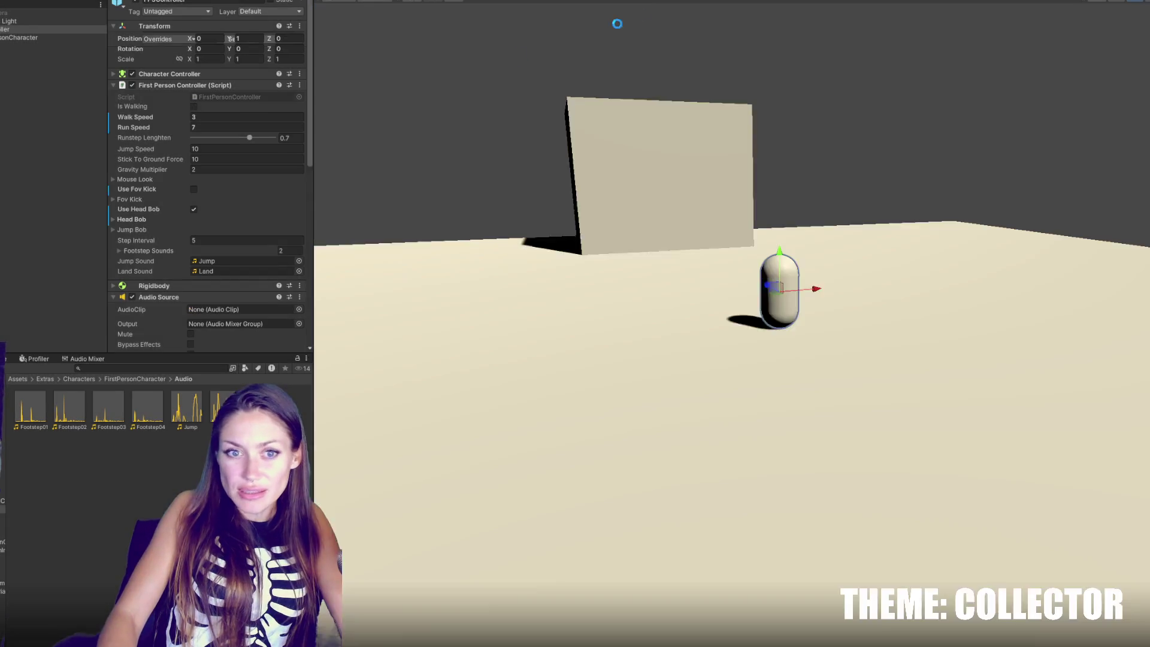
pyautogui.click(86, 294)
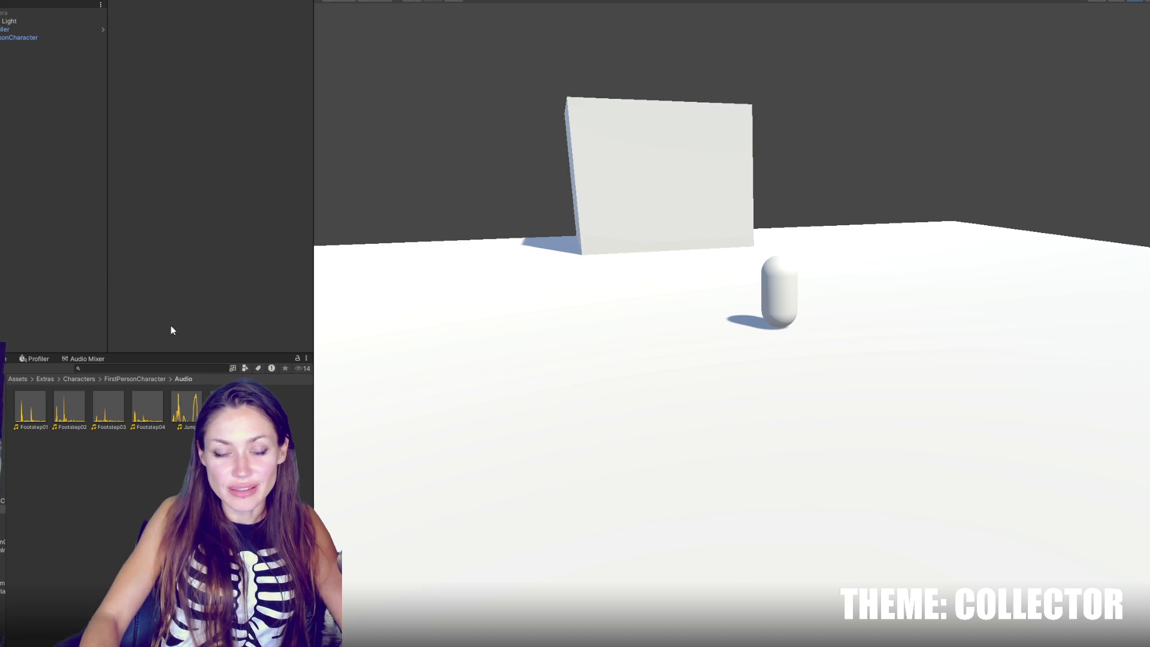
# Step: Enlarge the Project panel, collapse the FPSController hierarchy, then launch Autodesk Maya
pyautogui.moveTo(170, 353); pyautogui.dragTo(169, 336)
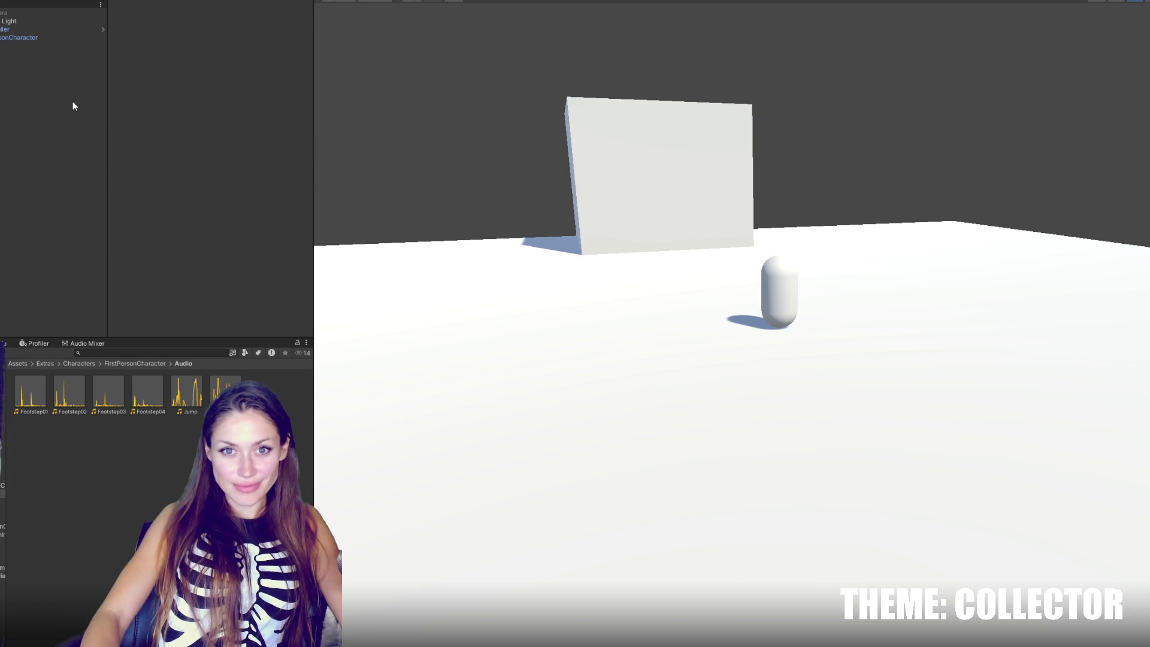
pyautogui.click(1, 29)
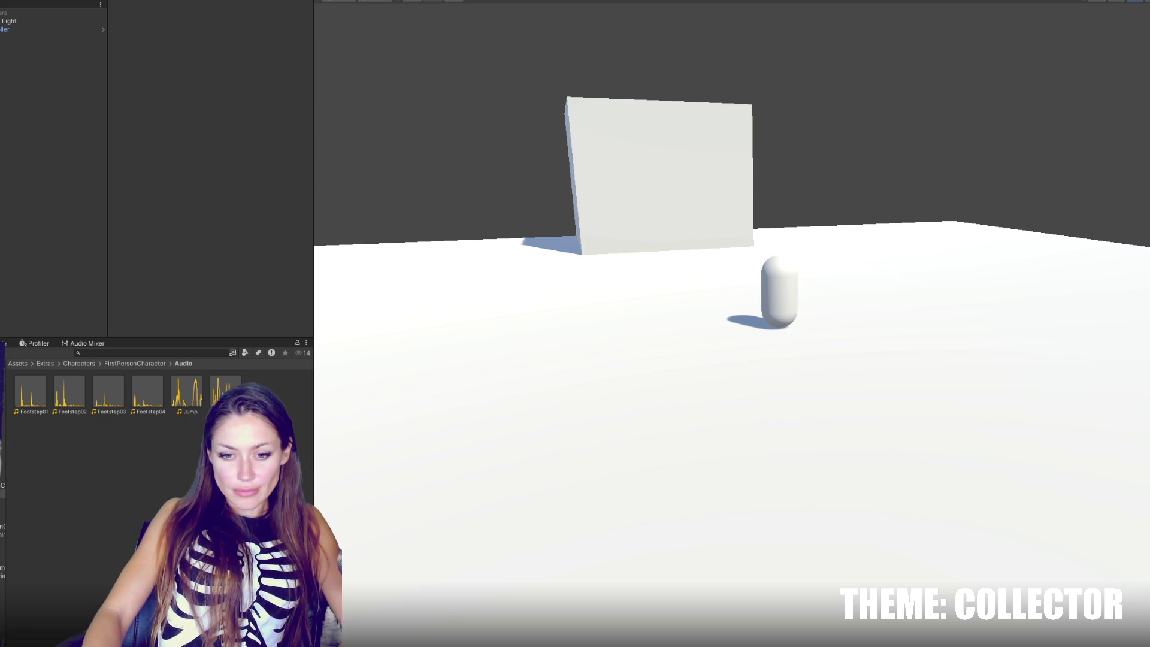
pyautogui.press('super')
pyautogui.click(203, 384)
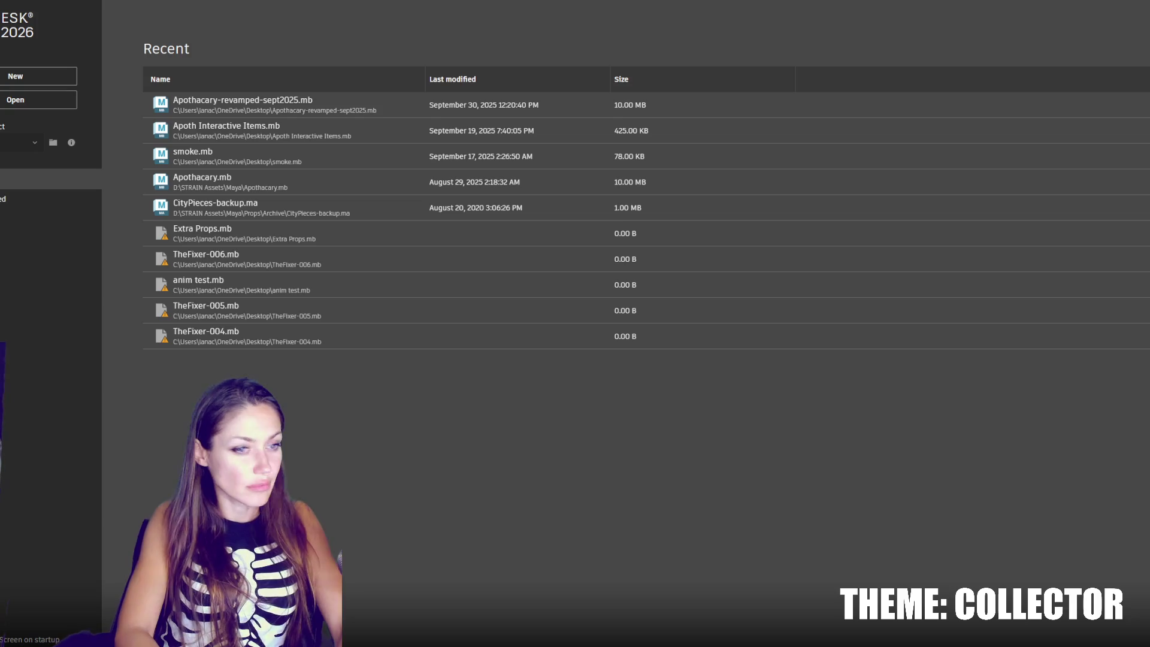
# Step: Start a new scene and create a polygon cube raised above the grid
pyautogui.click(23, 79)
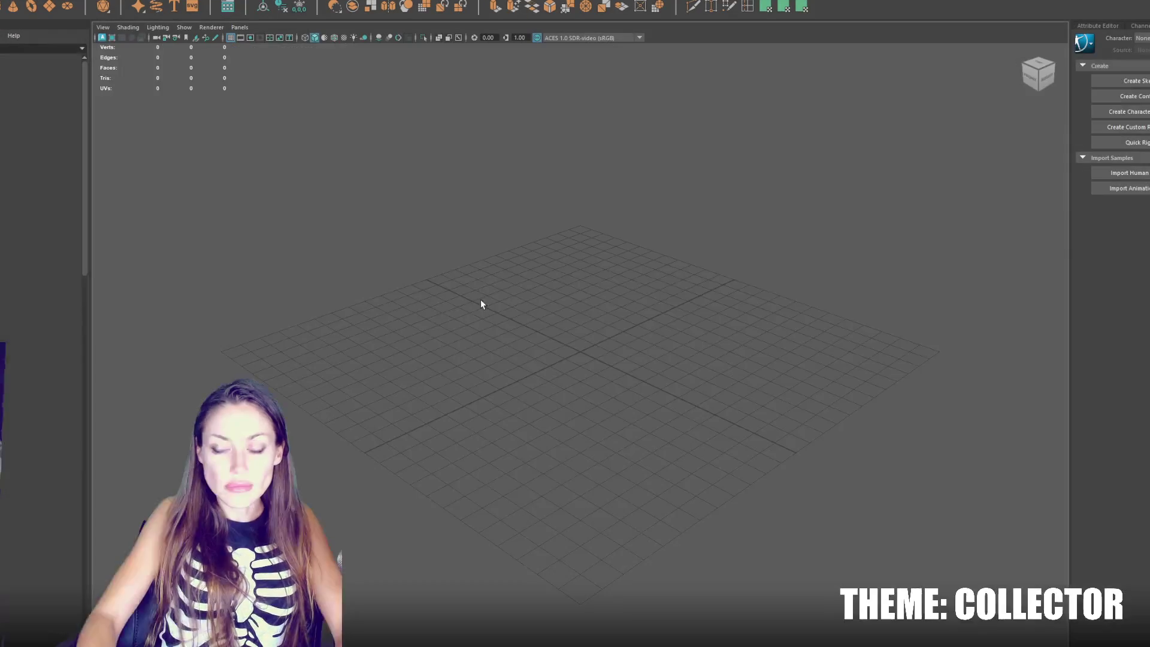
pyautogui.click(549, 6)
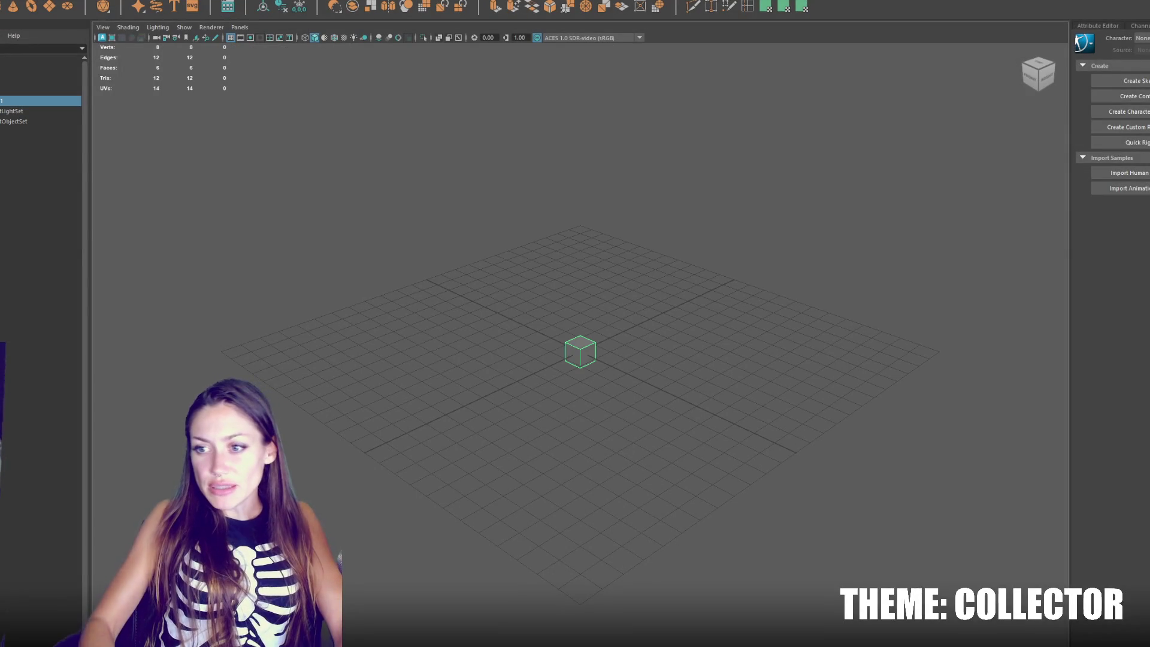
pyautogui.press('f')
pyautogui.press('w')
pyautogui.moveTo(568, 369); pyautogui.dragTo(578, 152)
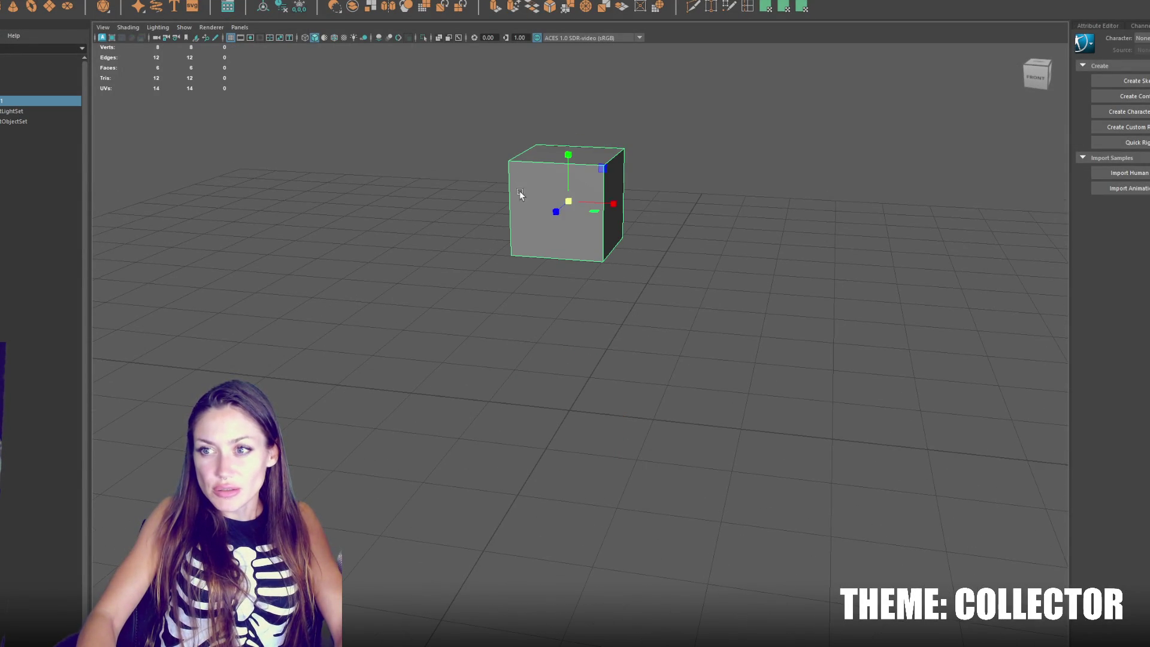
pyautogui.moveTo(556, 211)
pyautogui.mouseDown()
pyautogui.moveTo(579, 117)
pyautogui.moveTo(562, 208)
pyautogui.moveTo(571, 204)
pyautogui.moveTo(572, 229)
pyautogui.moveTo(545, 232)
pyautogui.moveTo(698, 228)
pyautogui.mouseUp()
# Step: Duplicate the cube into a taller, wider body box below it
pyautogui.hotkey('ctrl', 'd')
pyautogui.press('r')
pyautogui.press('w')
pyautogui.moveTo(574, 207)
pyautogui.mouseDown()
pyautogui.moveTo(581, 253)
pyautogui.moveTo(548, 267)
pyautogui.mouseUp()
# Step: Duplicate again into a flat arm box stretched along X, and nudge the body box
pyautogui.hotkey('ctrl', 'd')
pyautogui.press('r')
pyautogui.moveTo(650, 313); pyautogui.dragTo(662, 319)
pyautogui.press('w')
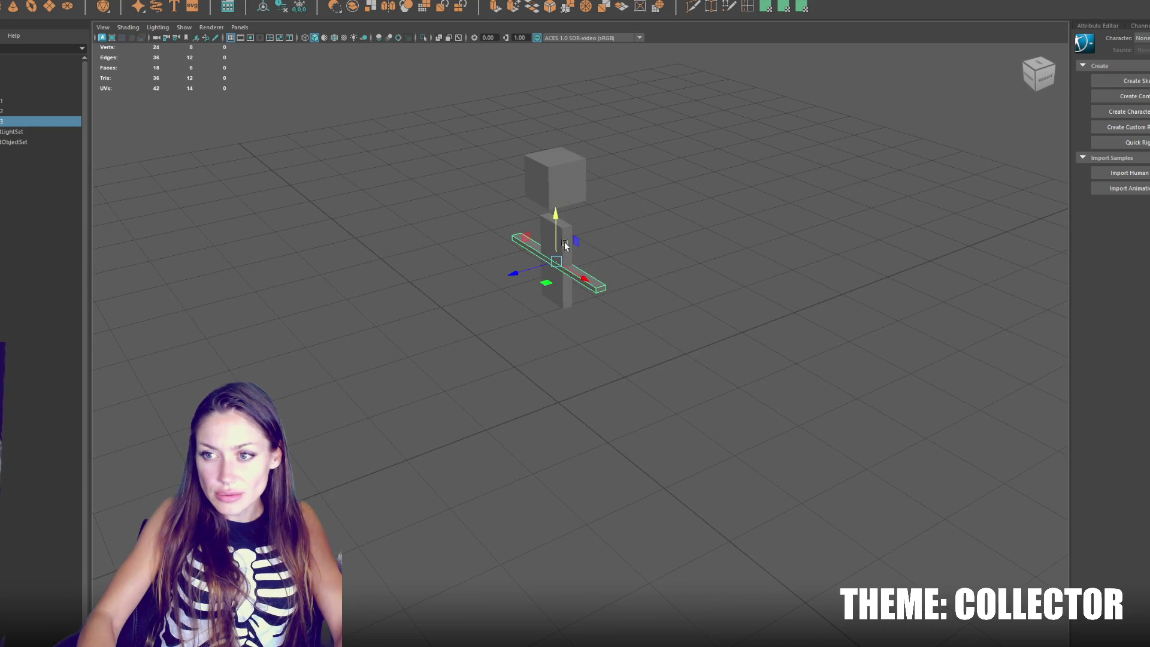
pyautogui.click(561, 233)
pyautogui.moveTo(555, 257)
pyautogui.mouseDown()
pyautogui.moveTo(536, 272)
pyautogui.moveTo(555, 258)
pyautogui.moveTo(561, 207)
pyautogui.moveTo(627, 182)
pyautogui.moveTo(578, 194)
pyautogui.mouseUp()
# Step: Delete the flat arm box and select the tall body box
pyautogui.click(568, 270)
pyautogui.click(578, 265)
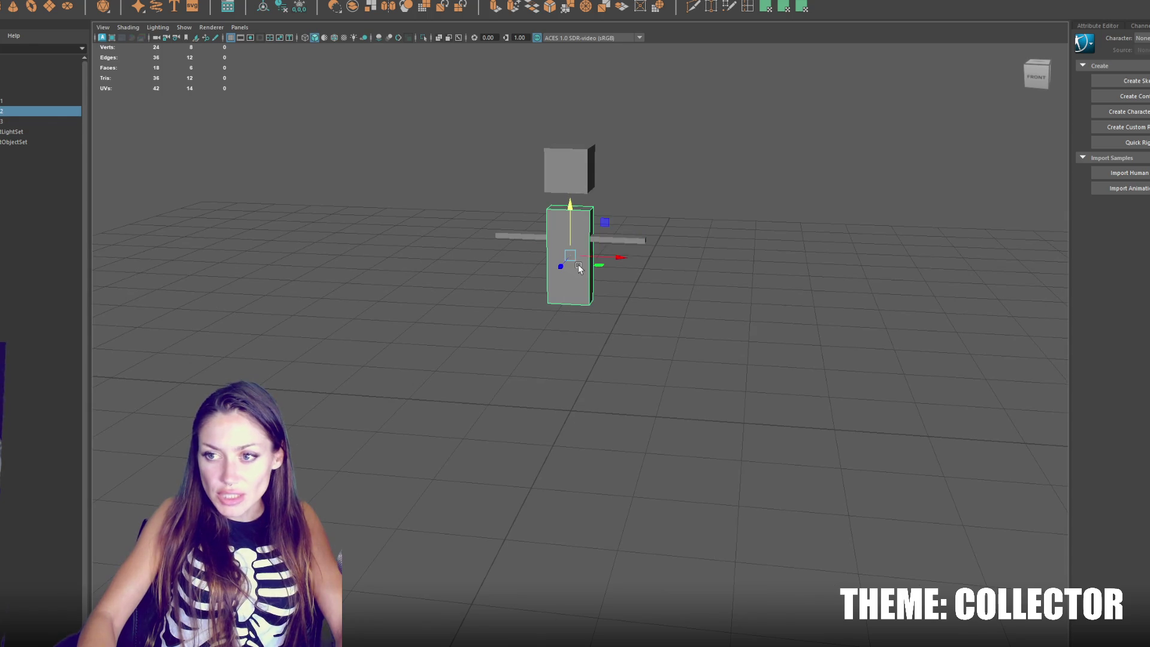
pyautogui.click(639, 234)
pyautogui.press('Delete')
pyautogui.moveTo(630, 232)
pyautogui.mouseDown()
pyautogui.moveTo(613, 196)
pyautogui.moveTo(551, 301)
pyautogui.moveTo(486, 250)
pyautogui.mouseUp()
pyautogui.click(552, 300)
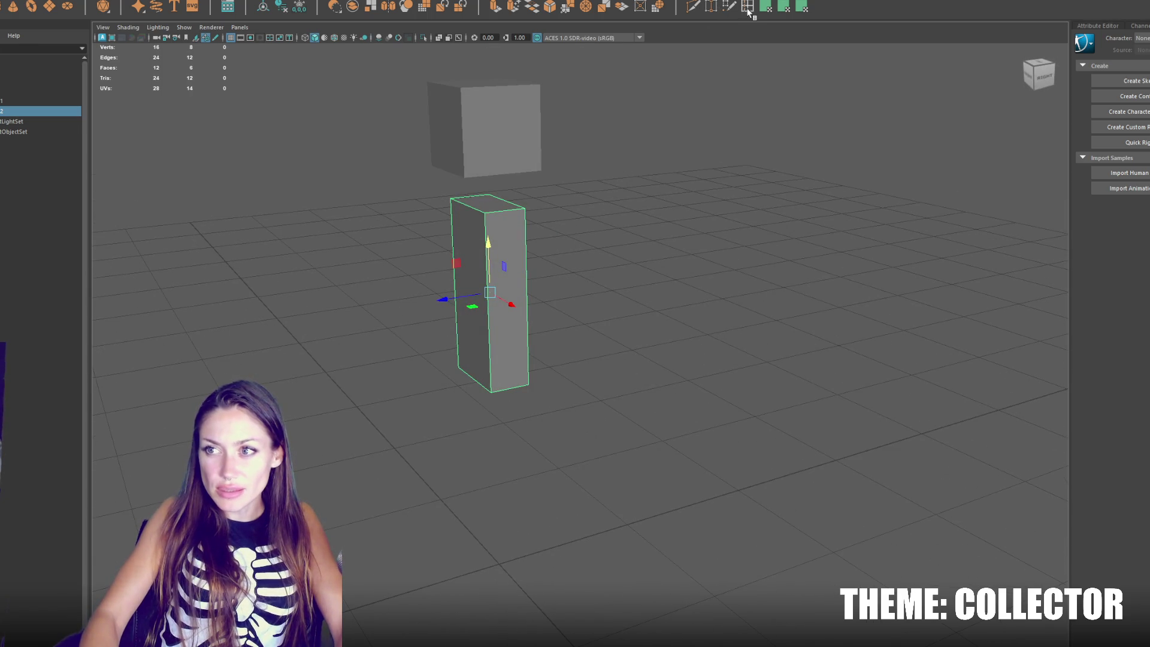
# Step: Insert two vertical and two horizontal edge loops, pulling the horizontal pair together
pyautogui.doubleClick(729, 7)
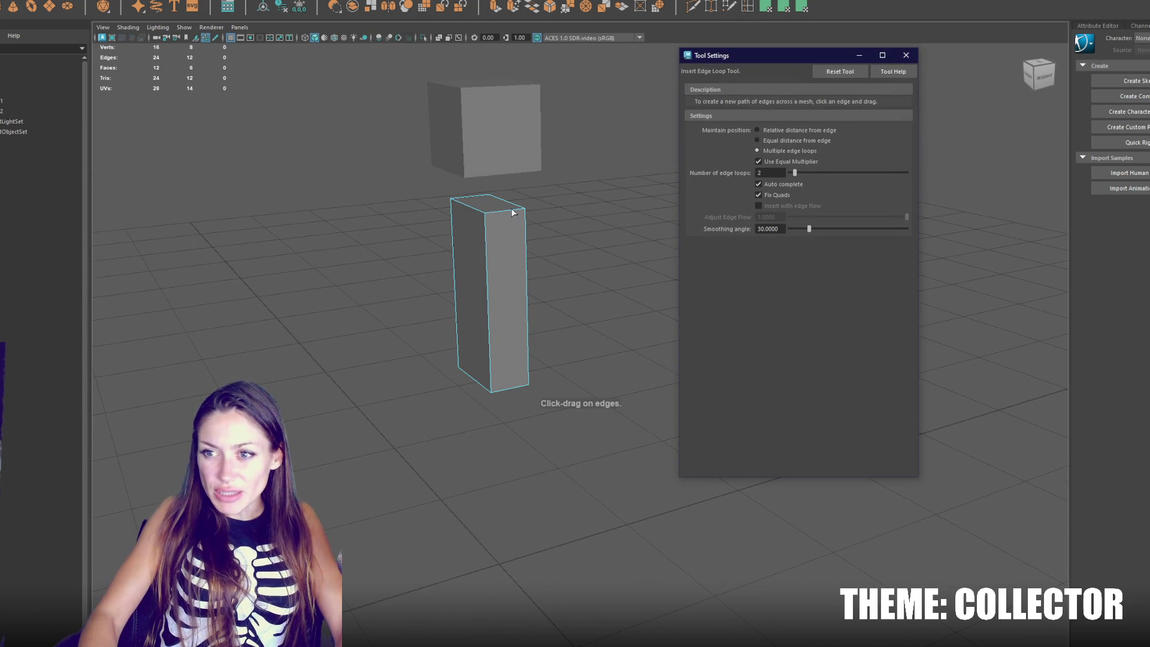
pyautogui.click(514, 212)
pyautogui.click(512, 239)
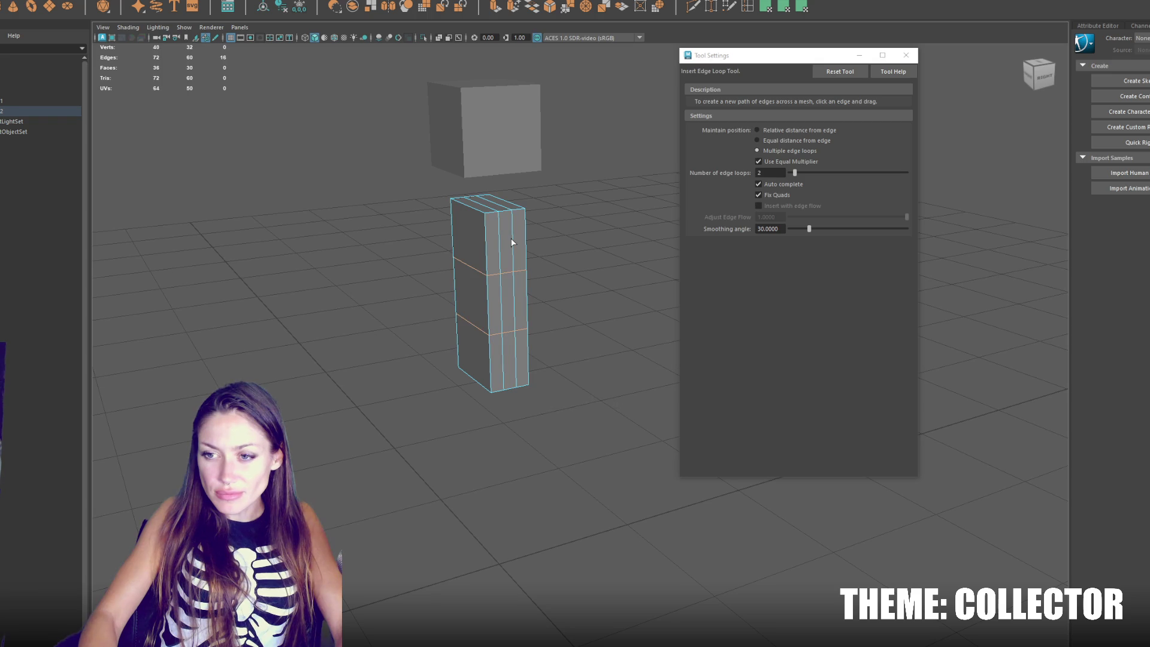
pyautogui.press('q')
pyautogui.press('r')
pyautogui.moveTo(489, 247)
pyautogui.mouseDown()
pyautogui.moveTo(490, 287)
pyautogui.moveTo(501, 199)
pyautogui.moveTo(508, 211)
pyautogui.mouseUp()
pyautogui.press('w')
pyautogui.press('q')
# Step: Select the top vertical edge loops on the body box to taper them inward
pyautogui.press('r')
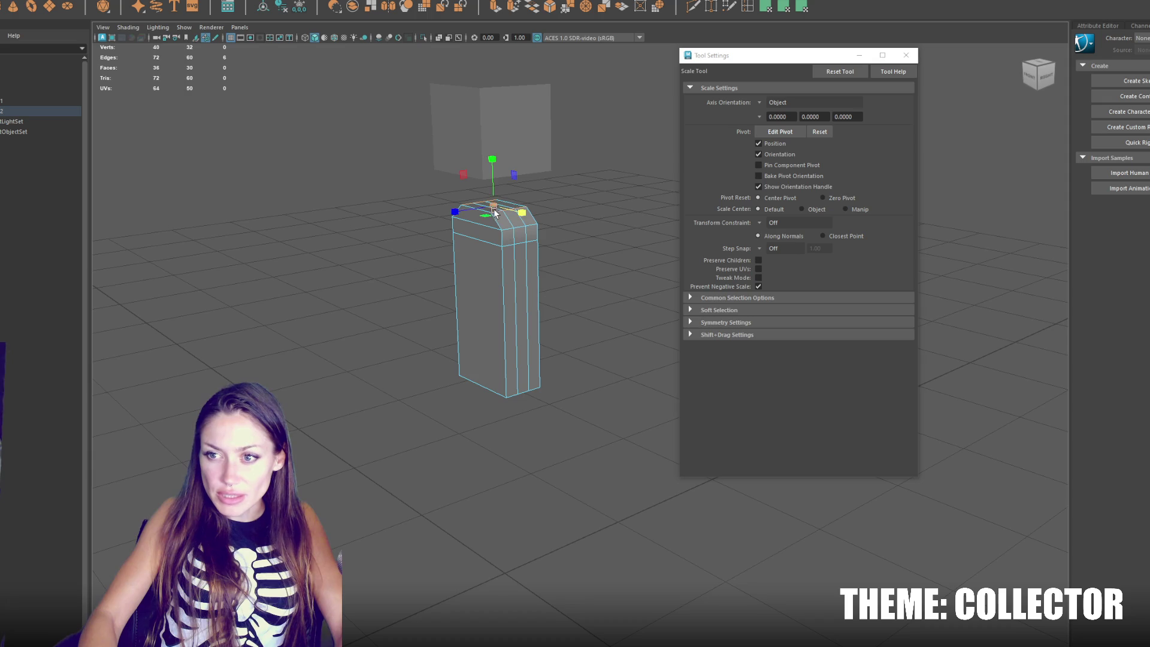
pyautogui.moveTo(528, 251)
pyautogui.mouseDown()
pyautogui.moveTo(599, 244)
pyautogui.moveTo(537, 248)
pyautogui.mouseUp()
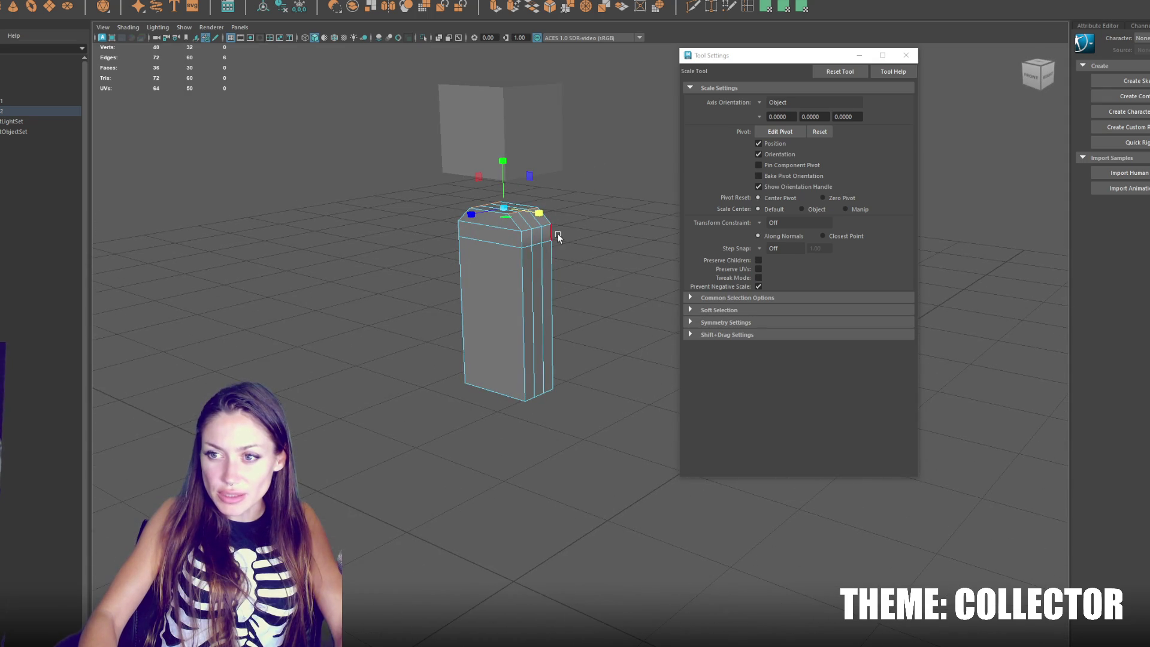
pyautogui.keyDown('shift'); pyautogui.click(555, 260); pyautogui.keyUp('shift')
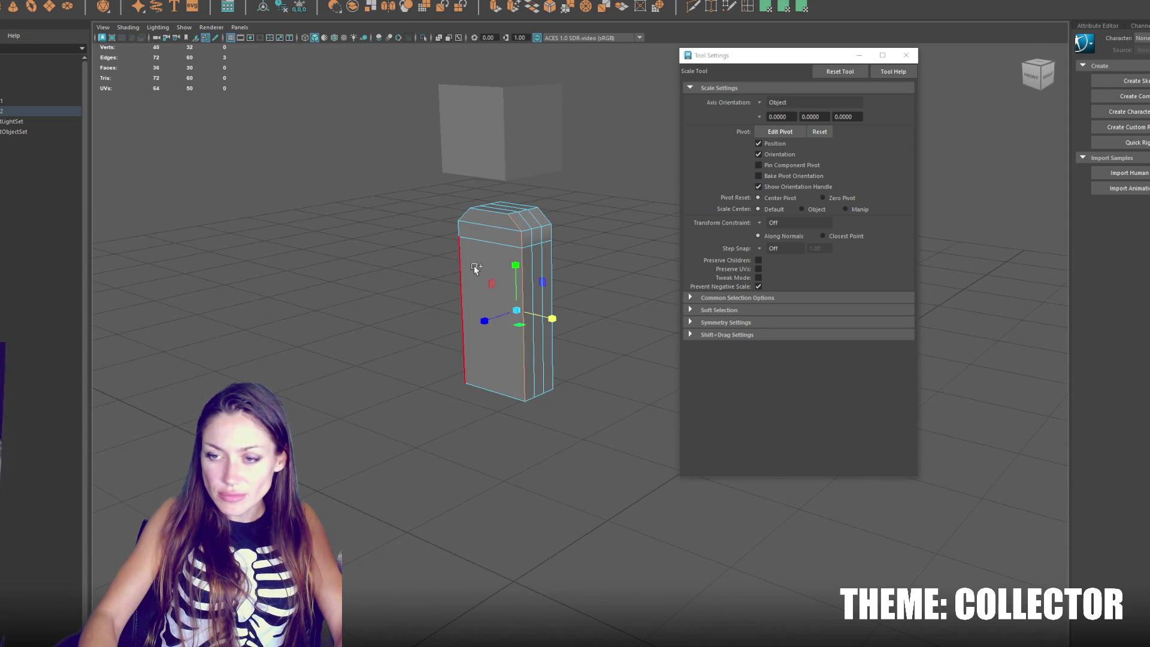
pyautogui.keyDown('shift'); pyautogui.click(546, 273); pyautogui.keyUp('shift')
pyautogui.moveTo(547, 273)
pyautogui.mouseDown()
pyautogui.moveTo(570, 263)
pyautogui.moveTo(525, 259)
pyautogui.mouseUp()
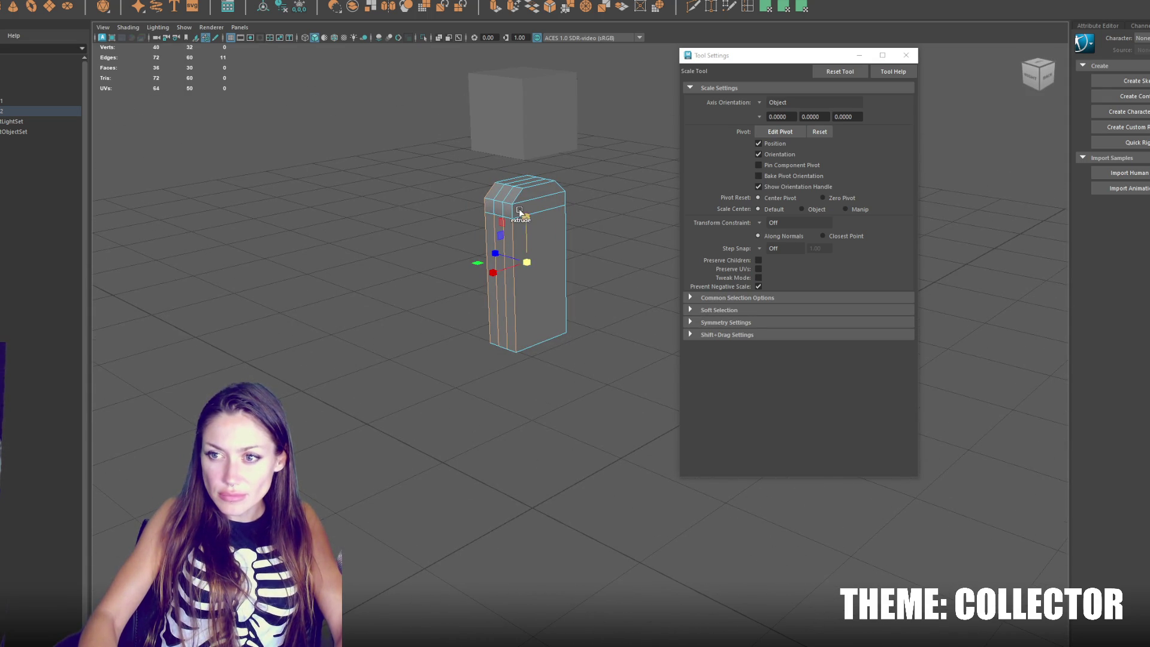
pyautogui.click(576, 266)
pyautogui.doubleClick(564, 282)
pyautogui.doubleClick(517, 296)
pyautogui.moveTo(520, 298); pyautogui.dragTo(619, 334)
pyautogui.doubleClick(459, 341)
pyautogui.moveTo(528, 326); pyautogui.dragTo(548, 326)
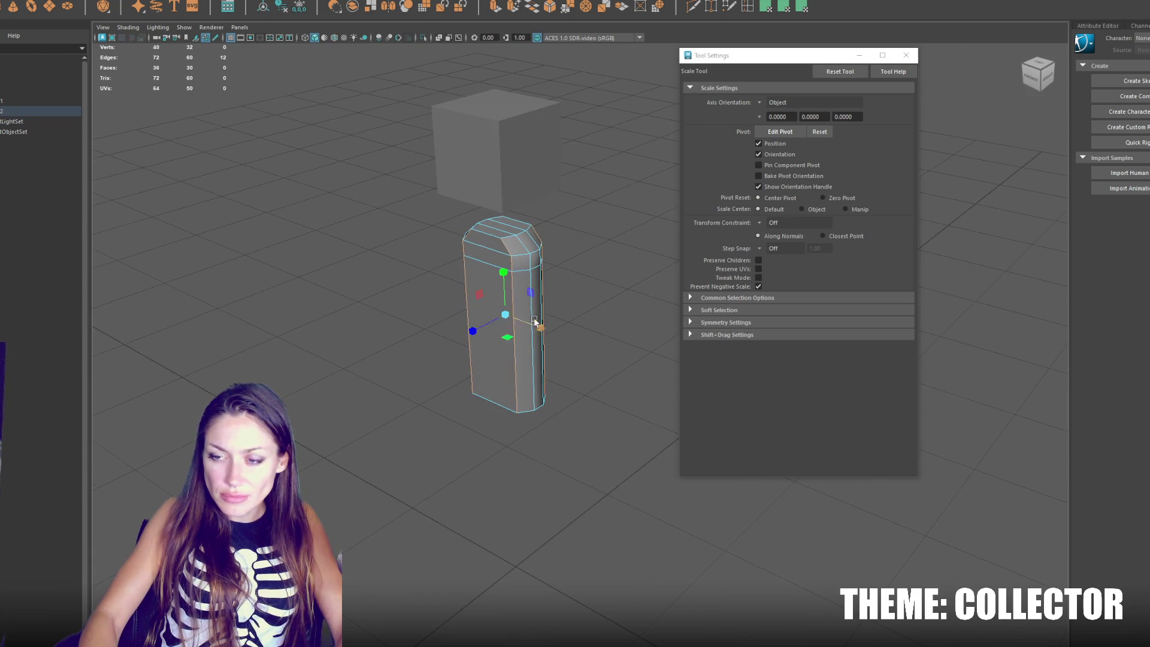
# Step: Move the top vertex loop inward in wireframe view to form sloped shoulders
pyautogui.press('f')
pyautogui.moveTo(586, 265); pyautogui.dragTo(519, 227)
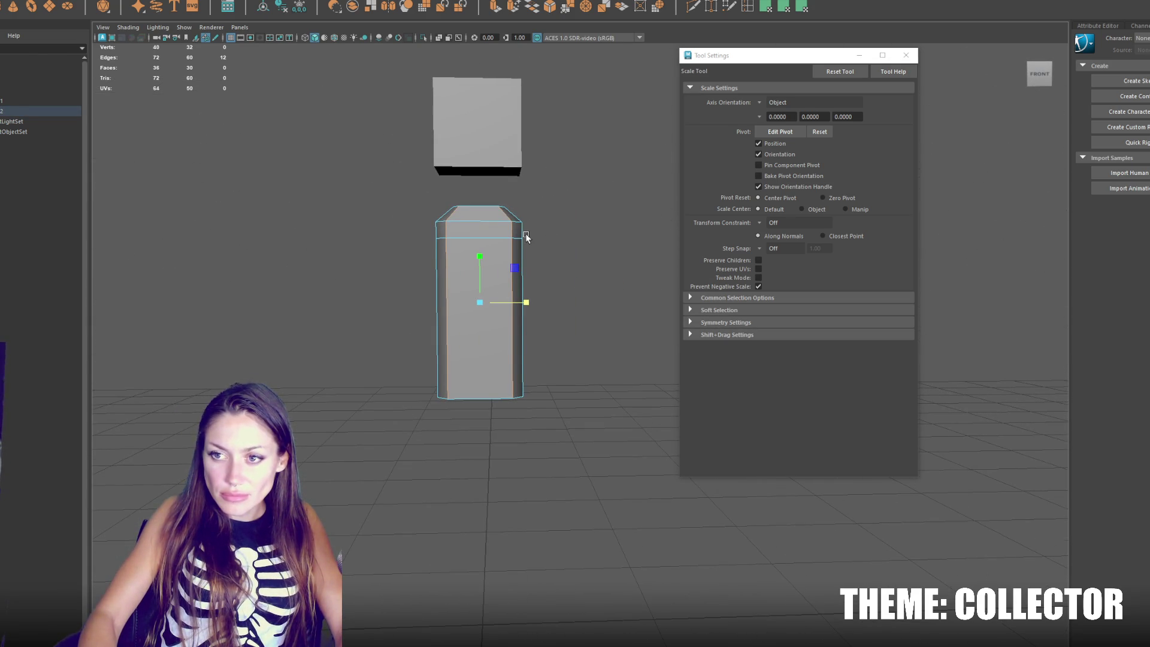
pyautogui.press('4')
pyautogui.press('w')
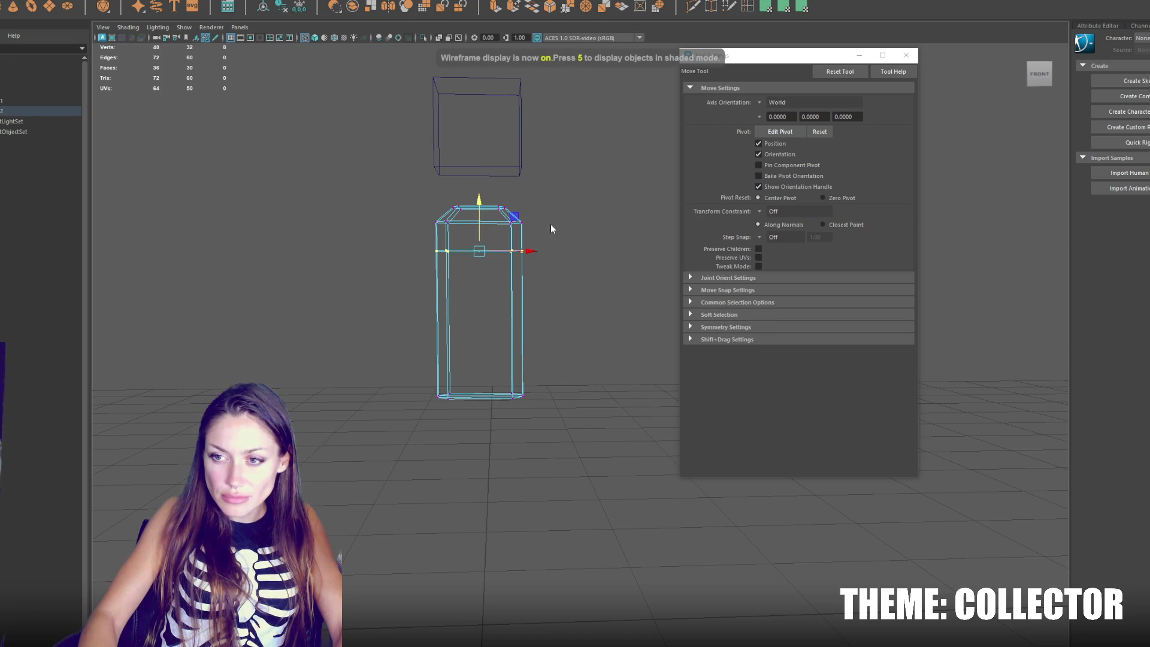
pyautogui.press('5')
pyautogui.moveTo(557, 251); pyautogui.dragTo(488, 257)
pyautogui.press('q')
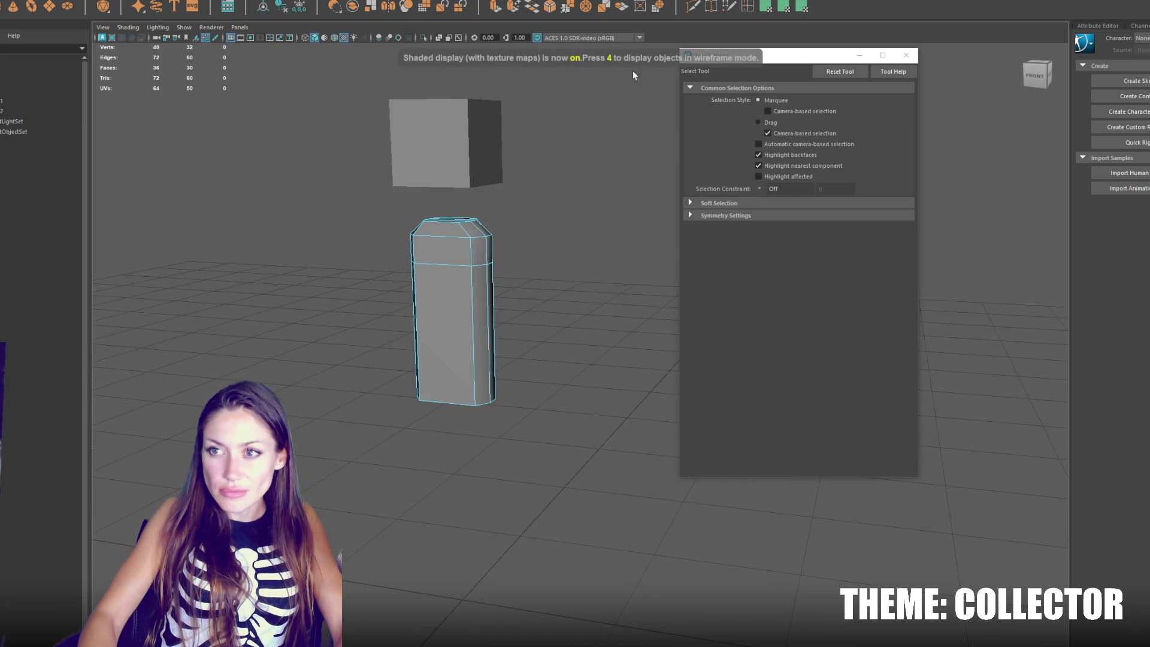
# Step: Insert a centre vertical edge loop and set symmetry to Object X
pyautogui.click(731, 6)
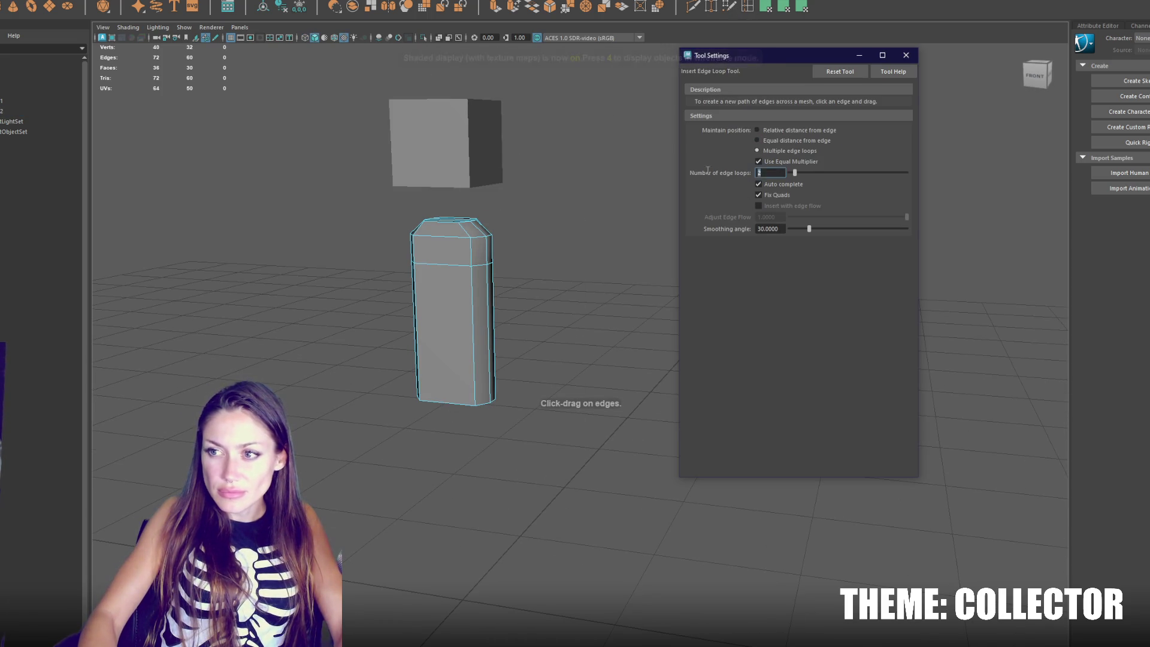
pyautogui.write('1')
pyautogui.click(445, 262)
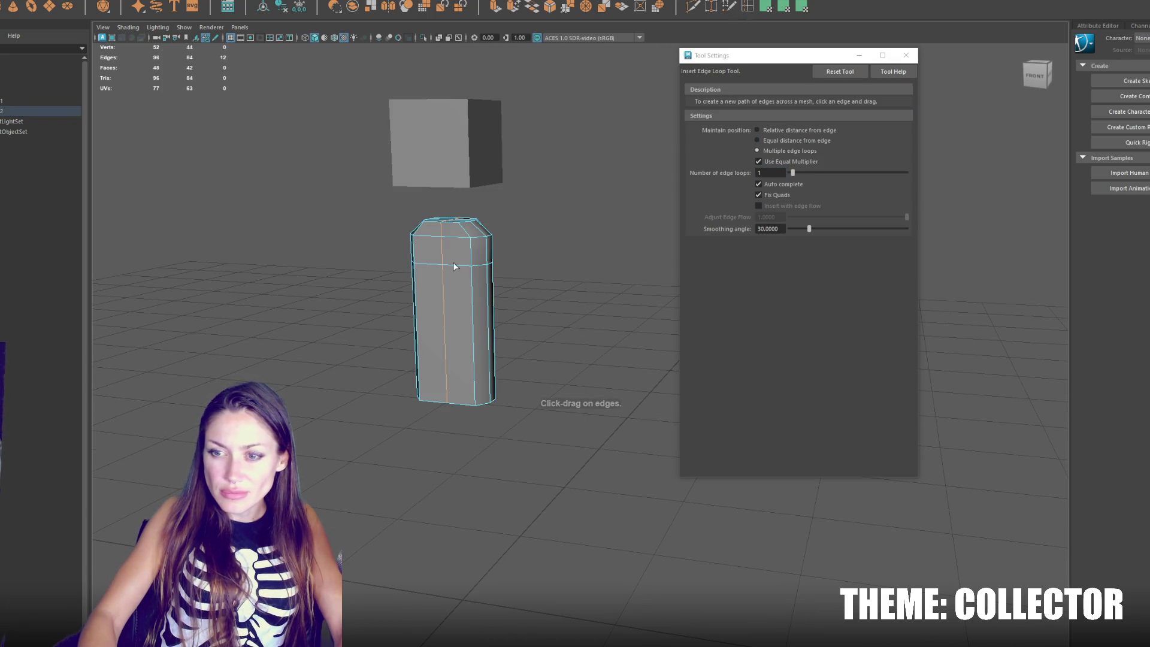
pyautogui.press('q')
pyautogui.click(449, 3)
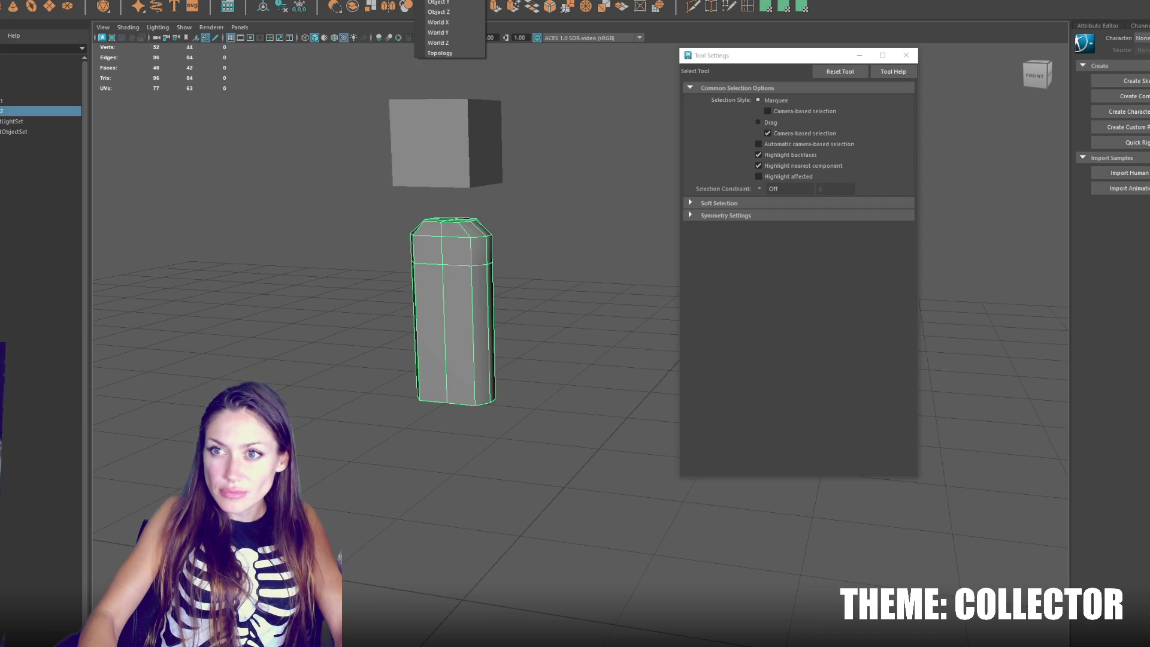
pyautogui.click(440, 18)
pyautogui.rightClick(470, 248)
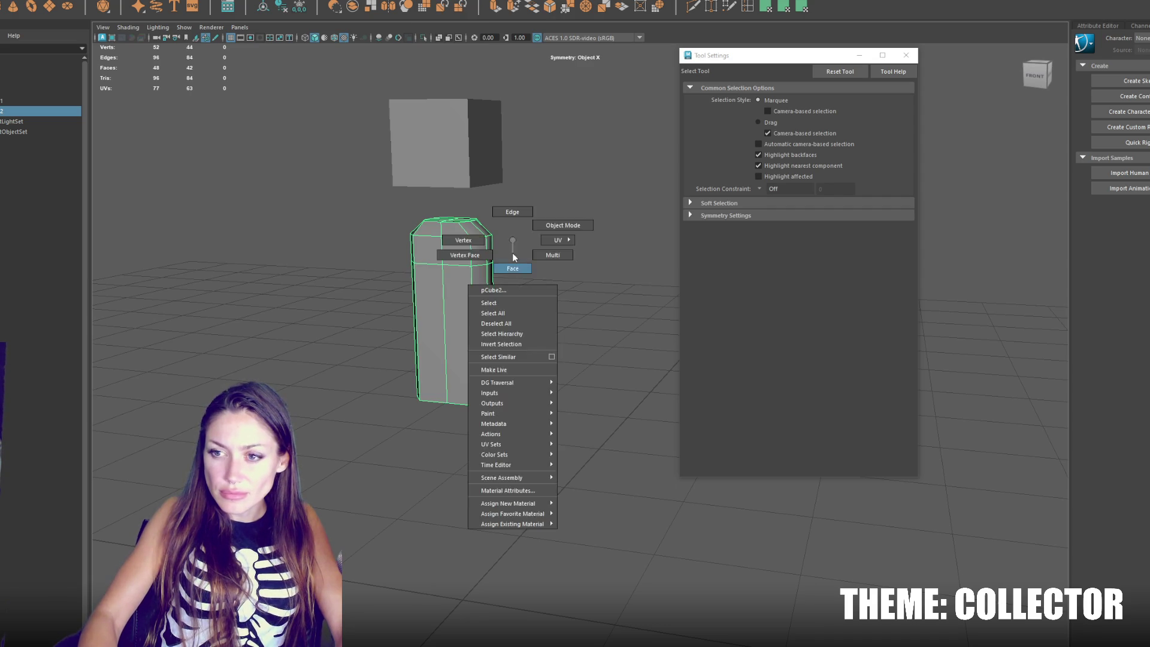
# Step: Extrude the torso's upper side faces outward into two long arms
pyautogui.click(514, 267)
pyautogui.click(489, 248)
pyautogui.press('w')
pyautogui.moveTo(514, 254); pyautogui.dragTo(637, 264)
# Step: Insert extra vertical edge loops into the torso
pyautogui.click(429, 380)
pyautogui.click(476, 351)
pyautogui.moveTo(476, 350)
pyautogui.mouseDown()
pyautogui.moveTo(480, 316)
pyautogui.moveTo(579, 349)
pyautogui.mouseUp()
pyautogui.click(483, 346)
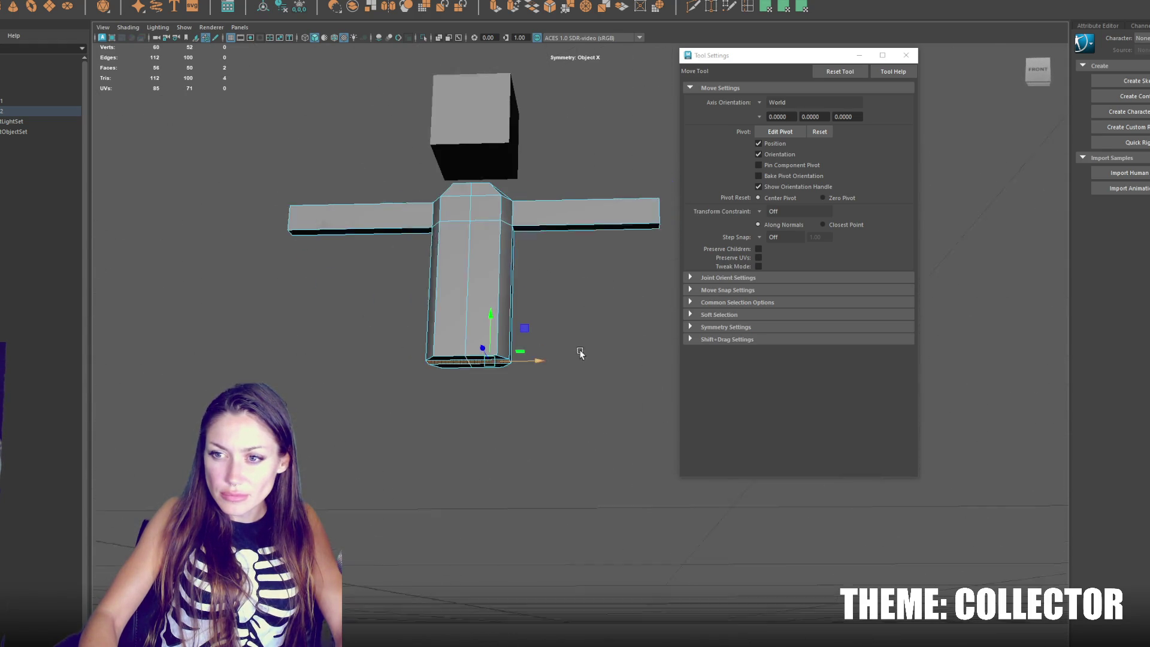
pyautogui.keyDown('shift'); pyautogui.rightClick(494, 218); pyautogui.keyUp('shift')
pyautogui.click(485, 226)
pyautogui.rightClick(555, 297)
# Step: Select the torso's bottom faces and bottom edge loop from an underside view
pyautogui.press('q')
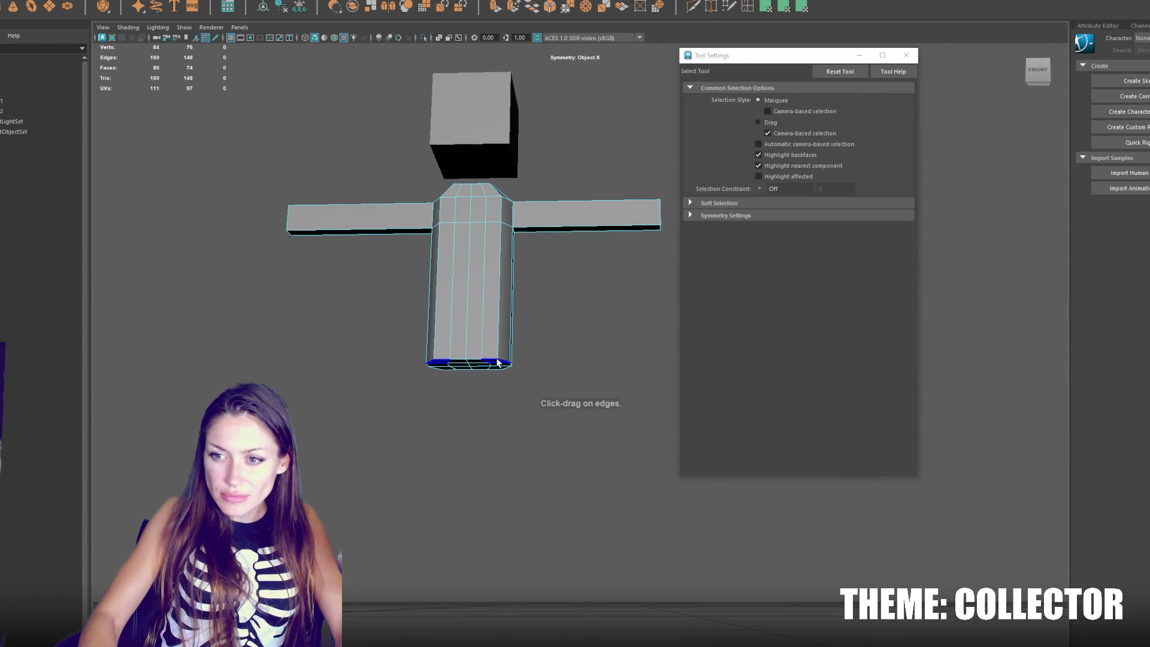
pyautogui.click(497, 361)
pyautogui.moveTo(498, 360)
pyautogui.mouseDown()
pyautogui.moveTo(559, 346)
pyautogui.moveTo(513, 269)
pyautogui.moveTo(514, 231)
pyautogui.moveTo(531, 208)
pyautogui.mouseUp()
pyautogui.rightClick(518, 237)
pyautogui.click(473, 237)
pyautogui.doubleClick(444, 243)
pyautogui.press('r')
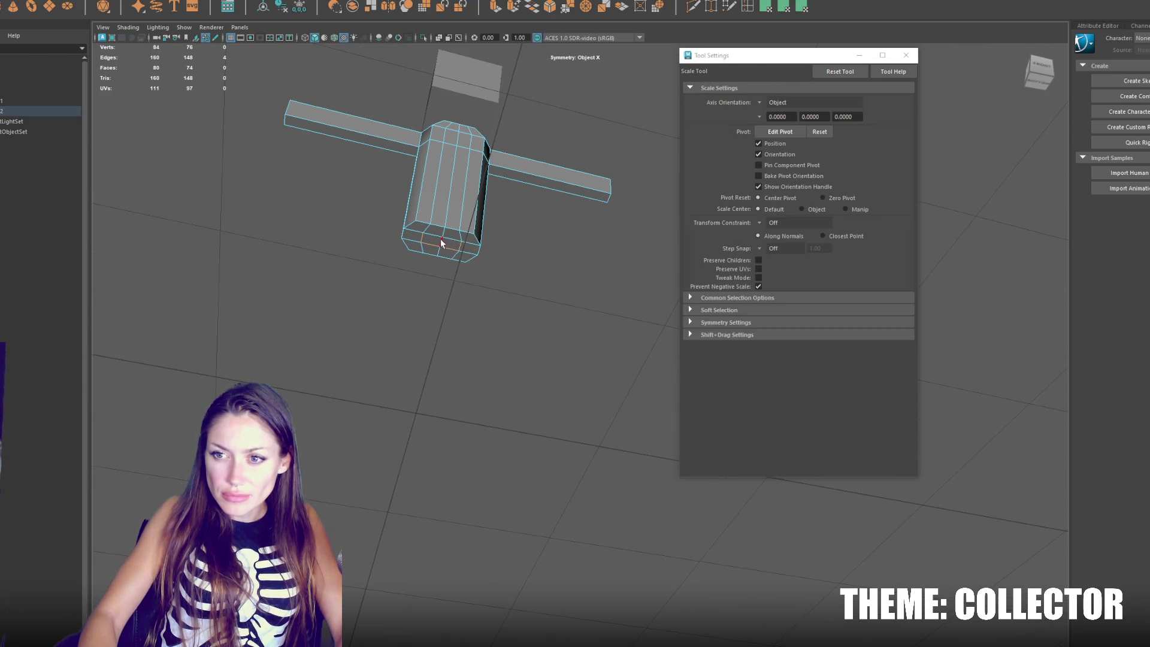
pyautogui.press('q')
pyautogui.click(433, 238)
pyautogui.press('w')
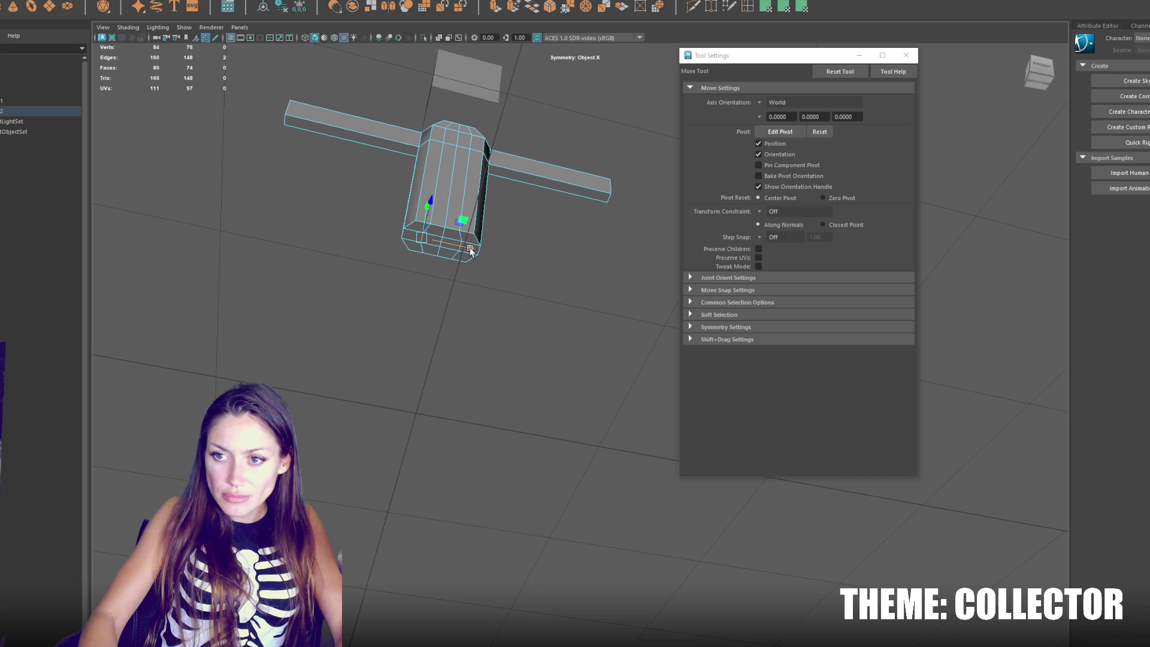
# Step: Scale the bottom middle vertices closer together, then convert the selection to faces
pyautogui.rightClick(539, 243)
pyautogui.click(491, 242)
pyautogui.press('q')
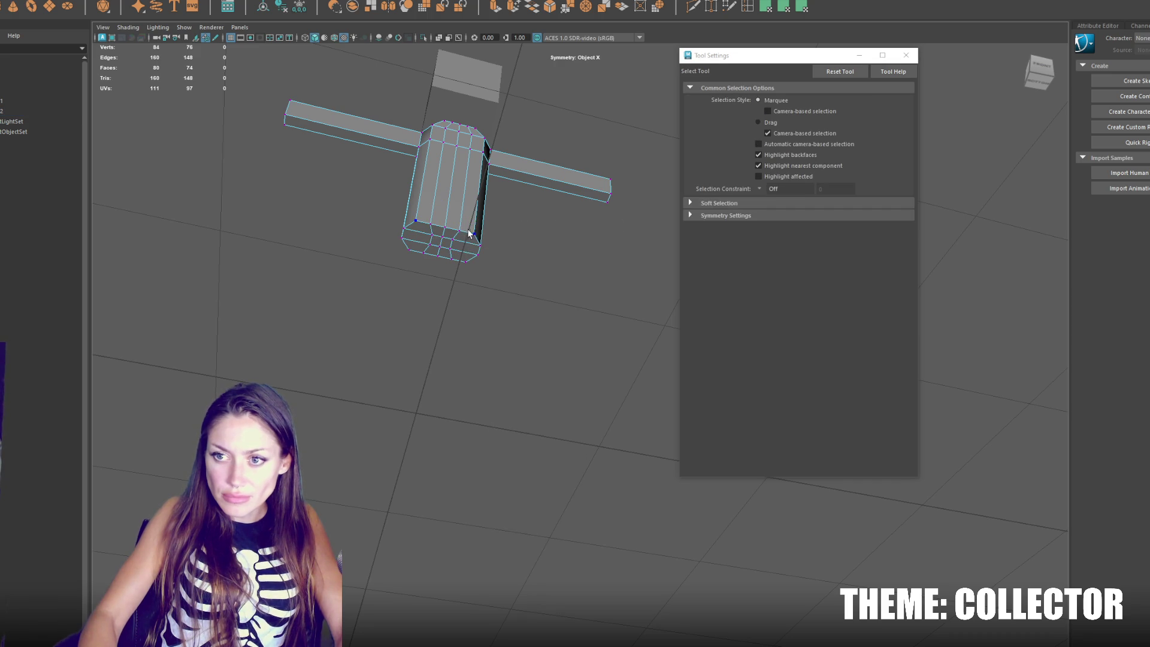
pyautogui.press('r')
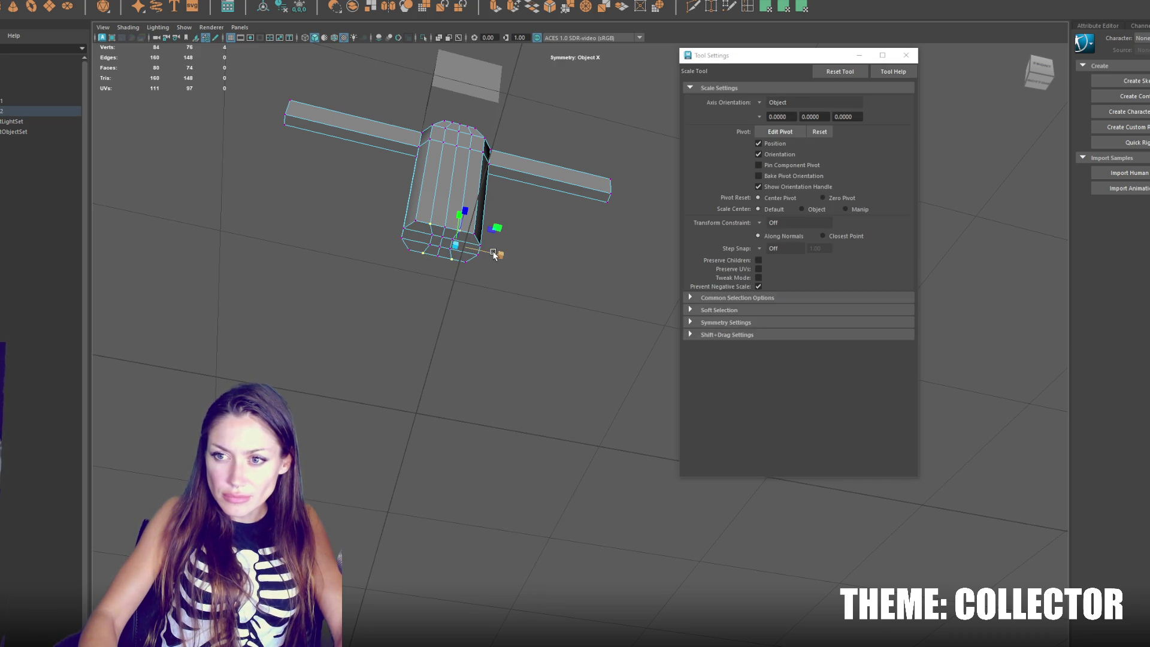
pyautogui.press('q')
pyautogui.press('r')
pyautogui.moveTo(495, 253); pyautogui.dragTo(490, 252)
pyautogui.press('q')
pyautogui.hotkey('ctrl', 'F11')
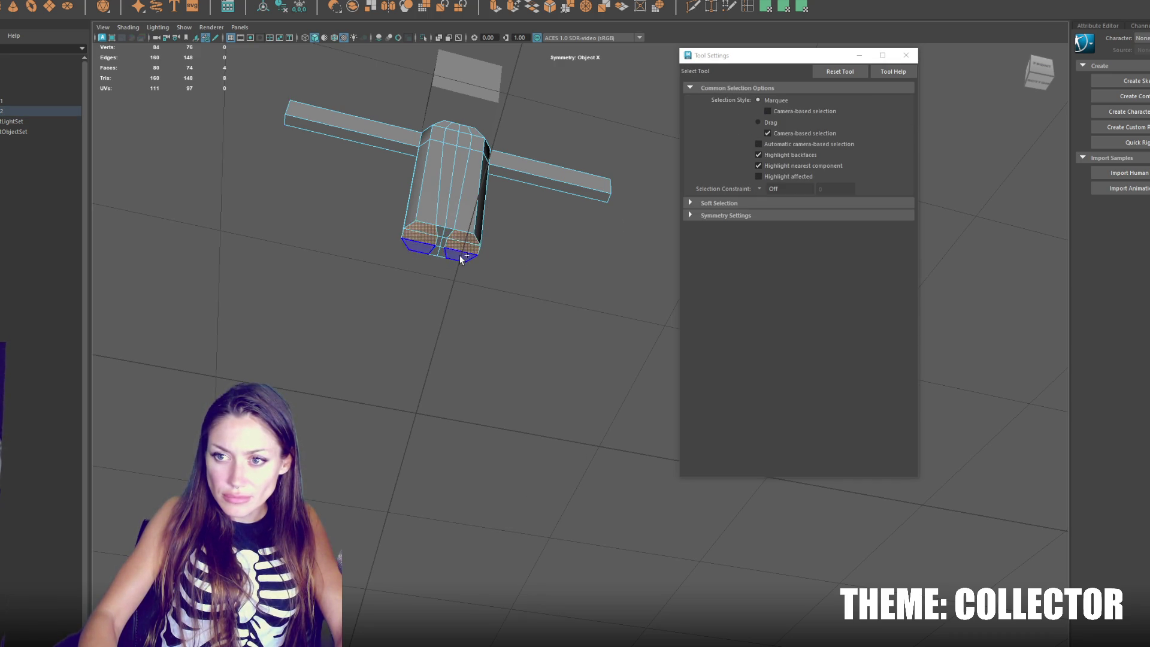
# Step: Extrude the bottom faces and move them downward into two legs
pyautogui.click(1039, 71)
pyautogui.click(495, 7)
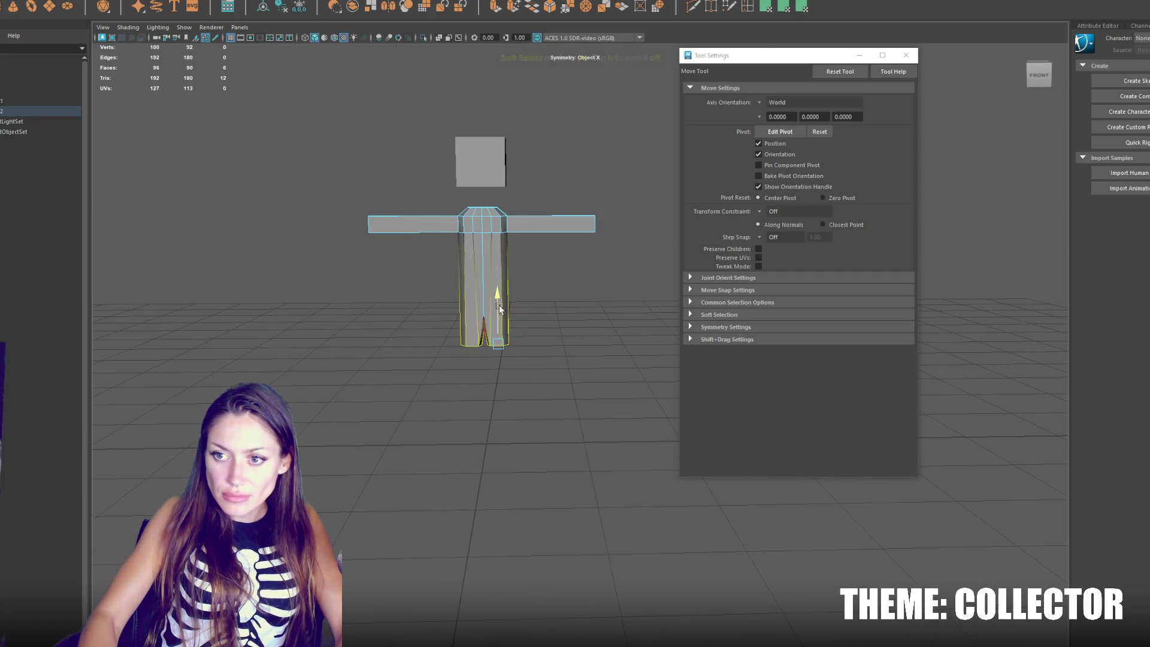
pyautogui.moveTo(503, 309)
pyautogui.mouseDown()
pyautogui.moveTo(485, 296)
pyautogui.moveTo(485, 401)
pyautogui.mouseUp()
pyautogui.hotkey('ctrl', 'z')
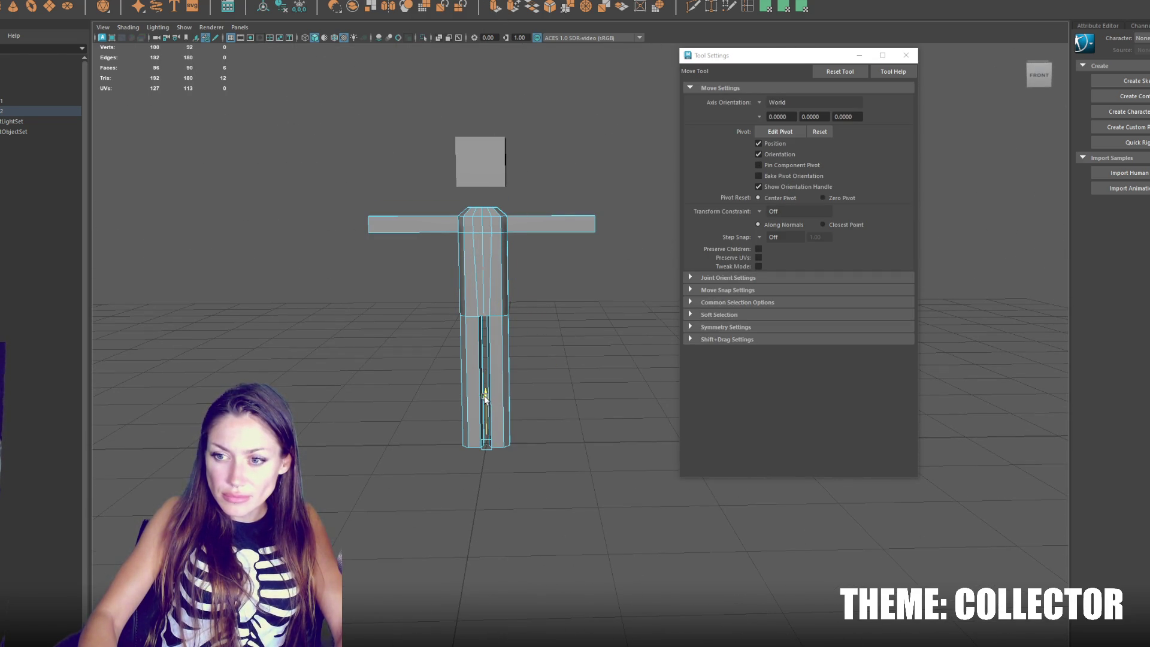
pyautogui.press('q')
# Step: Set symmetry to Object X and select the whole body mesh
pyautogui.click(541, 183)
pyautogui.click(446, 3)
pyautogui.click(446, 18)
pyautogui.rightClick(527, 134)
pyautogui.press('F8')
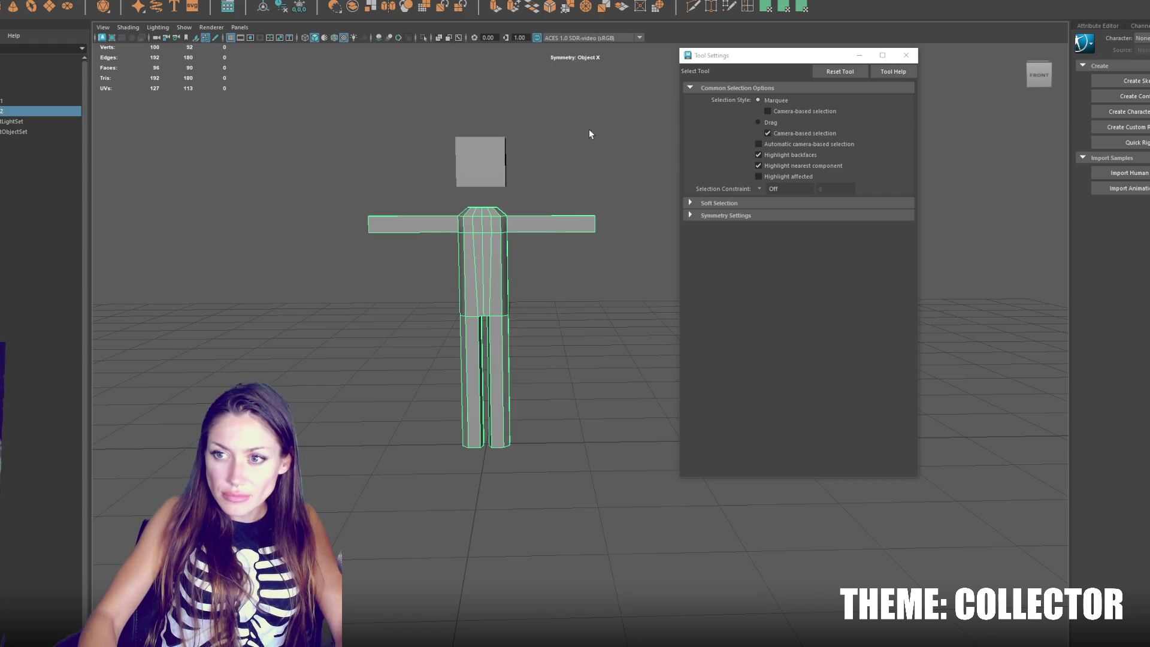
pyautogui.click(730, 7)
# Step: Add a knee edge loop across the legs and select the foot vertices in wireframe
pyautogui.keyDown('ctrl'); pyautogui.click(499, 382); pyautogui.keyUp('ctrl')
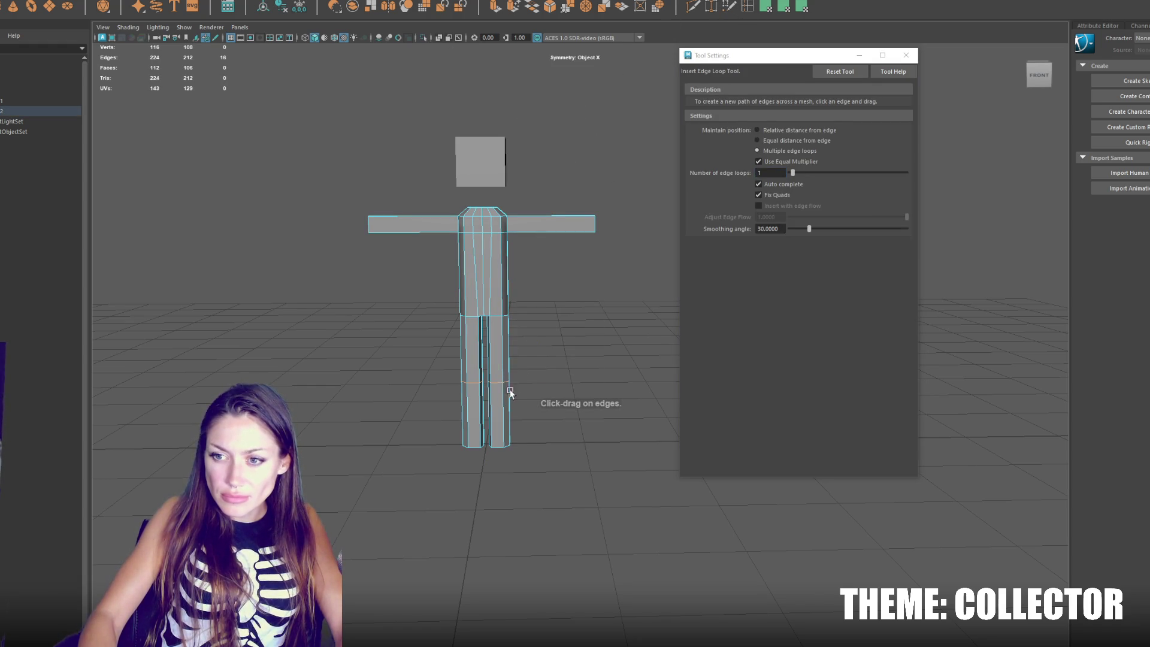
pyautogui.press('r')
pyautogui.press('q')
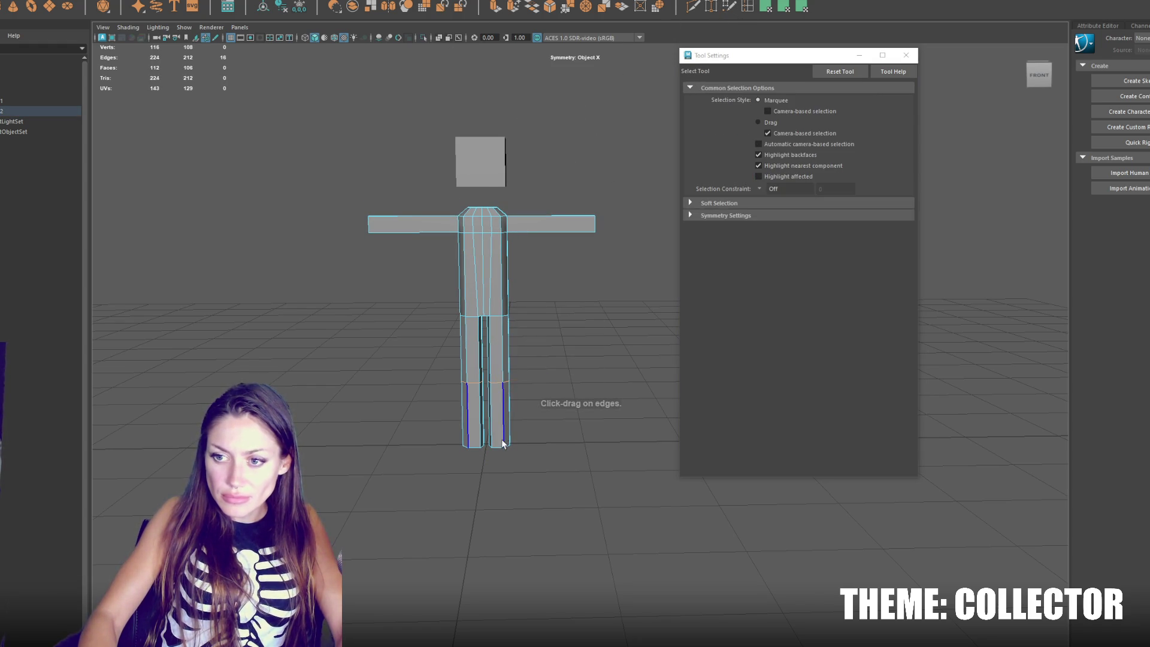
pyautogui.press('r')
pyautogui.rightClick(501, 449)
pyautogui.press('4')
pyautogui.moveTo(531, 423)
pyautogui.mouseDown()
pyautogui.moveTo(489, 474)
pyautogui.moveTo(470, 445)
pyautogui.mouseUp()
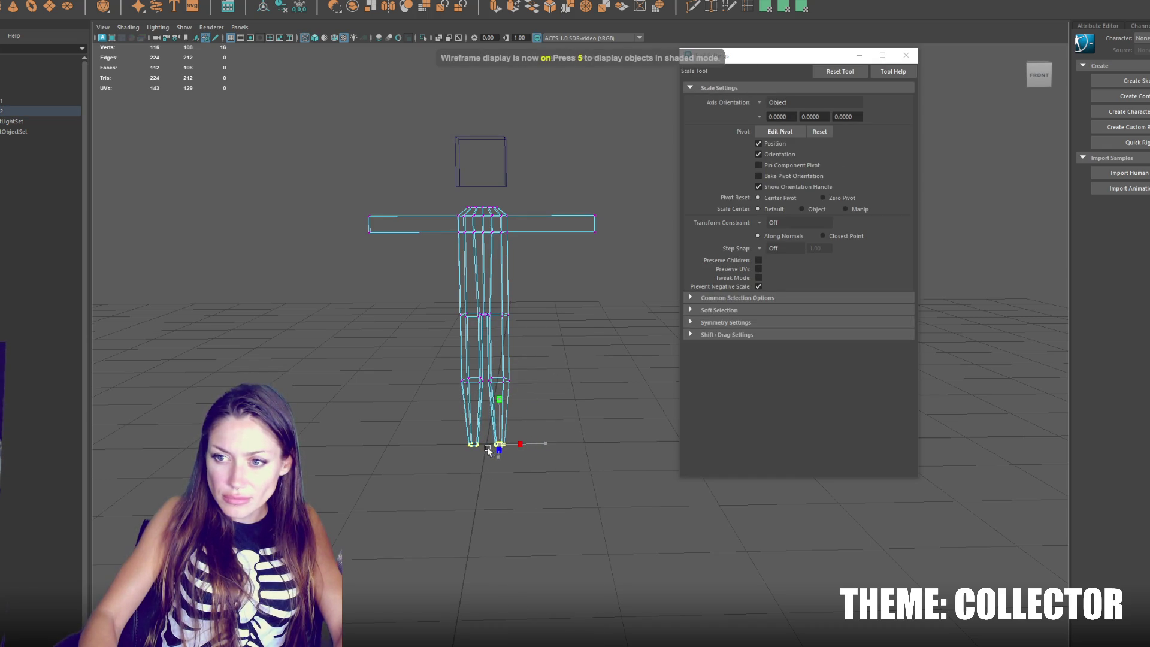
pyautogui.press('q')
# Step: Raise the hip and knee vertex rings on the legs
pyautogui.moveTo(523, 364)
pyautogui.mouseDown()
pyautogui.moveTo(480, 413)
pyautogui.moveTo(500, 337)
pyautogui.mouseUp()
pyautogui.press('w')
pyautogui.press('r')
pyautogui.click(448, 370)
pyautogui.press('w')
pyautogui.moveTo(521, 288); pyautogui.dragTo(441, 377)
pyautogui.moveTo(497, 294); pyautogui.dragTo(498, 279)
# Step: Add a waist edge loop across the torso and scale it narrower
pyautogui.click(735, 6)
pyautogui.click(506, 266)
pyautogui.press('r')
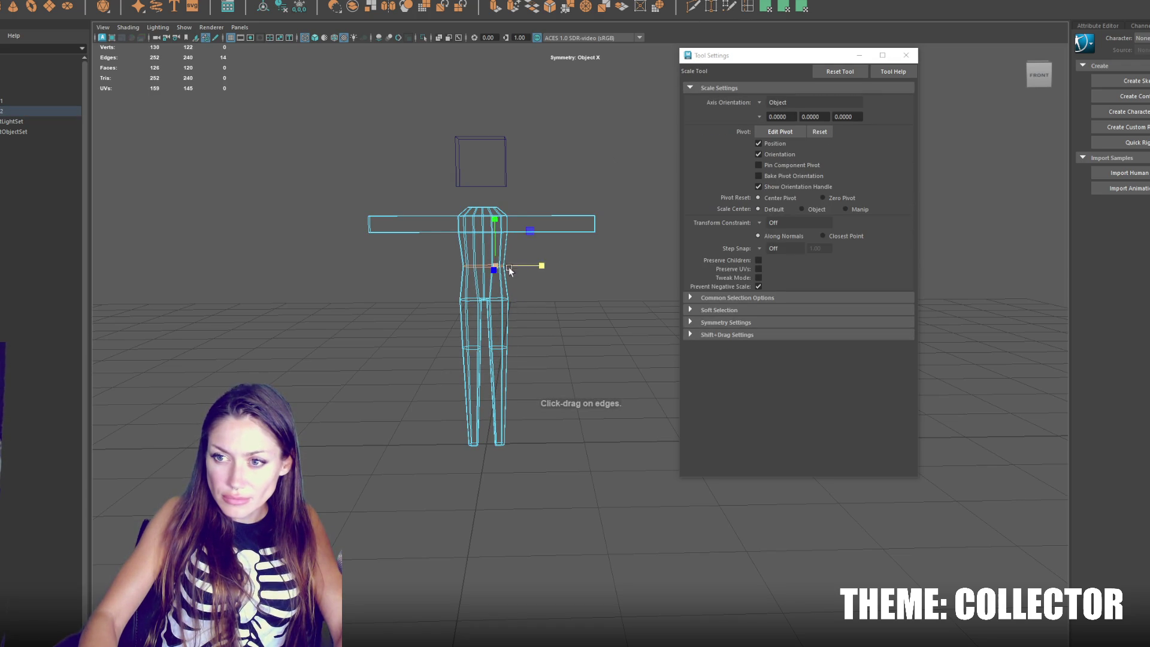
pyautogui.press('w')
# Step: Scale the neck ring vertices to taper the neck top, then add an elbow loop across the arms
pyautogui.rightClick(516, 216)
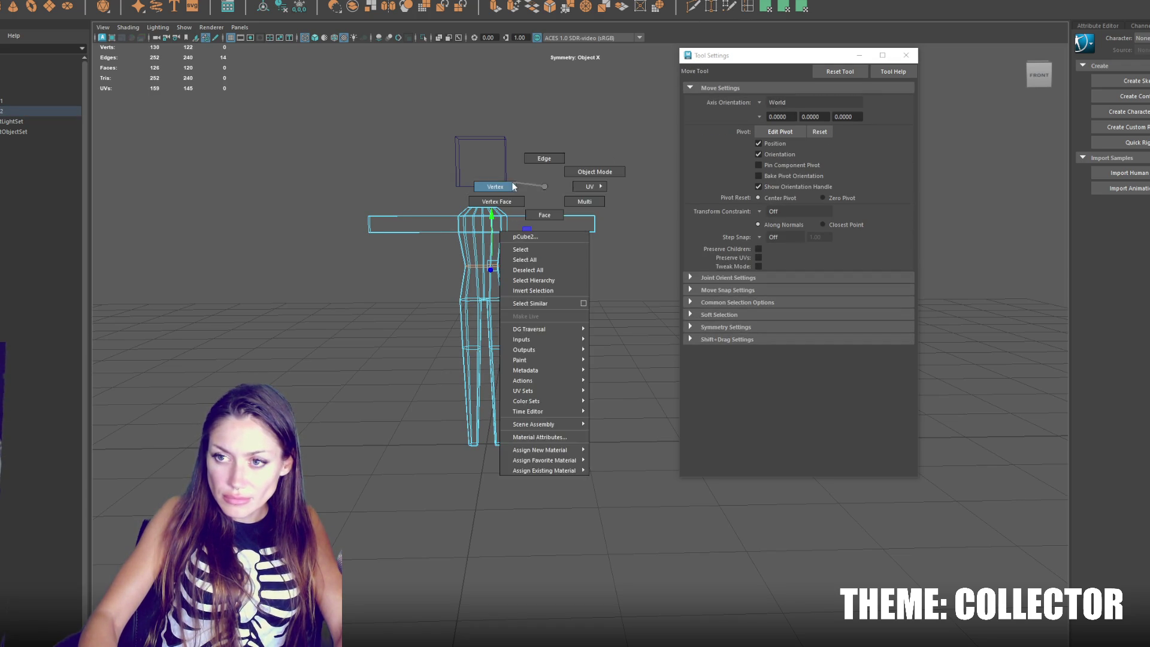
pyautogui.click(488, 185)
pyautogui.press('q')
pyautogui.moveTo(506, 198); pyautogui.dragTo(485, 213)
pyautogui.press('r')
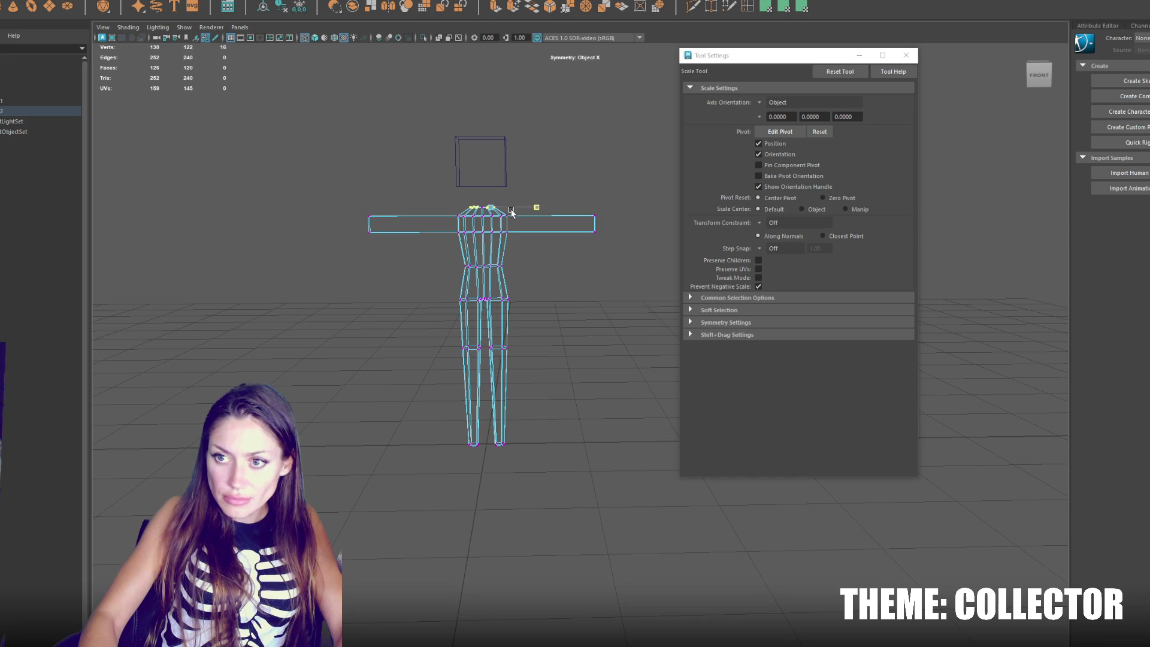
pyautogui.press('w')
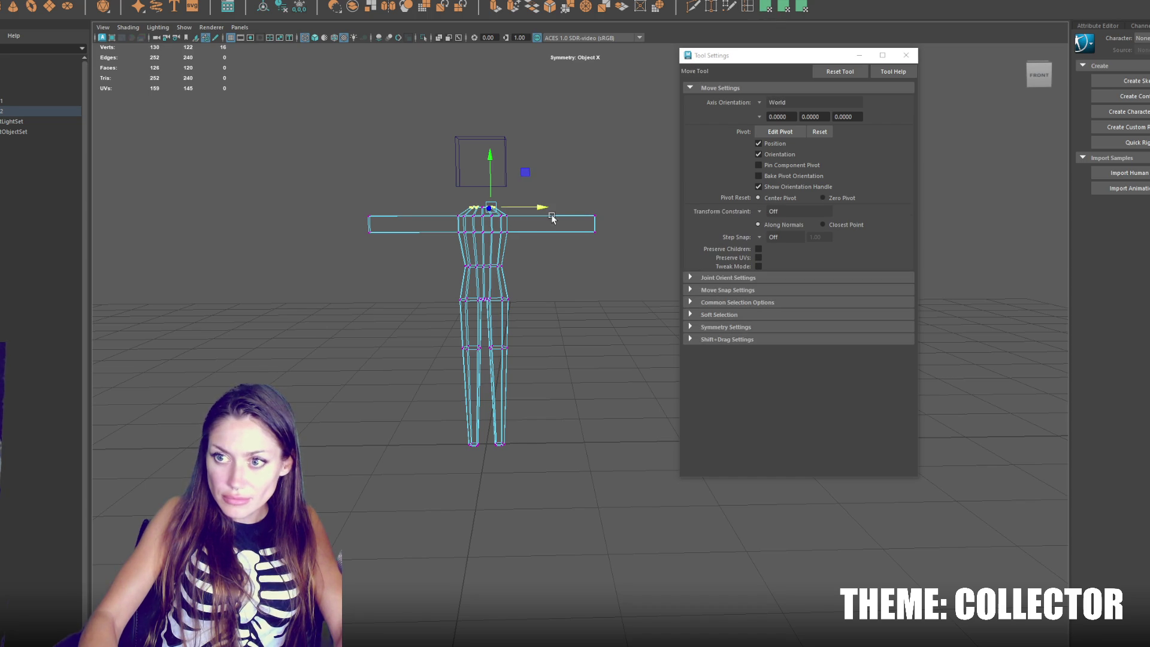
pyautogui.keyDown('shift'); pyautogui.rightClick(573, 192); pyautogui.keyUp('shift')
pyautogui.click(552, 219)
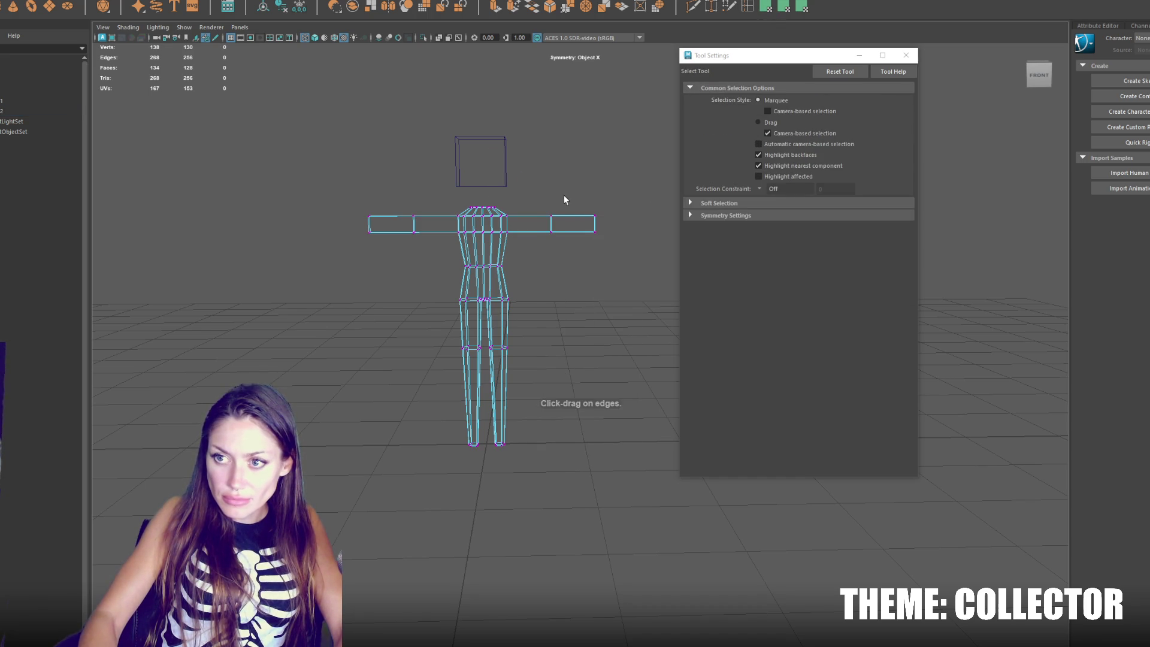
# Step: Angle both arms down by moving and rotating the elbow loop and arm tips
pyautogui.press('w')
pyautogui.moveTo(588, 224); pyautogui.dragTo(581, 235)
pyautogui.moveTo(620, 201)
pyautogui.mouseDown()
pyautogui.moveTo(581, 256)
pyautogui.moveTo(595, 232)
pyautogui.moveTo(626, 269)
pyautogui.moveTo(531, 258)
pyautogui.mouseUp()
pyautogui.press('e')
pyautogui.press('r')
pyautogui.press('w')
pyautogui.press('e')
pyautogui.moveTo(579, 202)
pyautogui.mouseDown()
pyautogui.moveTo(586, 231)
pyautogui.moveTo(556, 242)
pyautogui.moveTo(512, 198)
pyautogui.mouseUp()
pyautogui.press('w')
pyautogui.moveTo(538, 244)
pyautogui.mouseDown()
pyautogui.moveTo(527, 249)
pyautogui.moveTo(533, 234)
pyautogui.mouseUp()
# Step: Shrink the wrist vertices to taper the arm ends
pyautogui.moveTo(551, 302); pyautogui.dragTo(552, 303)
pyautogui.moveTo(571, 264); pyautogui.dragTo(568, 286)
pyautogui.press('r')
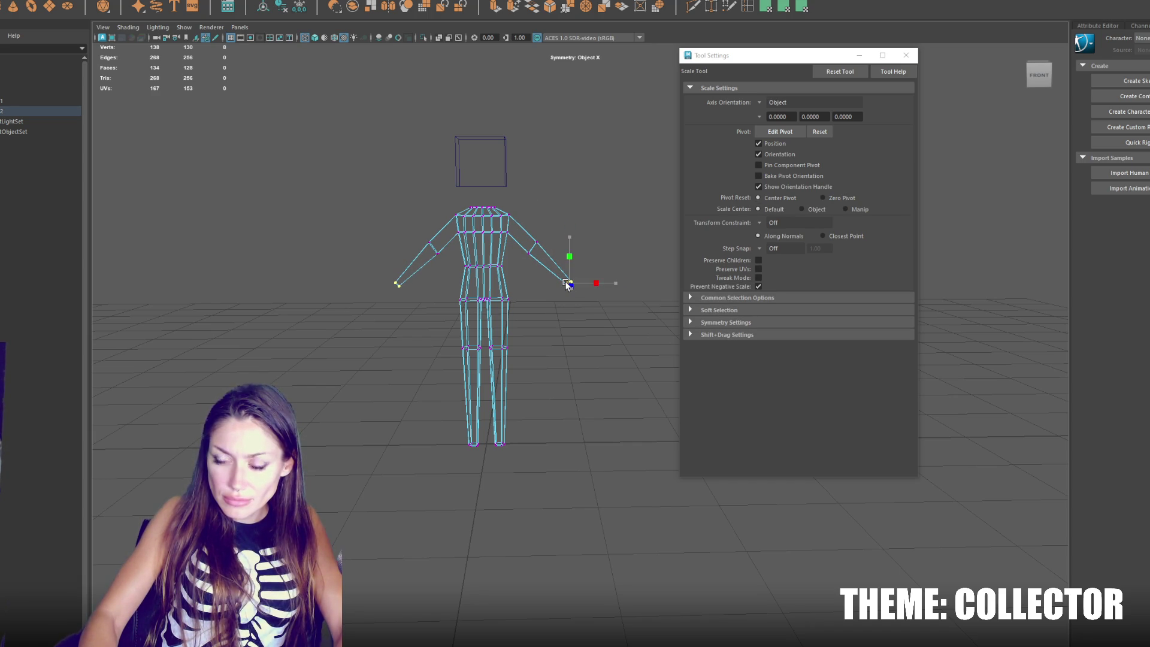
pyautogui.press('f')
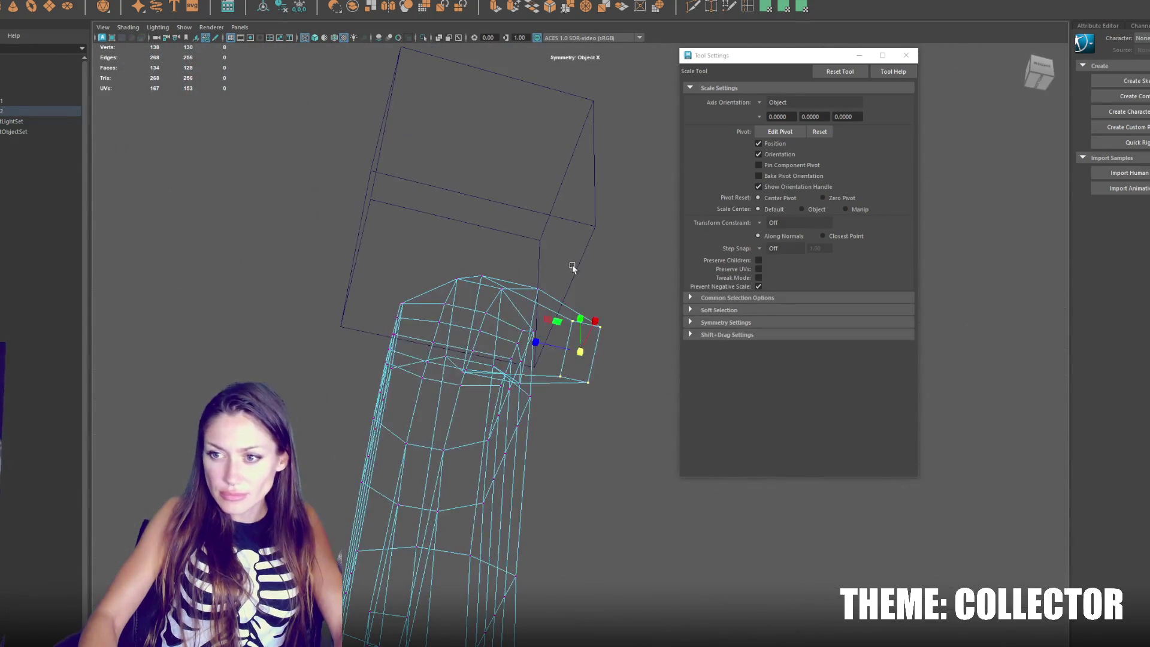
pyautogui.press('5')
pyautogui.moveTo(582, 322)
pyautogui.mouseDown()
pyautogui.moveTo(604, 365)
pyautogui.moveTo(627, 348)
pyautogui.moveTo(564, 338)
pyautogui.mouseUp()
# Step: Extrude the wrist end face
pyautogui.rightClick(565, 338)
pyautogui.click(592, 308)
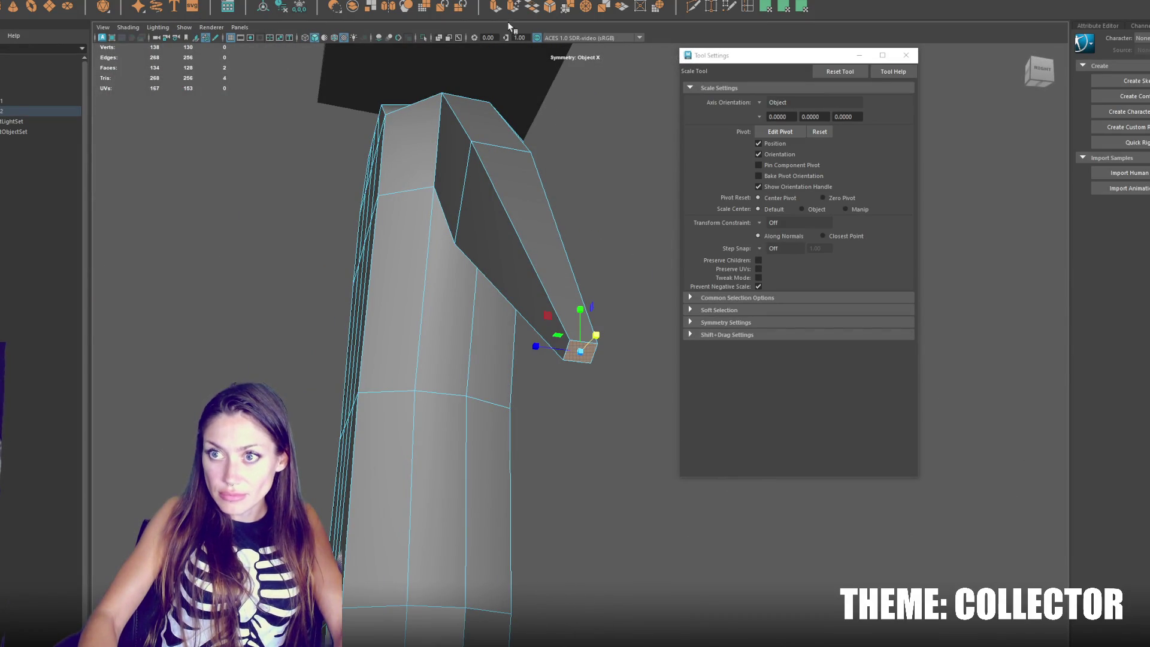
pyautogui.hotkey('ctrl', 'e')
pyautogui.press('r')
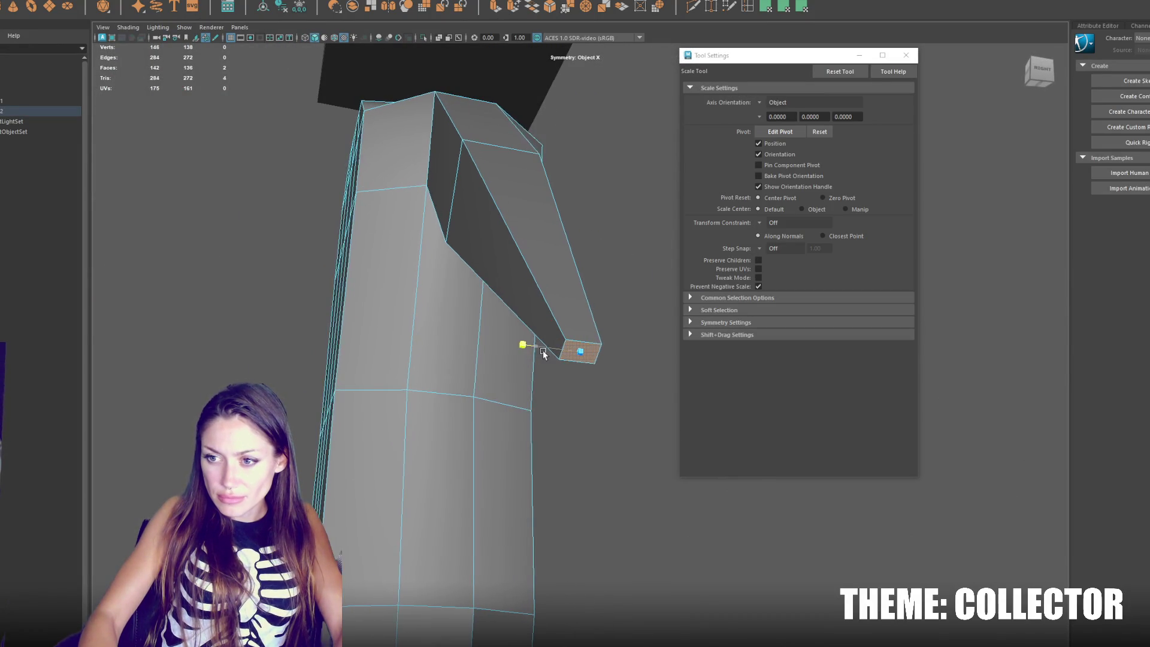
pyautogui.press('w')
pyautogui.moveTo(556, 353); pyautogui.dragTo(600, 365)
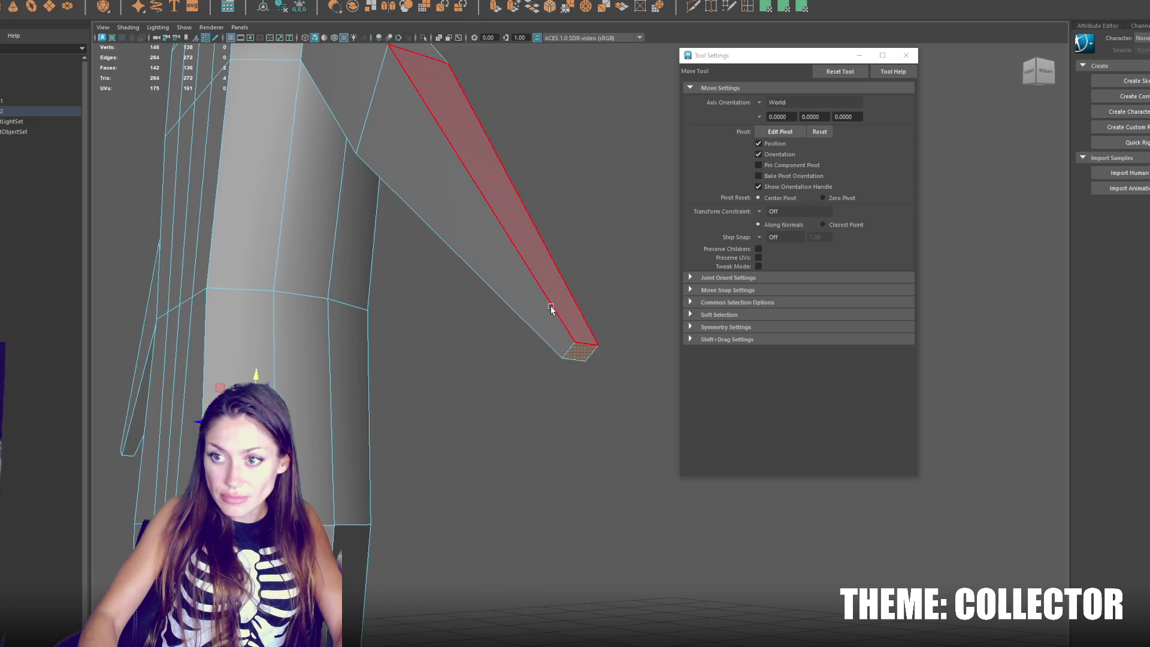
# Step: Select the end faces of both hands
pyautogui.click(585, 355)
pyautogui.scroll(-5, 578, 332)
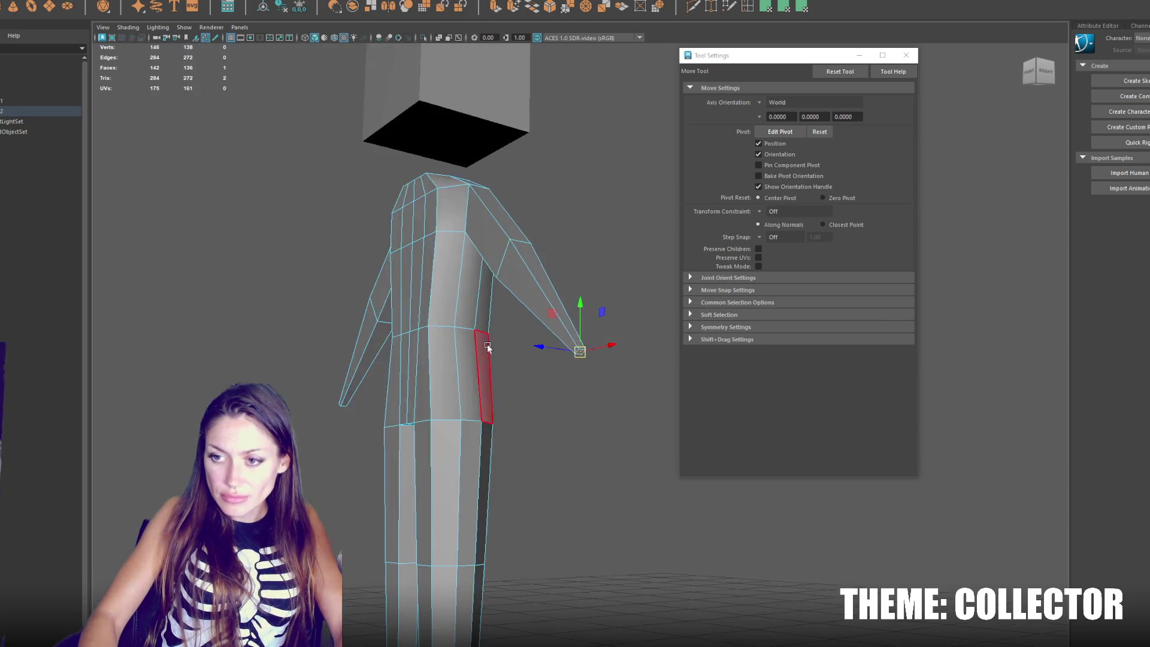
pyautogui.scroll(2, 539, 324)
pyautogui.scroll(-3, 468, 312)
pyautogui.moveTo(423, 339); pyautogui.dragTo(412, 312)
pyautogui.keyDown('shift'); pyautogui.click(411, 263); pyautogui.keyUp('shift')
pyautogui.moveTo(411, 262); pyautogui.dragTo(540, 227)
pyautogui.scroll(3, 568, 194)
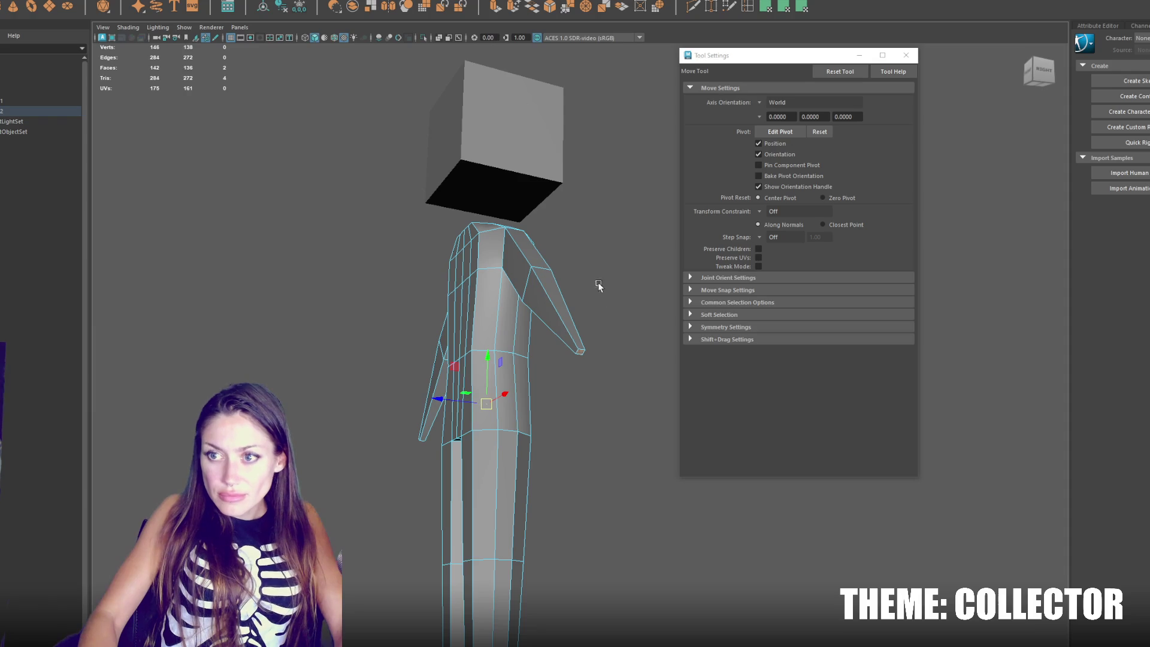
# Step: Enlarge both hand end faces and stretch them in height
pyautogui.press('r')
pyautogui.moveTo(506, 397); pyautogui.dragTo(490, 184)
pyautogui.moveTo(490, 127); pyautogui.dragTo(491, 90)
pyautogui.moveTo(559, 225)
pyautogui.mouseDown()
pyautogui.moveTo(638, 248)
pyautogui.moveTo(621, 246)
pyautogui.mouseUp()
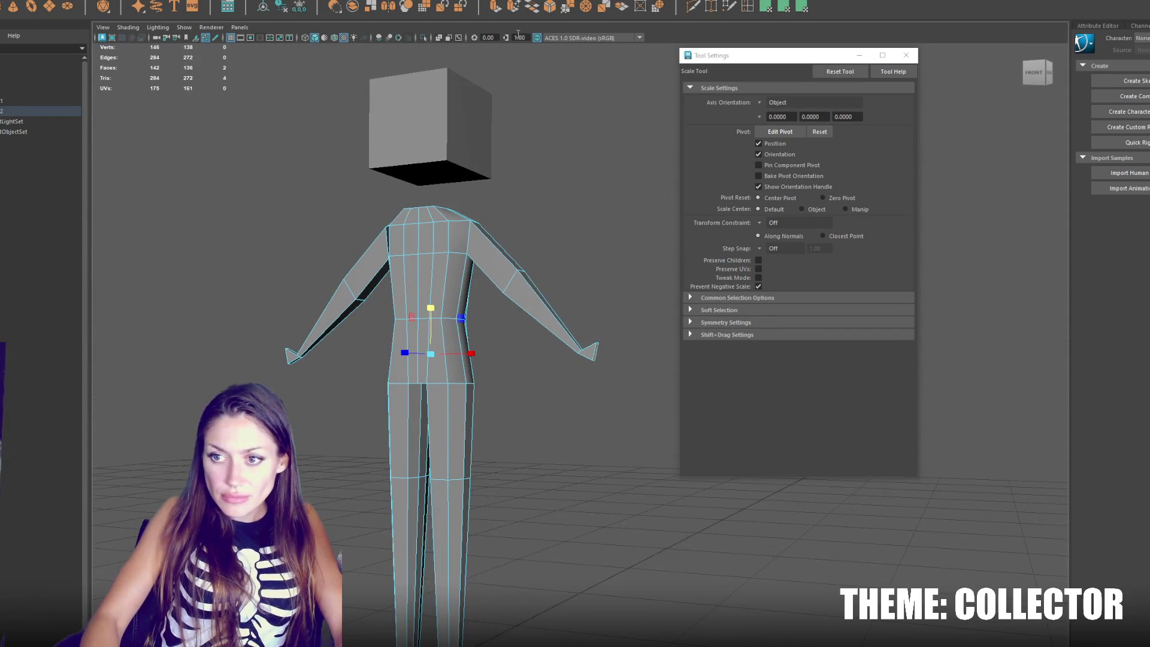
pyautogui.click(516, 184)
pyautogui.moveTo(516, 183); pyautogui.dragTo(582, 251)
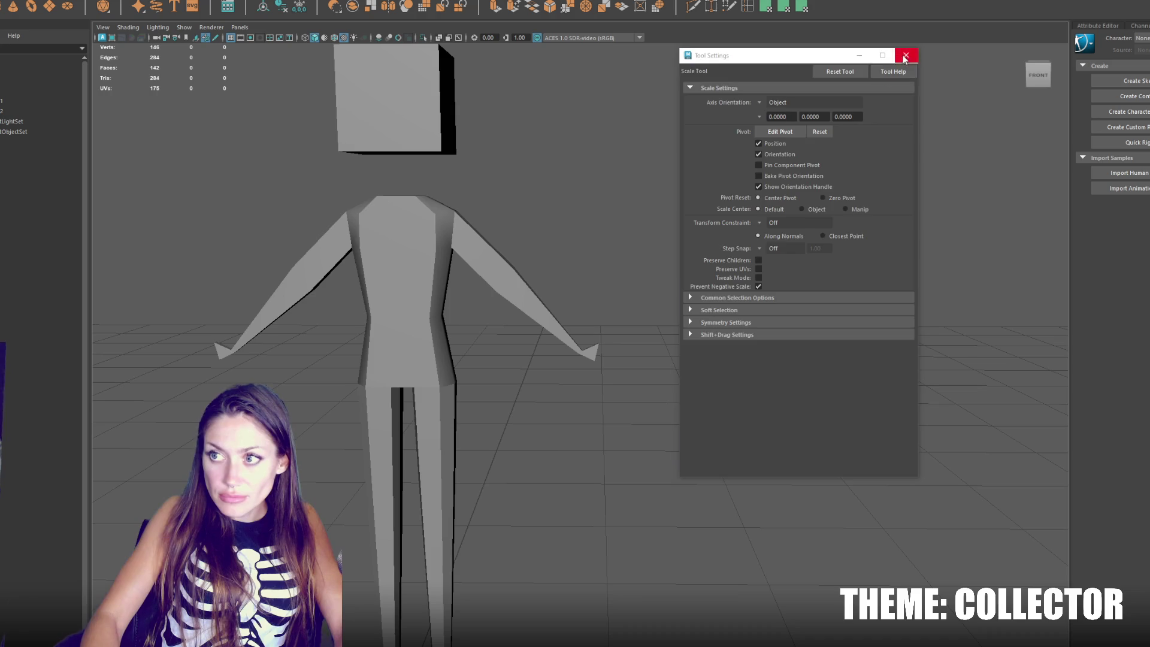
# Step: With X symmetry in vertex mode, lower the hand vertices on both sides
pyautogui.click(906, 56)
pyautogui.click(499, 254)
pyautogui.rightClick(595, 138)
pyautogui.click(596, 115)
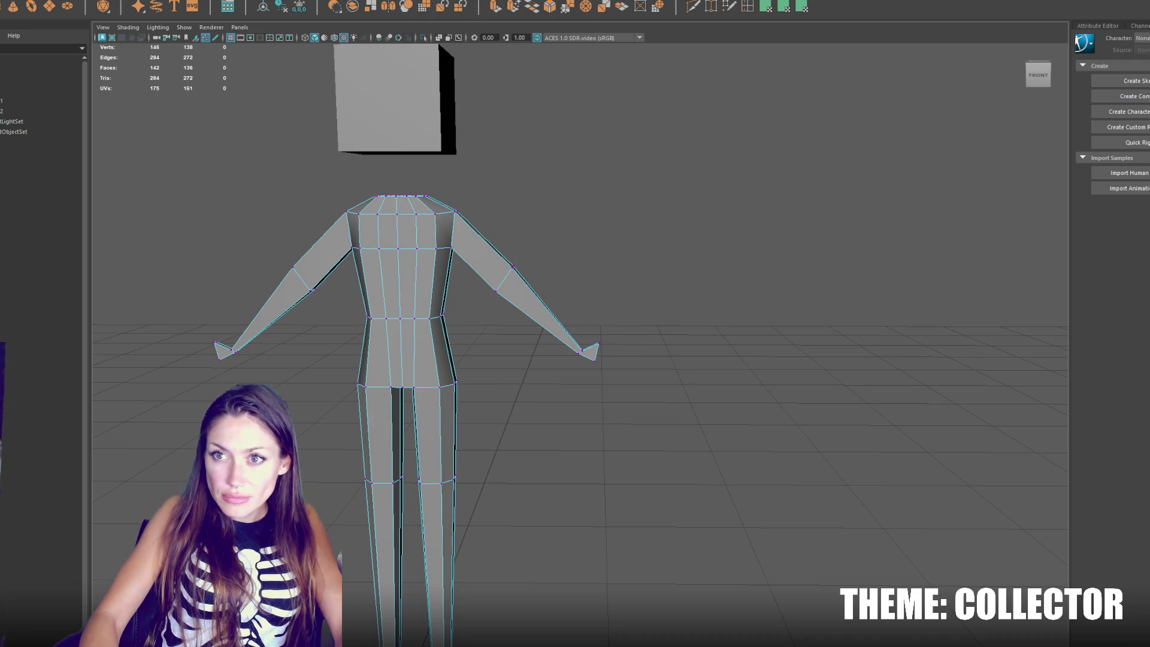
pyautogui.click(446, 15)
pyautogui.scroll(2, 637, 326)
pyautogui.moveTo(639, 322); pyautogui.dragTo(589, 383)
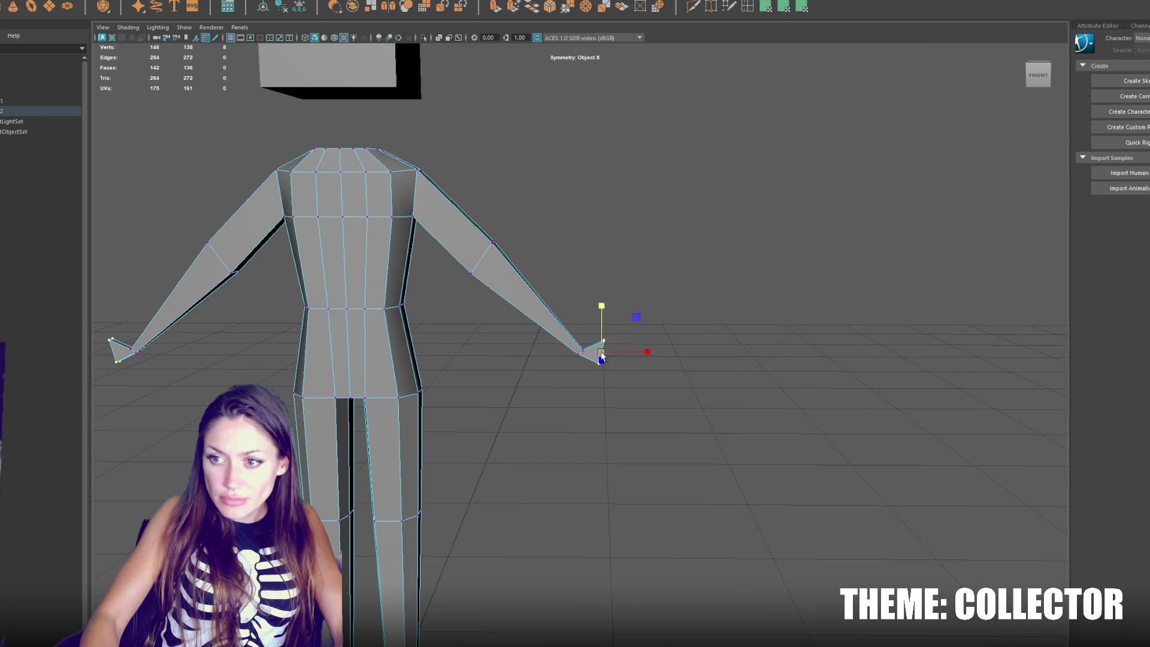
pyautogui.press('e')
pyautogui.press('w')
pyautogui.moveTo(602, 336); pyautogui.dragTo(627, 374)
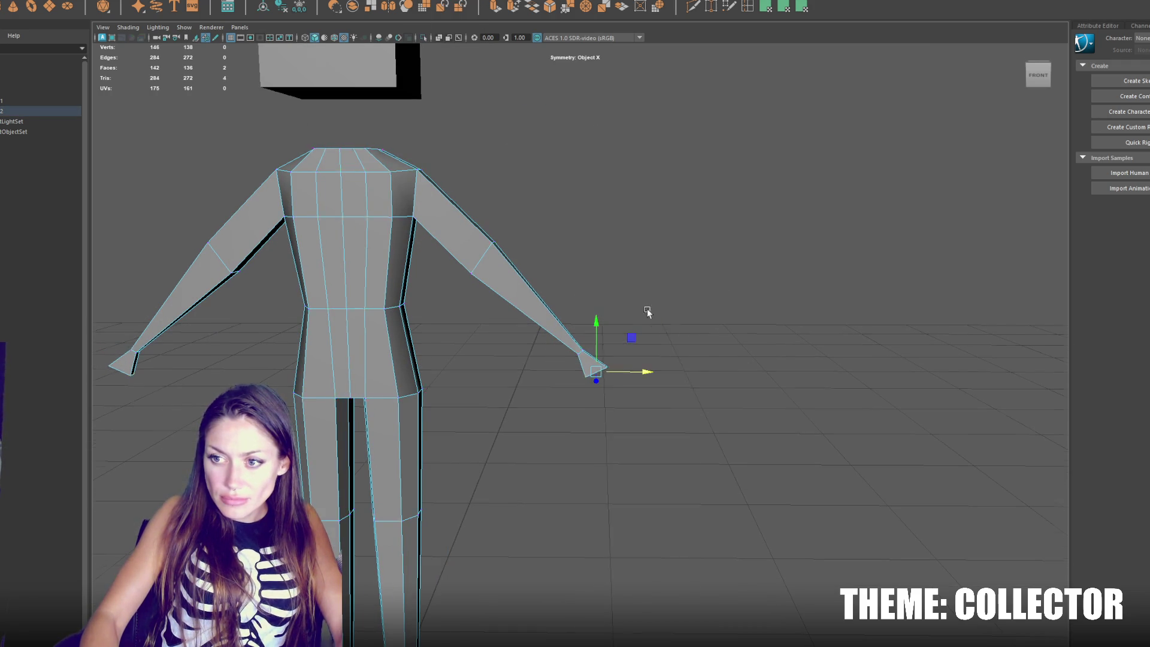
# Step: Add an edge loop across both hands and extrude the hand end faces
pyautogui.moveTo(649, 318); pyautogui.dragTo(602, 366)
pyautogui.click(743, 4)
pyautogui.scroll(2, 621, 355)
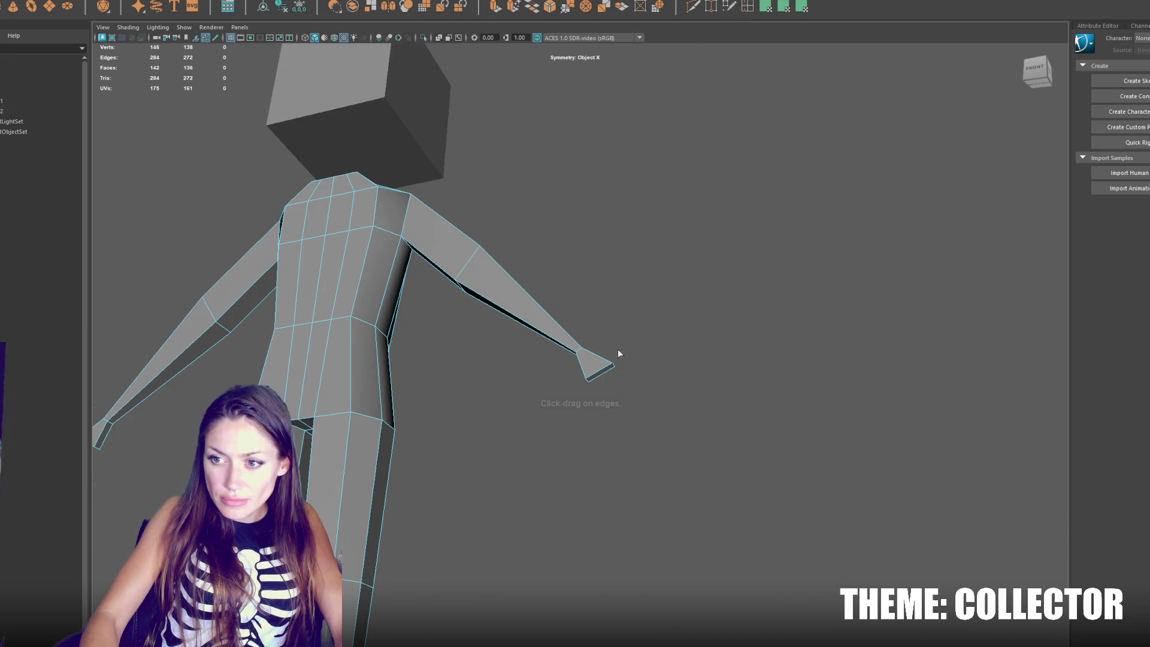
pyautogui.keyDown('ctrl'); pyautogui.click(604, 378); pyautogui.keyUp('ctrl')
pyautogui.rightClick(604, 372)
pyautogui.click(601, 378)
pyautogui.hotkey('ctrl', 'e')
pyautogui.click(603, 367)
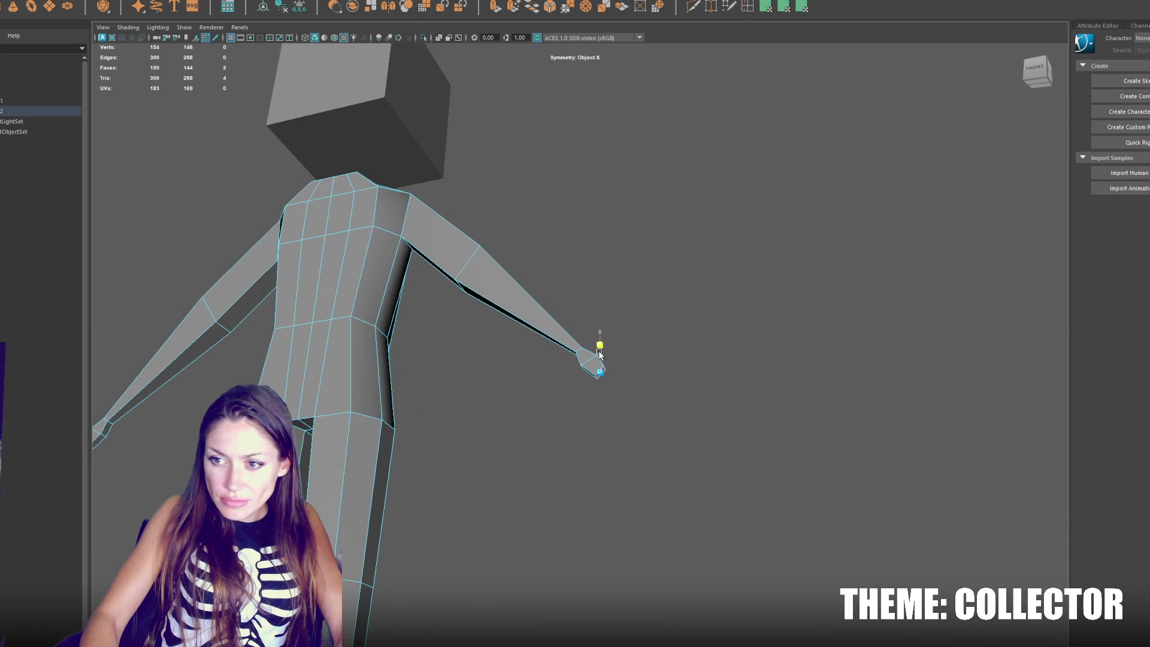
# Step: Select the edge loop around the hand and inspect it from side and front
pyautogui.rightClick(623, 324)
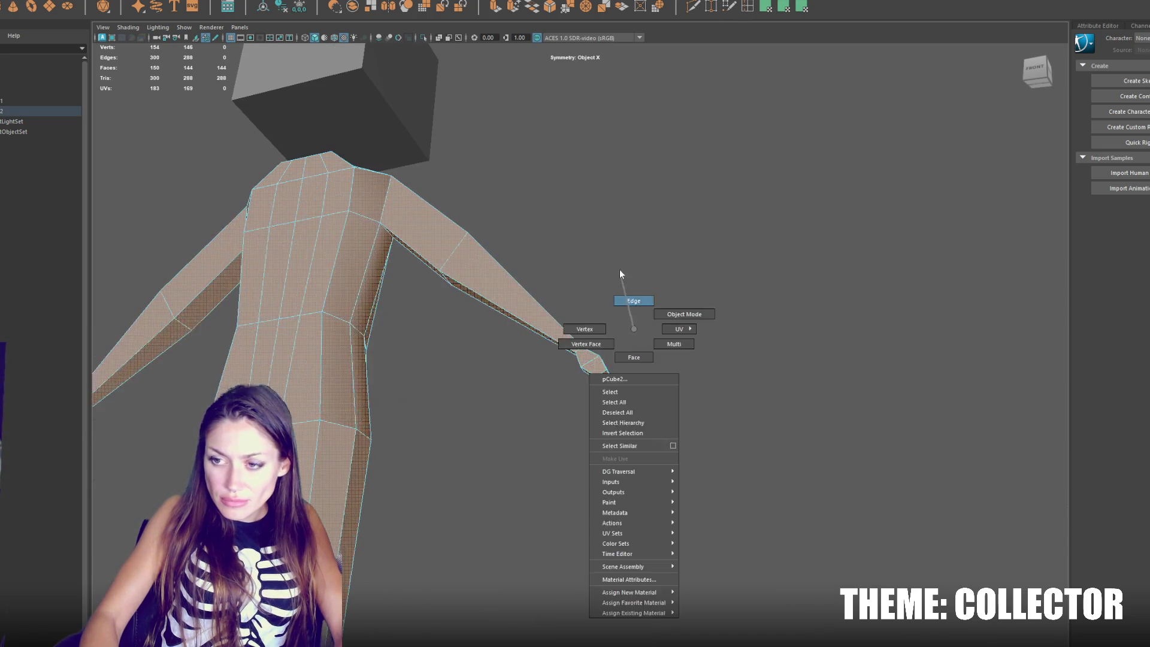
pyautogui.doubleClick(587, 362)
pyautogui.moveTo(601, 361)
pyautogui.mouseDown()
pyautogui.moveTo(602, 386)
pyautogui.moveTo(468, 379)
pyautogui.mouseUp()
pyautogui.scroll(-5, 439, 383)
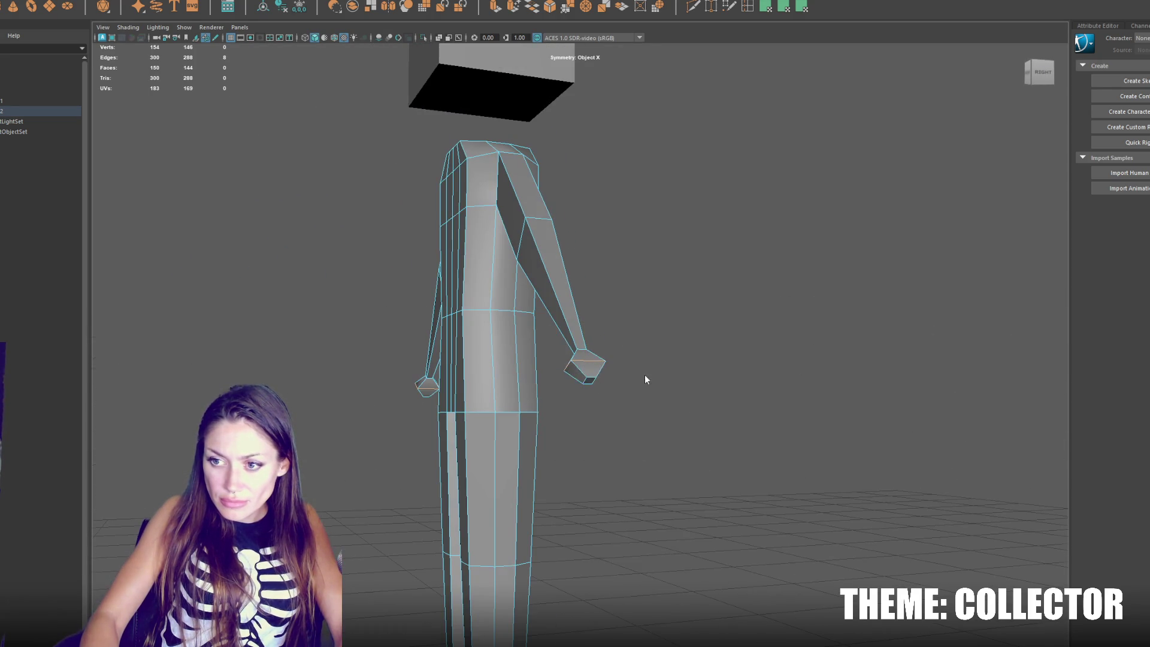
pyautogui.moveTo(542, 383)
pyautogui.mouseDown()
pyautogui.moveTo(583, 383)
pyautogui.moveTo(629, 360)
pyautogui.moveTo(594, 378)
pyautogui.mouseUp()
pyautogui.scroll(5, 631, 372)
pyautogui.press('e')
pyautogui.moveTo(626, 341); pyautogui.dragTo(609, 298)
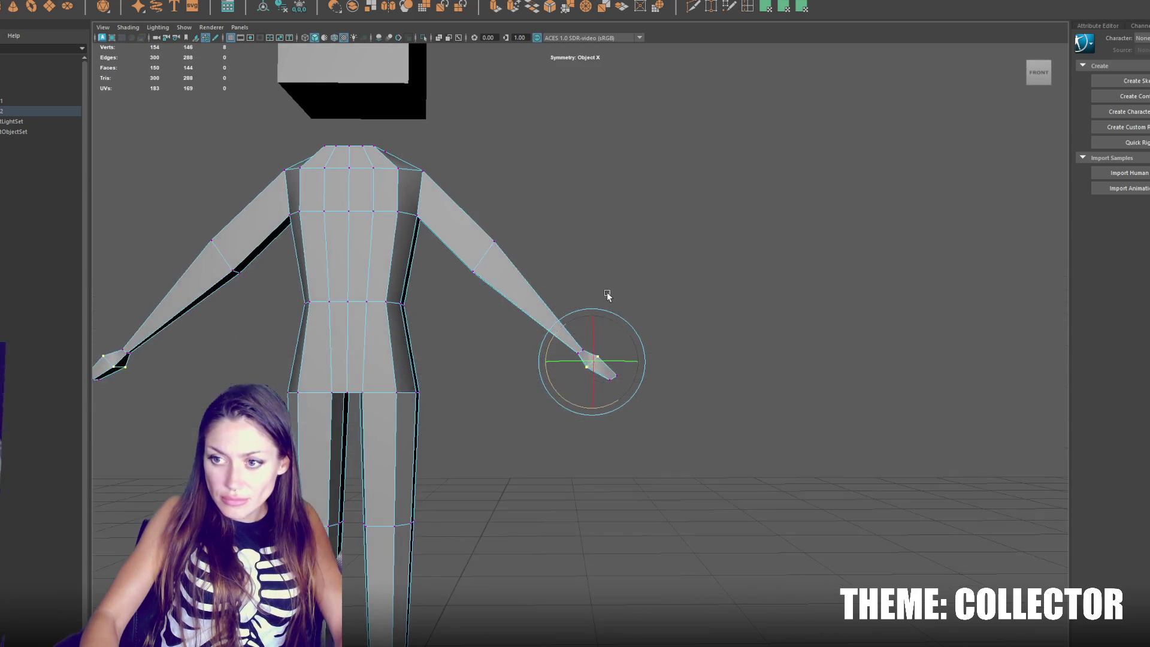
# Step: Move the elbow vertices to straighten the arms and raise both hands
pyautogui.moveTo(521, 221); pyautogui.dragTo(458, 296)
pyautogui.press('w')
pyautogui.moveTo(491, 254); pyautogui.dragTo(481, 262)
pyautogui.moveTo(659, 321); pyautogui.dragTo(555, 416)
pyautogui.moveTo(599, 364)
pyautogui.mouseDown()
pyautogui.moveTo(609, 340)
pyautogui.moveTo(482, 215)
pyautogui.mouseUp()
# Step: Select the chest and upper-torso vertices and pull them inward toward the centre
pyautogui.click(456, 227)
pyautogui.click(448, 267)
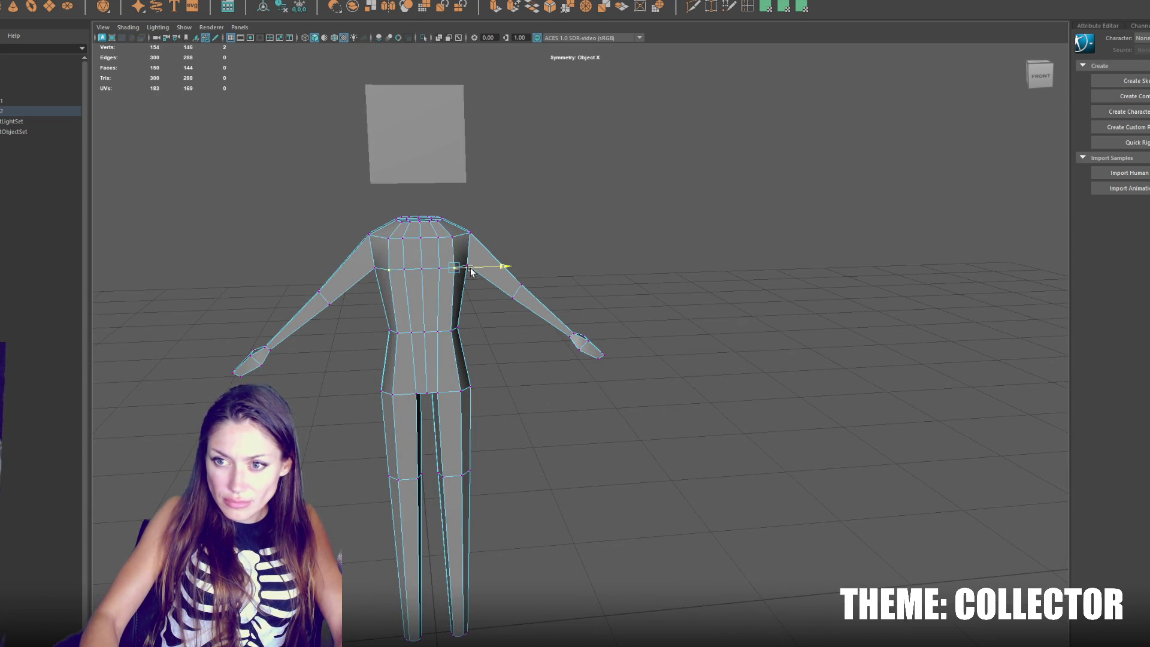
pyautogui.moveTo(448, 267)
pyautogui.mouseDown()
pyautogui.moveTo(437, 230)
pyautogui.moveTo(473, 240)
pyautogui.moveTo(442, 246)
pyautogui.moveTo(496, 314)
pyautogui.mouseUp()
pyautogui.click(419, 240)
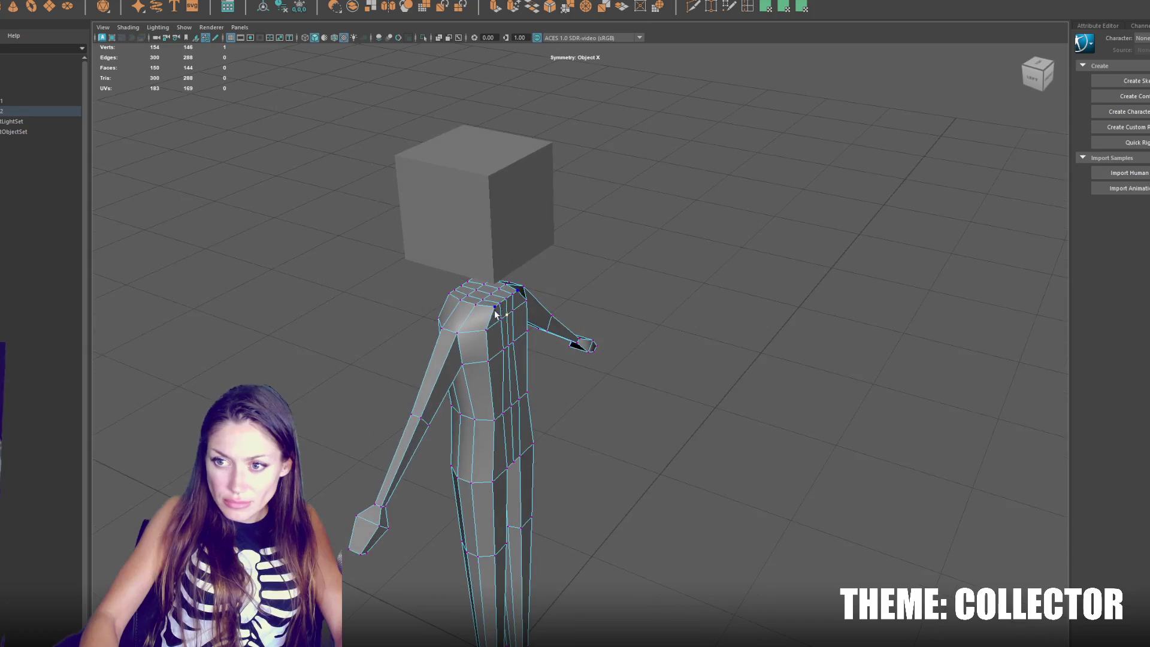
pyautogui.keyDown('shift'); pyautogui.click(490, 304); pyautogui.keyUp('shift')
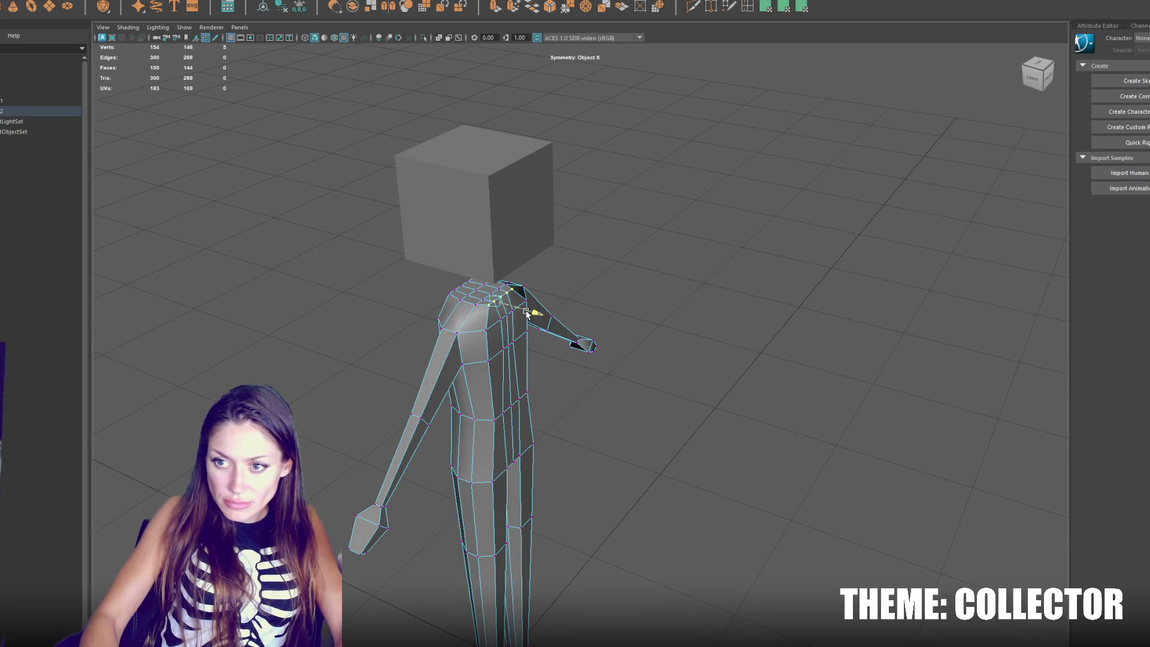
pyautogui.keyDown('shift'); pyautogui.click(495, 360); pyautogui.keyUp('shift')
pyautogui.moveTo(530, 364); pyautogui.dragTo(542, 362)
# Step: Lower the shoulder vertices slightly, then shift a shoulder corner vertex sideways in front view
pyautogui.press('q')
pyautogui.keyDown('shift'); pyautogui.click(508, 318); pyautogui.keyUp('shift')
pyautogui.press('w')
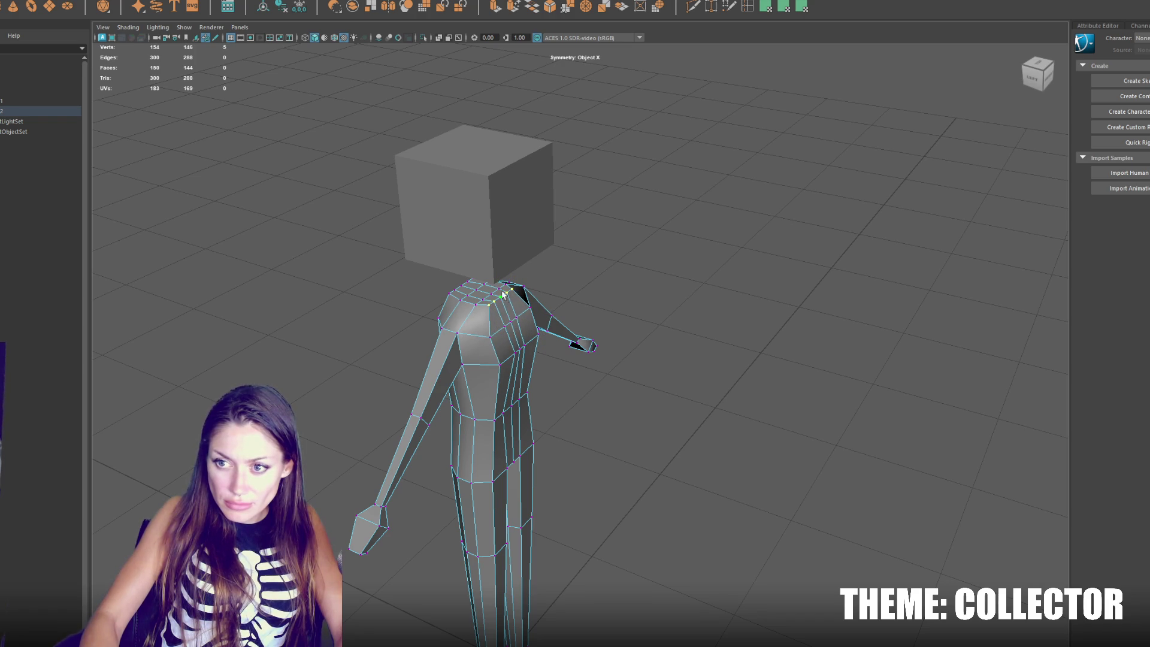
pyautogui.moveTo(497, 291); pyautogui.dragTo(494, 296)
pyautogui.press('r')
pyautogui.press('space')
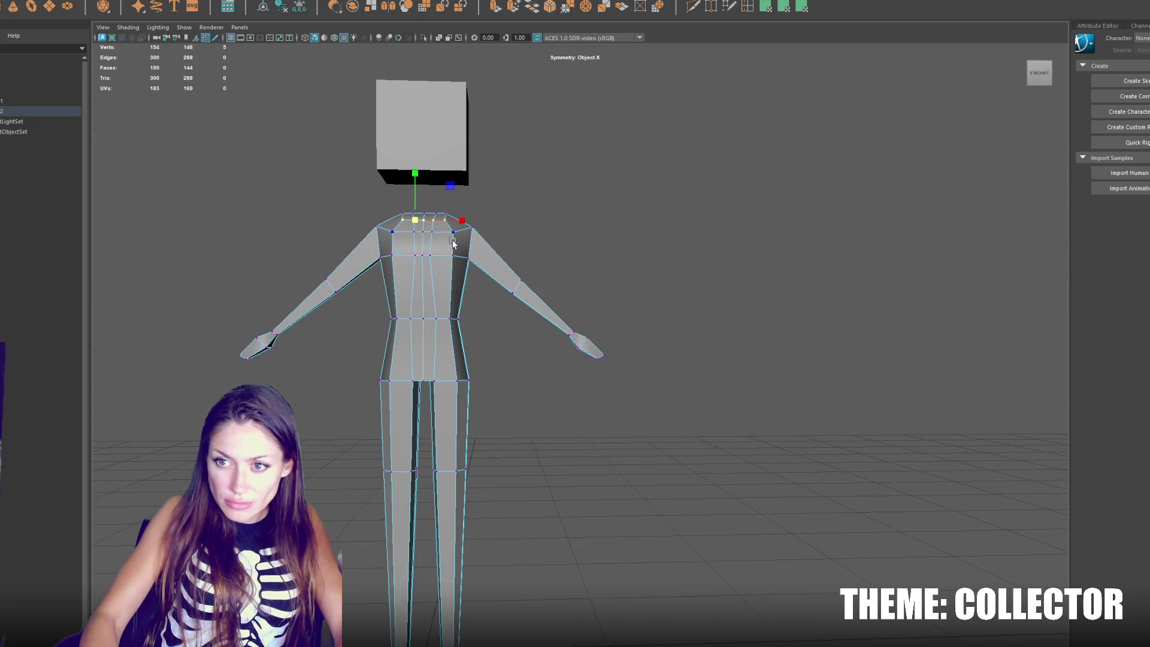
pyautogui.click(472, 229)
pyautogui.press('w')
pyautogui.moveTo(487, 229); pyautogui.dragTo(489, 233)
# Step: Adjust the chest, collar, waist and crotch vertices to refine the torso outline
pyautogui.click(454, 256)
pyautogui.click(431, 231)
pyautogui.click(455, 232)
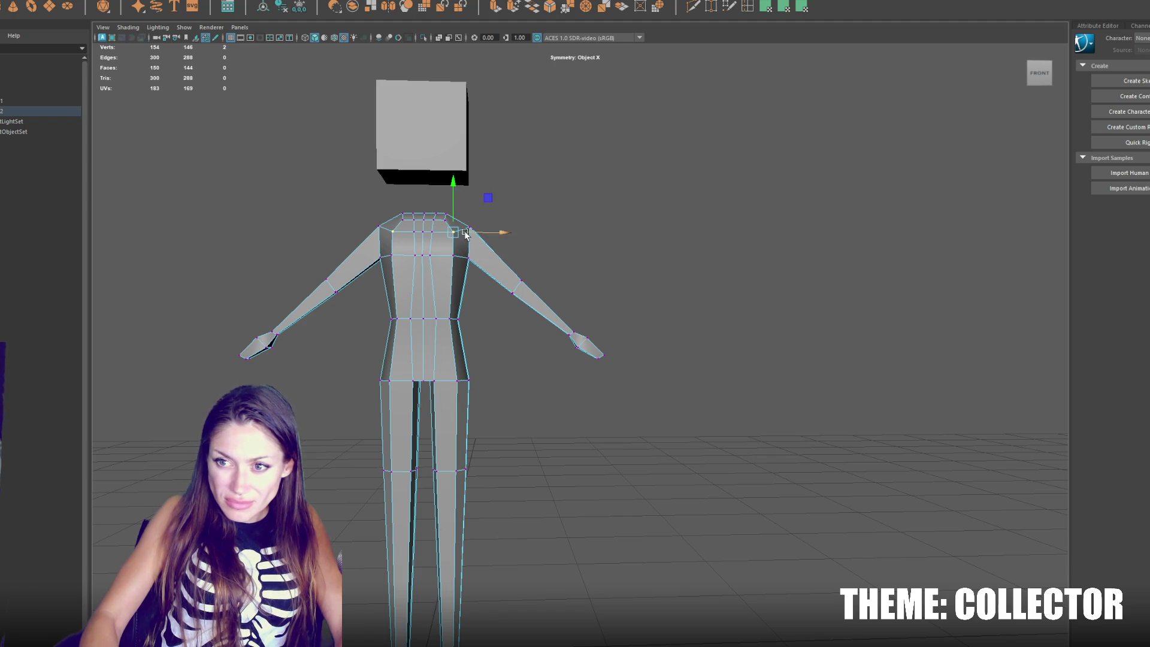
pyautogui.click(444, 318)
pyautogui.click(449, 323)
pyautogui.click(444, 319)
pyautogui.click(432, 380)
pyautogui.moveTo(432, 380)
pyautogui.mouseDown()
pyautogui.moveTo(512, 367)
pyautogui.moveTo(503, 375)
pyautogui.mouseUp()
pyautogui.moveTo(460, 244); pyautogui.dragTo(460, 243)
# Step: Clear the vertex selection and select the top neck faces in face mode
pyautogui.click(437, 197)
pyautogui.moveTo(437, 198); pyautogui.dragTo(465, 224)
pyautogui.press('F11')
pyautogui.click(422, 234)
pyautogui.moveTo(415, 103); pyautogui.dragTo(612, 139)
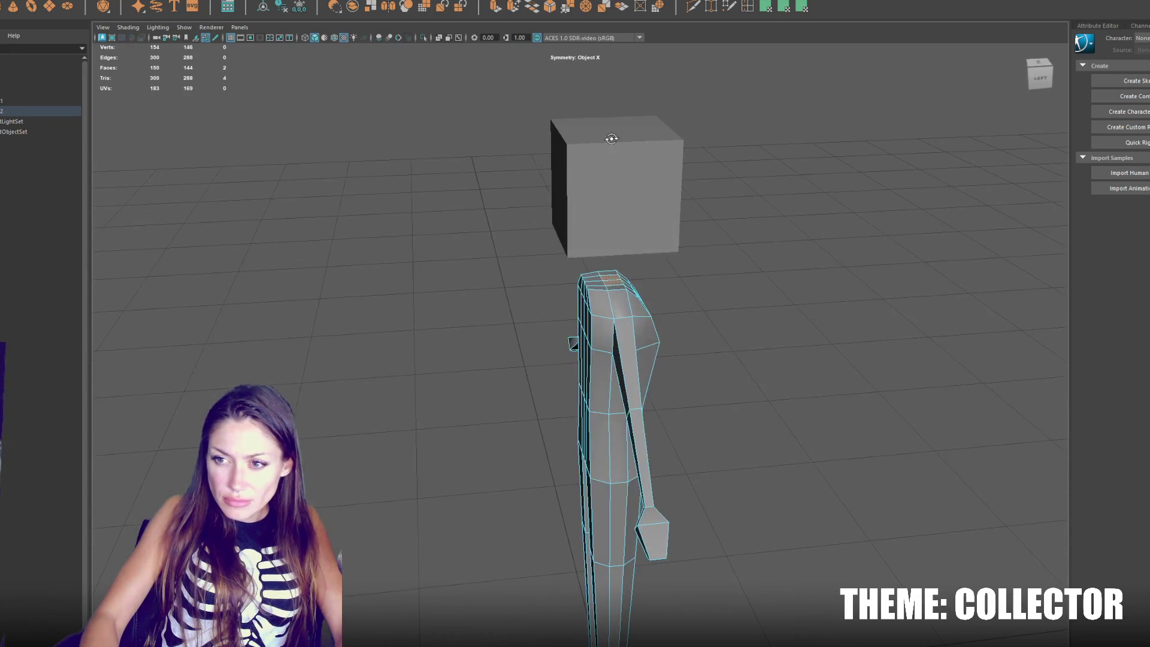
# Step: Extrude the top neck faces upward toward the box head and add an edge loop around the neck
pyautogui.click(495, 8)
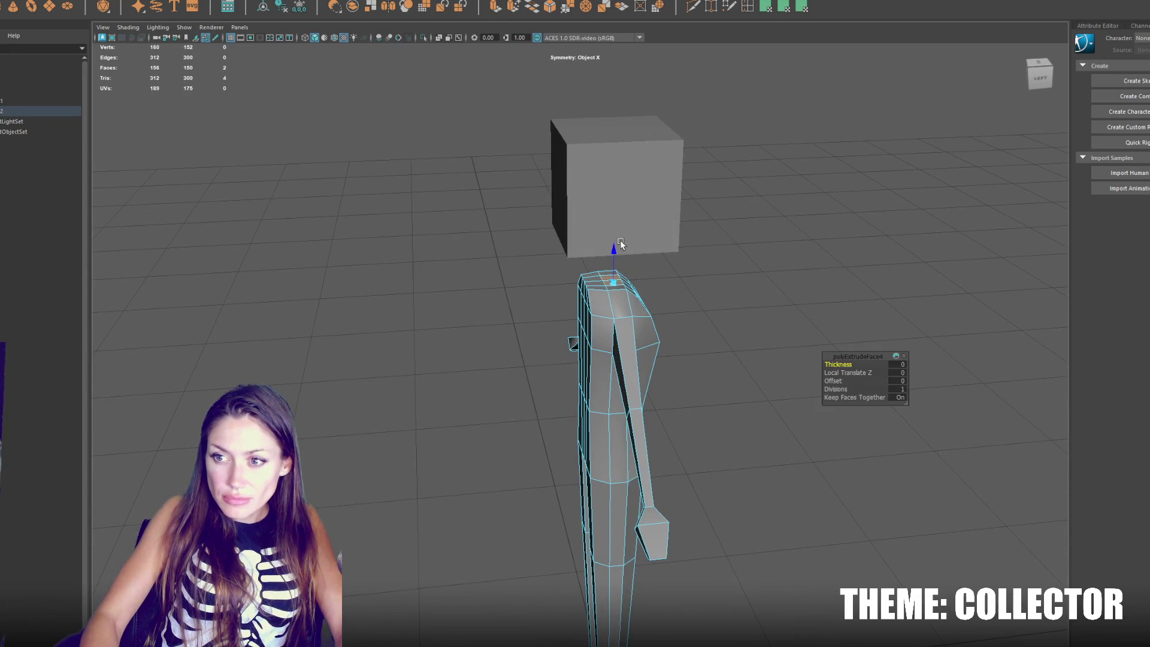
pyautogui.click(610, 258)
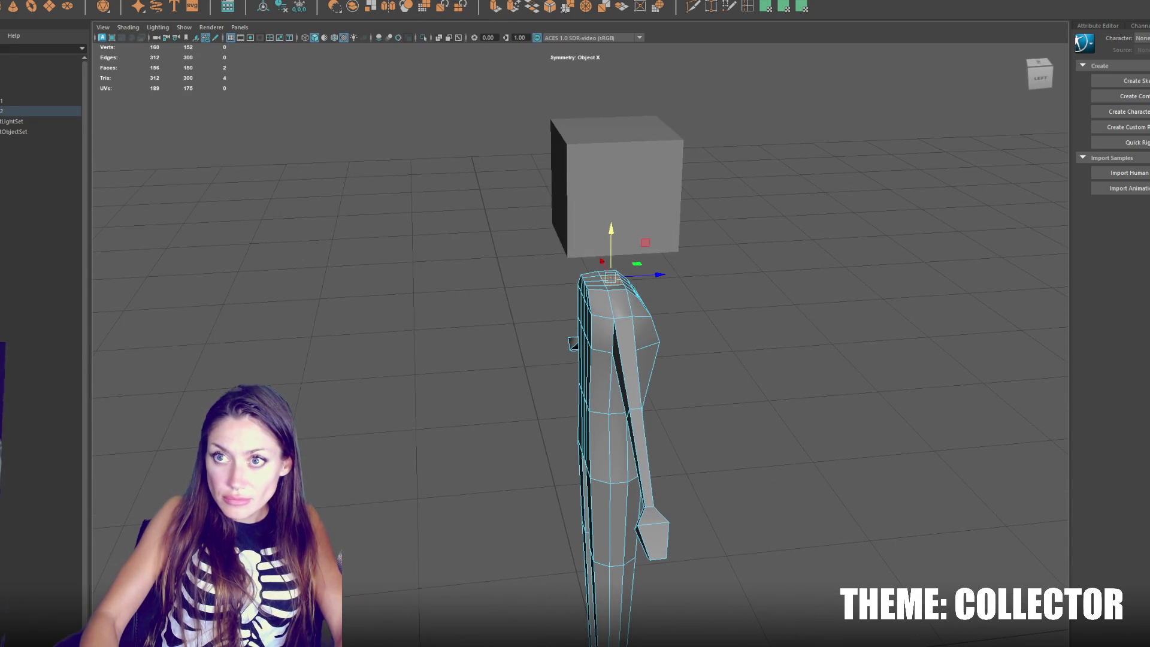
pyautogui.moveTo(612, 246)
pyautogui.mouseDown()
pyautogui.moveTo(616, 234)
pyautogui.moveTo(570, 185)
pyautogui.moveTo(538, 180)
pyautogui.mouseUp()
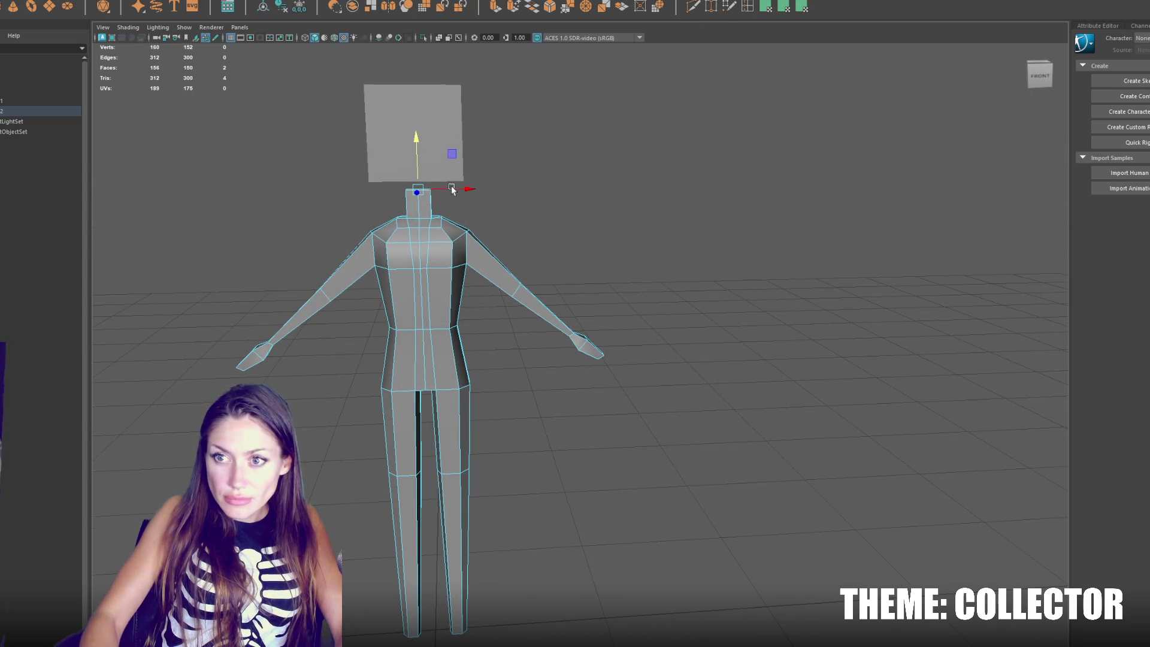
pyautogui.click(429, 207)
# Step: Switch the body to vertex editing and turn on symmetry across the X axis
pyautogui.rightClick(440, 208)
pyautogui.click(449, 200)
pyautogui.keyDown('alt'); pyautogui.moveTo(450, 200); pyautogui.dragTo(623, 269); pyautogui.keyUp('alt')
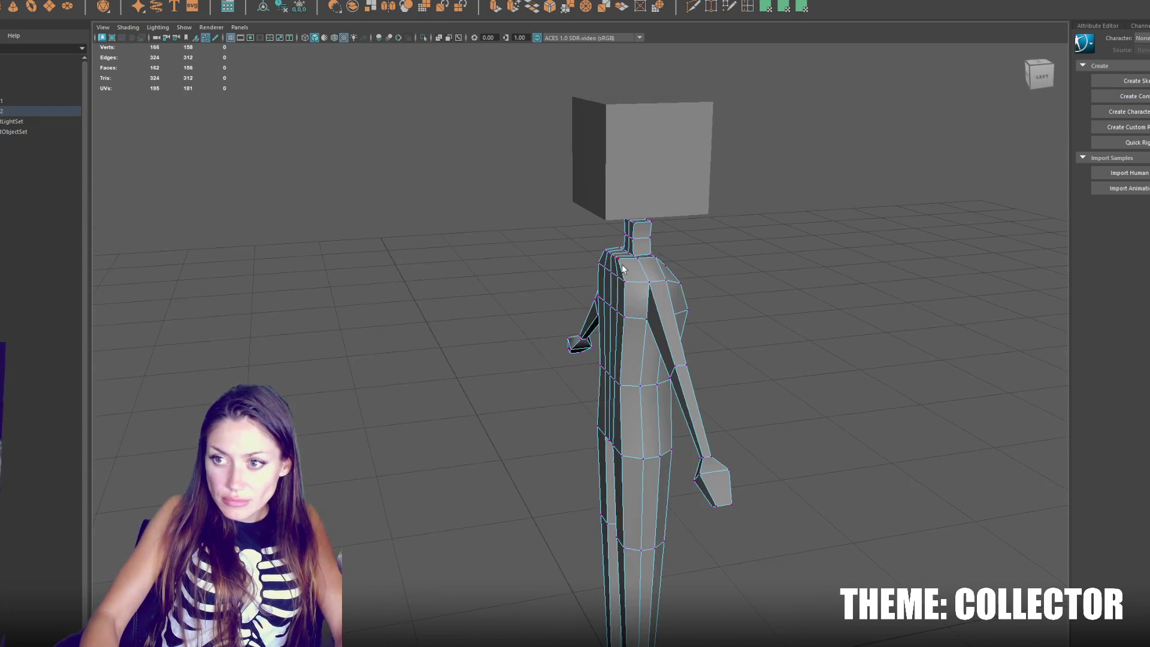
pyautogui.click(447, 4)
pyautogui.click(446, 36)
# Step: Select two shoulder vertices and move them inward
pyautogui.click(614, 262)
pyautogui.scroll(2, 618, 267)
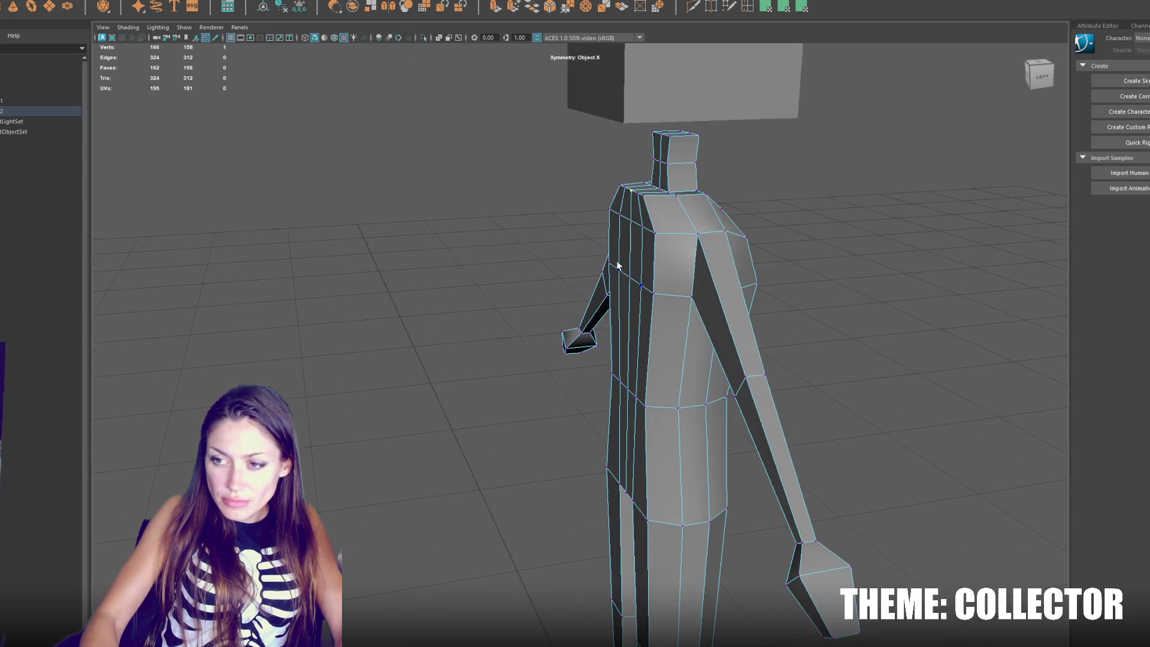
pyautogui.keyDown('shift'); pyautogui.click(632, 195); pyautogui.keyUp('shift')
pyautogui.keyDown('alt'); pyautogui.moveTo(632, 195); pyautogui.dragTo(593, 213); pyautogui.keyUp('alt')
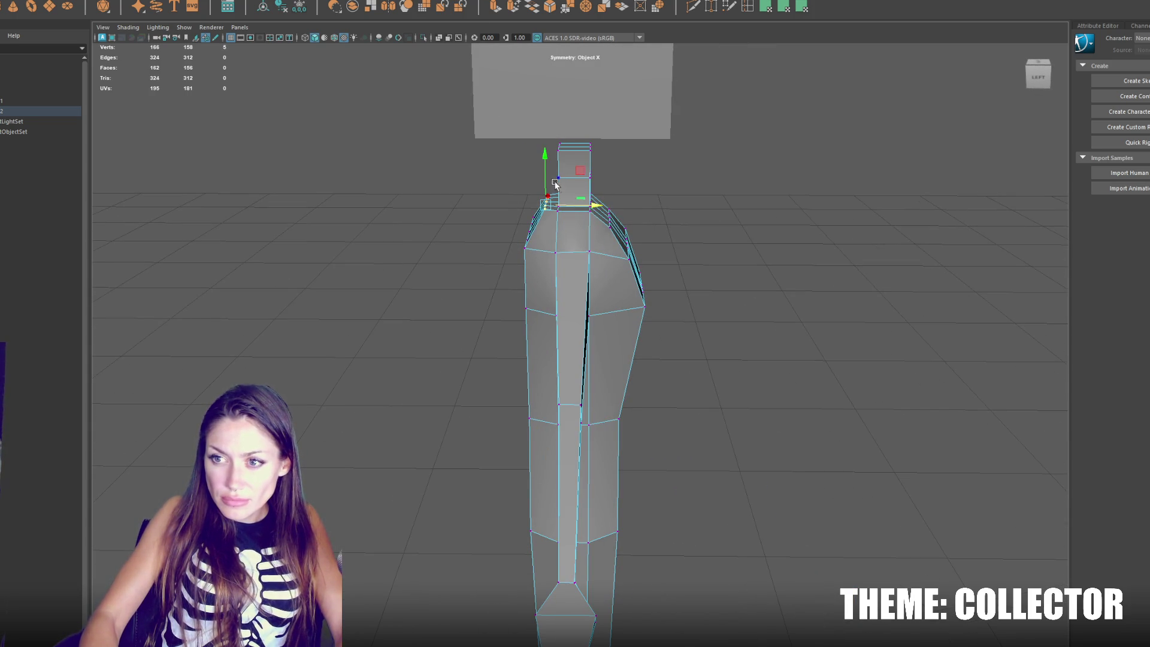
pyautogui.moveTo(545, 174)
pyautogui.keyDown('alt'); pyautogui.mouseDown()
pyautogui.moveTo(632, 216)
pyautogui.moveTo(699, 213)
pyautogui.mouseUp(); pyautogui.keyUp('alt')
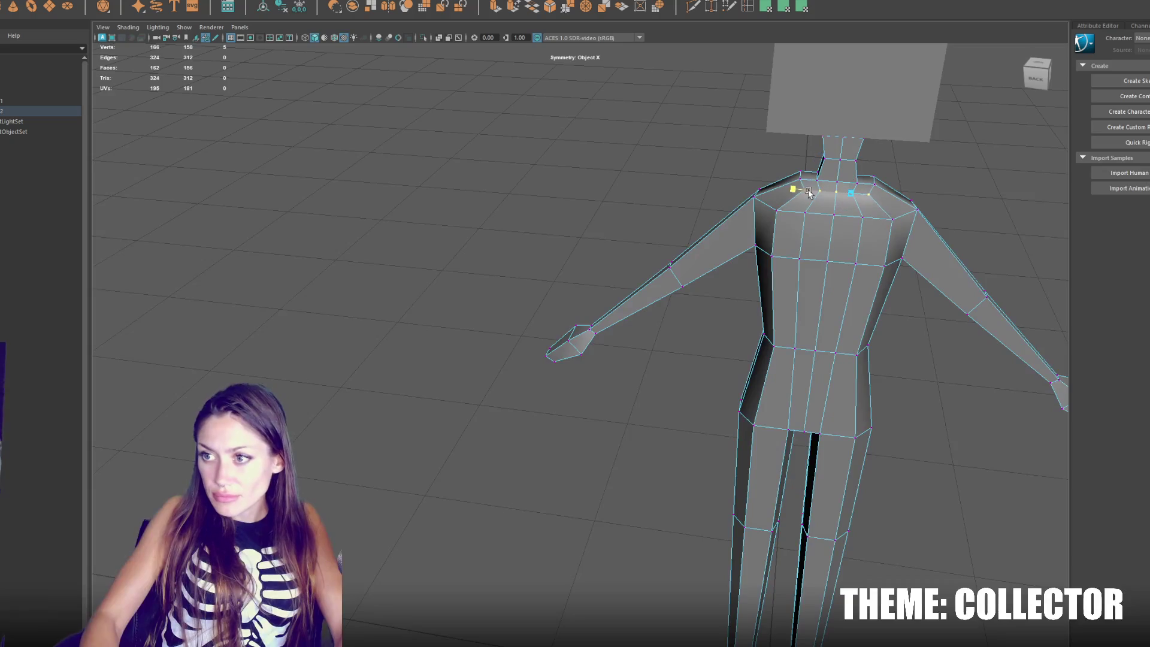
pyautogui.moveTo(789, 193)
pyautogui.mouseDown()
pyautogui.moveTo(796, 215)
pyautogui.moveTo(803, 186)
pyautogui.moveTo(843, 174)
pyautogui.mouseUp()
# Step: Select a chest vertex, show the model in wireframe, and shift the waist vertices sideways
pyautogui.click(824, 194)
pyautogui.moveTo(847, 236)
pyautogui.mouseDown()
pyautogui.moveTo(695, 277)
pyautogui.moveTo(606, 286)
pyautogui.moveTo(644, 309)
pyautogui.mouseUp()
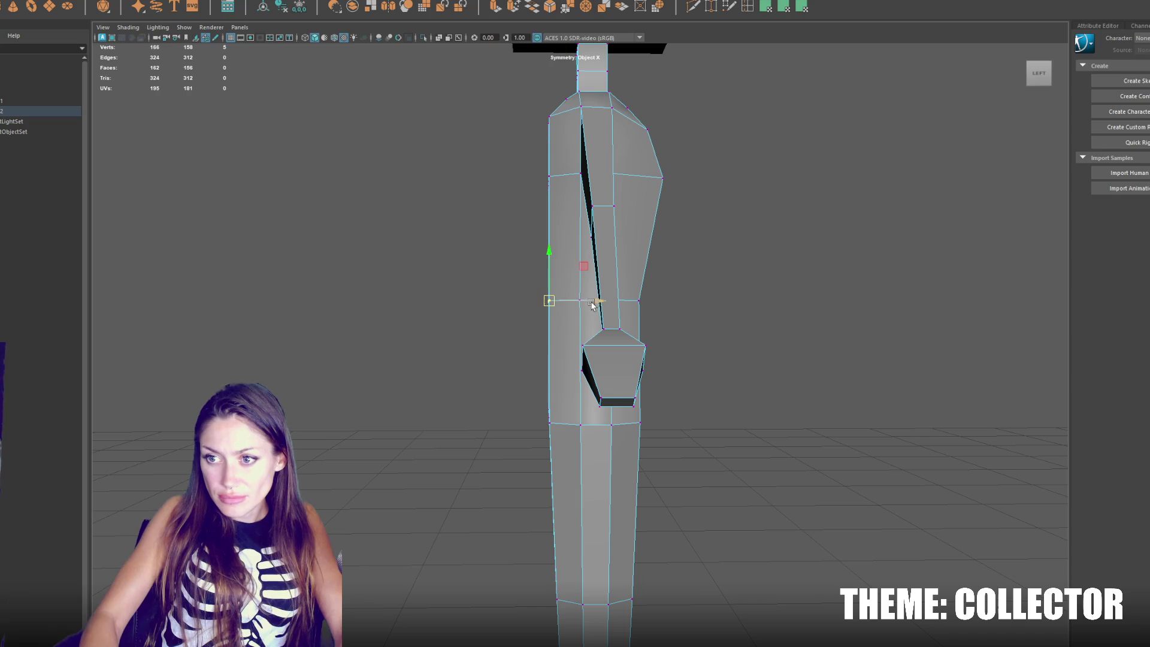
pyautogui.scroll(-3, 700, 315)
pyautogui.scroll(-1, 683, 326)
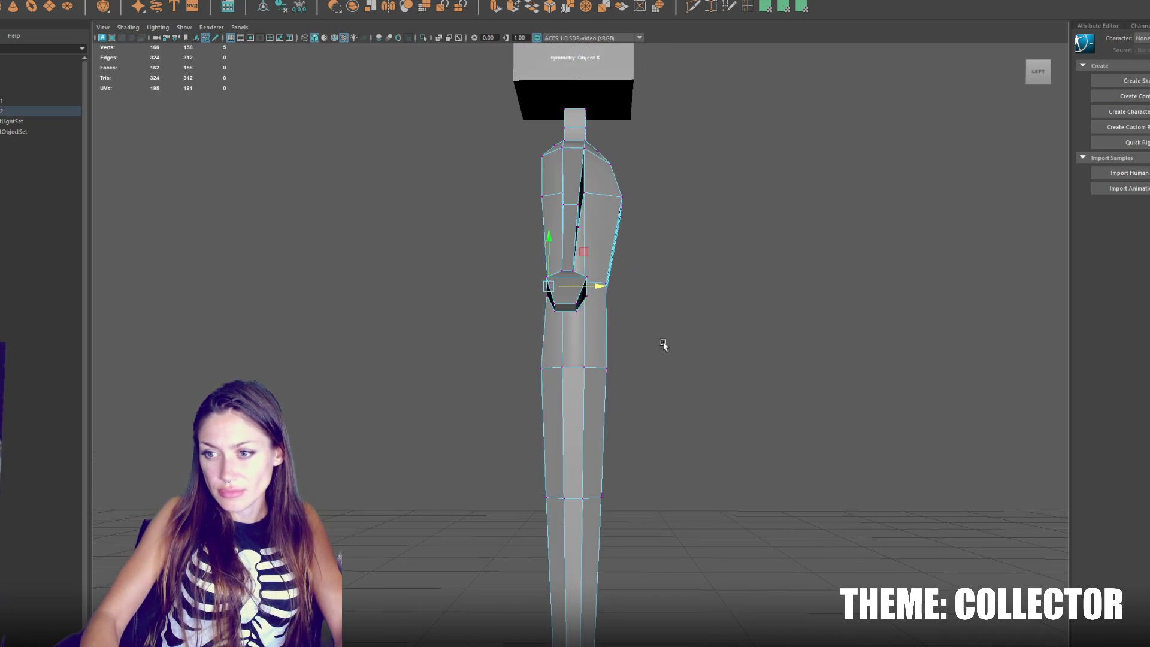
pyautogui.press('4')
pyautogui.moveTo(657, 372); pyautogui.dragTo(670, 372)
# Step: Select the leg and upper-body vertices and pull the hip vertex outward to widen the hips
pyautogui.scroll(-2, 662, 427)
pyautogui.moveTo(662, 426); pyautogui.dragTo(532, 602)
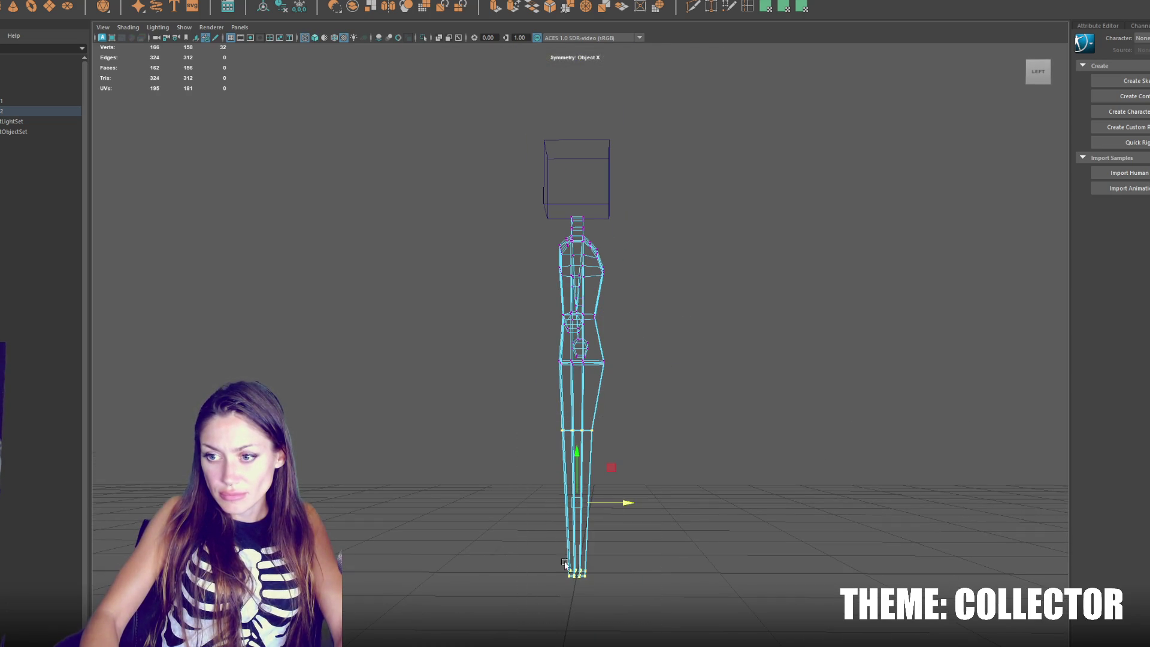
pyautogui.moveTo(539, 459); pyautogui.dragTo(539, 460)
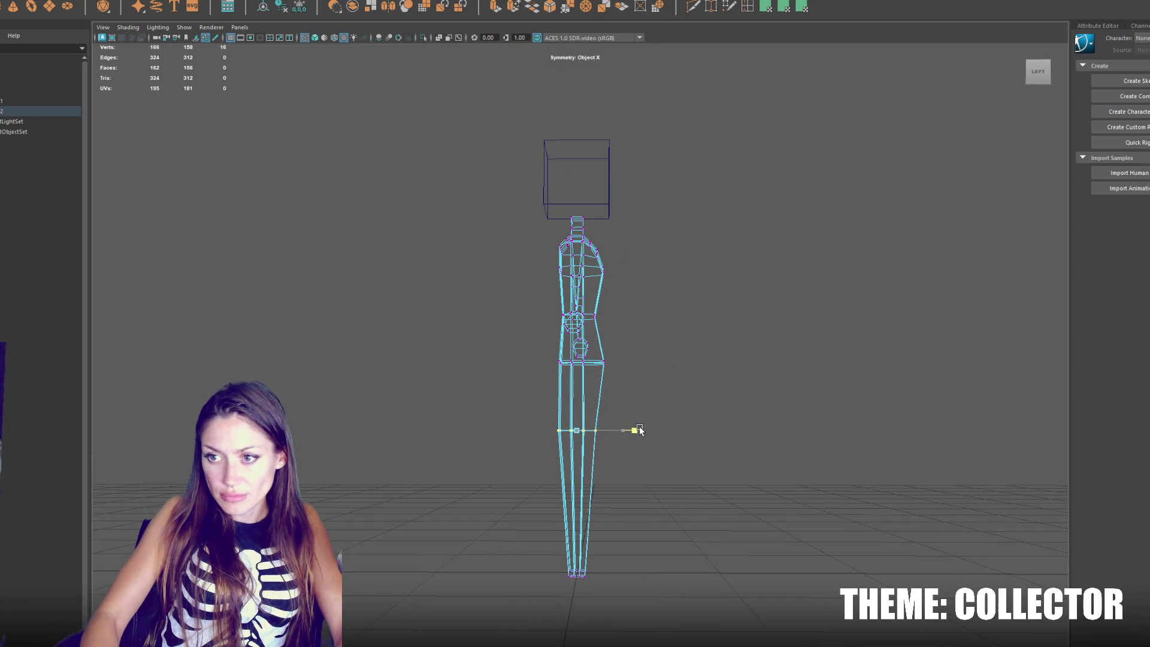
pyautogui.moveTo(506, 380); pyautogui.dragTo(629, 275)
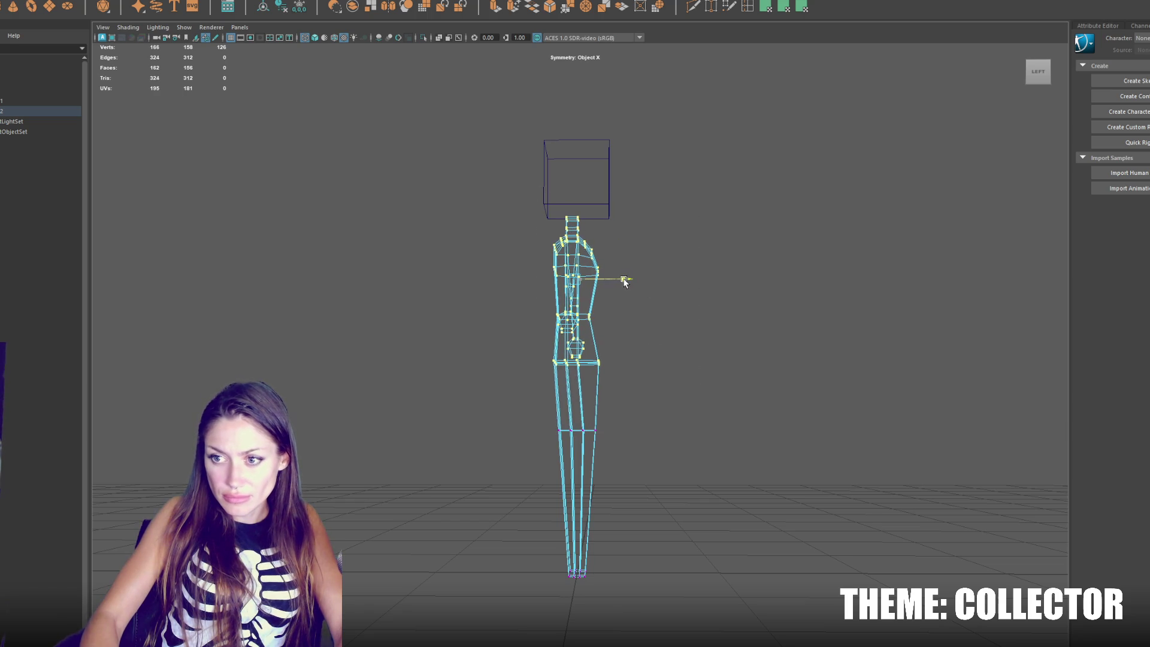
pyautogui.moveTo(567, 355)
pyautogui.mouseDown()
pyautogui.moveTo(550, 368)
pyautogui.moveTo(647, 375)
pyautogui.moveTo(617, 343)
pyautogui.moveTo(548, 337)
pyautogui.mouseUp()
# Step: Reshape the waist, knee and ankle vertex rings, then select the faces at the bottom of the legs
pyautogui.moveTo(686, 329)
pyautogui.keyDown('alt'); pyautogui.mouseDown()
pyautogui.moveTo(619, 333)
pyautogui.moveTo(691, 334)
pyautogui.moveTo(641, 334)
pyautogui.moveTo(548, 397)
pyautogui.moveTo(629, 401)
pyautogui.moveTo(525, 358)
pyautogui.mouseUp(); pyautogui.keyUp('alt')
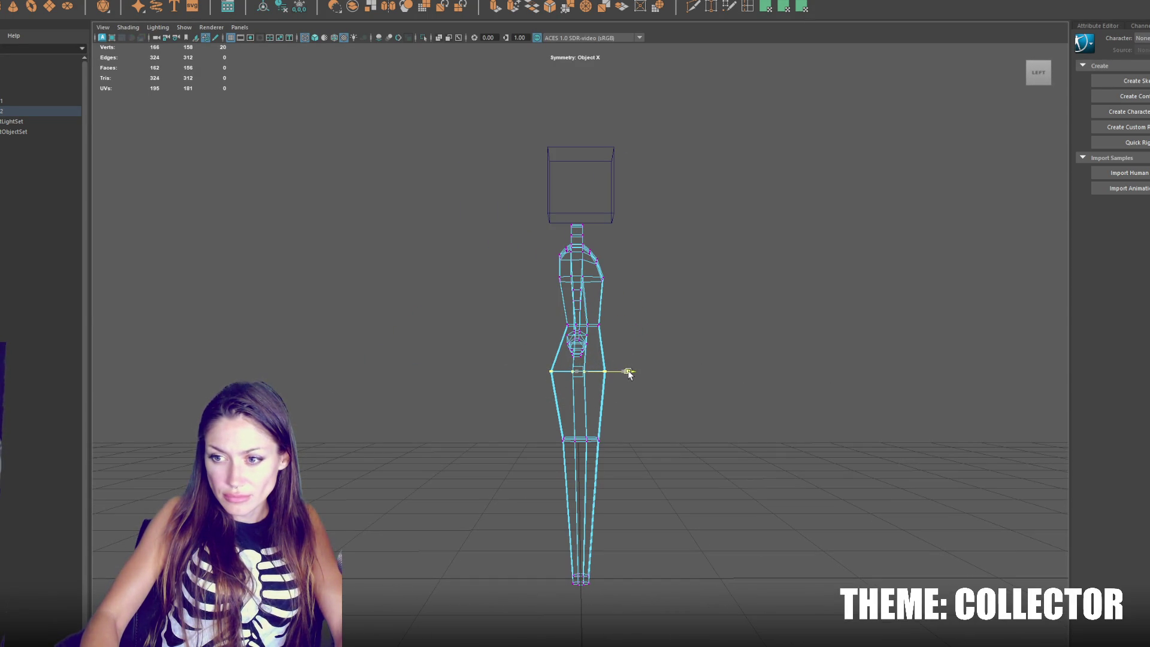
pyautogui.moveTo(634, 418)
pyautogui.mouseDown()
pyautogui.moveTo(570, 450)
pyautogui.moveTo(624, 442)
pyautogui.mouseUp()
pyautogui.moveTo(616, 544); pyautogui.dragTo(571, 592)
pyautogui.rightClick(726, 373)
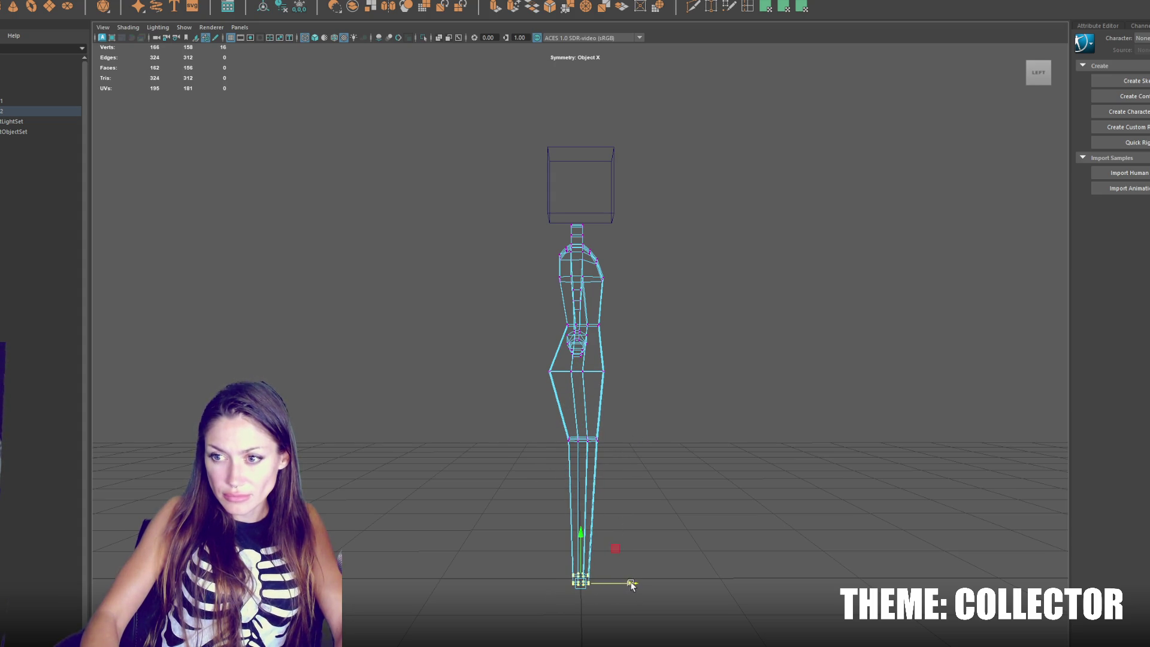
pyautogui.moveTo(525, 525); pyautogui.dragTo(680, 639)
pyautogui.keyDown('alt'); pyautogui.moveTo(791, 506); pyautogui.dragTo(497, 153); pyautogui.keyUp('alt')
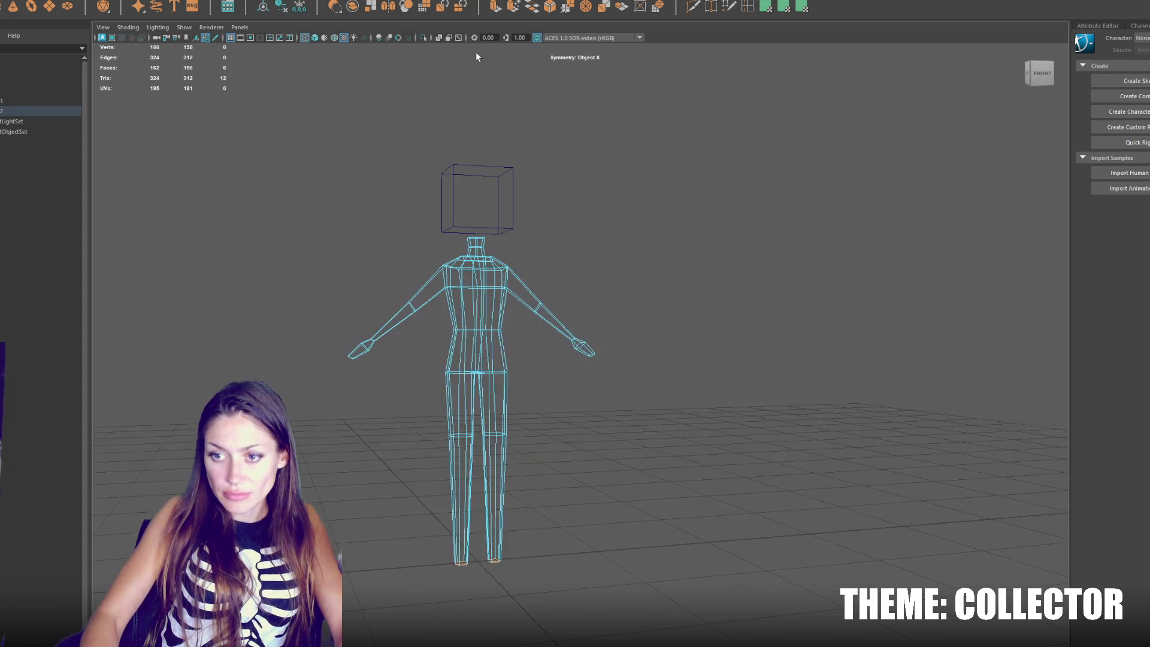
# Step: Extrude the leg-bottom faces slightly downward and return to shaded display
pyautogui.click(497, 7)
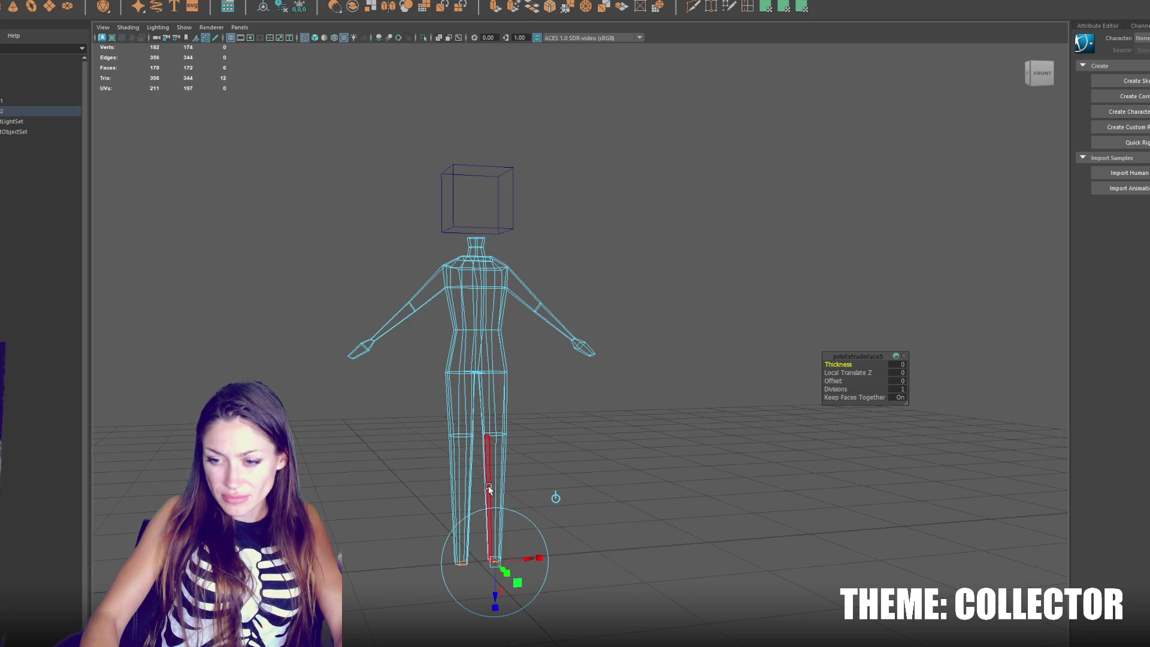
pyautogui.moveTo(495, 607); pyautogui.dragTo(495, 617)
pyautogui.rightClick(577, 380)
pyautogui.press('5')
pyautogui.scroll(5, 531, 534)
# Step: Select the three front foot faces and extrude them forward into feet
pyautogui.click(472, 486)
pyautogui.moveTo(480, 488)
pyautogui.mouseDown()
pyautogui.moveTo(503, 496)
pyautogui.moveTo(485, 472)
pyautogui.mouseUp()
pyautogui.moveTo(552, 487); pyautogui.dragTo(516, 492)
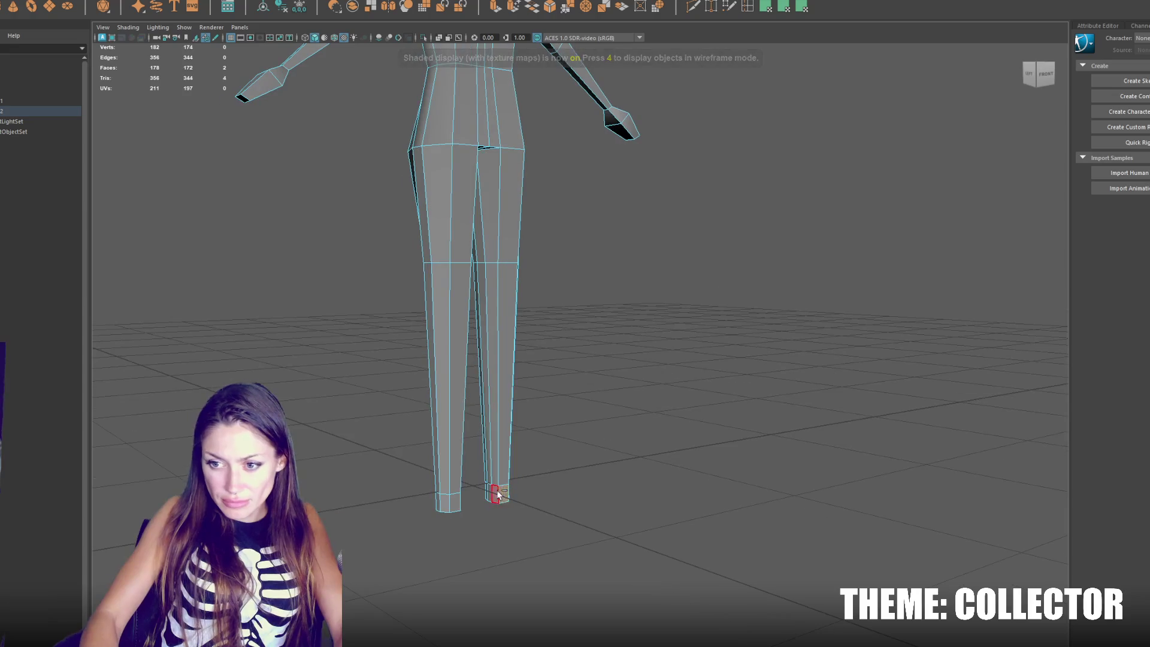
pyautogui.keyDown('shift'); pyautogui.click(444, 507); pyautogui.keyUp('shift')
pyautogui.moveTo(445, 507)
pyautogui.mouseDown()
pyautogui.moveTo(397, 499)
pyautogui.moveTo(496, 461)
pyautogui.moveTo(396, 476)
pyautogui.mouseUp()
pyautogui.keyDown('shift'); pyautogui.click(439, 477); pyautogui.keyUp('shift')
pyautogui.hotkey('ctrl', 'e')
pyautogui.click(434, 447)
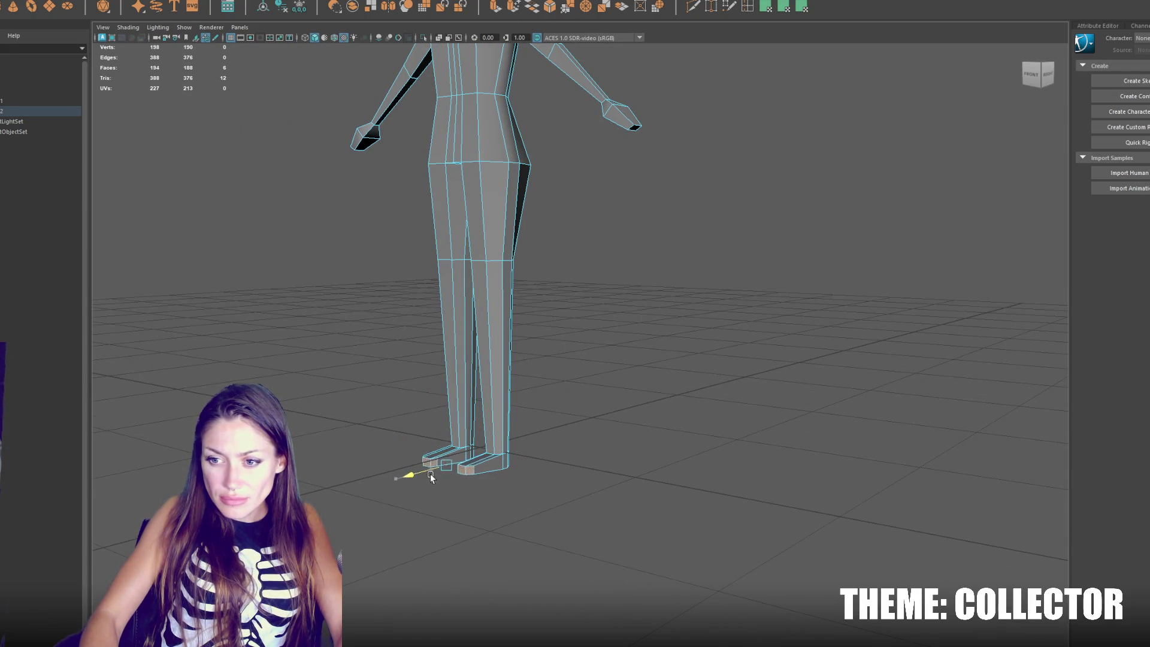
# Step: Return the body to object mode and select the cube head
pyautogui.moveTo(451, 466); pyautogui.dragTo(577, 439)
pyautogui.scroll(-5, 577, 439)
pyautogui.rightClick(617, 150)
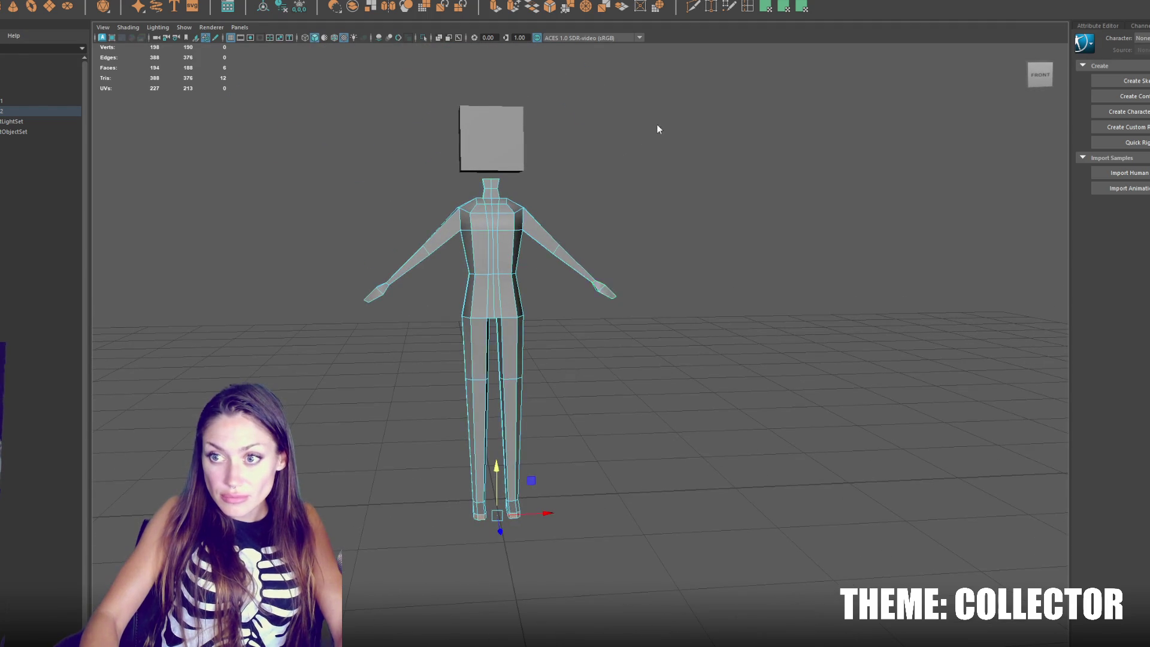
pyautogui.click(520, 143)
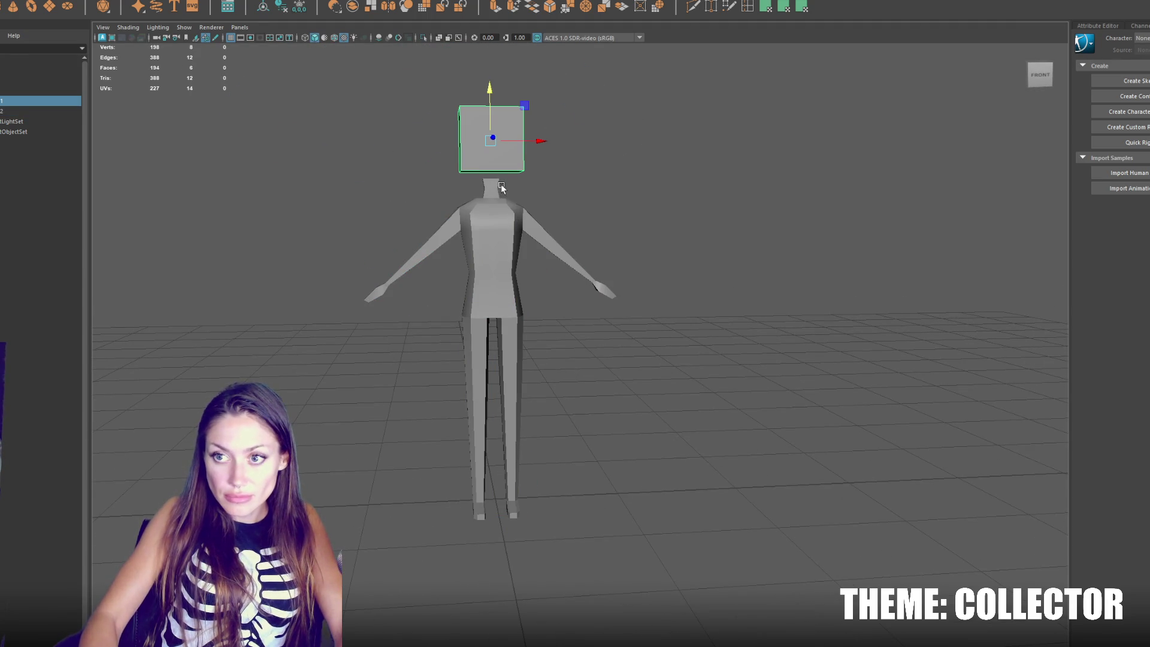
# Step: Shrink the cube head to about half size and reposition it onto the neck
pyautogui.moveTo(495, 145)
pyautogui.mouseDown()
pyautogui.moveTo(483, 143)
pyautogui.moveTo(497, 106)
pyautogui.moveTo(492, 123)
pyautogui.mouseUp()
pyautogui.press('w')
pyautogui.moveTo(514, 163); pyautogui.dragTo(526, 165)
# Step: Set symmetry to Object X and put the body mesh into vertex editing
pyautogui.rightClick(516, 207)
pyautogui.click(504, 211)
pyautogui.click(524, 213)
pyautogui.rightClick(544, 84)
pyautogui.click(599, 70)
pyautogui.click(436, 1)
pyautogui.click(563, 258)
pyautogui.rightClick(659, 197)
pyautogui.click(635, 179)
# Step: Nudge the shoulders and waist inward and move both hands down and outward
pyautogui.click(519, 231)
pyautogui.moveTo(537, 231); pyautogui.dragTo(529, 232)
pyautogui.click(515, 274)
pyautogui.moveTo(536, 274); pyautogui.dragTo(506, 278)
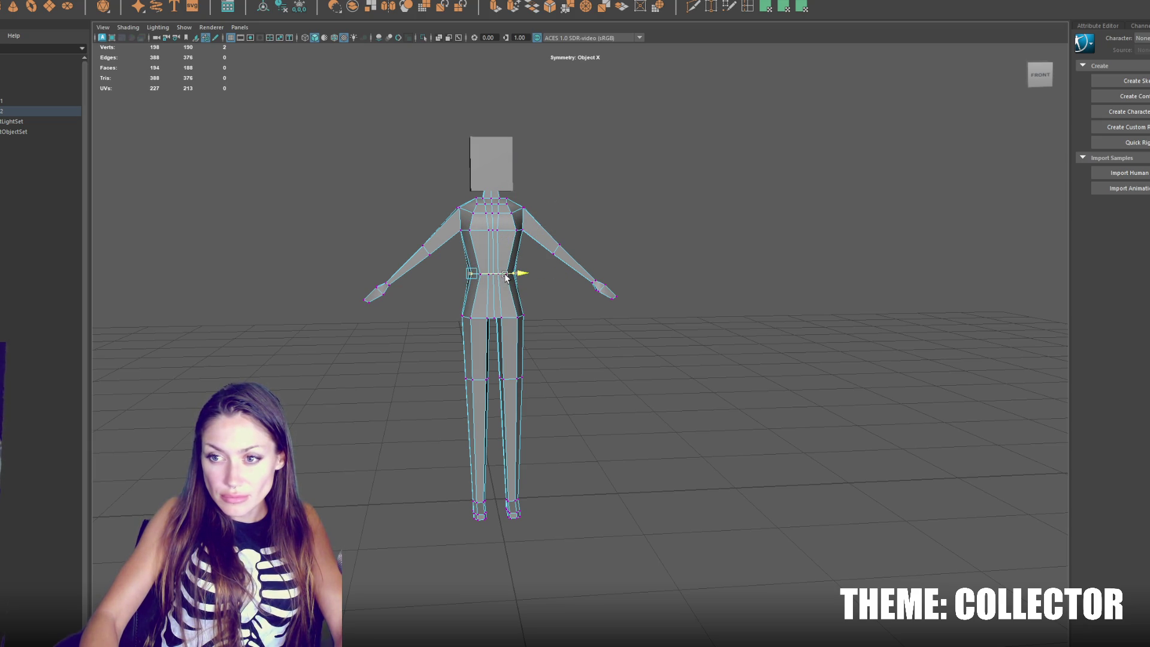
pyautogui.moveTo(426, 270)
pyautogui.mouseDown()
pyautogui.moveTo(318, 318)
pyautogui.moveTo(412, 275)
pyautogui.moveTo(420, 296)
pyautogui.mouseUp()
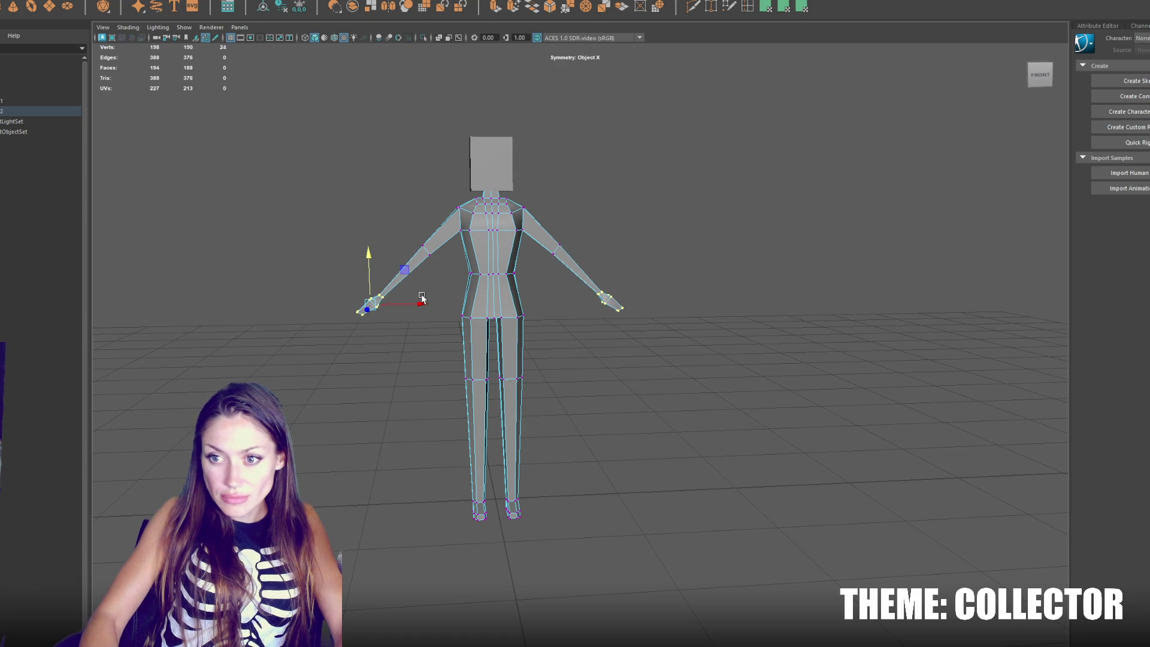
# Step: Select the elbow, knee and ankle vertices and shift the ankles slightly outward
pyautogui.moveTo(396, 207)
pyautogui.mouseDown()
pyautogui.moveTo(448, 265)
pyautogui.moveTo(419, 228)
pyautogui.mouseUp()
pyautogui.moveTo(506, 298)
pyautogui.mouseDown()
pyautogui.moveTo(523, 299)
pyautogui.moveTo(515, 318)
pyautogui.moveTo(562, 317)
pyautogui.mouseUp()
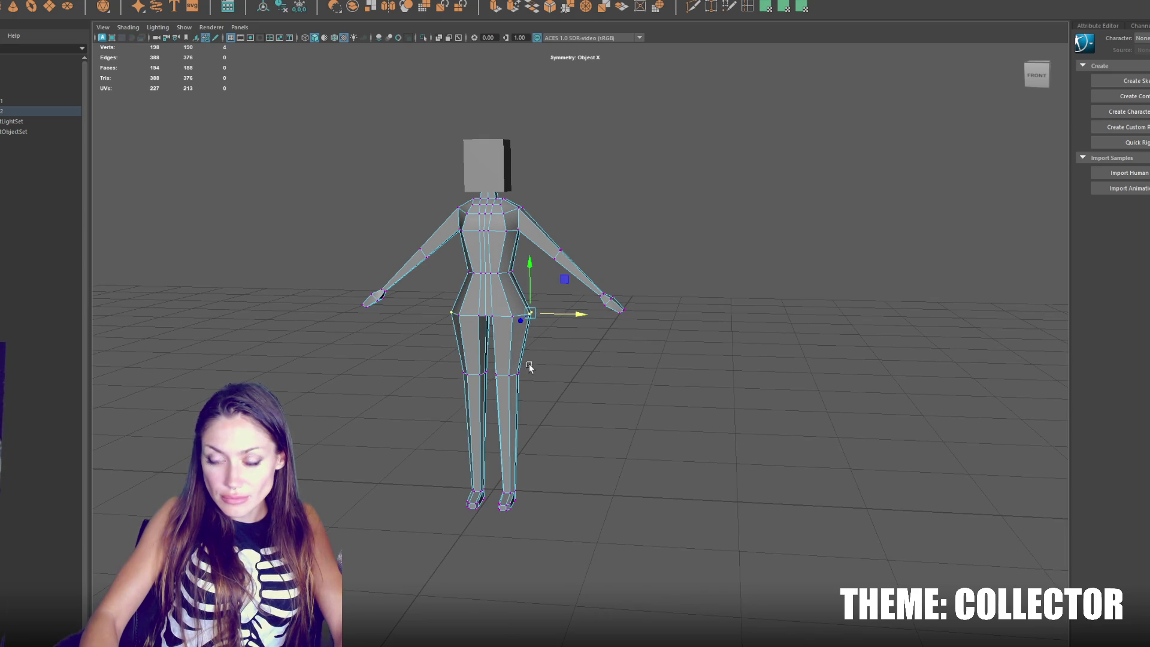
pyautogui.moveTo(498, 389); pyautogui.dragTo(498, 389)
pyautogui.moveTo(497, 390)
pyautogui.mouseDown()
pyautogui.moveTo(526, 350)
pyautogui.moveTo(516, 352)
pyautogui.mouseUp()
pyautogui.moveTo(563, 458); pyautogui.dragTo(497, 551)
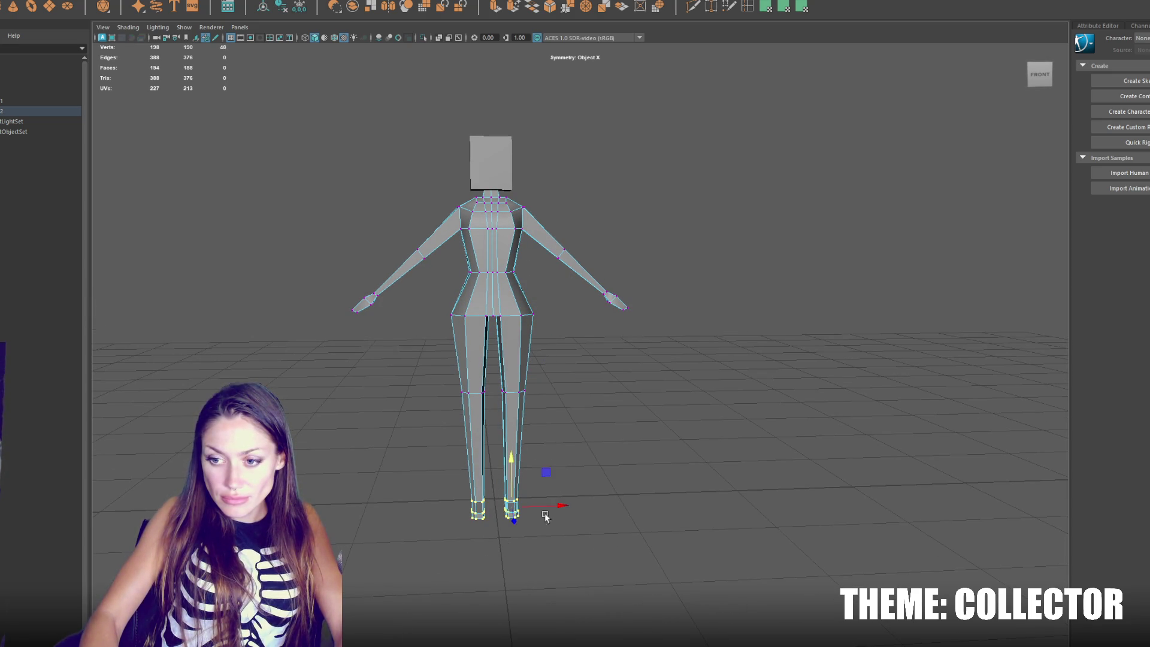
pyautogui.moveTo(577, 507); pyautogui.dragTo(580, 507)
pyautogui.click(750, 4)
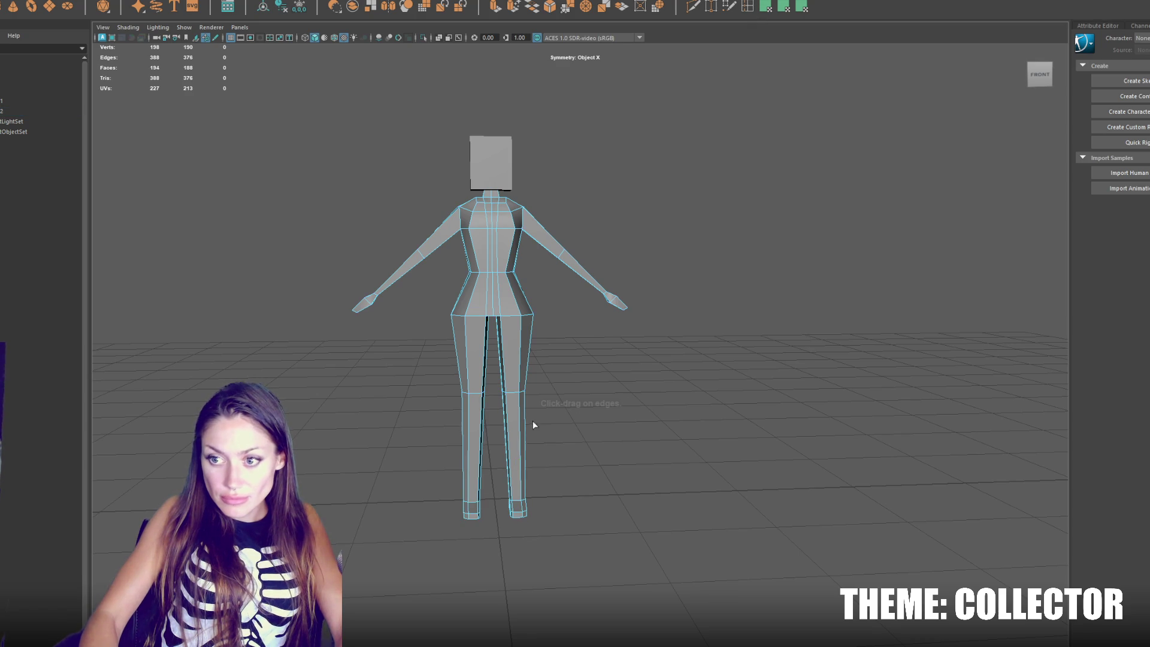
# Step: Insert two edge loops around the lower legs
pyautogui.click(746, 9)
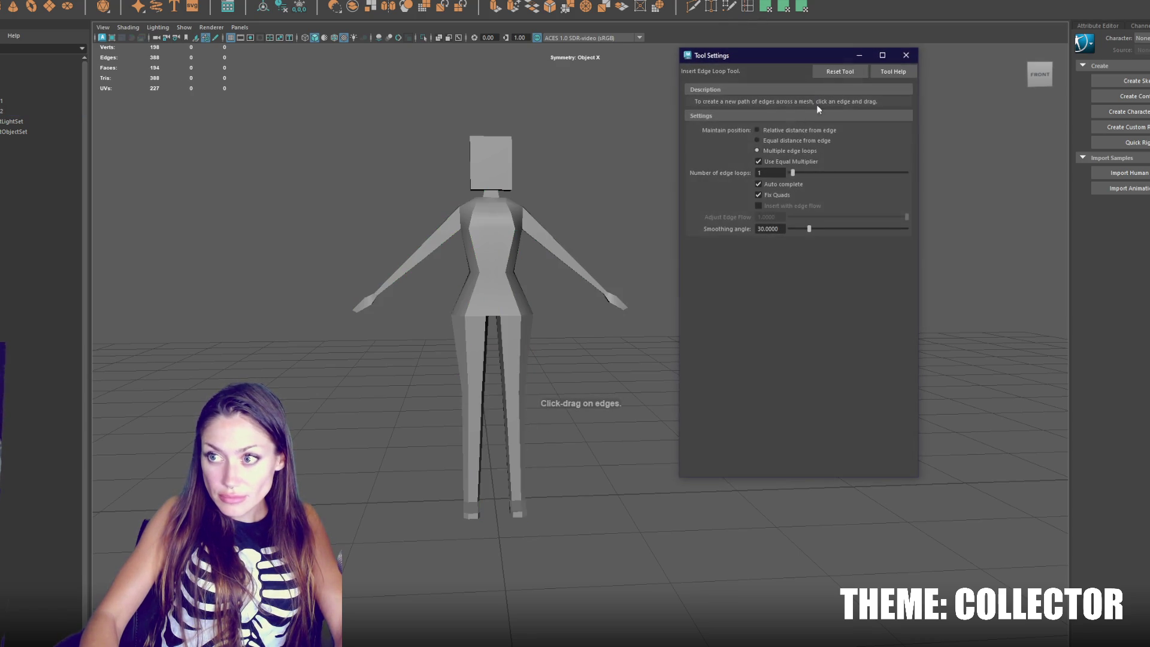
pyautogui.click(598, 355)
pyautogui.click(511, 353)
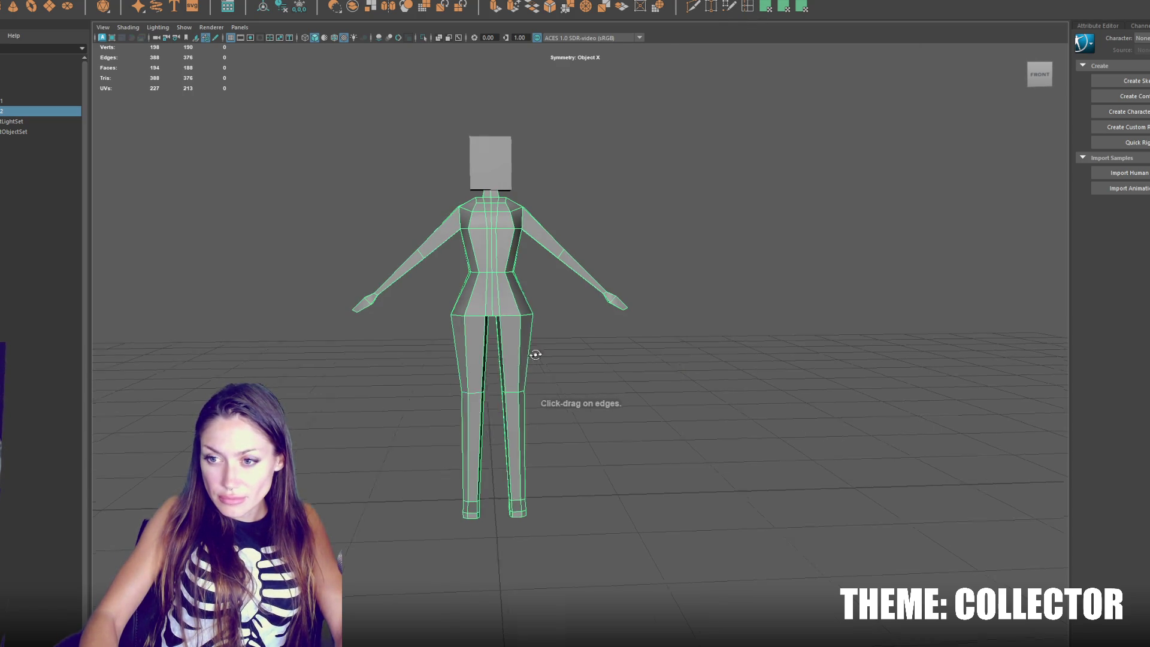
pyautogui.click(518, 414)
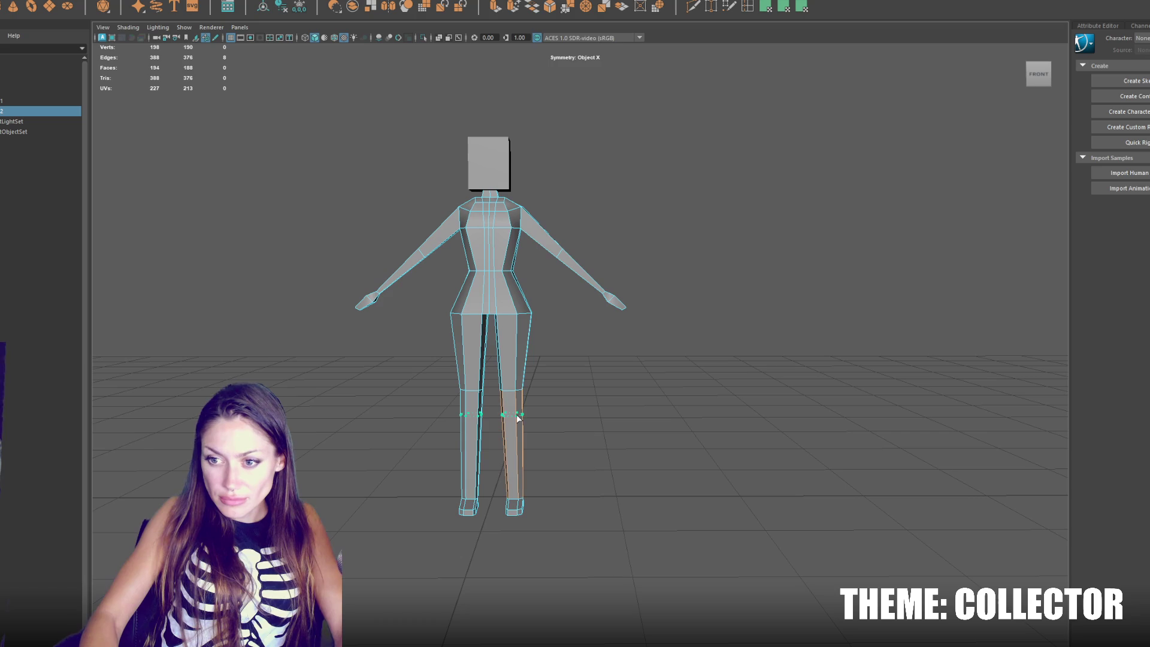
pyautogui.click(517, 434)
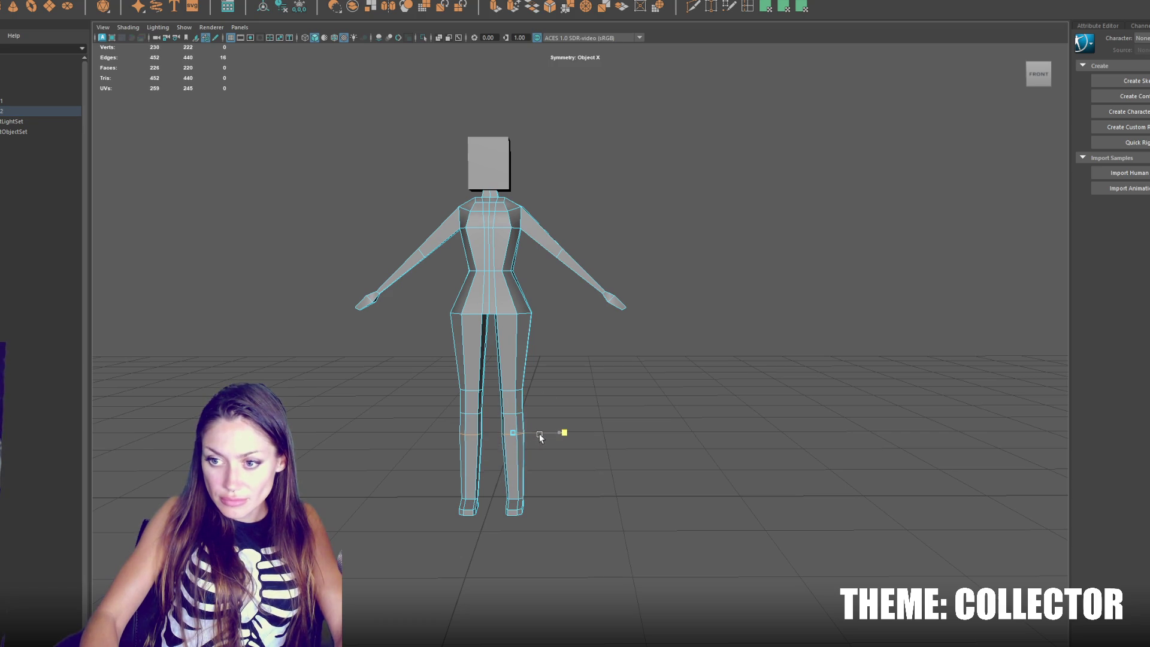
pyautogui.press('t')
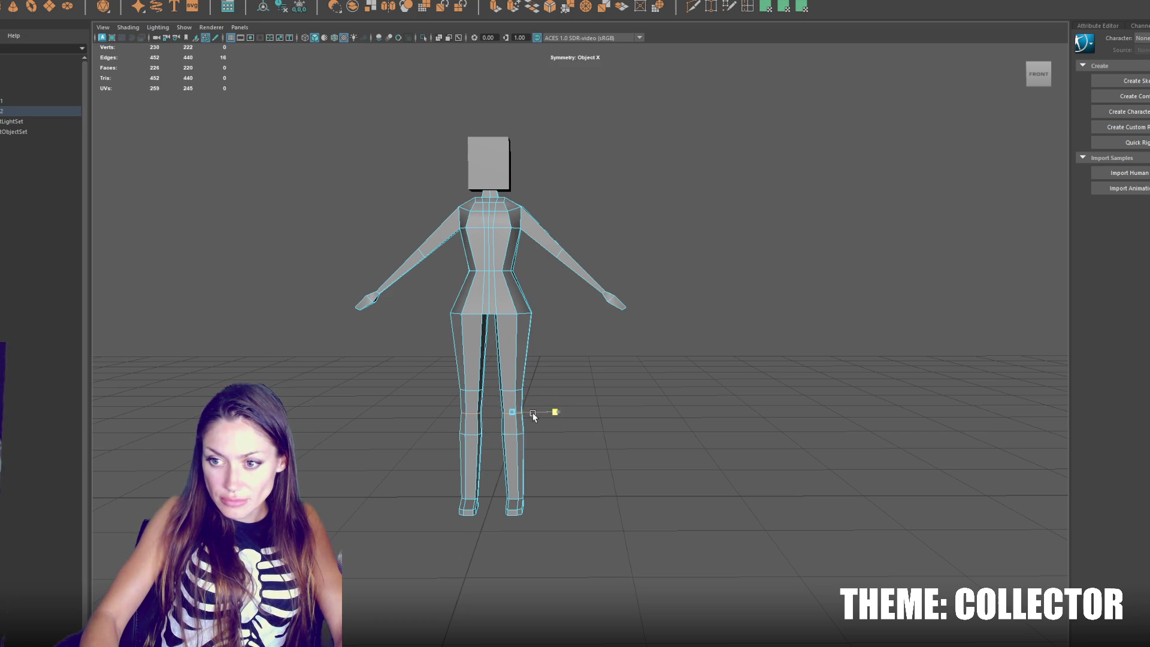
# Step: Add an edge loop across the upper thighs and slide it slightly along the leg
pyautogui.press('w')
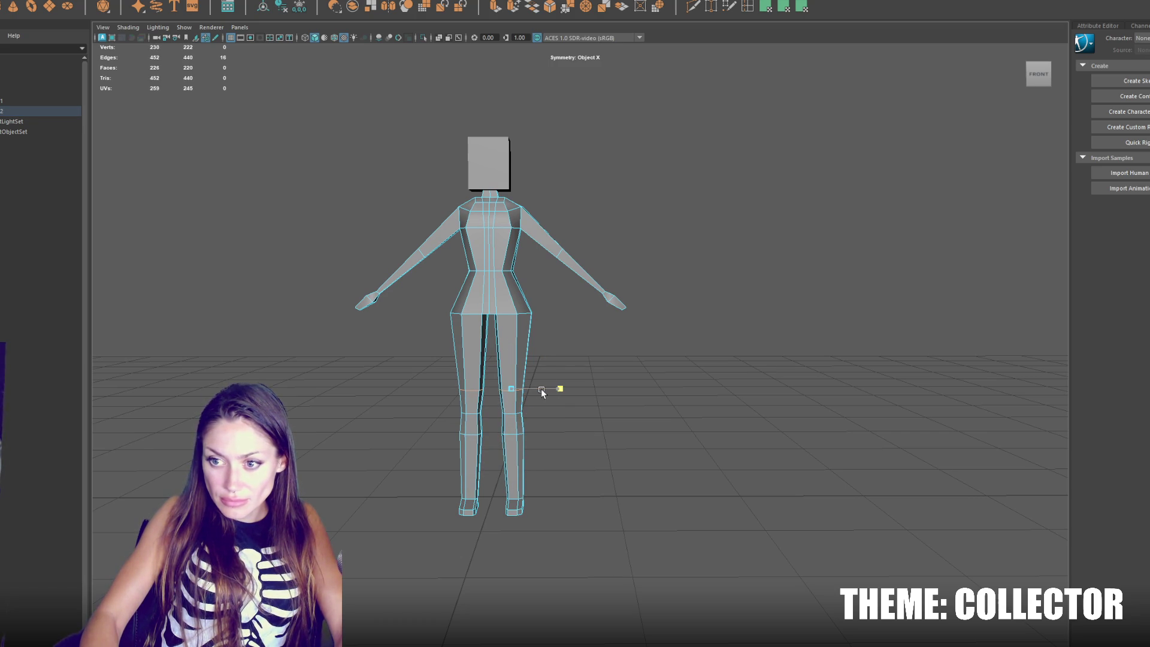
pyautogui.press('y')
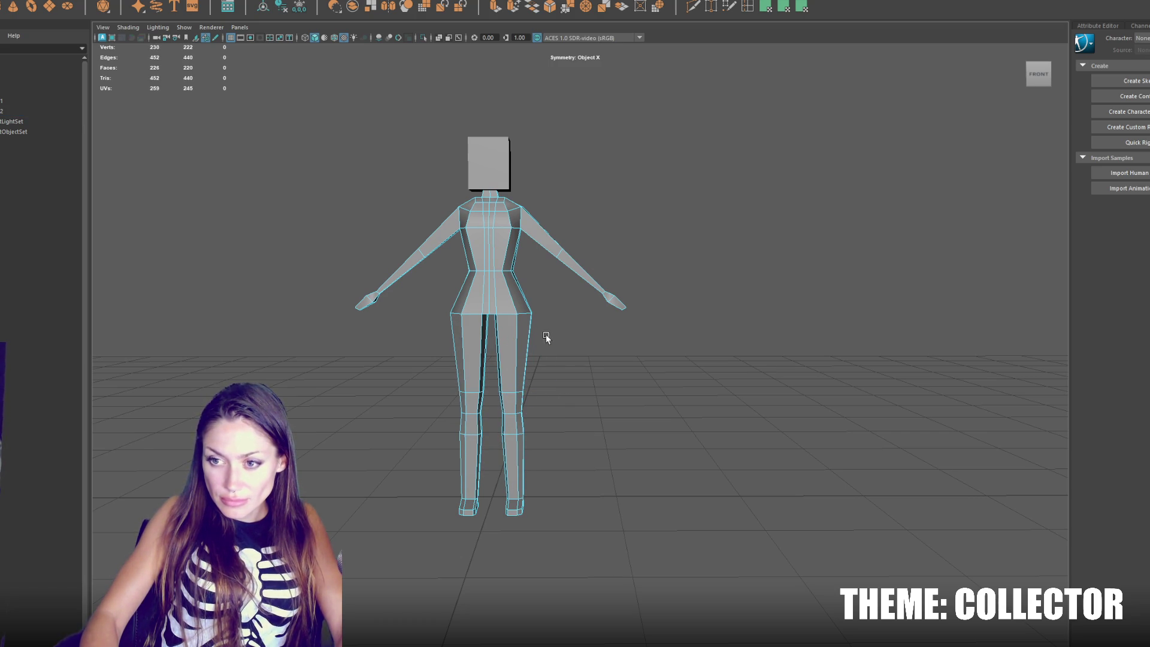
pyautogui.click(517, 342)
pyautogui.moveTo(554, 342); pyautogui.dragTo(561, 342)
pyautogui.press('w')
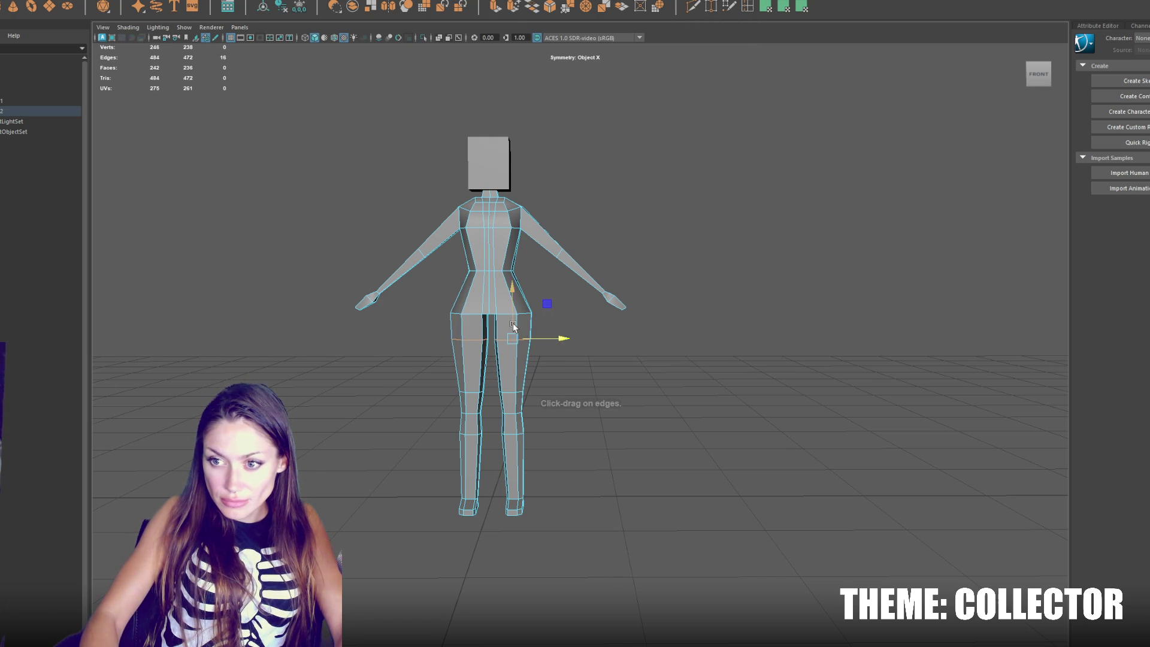
pyautogui.keyDown('alt'); pyautogui.moveTo(547, 303); pyautogui.dragTo(545, 307); pyautogui.keyUp('alt')
# Step: Pull the crotch edges down in edge mode
pyautogui.rightClick(544, 307)
pyautogui.scroll(5, 514, 311)
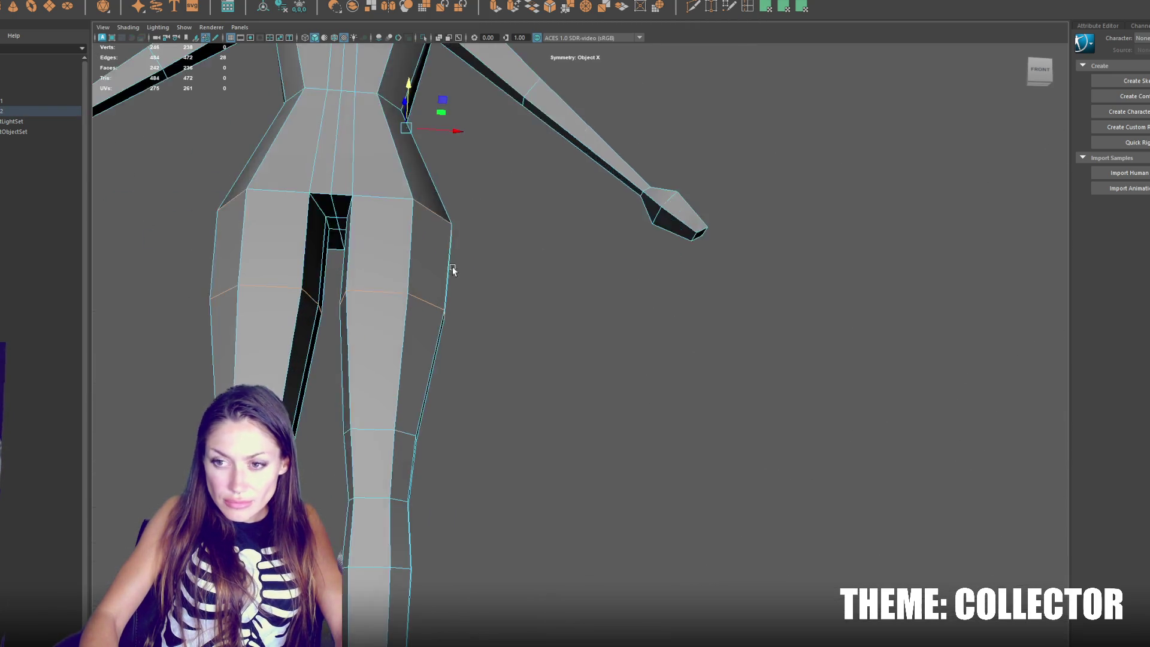
pyautogui.scroll(4, 452, 272)
pyautogui.click(362, 197)
pyautogui.moveTo(363, 194); pyautogui.dragTo(364, 204)
# Step: Shift a hip-line vertex sideways to widen the crotch
pyautogui.scroll(-3, 365, 204)
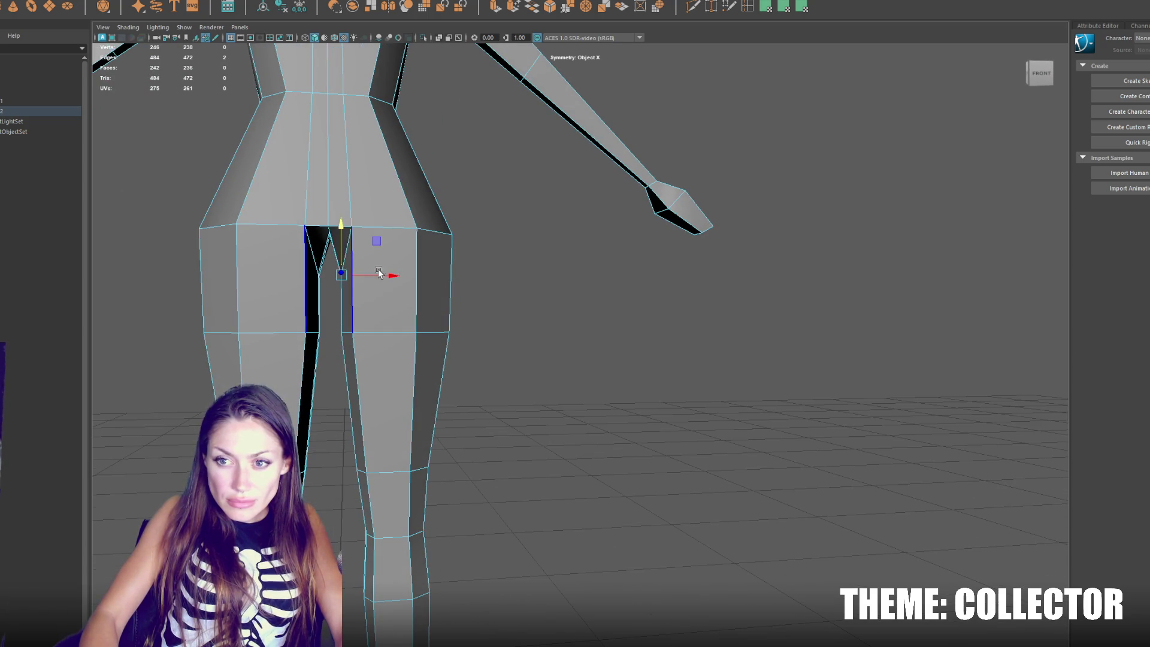
pyautogui.moveTo(392, 263)
pyautogui.mouseDown()
pyautogui.moveTo(374, 224)
pyautogui.moveTo(351, 217)
pyautogui.moveTo(372, 233)
pyautogui.moveTo(351, 235)
pyautogui.moveTo(389, 263)
pyautogui.moveTo(401, 251)
pyautogui.moveTo(419, 264)
pyautogui.moveTo(451, 251)
pyautogui.moveTo(422, 252)
pyautogui.moveTo(431, 270)
pyautogui.moveTo(404, 267)
pyautogui.moveTo(389, 327)
pyautogui.moveTo(407, 330)
pyautogui.moveTo(347, 324)
pyautogui.mouseUp()
pyautogui.click(348, 213)
pyautogui.click(414, 264)
pyautogui.keyDown('ctrl'); pyautogui.click(388, 326); pyautogui.keyUp('ctrl')
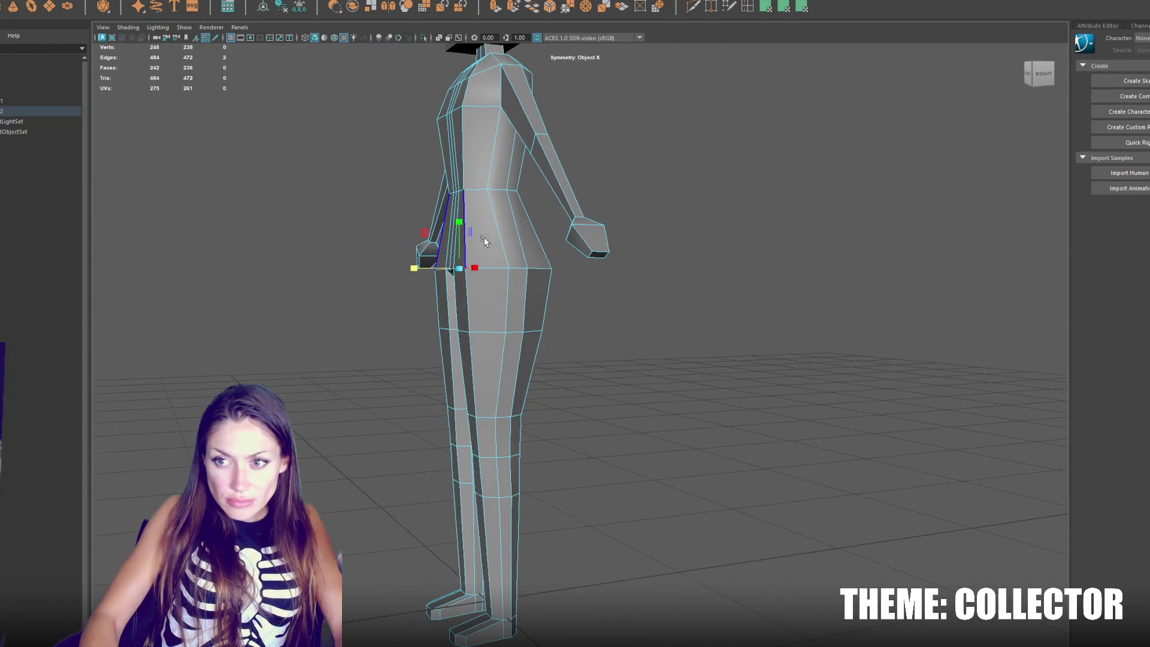
pyautogui.moveTo(480, 246); pyautogui.dragTo(479, 288)
pyautogui.rightClick(599, 180)
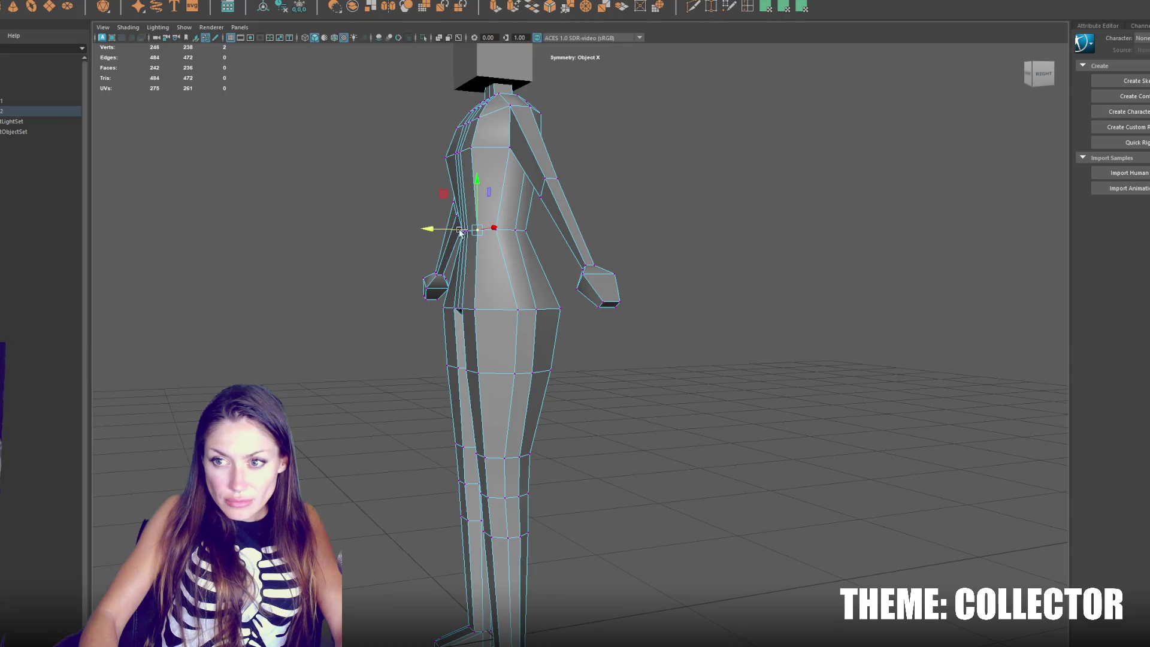
pyautogui.click(460, 310)
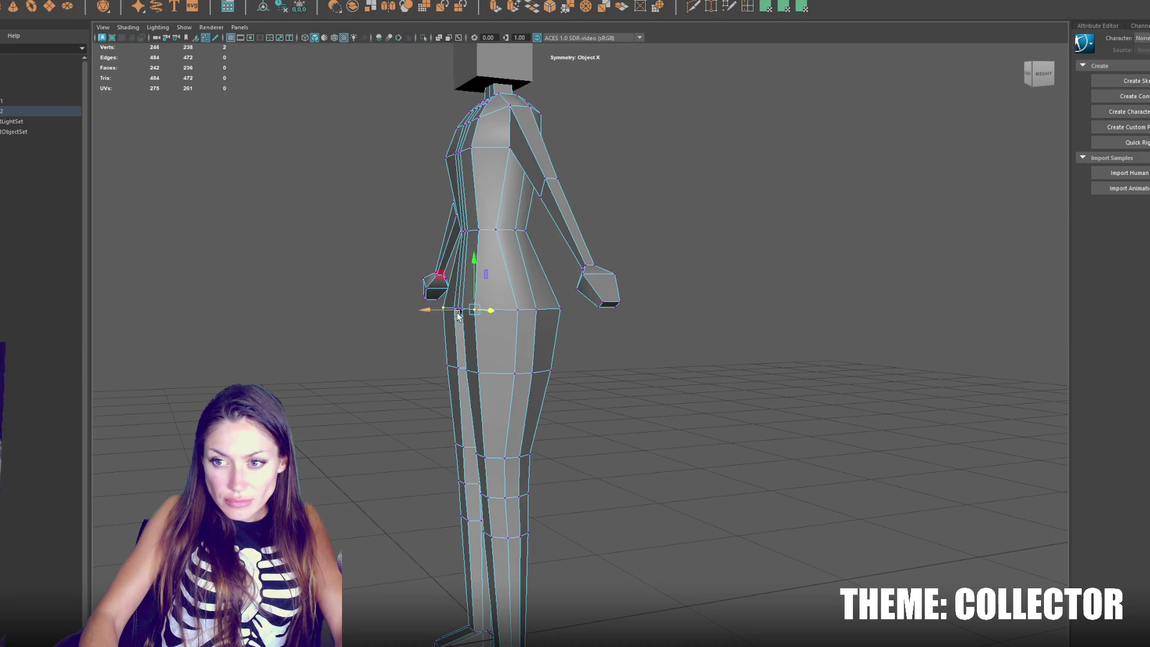
pyautogui.moveTo(461, 312)
pyautogui.mouseDown()
pyautogui.moveTo(570, 298)
pyautogui.moveTo(572, 313)
pyautogui.mouseUp()
pyautogui.moveTo(462, 312)
pyautogui.mouseDown()
pyautogui.moveTo(411, 287)
pyautogui.moveTo(411, 298)
pyautogui.mouseUp()
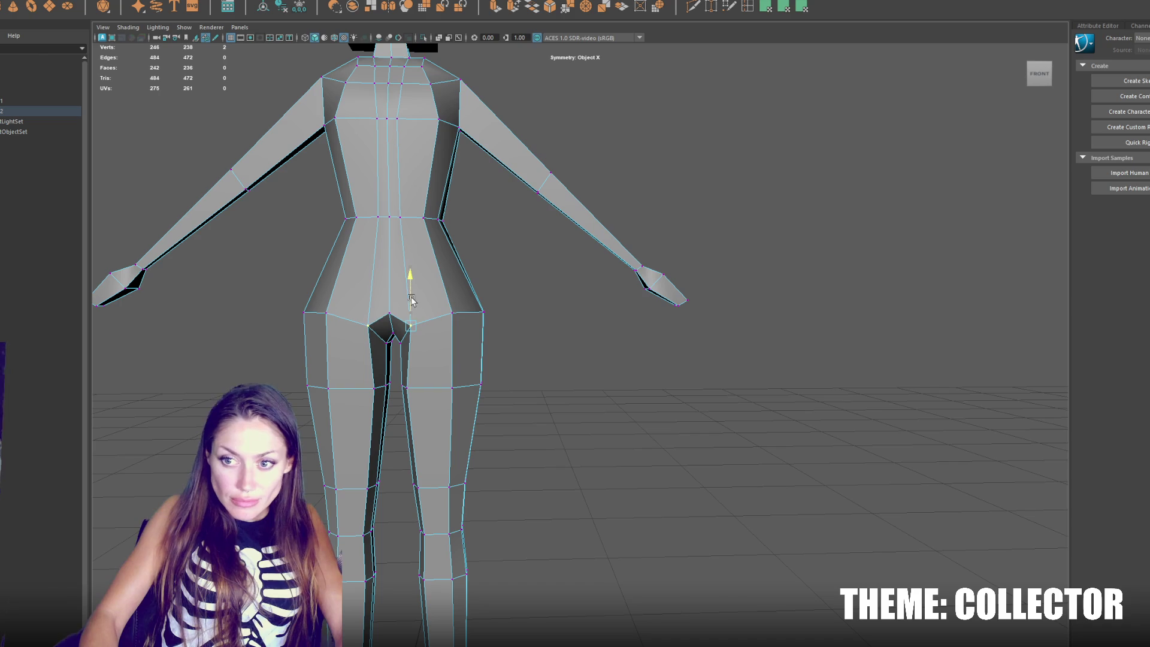
# Step: Slide the vertex beside the crotch outward in the front view
pyautogui.moveTo(431, 303)
pyautogui.mouseDown()
pyautogui.moveTo(427, 318)
pyautogui.moveTo(396, 313)
pyautogui.moveTo(410, 335)
pyautogui.moveTo(399, 316)
pyautogui.moveTo(387, 322)
pyautogui.mouseUp()
pyautogui.click(396, 320)
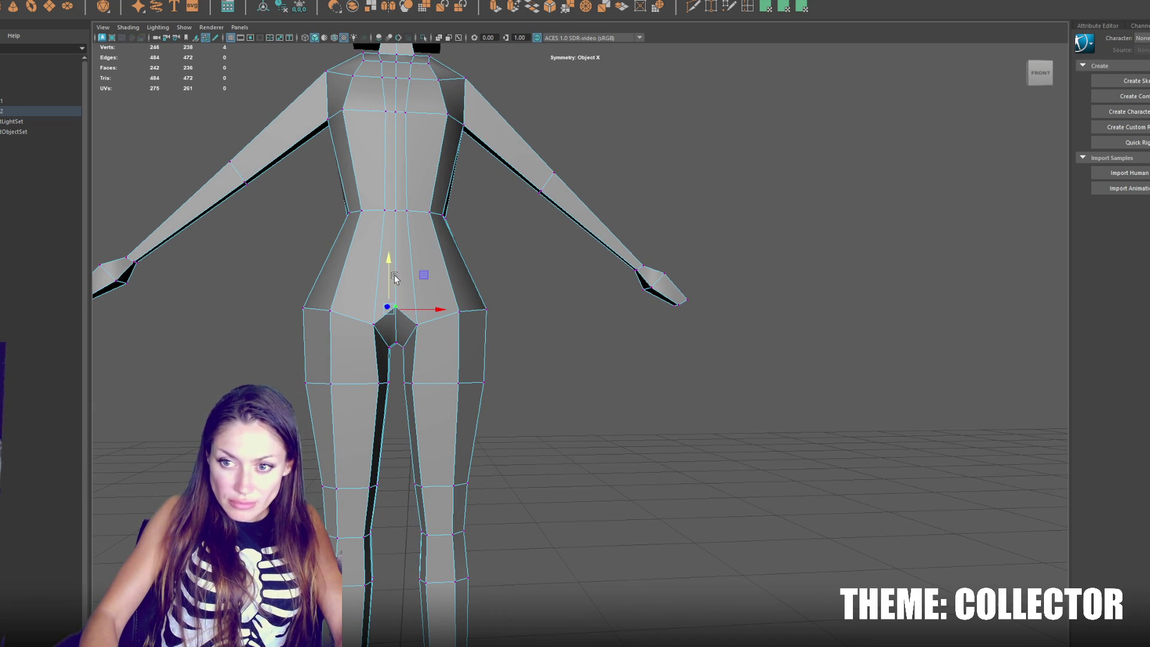
pyautogui.click(374, 325)
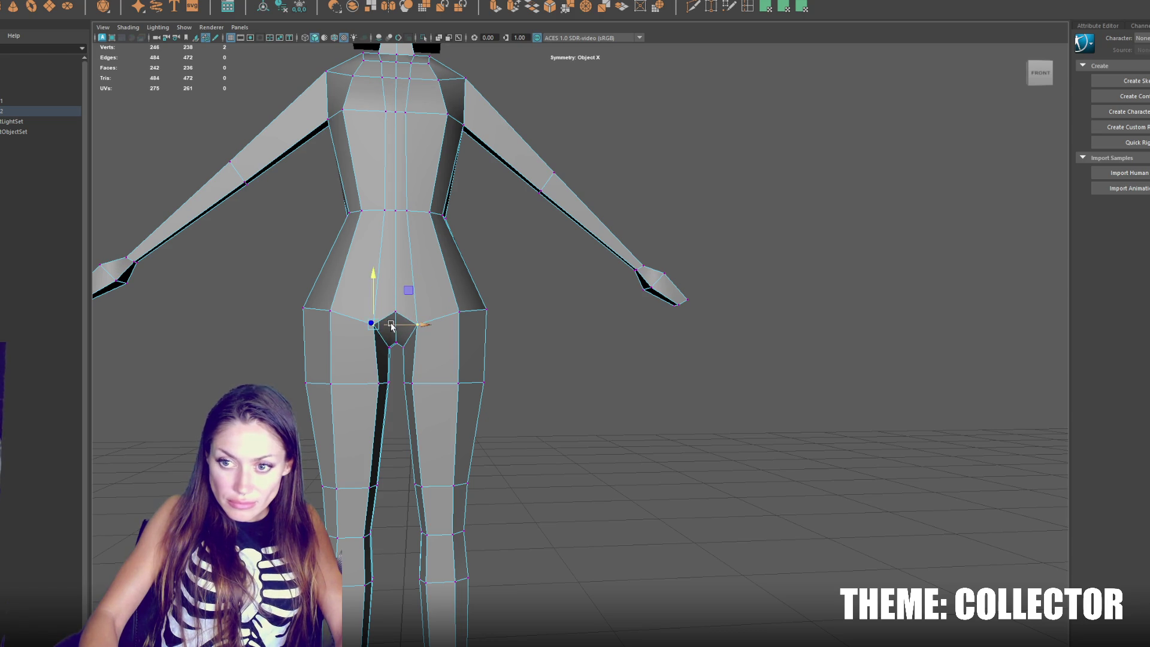
pyautogui.click(381, 384)
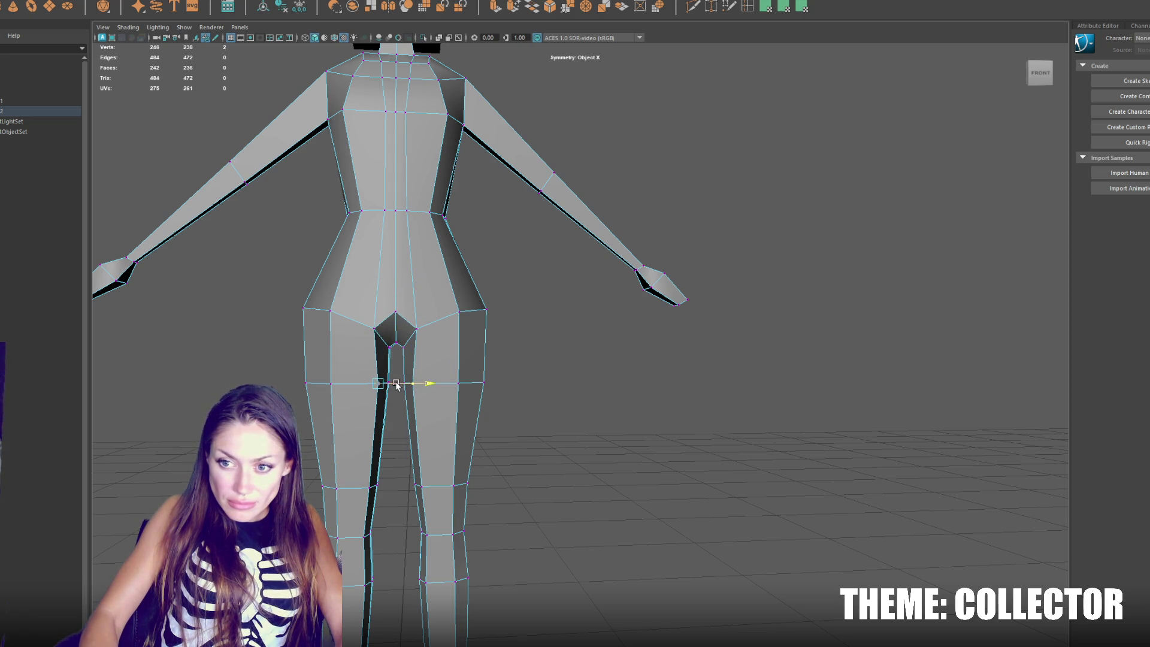
pyautogui.click(420, 329)
pyautogui.moveTo(427, 329); pyautogui.dragTo(527, 403)
# Step: Lower the thigh loop, narrow the inner thigh and raise the outer hip vertex
pyautogui.moveTo(444, 353)
pyautogui.mouseDown()
pyautogui.moveTo(434, 393)
pyautogui.moveTo(506, 395)
pyautogui.moveTo(490, 358)
pyautogui.mouseUp()
pyautogui.click(414, 394)
pyautogui.click(483, 394)
pyautogui.click(486, 310)
pyautogui.moveTo(487, 288)
pyautogui.mouseDown()
pyautogui.moveTo(495, 278)
pyautogui.moveTo(505, 300)
pyautogui.mouseUp()
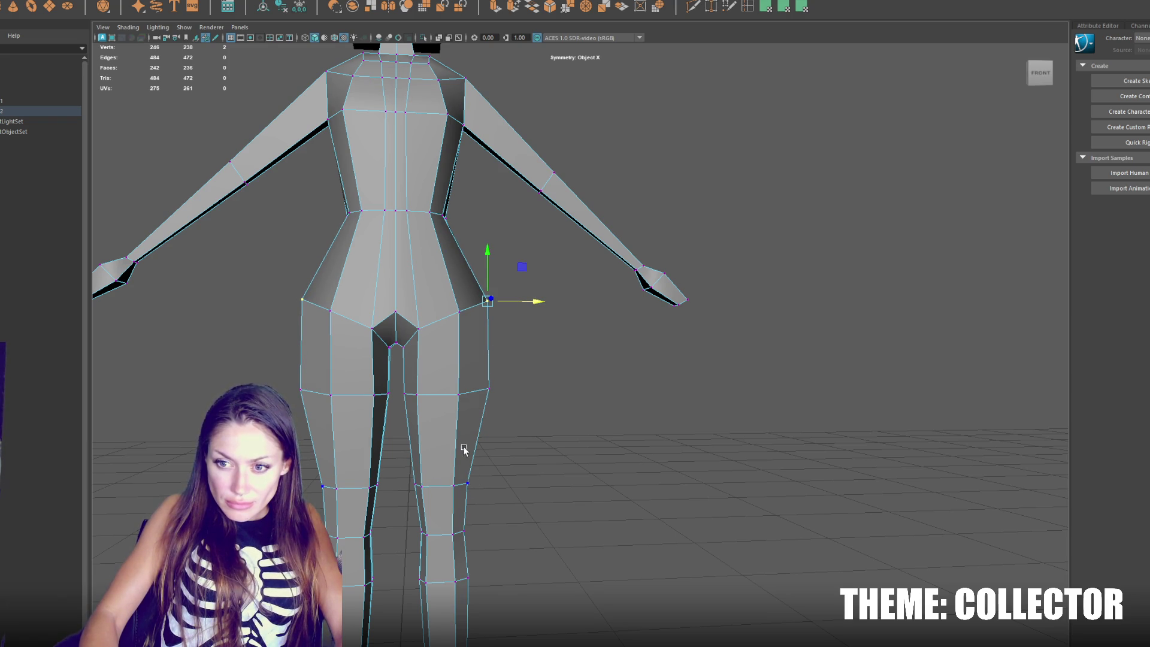
# Step: Reshape the hips from behind by moving the hip vertices sideways and vertically
pyautogui.scroll(-2, 501, 429)
pyautogui.moveTo(540, 408)
pyautogui.mouseDown()
pyautogui.moveTo(538, 397)
pyautogui.moveTo(303, 398)
pyautogui.mouseUp()
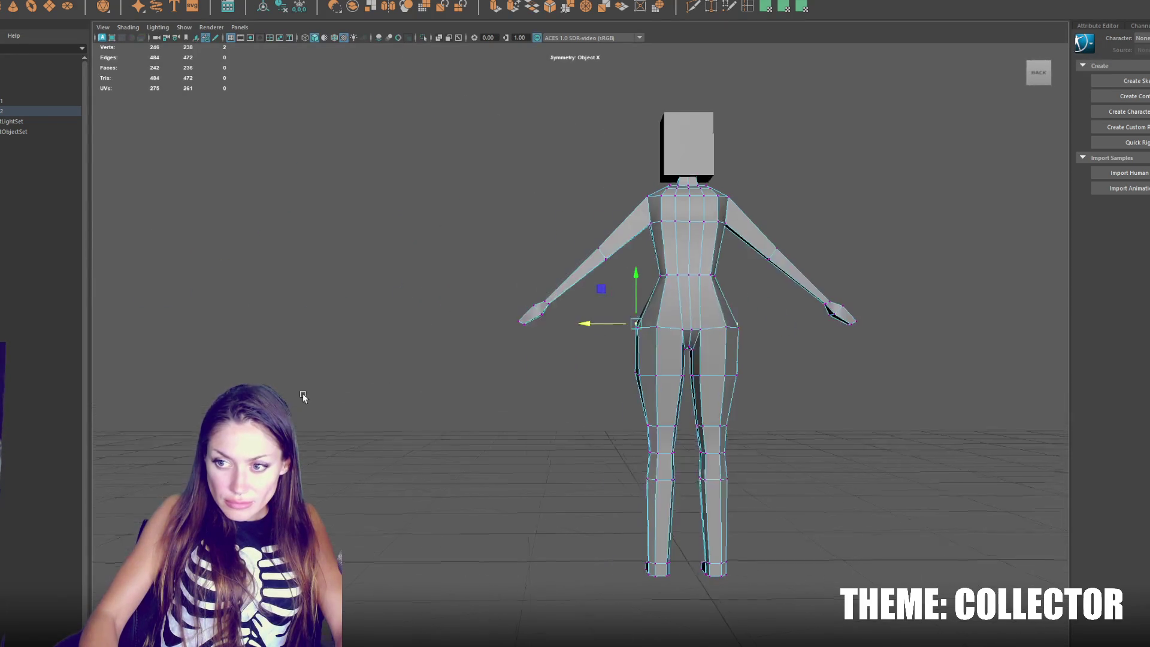
pyautogui.moveTo(657, 347); pyautogui.dragTo(621, 326)
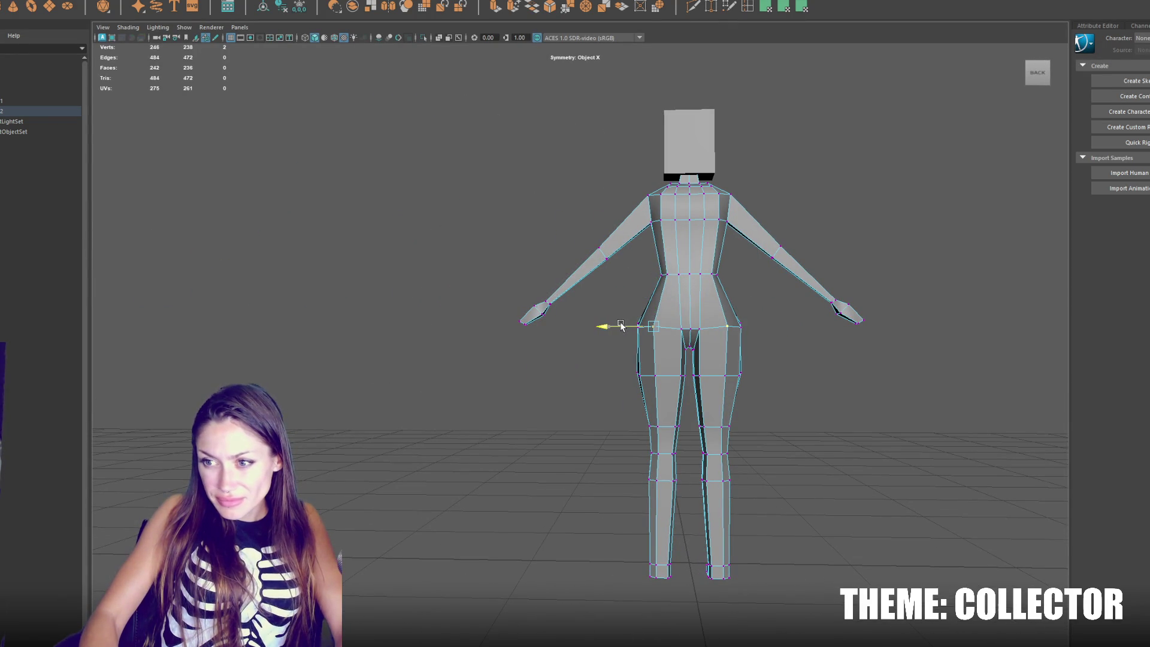
pyautogui.click(740, 326)
pyautogui.click(742, 296)
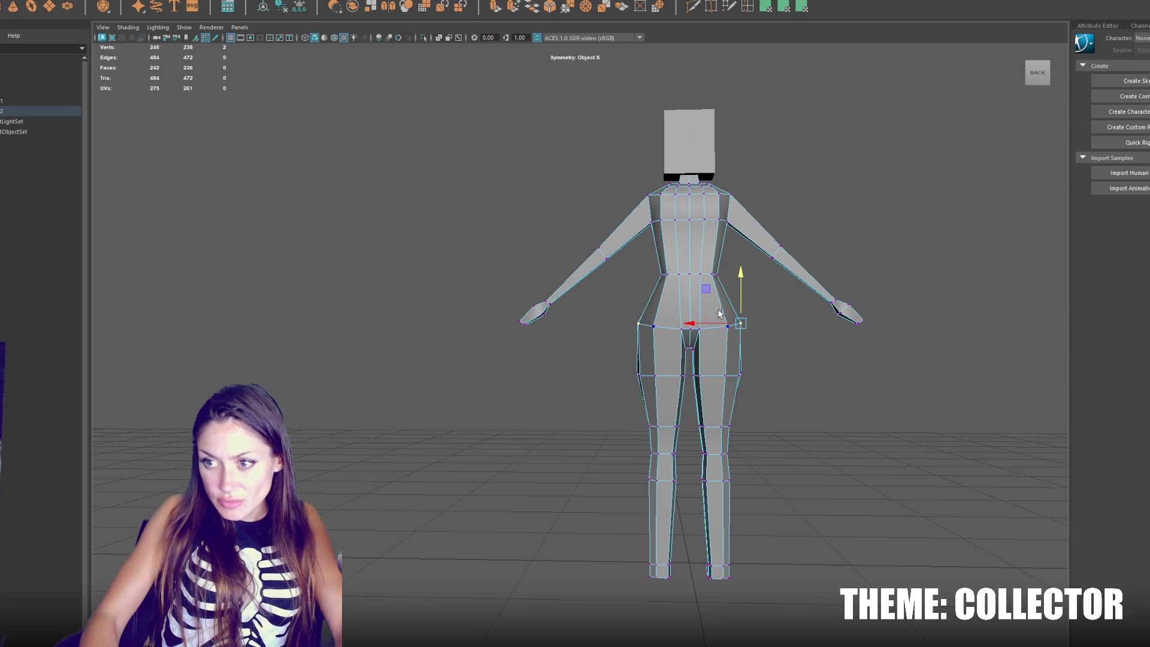
pyautogui.hotkey('ctrl', 'shift', 'a')
pyautogui.click(636, 373)
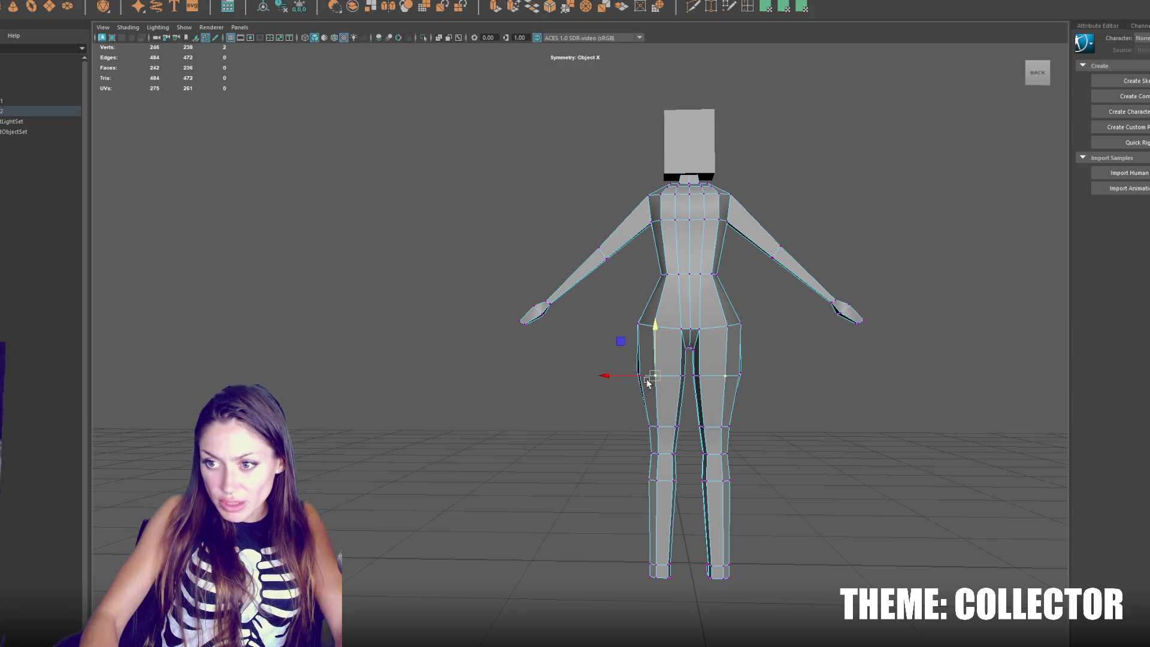
# Step: Push the front of the thigh forward from a rear three-quarter view
pyautogui.moveTo(636, 373)
pyautogui.mouseDown()
pyautogui.moveTo(610, 370)
pyautogui.moveTo(635, 348)
pyautogui.moveTo(614, 337)
pyautogui.moveTo(539, 330)
pyautogui.mouseUp()
pyautogui.click(615, 335)
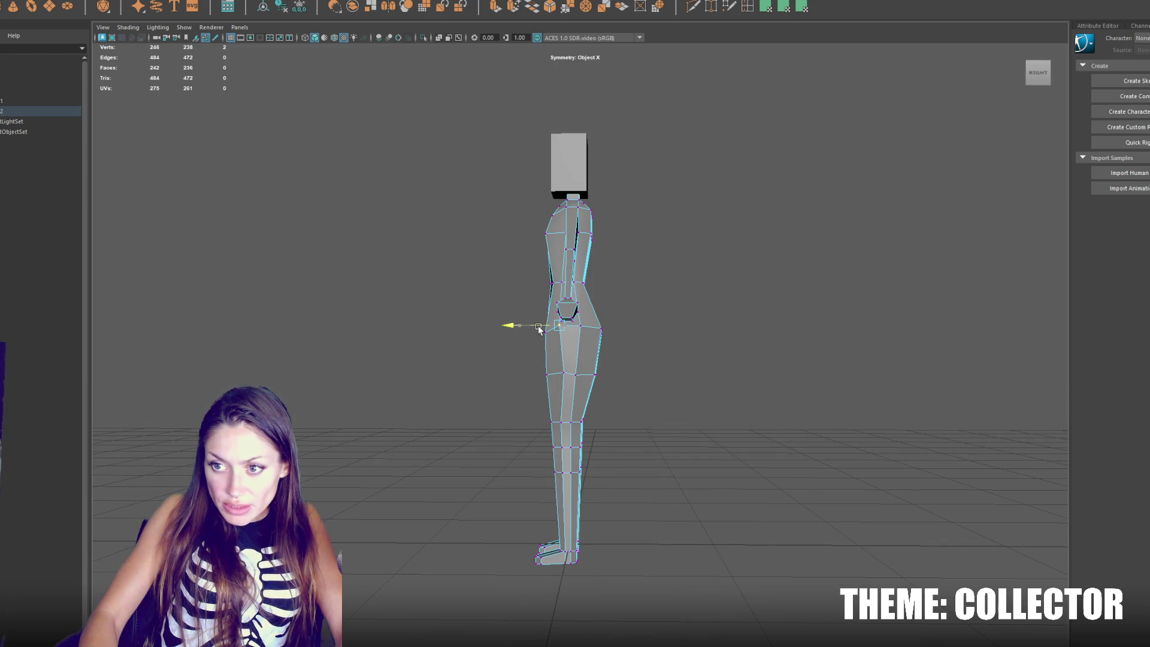
pyautogui.click(561, 371)
pyautogui.click(559, 326)
pyautogui.click(582, 322)
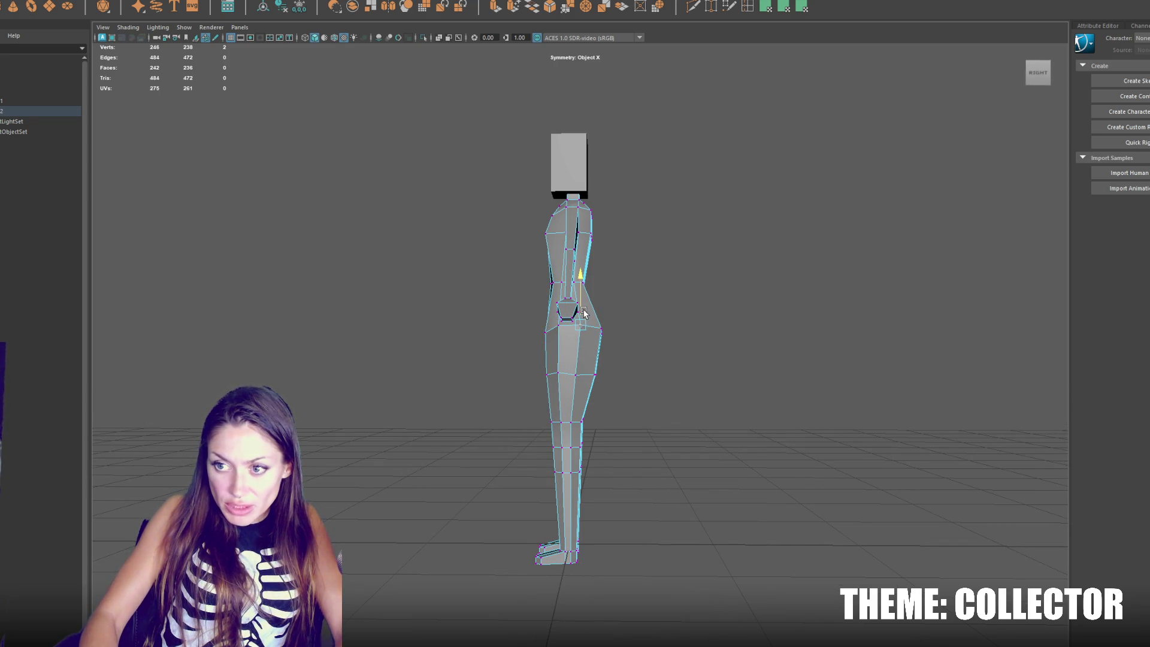
pyautogui.click(575, 372)
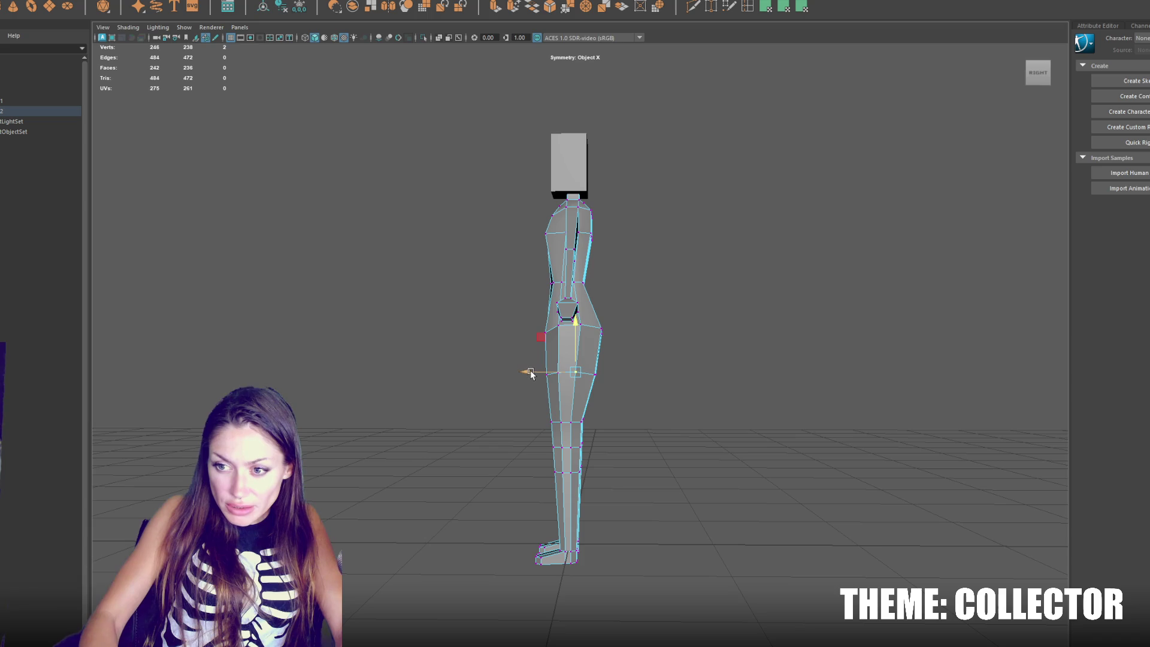
pyautogui.moveTo(539, 373); pyautogui.dragTo(572, 373)
pyautogui.moveTo(640, 344)
pyautogui.mouseDown()
pyautogui.moveTo(580, 372)
pyautogui.moveTo(541, 339)
pyautogui.moveTo(479, 344)
pyautogui.moveTo(624, 360)
pyautogui.moveTo(666, 379)
pyautogui.mouseUp()
# Step: Adjust the centre hip vertex height and pull the hip sides slightly inward
pyautogui.click(698, 324)
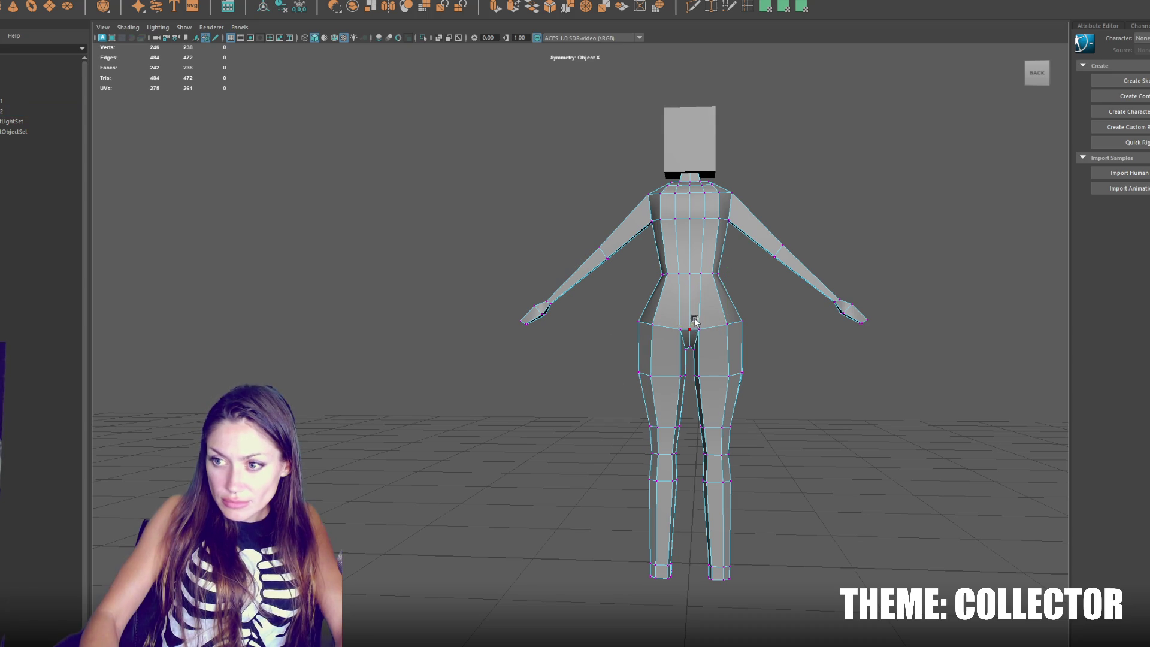
pyautogui.click(697, 329)
pyautogui.moveTo(695, 317); pyautogui.dragTo(690, 316)
pyautogui.click(695, 326)
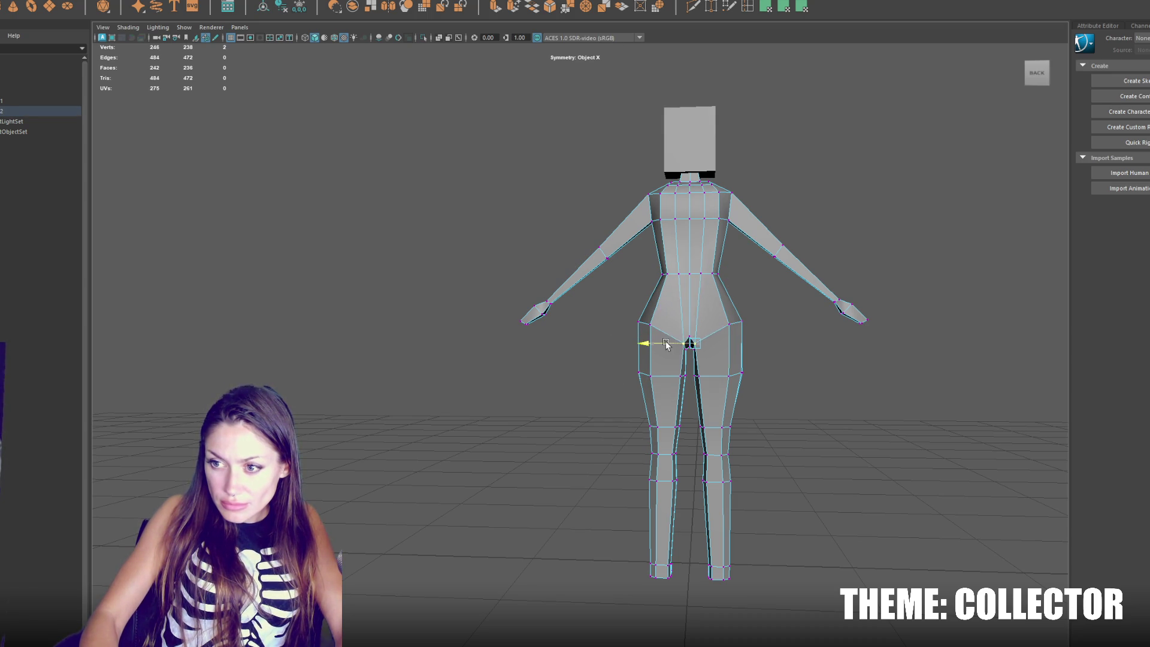
pyautogui.click(730, 324)
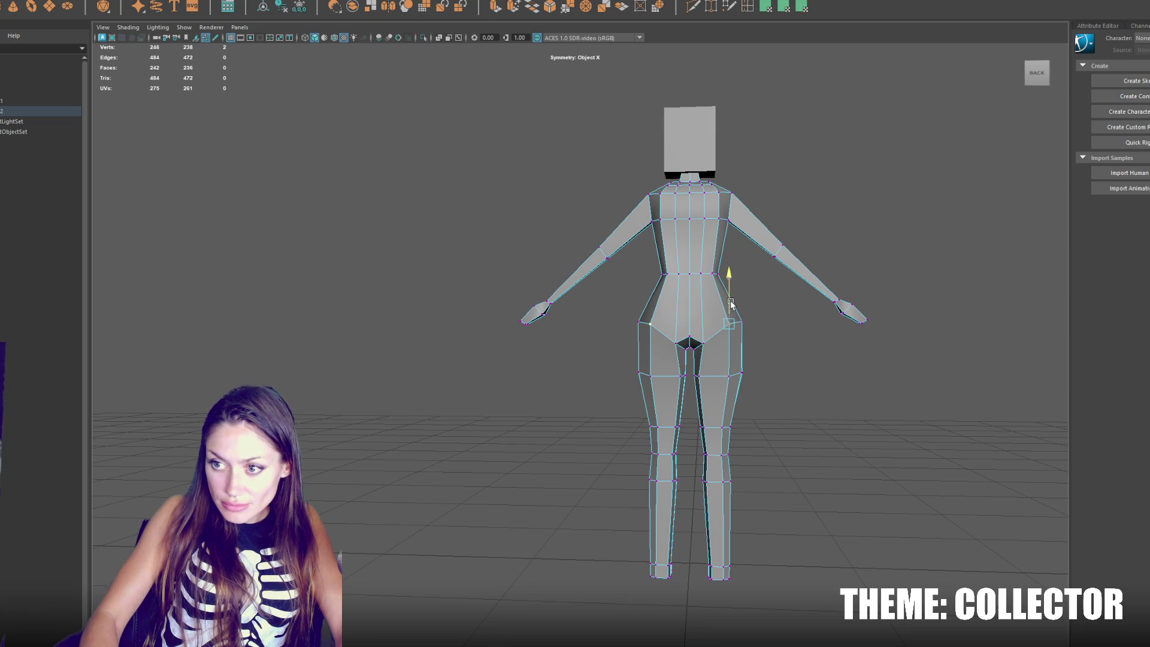
pyautogui.moveTo(694, 324); pyautogui.dragTo(690, 320)
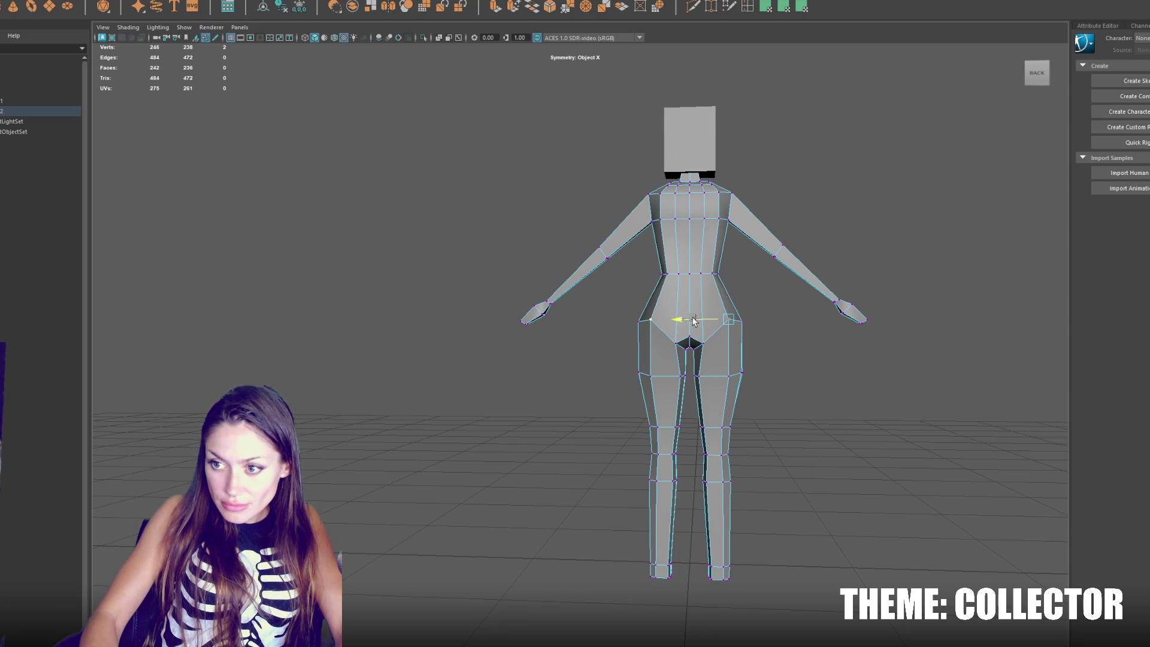
# Step: Work down the thigh and knee vertices and nudge the upper hip vertex inward
pyautogui.click(678, 376)
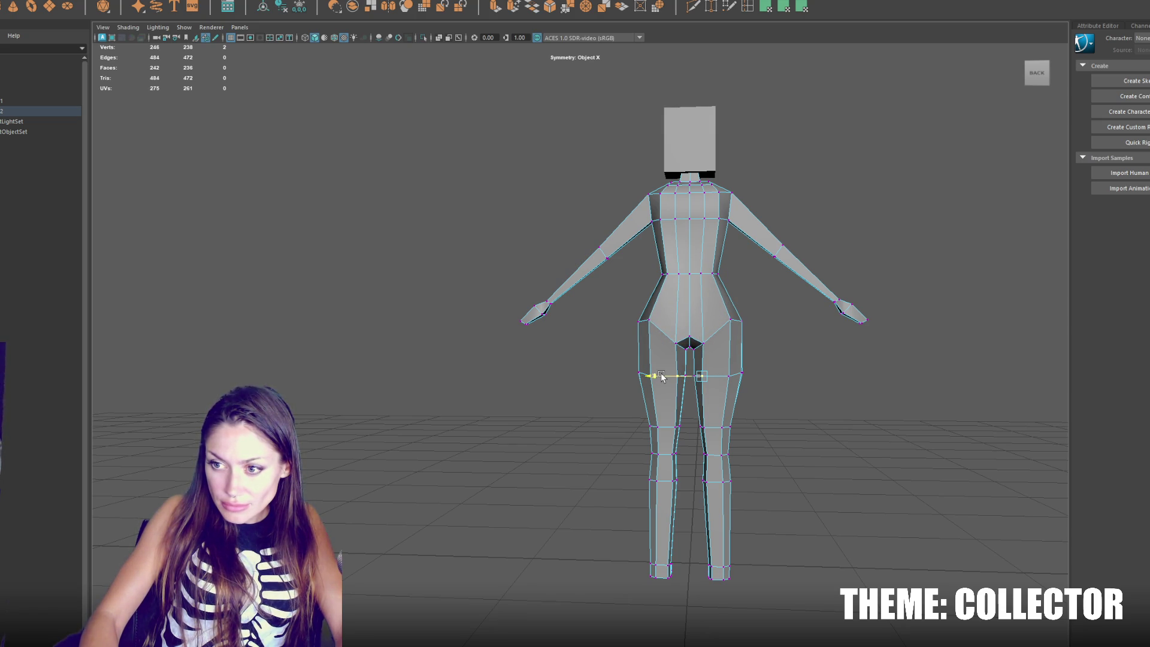
pyautogui.click(656, 425)
pyautogui.click(653, 455)
pyautogui.click(653, 481)
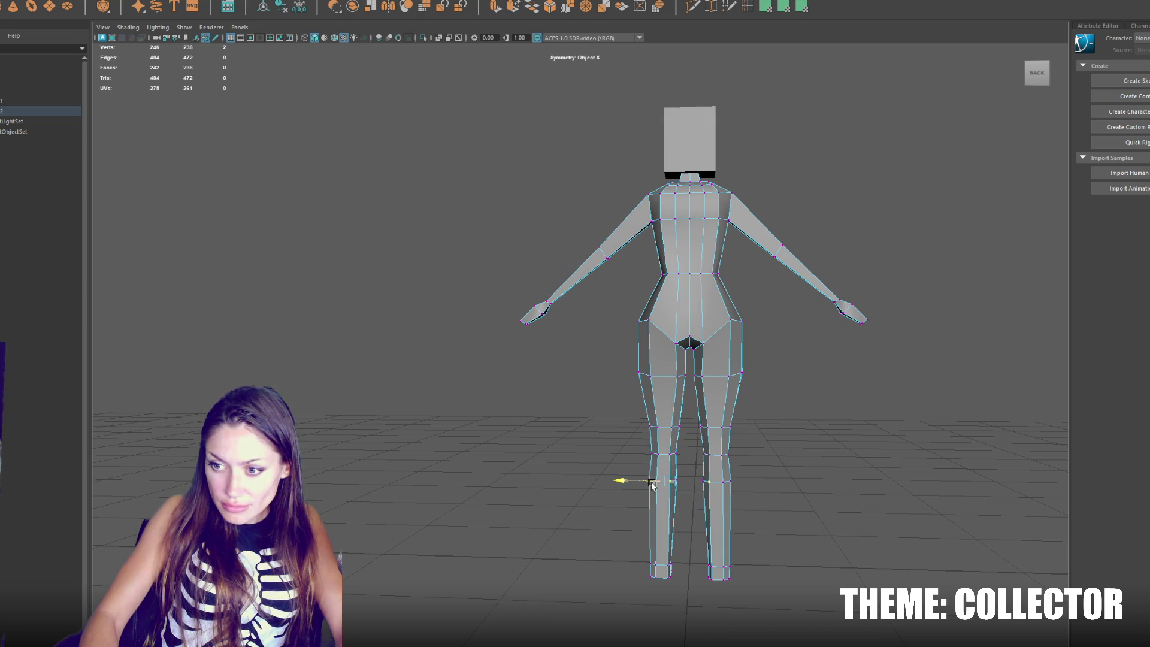
pyautogui.click(680, 483)
pyautogui.click(679, 482)
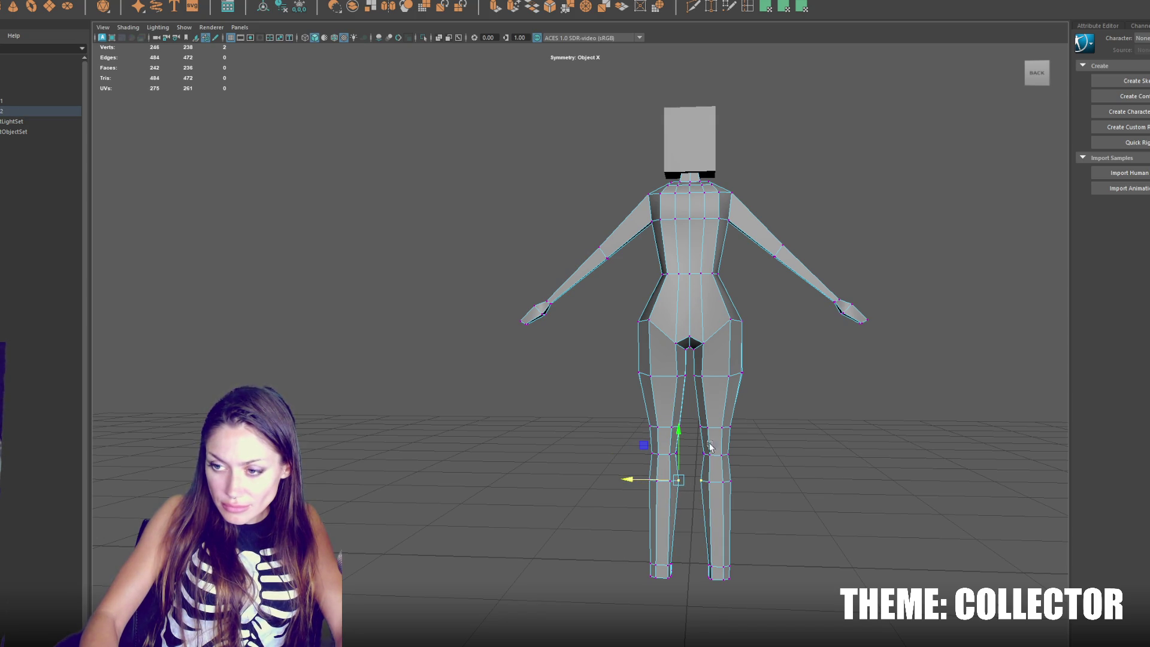
pyautogui.click(742, 374)
pyautogui.click(639, 377)
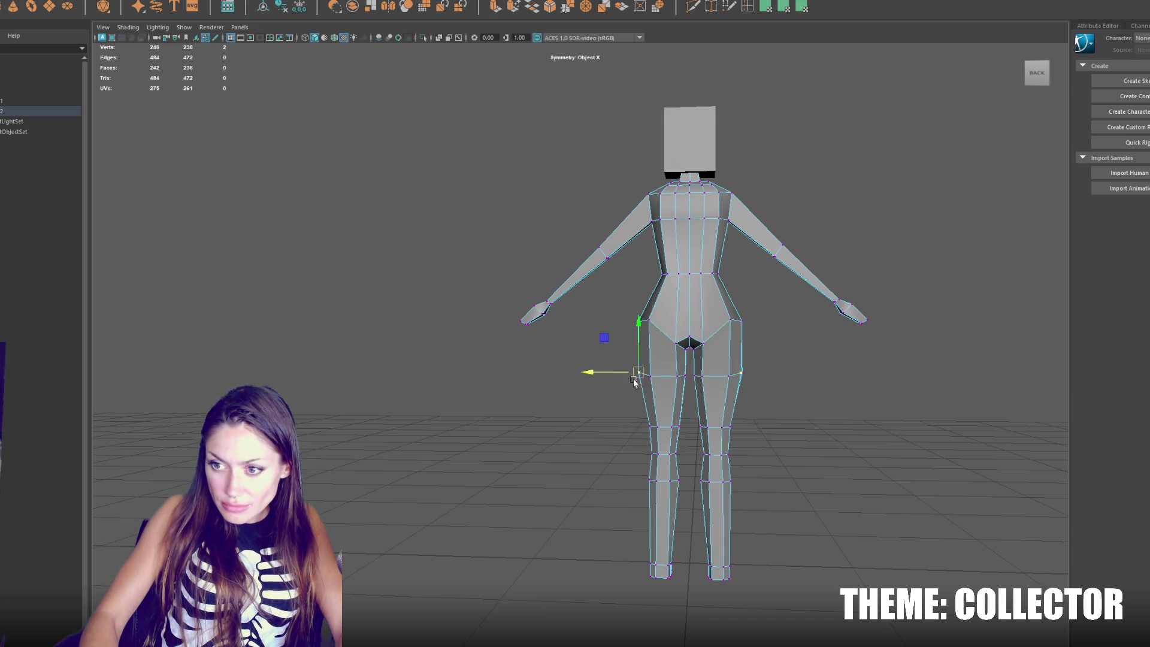
pyautogui.click(648, 321)
pyautogui.moveTo(634, 321)
pyautogui.mouseDown()
pyautogui.moveTo(623, 321)
pyautogui.moveTo(950, 349)
pyautogui.moveTo(883, 347)
pyautogui.moveTo(833, 366)
pyautogui.mouseUp()
# Step: Select the hip and outer thigh vertices before inserting an edge loop
pyautogui.click(636, 303)
pyautogui.click(640, 320)
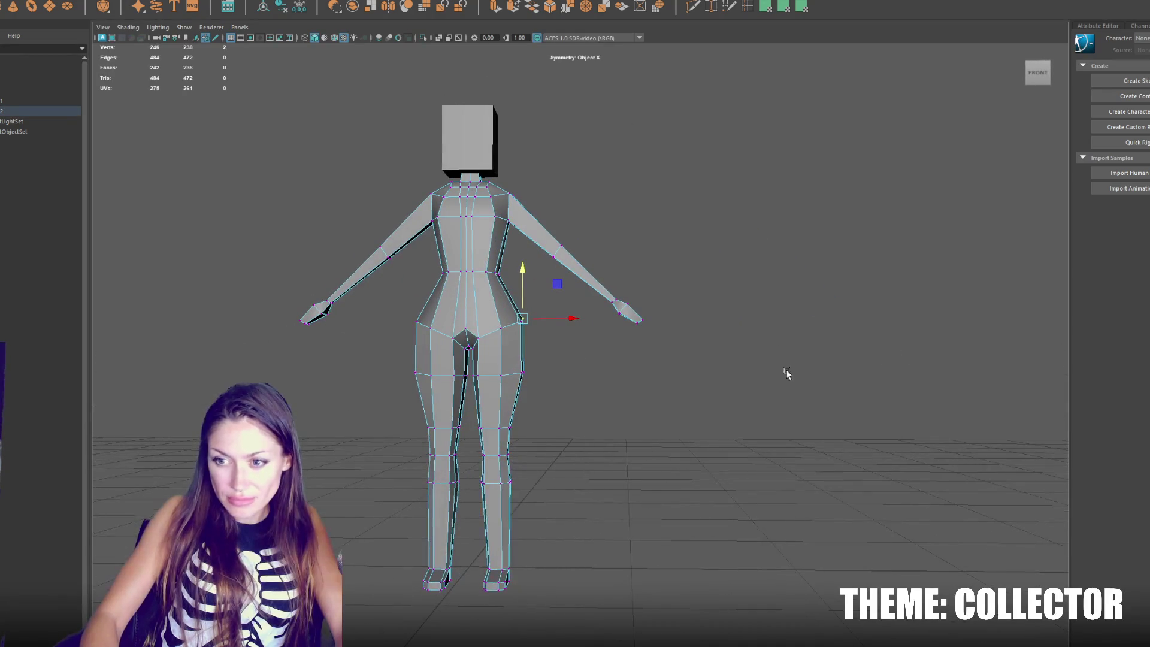
pyautogui.click(523, 373)
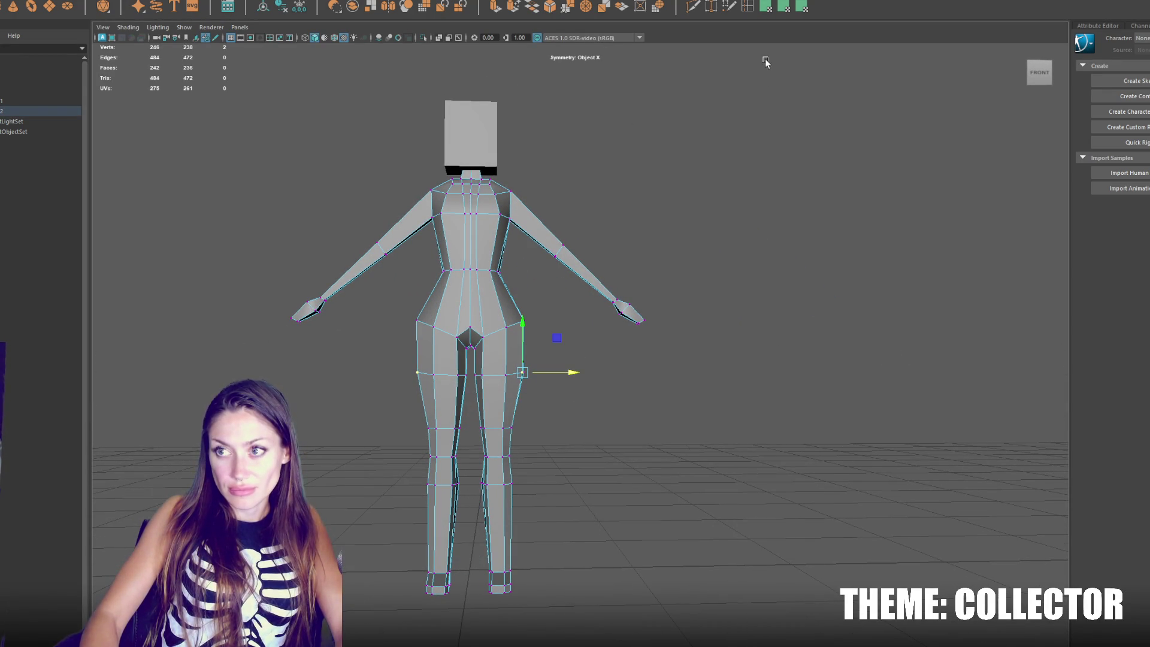
pyautogui.click(747, 6)
# Step: Add an edge loop around both lower legs and pull its vertices slightly inward
pyautogui.click(505, 557)
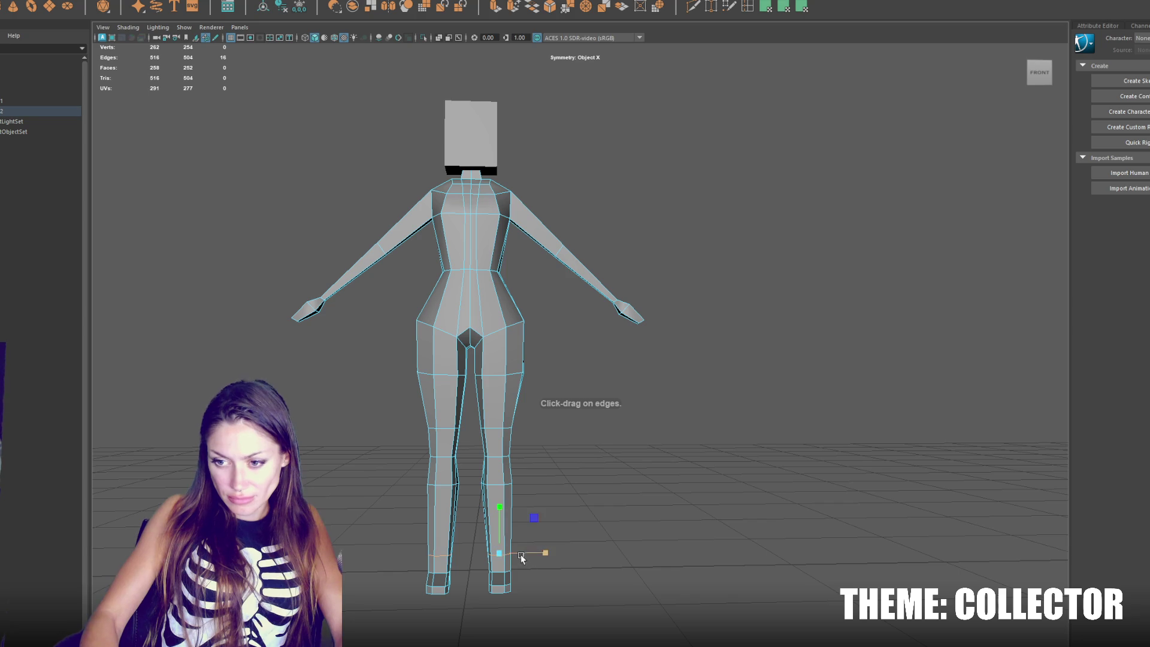
pyautogui.moveTo(520, 560); pyautogui.dragTo(575, 557)
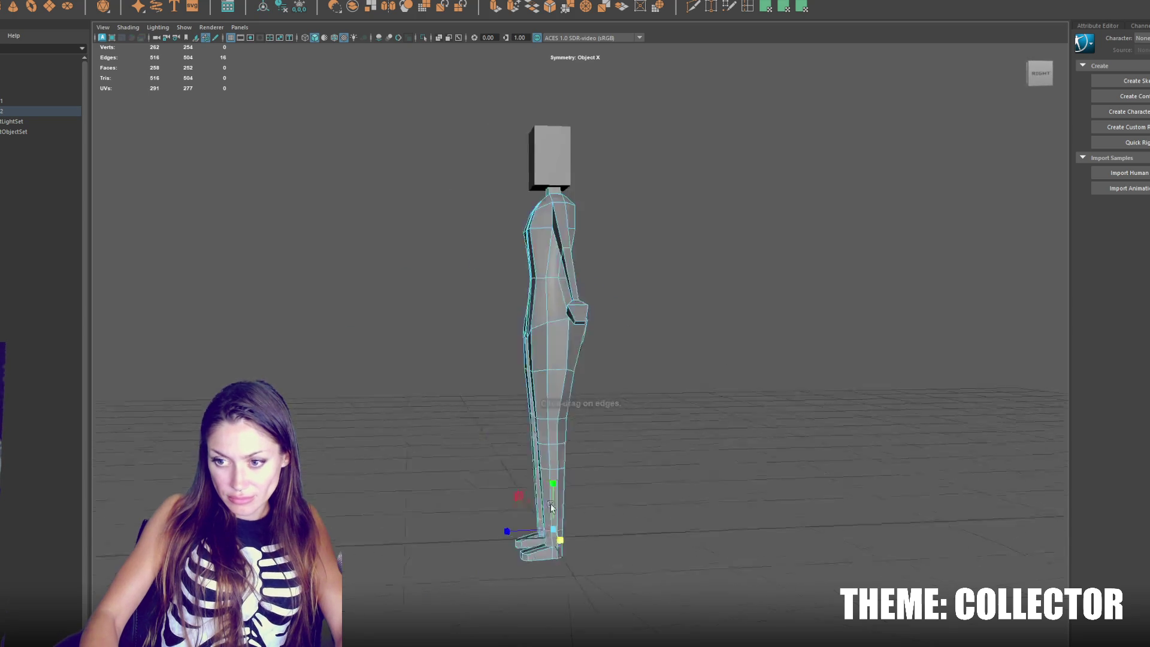
pyautogui.moveTo(541, 501); pyautogui.dragTo(541, 540)
pyautogui.moveTo(656, 504); pyautogui.dragTo(542, 503)
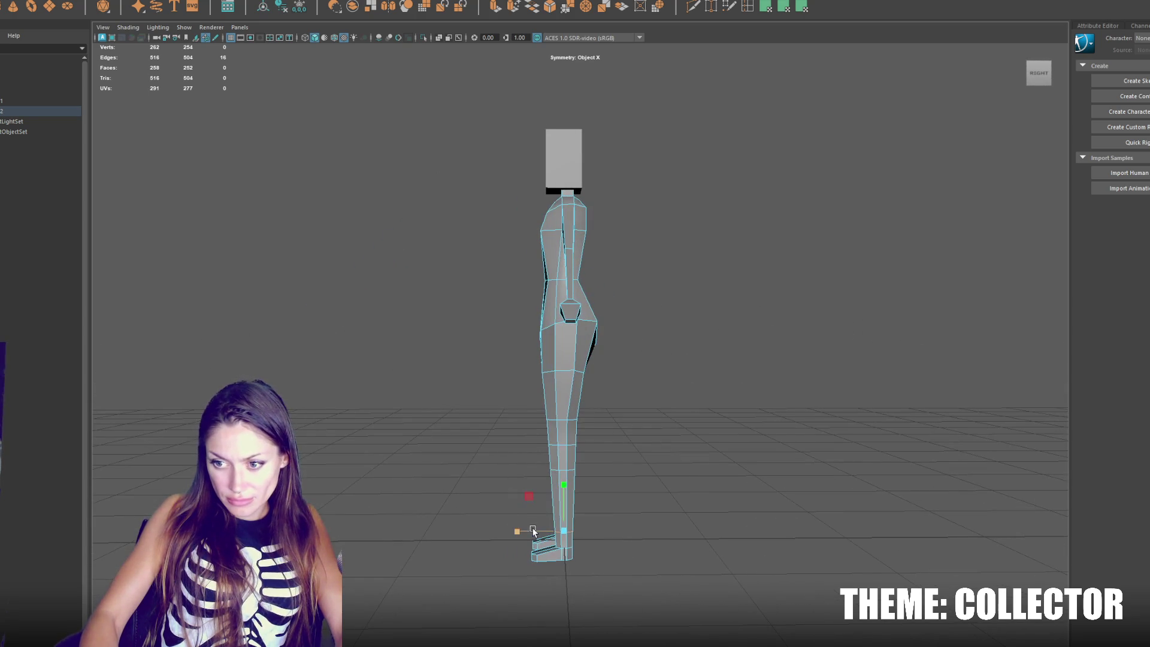
pyautogui.press('w')
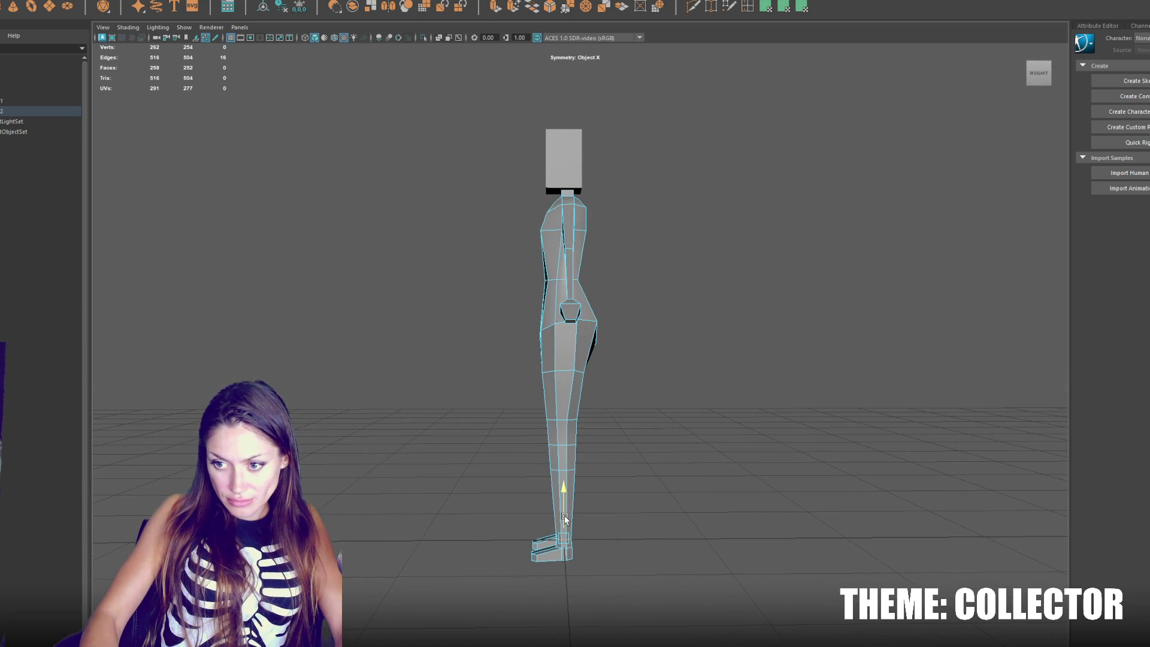
pyautogui.moveTo(521, 533)
pyautogui.mouseDown()
pyautogui.moveTo(642, 534)
pyautogui.moveTo(678, 520)
pyautogui.mouseUp()
pyautogui.moveTo(545, 556); pyautogui.dragTo(538, 558)
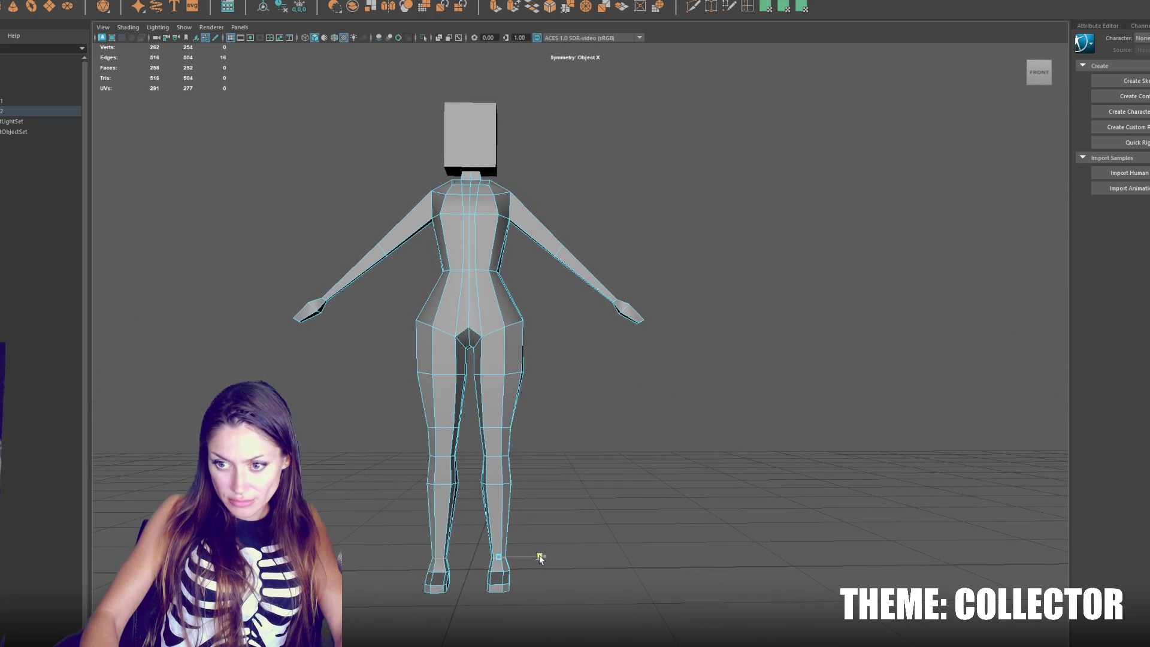
pyautogui.click(722, 264)
# Step: Switch the body back to Object Mode and orbit to the figure's left side
pyautogui.moveTo(712, 267); pyautogui.dragTo(676, 311)
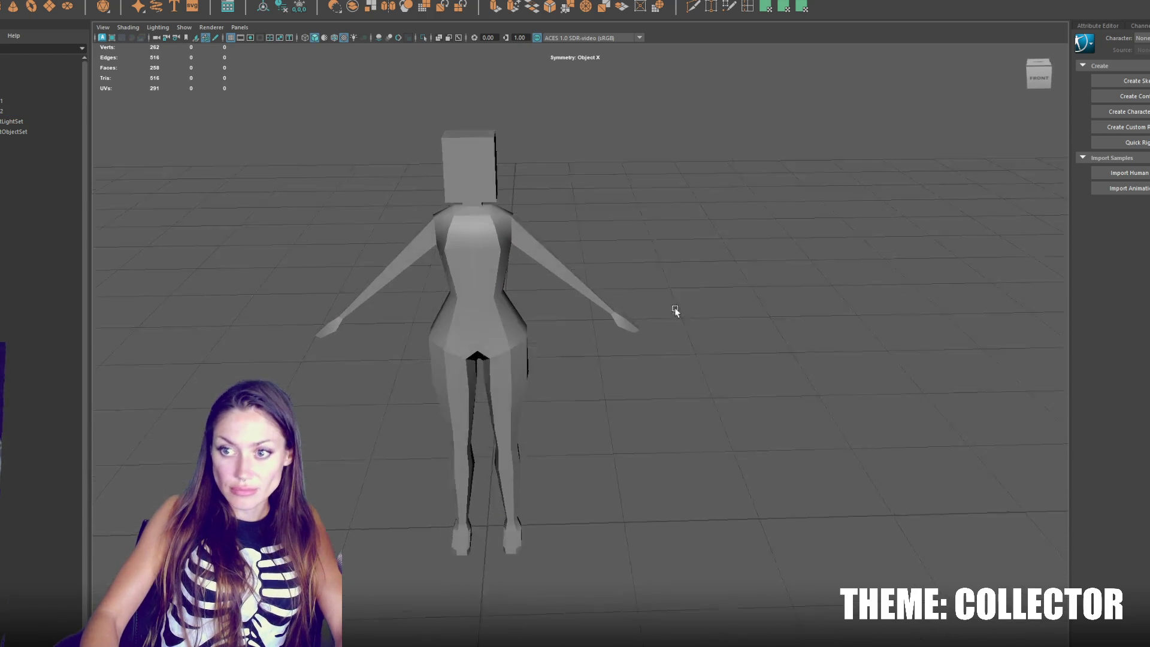
pyautogui.click(532, 303)
pyautogui.rightClick(632, 212)
pyautogui.click(699, 223)
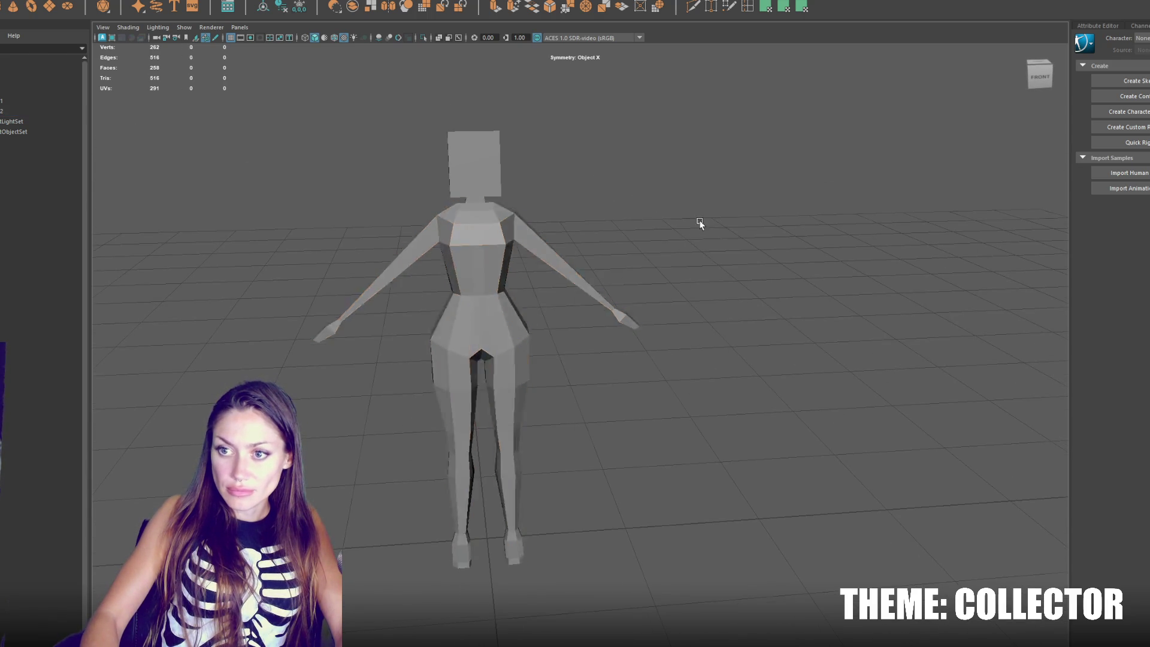
pyautogui.moveTo(669, 220)
pyautogui.mouseDown()
pyautogui.moveTo(750, 226)
pyautogui.moveTo(599, 224)
pyautogui.moveTo(614, 226)
pyautogui.moveTo(609, 205)
pyautogui.mouseUp()
pyautogui.click(609, 205)
# Step: Lower the shoulder vertices in the side profile
pyautogui.press('F9')
pyautogui.click(626, 148)
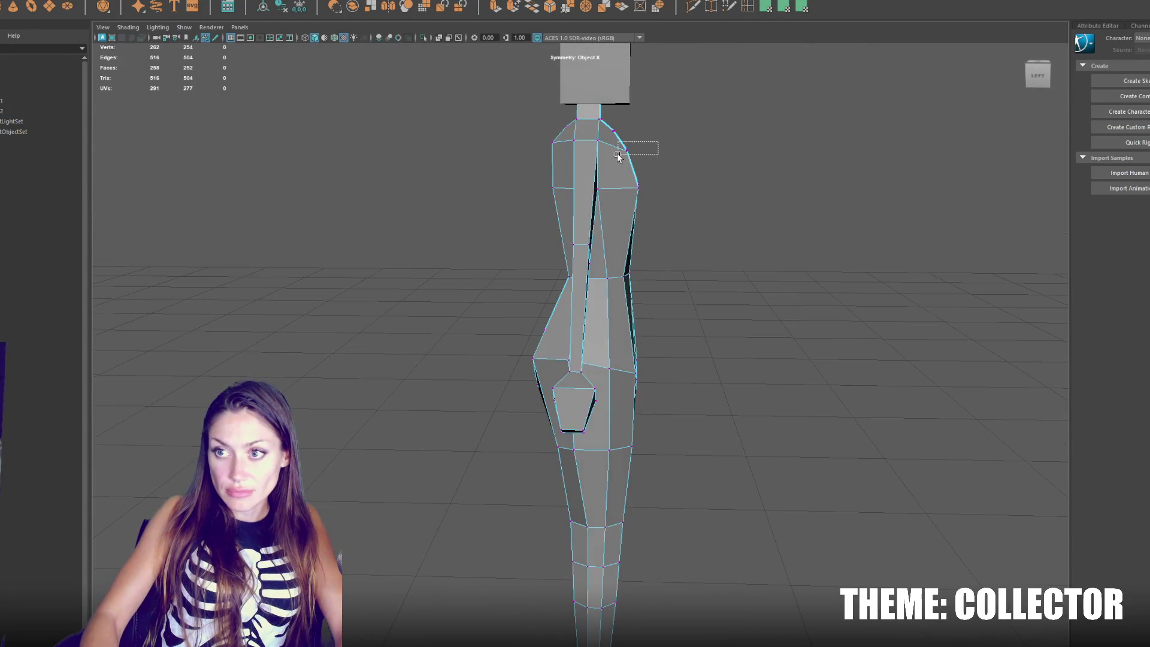
pyautogui.moveTo(626, 149); pyautogui.dragTo(629, 163)
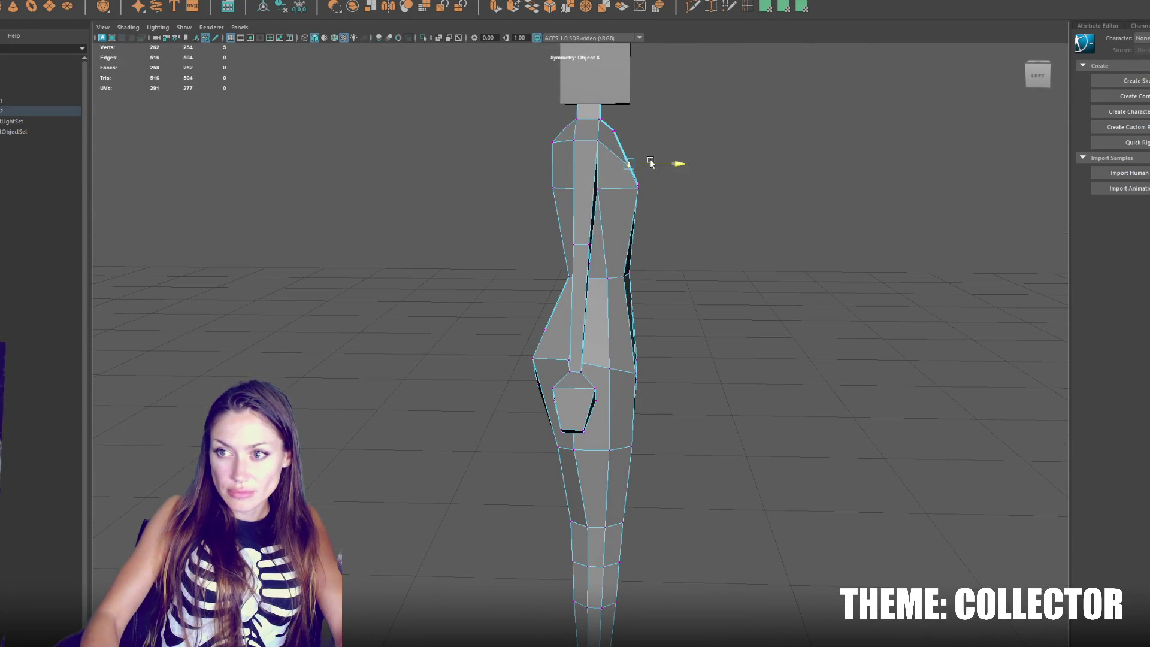
pyautogui.click(621, 123)
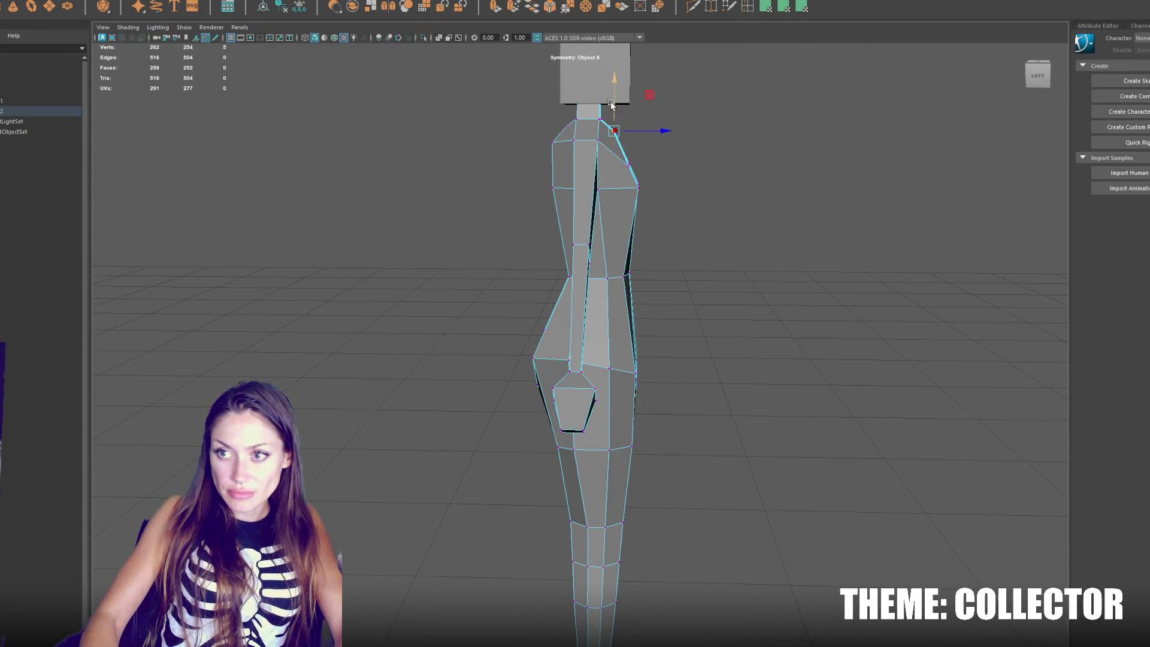
pyautogui.moveTo(610, 118)
pyautogui.mouseDown()
pyautogui.moveTo(632, 146)
pyautogui.moveTo(536, 121)
pyautogui.moveTo(574, 152)
pyautogui.moveTo(562, 132)
pyautogui.moveTo(577, 137)
pyautogui.moveTo(578, 122)
pyautogui.mouseUp()
pyautogui.click(621, 150)
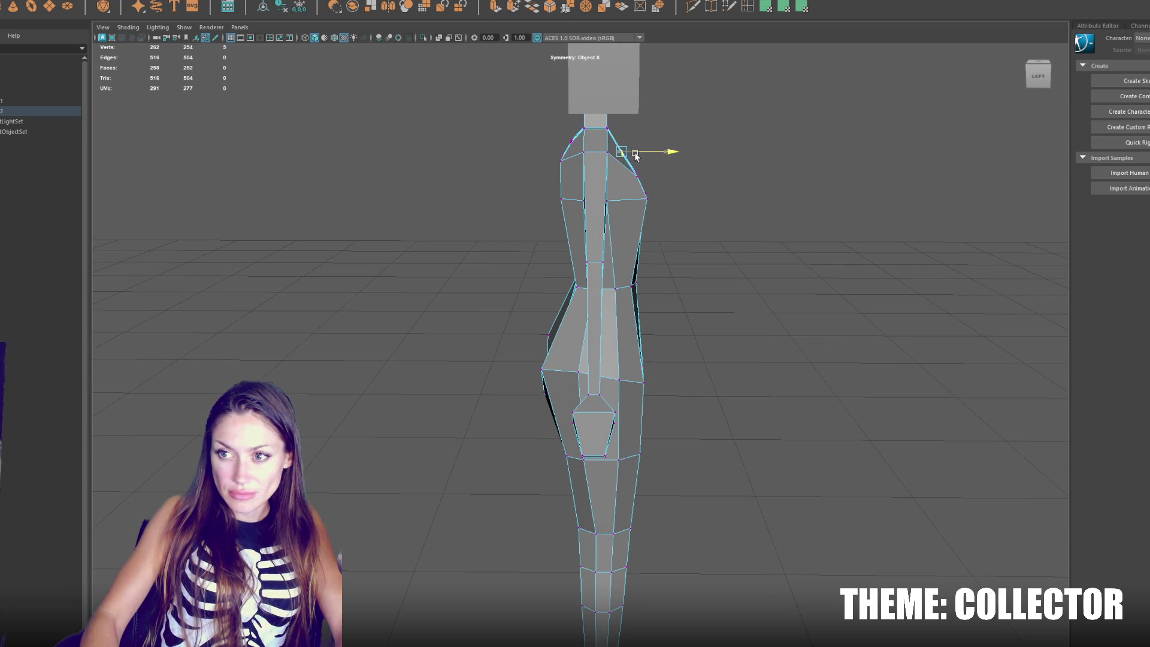
# Step: Insert a new edge loop around the shoulder
pyautogui.moveTo(626, 132)
pyautogui.mouseDown()
pyautogui.moveTo(470, 150)
pyautogui.moveTo(473, 125)
pyautogui.moveTo(534, 174)
pyautogui.mouseUp()
pyautogui.click(474, 126)
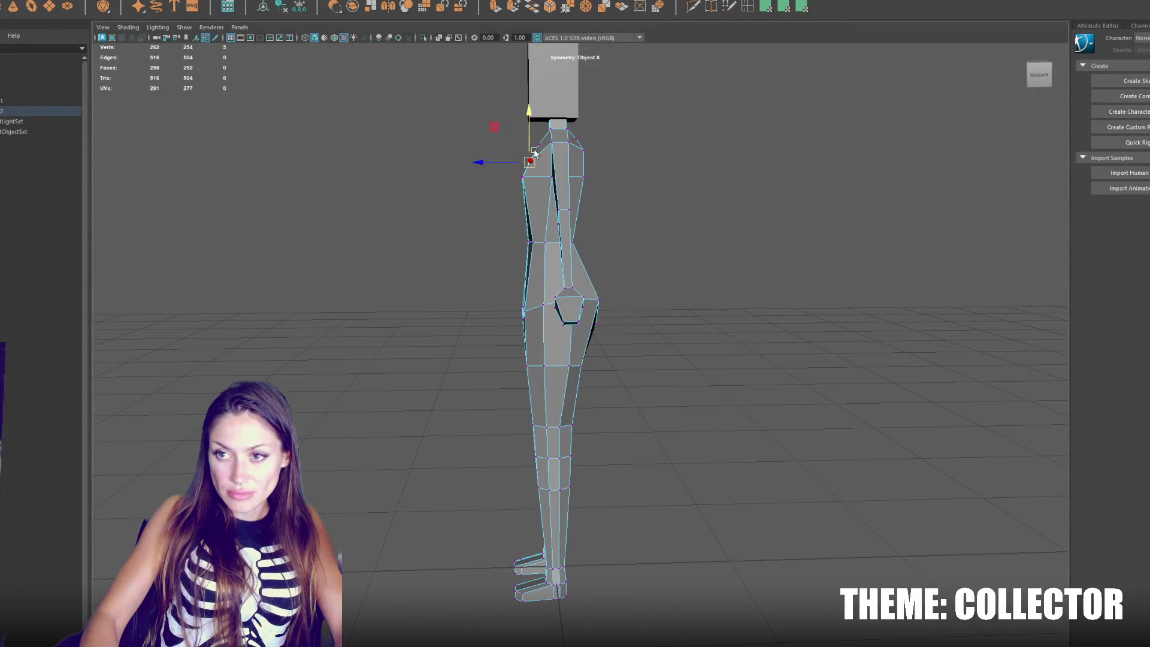
pyautogui.moveTo(560, 142); pyautogui.dragTo(549, 161)
pyautogui.moveTo(487, 184); pyautogui.dragTo(507, 142)
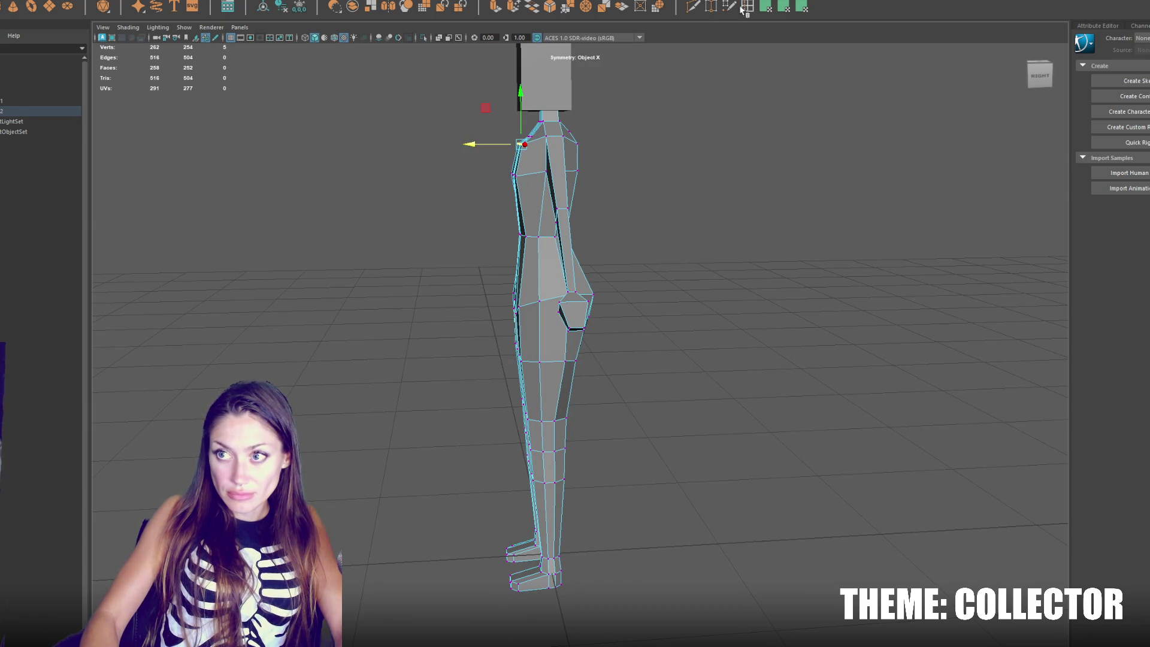
pyautogui.moveTo(519, 158); pyautogui.dragTo(496, 162)
pyautogui.moveTo(599, 162)
pyautogui.mouseDown()
pyautogui.moveTo(586, 163)
pyautogui.moveTo(608, 193)
pyautogui.moveTo(590, 174)
pyautogui.moveTo(576, 190)
pyautogui.moveTo(599, 152)
pyautogui.moveTo(539, 154)
pyautogui.moveTo(637, 145)
pyautogui.moveTo(527, 154)
pyautogui.moveTo(633, 170)
pyautogui.moveTo(678, 223)
pyautogui.moveTo(713, 242)
pyautogui.mouseUp()
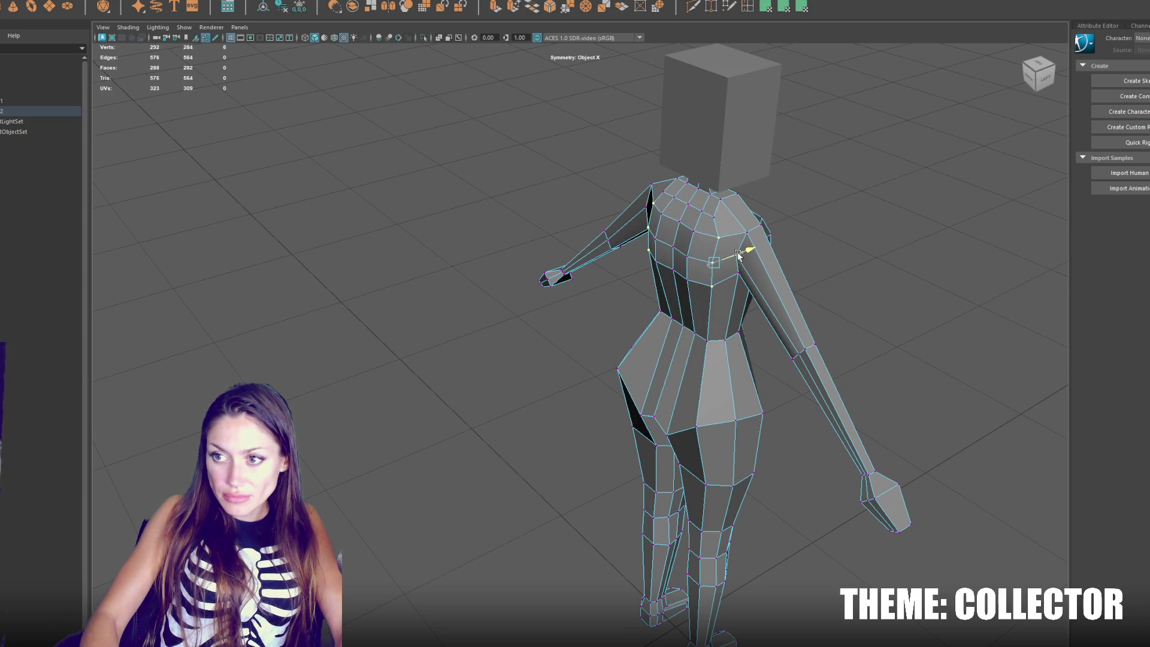
# Step: From the back, adjust the neck-base height and pull the shoulders inward and up
pyautogui.click(762, 233)
pyautogui.moveTo(764, 233)
pyautogui.keyDown('alt'); pyautogui.mouseDown()
pyautogui.moveTo(746, 238)
pyautogui.moveTo(783, 207)
pyautogui.moveTo(689, 138)
pyautogui.mouseUp(); pyautogui.keyUp('alt')
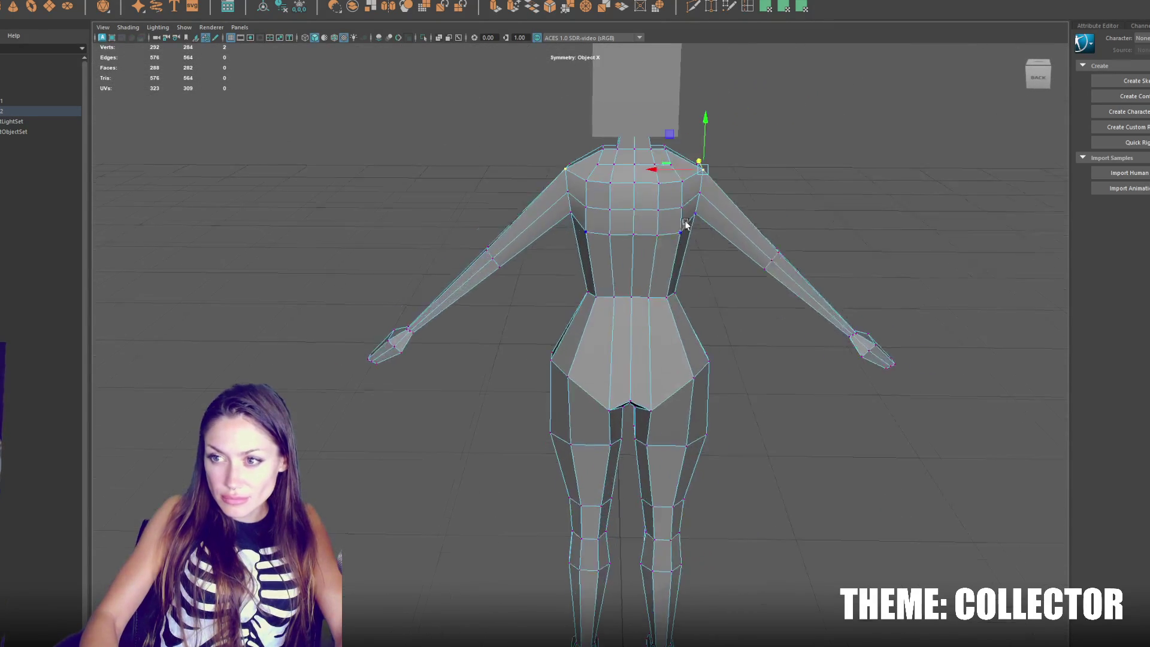
pyautogui.scroll(2, 689, 138)
pyautogui.click(683, 133)
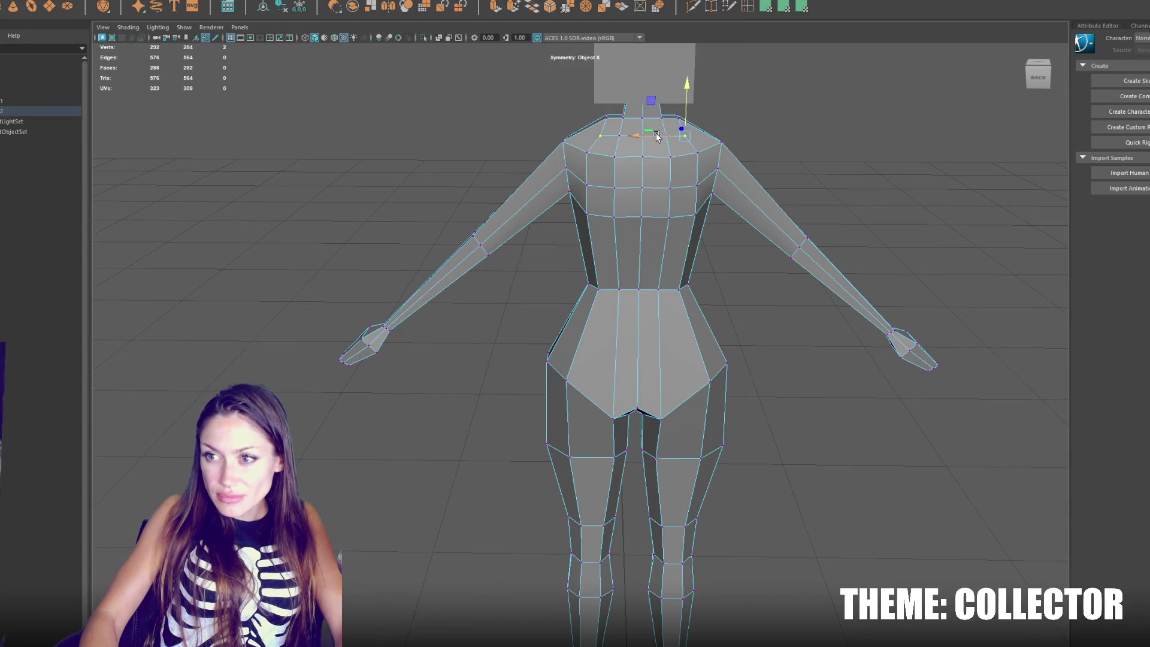
pyautogui.click(684, 114)
pyautogui.moveTo(678, 108); pyautogui.dragTo(662, 114)
pyautogui.click(713, 133)
pyautogui.click(691, 138)
pyautogui.click(713, 133)
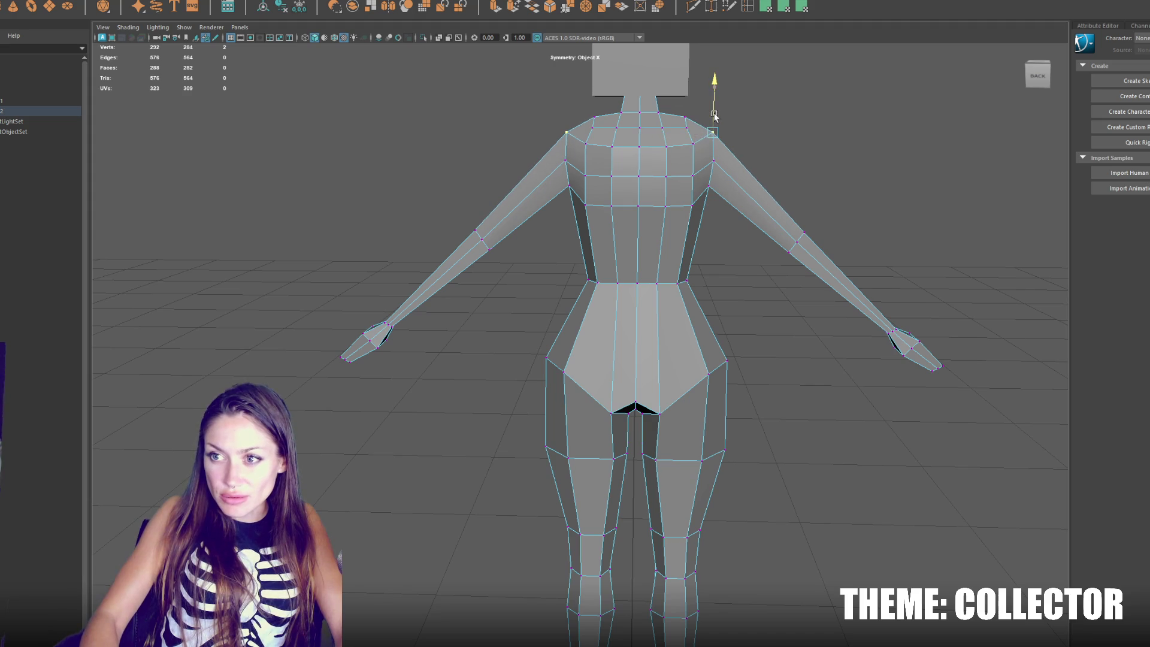
pyautogui.moveTo(710, 132); pyautogui.dragTo(681, 131)
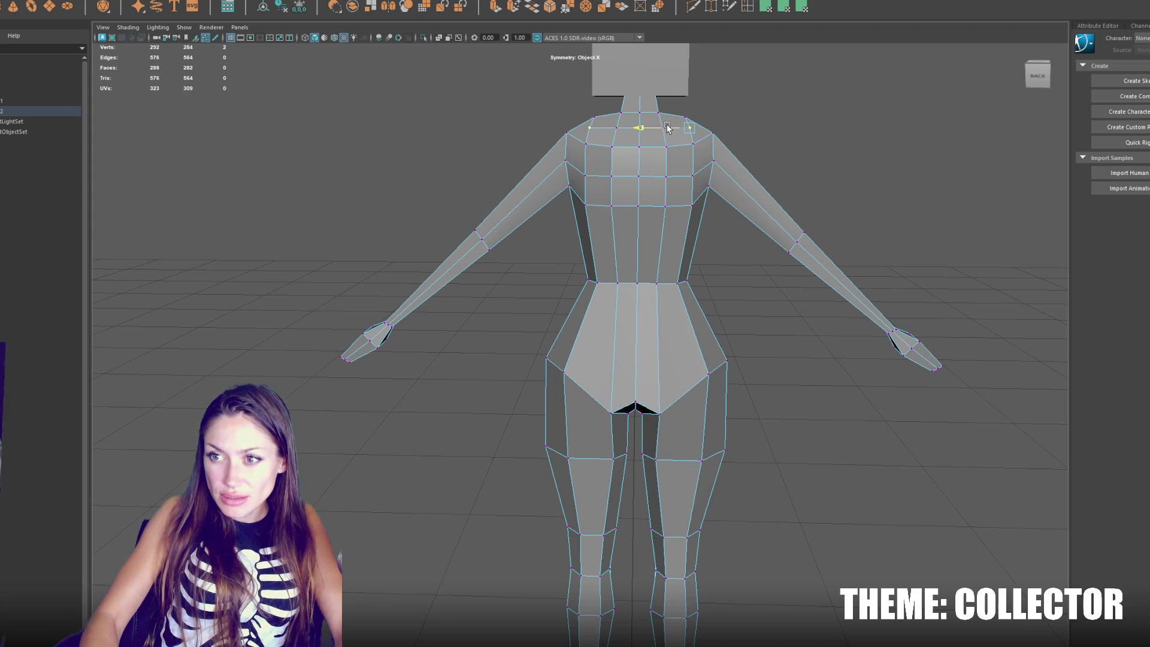
# Step: Lower the chest edge loop slightly
pyautogui.click(689, 174)
pyautogui.click(693, 144)
pyautogui.click(611, 146)
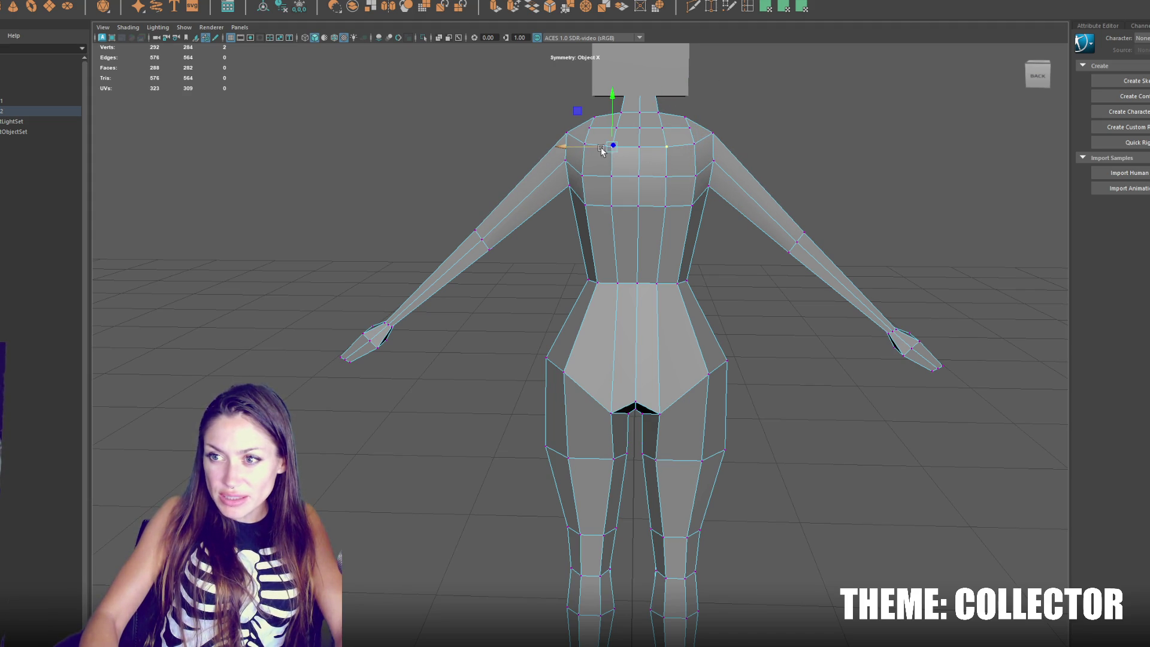
pyautogui.click(610, 175)
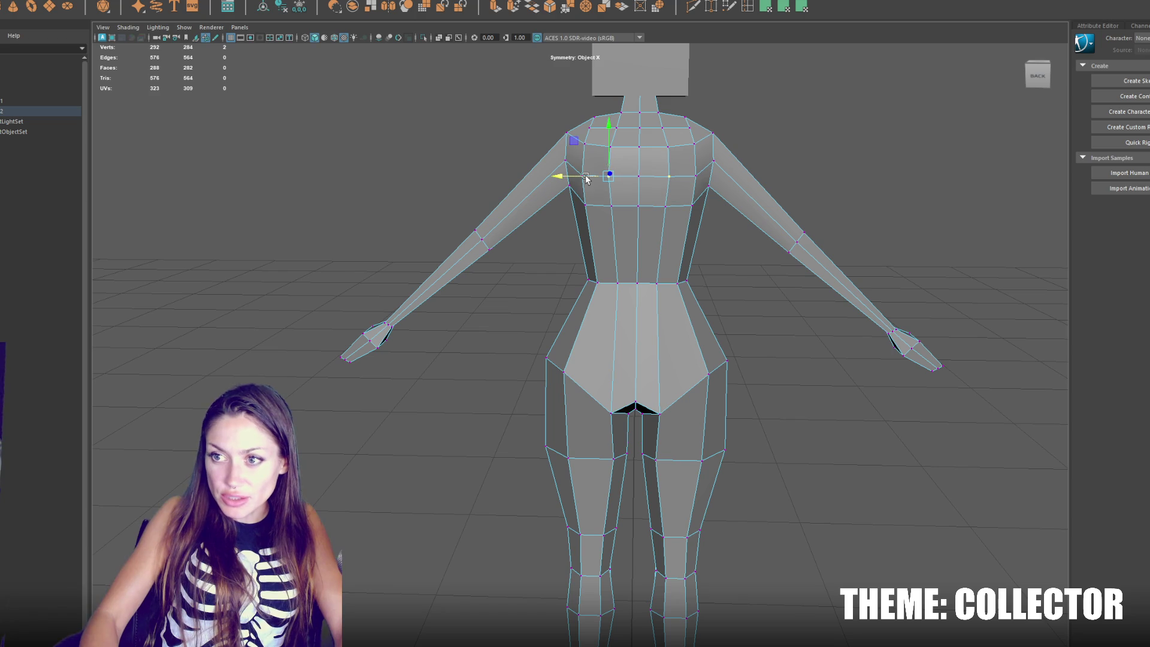
pyautogui.keyDown('alt'); pyautogui.moveTo(590, 210); pyautogui.dragTo(722, 209); pyautogui.keyUp('alt')
pyautogui.moveTo(612, 188)
pyautogui.keyDown('alt'); pyautogui.mouseDown()
pyautogui.moveTo(599, 198)
pyautogui.moveTo(660, 195)
pyautogui.moveTo(659, 205)
pyautogui.mouseUp(); pyautogui.keyUp('alt')
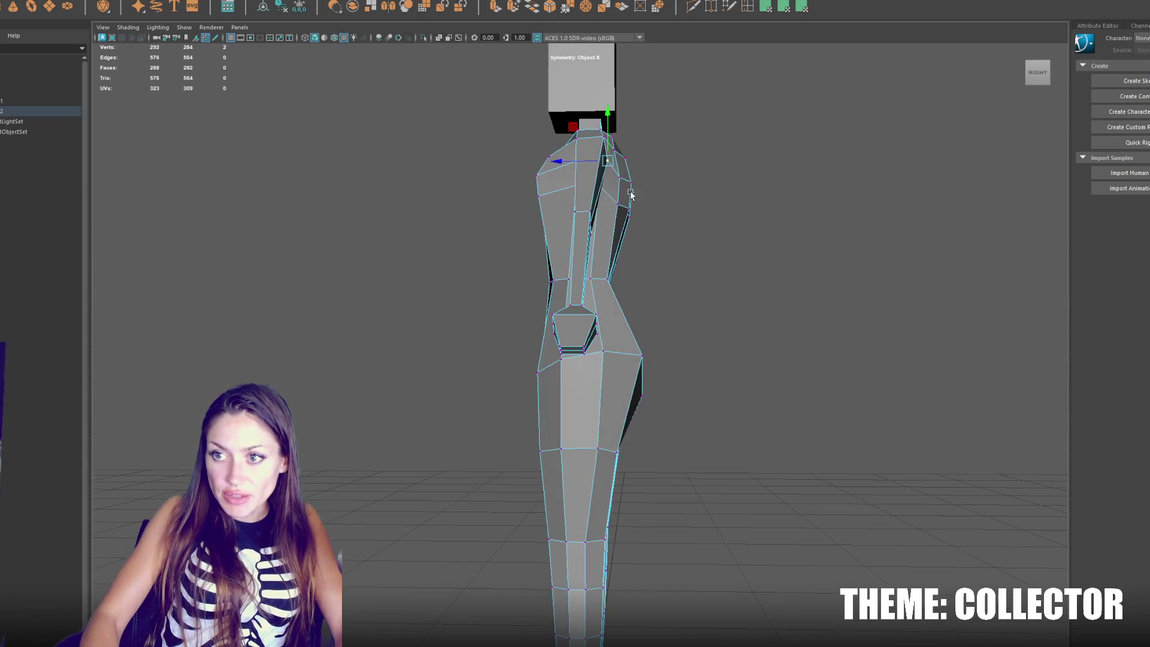
pyautogui.keyDown('alt'); pyautogui.moveTo(578, 160); pyautogui.dragTo(577, 166); pyautogui.keyUp('alt')
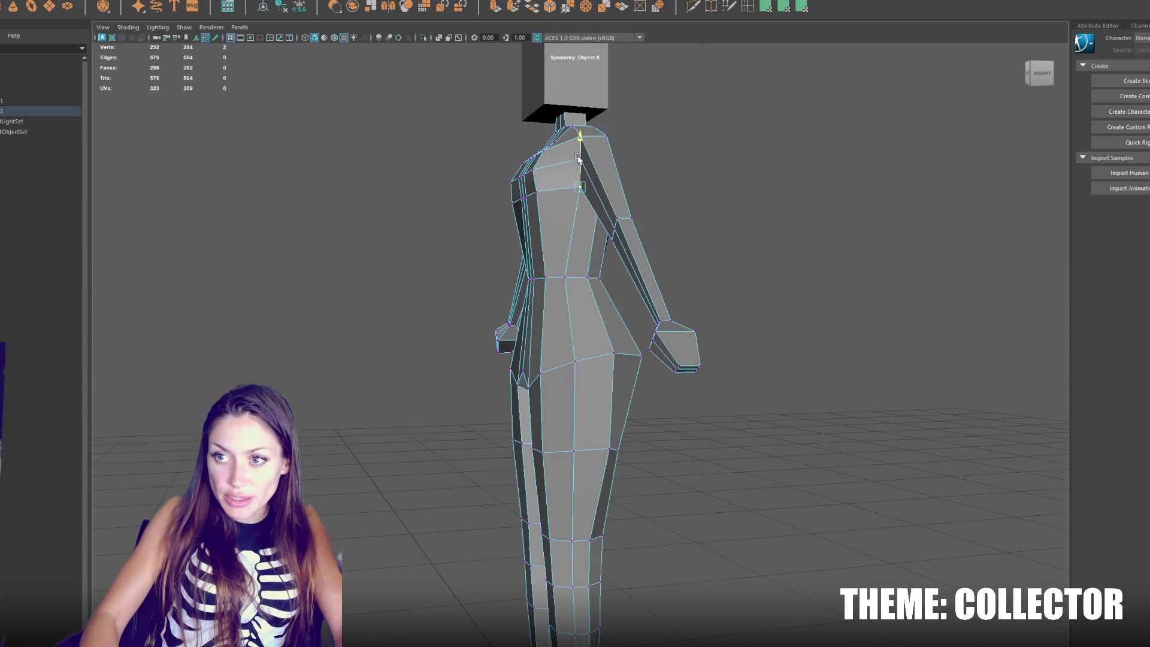
pyautogui.moveTo(545, 206)
pyautogui.keyDown('alt'); pyautogui.mouseDown()
pyautogui.moveTo(603, 208)
pyautogui.moveTo(561, 249)
pyautogui.mouseUp(); pyautogui.keyUp('alt')
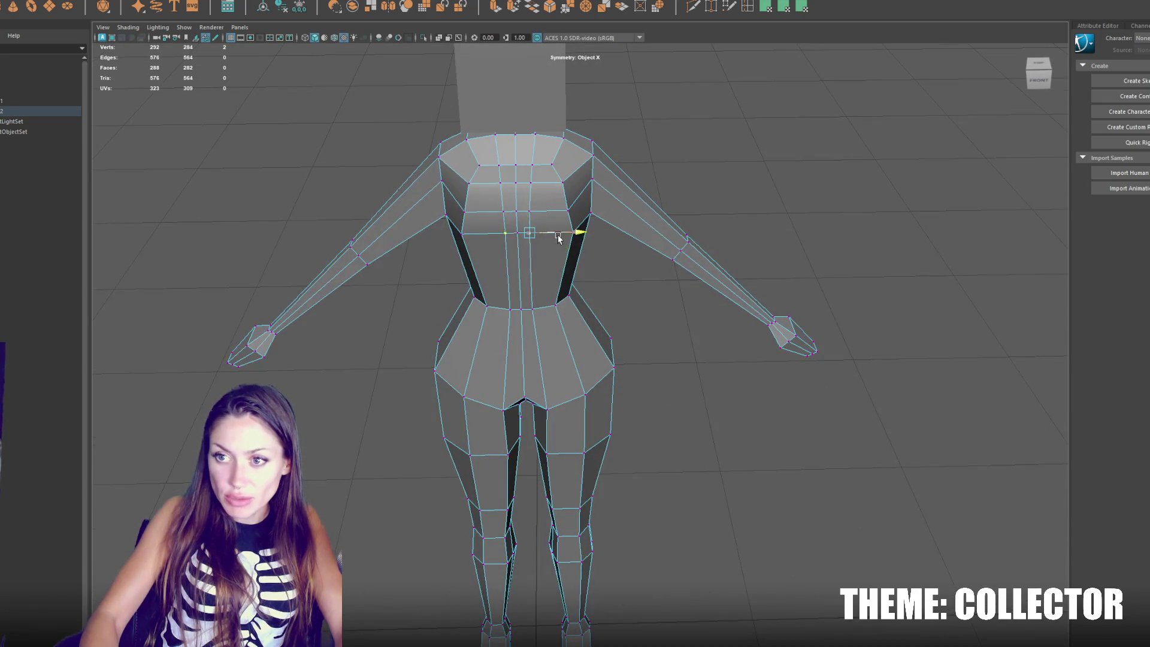
pyautogui.doubleClick(542, 211)
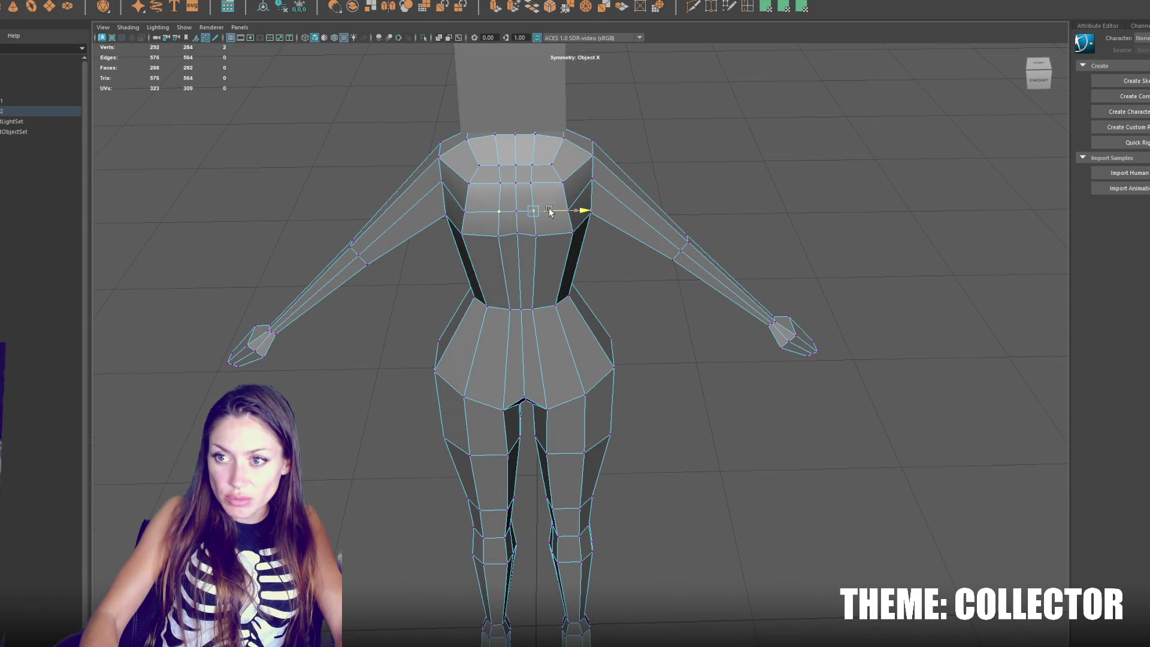
pyautogui.moveTo(533, 207)
pyautogui.mouseDown()
pyautogui.moveTo(531, 237)
pyautogui.moveTo(527, 181)
pyautogui.moveTo(506, 192)
pyautogui.moveTo(512, 180)
pyautogui.moveTo(540, 222)
pyautogui.moveTo(530, 157)
pyautogui.moveTo(550, 151)
pyautogui.mouseUp()
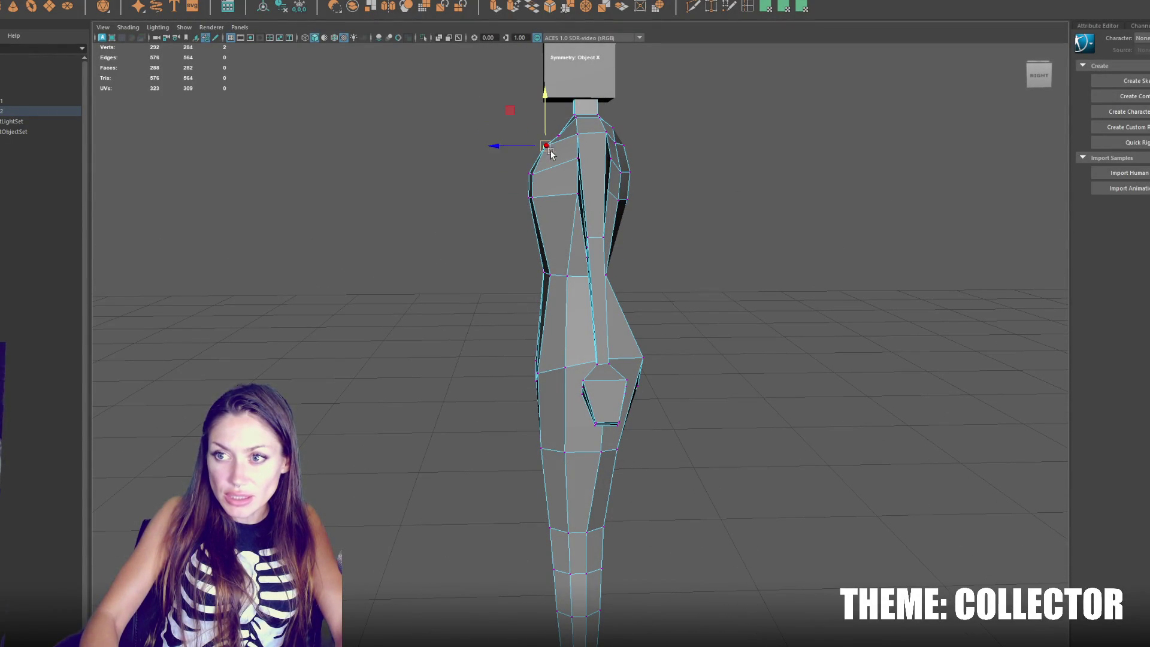
# Step: Lower the back-shoulder vertex and slightly raise the shoulder pair, checking in wireframe
pyautogui.click(623, 145)
pyautogui.moveTo(642, 143)
pyautogui.keyDown('alt'); pyautogui.mouseDown()
pyautogui.moveTo(589, 141)
pyautogui.moveTo(617, 120)
pyautogui.mouseUp(); pyautogui.keyUp('alt')
pyautogui.moveTo(620, 163)
pyautogui.mouseDown()
pyautogui.moveTo(625, 173)
pyautogui.moveTo(597, 162)
pyautogui.moveTo(596, 176)
pyautogui.moveTo(745, 164)
pyautogui.moveTo(680, 185)
pyautogui.mouseUp()
pyautogui.click(596, 193)
pyautogui.press('4')
pyautogui.click(592, 194)
pyautogui.moveTo(599, 180)
pyautogui.mouseDown()
pyautogui.moveTo(614, 137)
pyautogui.moveTo(557, 128)
pyautogui.mouseUp()
pyautogui.moveTo(567, 106); pyautogui.dragTo(566, 100)
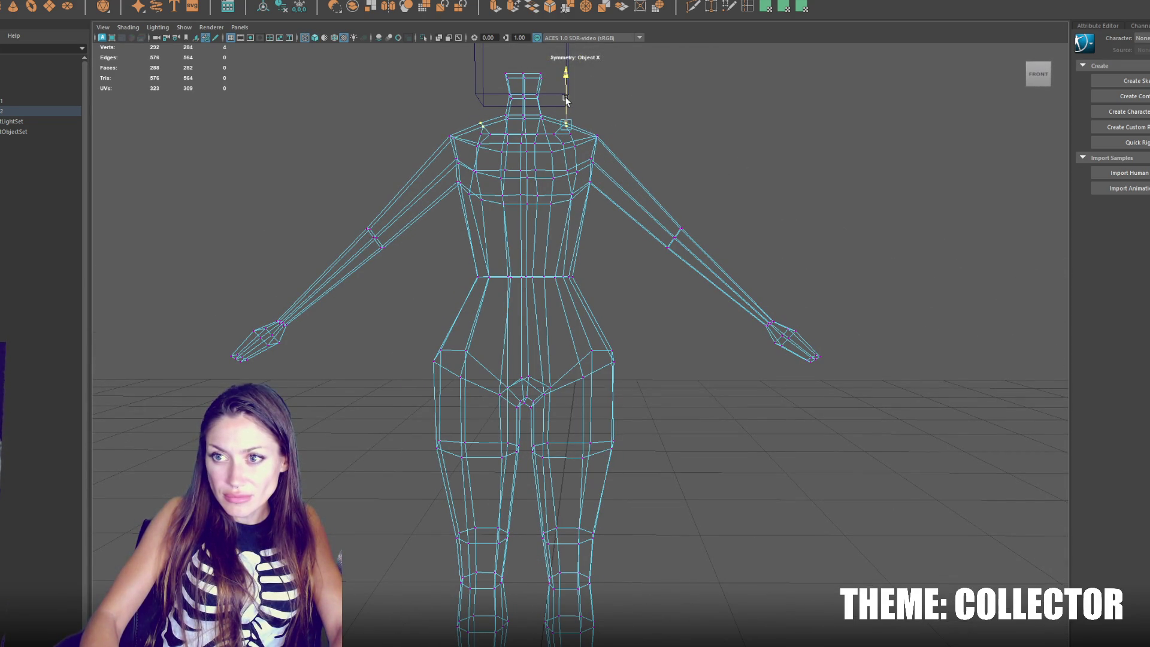
pyautogui.press('5')
# Step: Pull the chest vertex up toward the centre and snap the pair onto the centre line
pyautogui.moveTo(580, 162)
pyautogui.keyDown('alt'); pyautogui.mouseDown()
pyautogui.moveTo(549, 157)
pyautogui.moveTo(630, 167)
pyautogui.moveTo(596, 128)
pyautogui.moveTo(628, 163)
pyautogui.moveTo(619, 139)
pyautogui.mouseUp(); pyautogui.keyUp('alt')
pyautogui.click(606, 145)
pyautogui.click(569, 175)
pyautogui.click(567, 202)
pyautogui.click(565, 146)
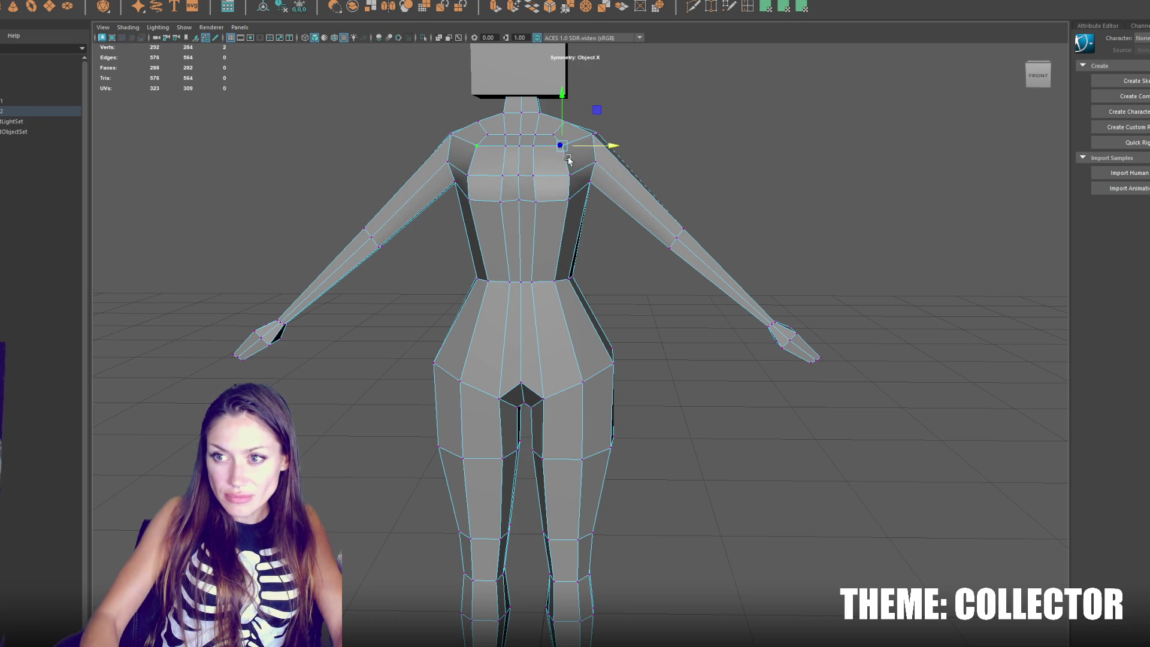
pyautogui.click(569, 175)
pyautogui.moveTo(569, 155)
pyautogui.mouseDown()
pyautogui.moveTo(556, 137)
pyautogui.moveTo(551, 151)
pyautogui.moveTo(531, 142)
pyautogui.moveTo(509, 165)
pyautogui.moveTo(485, 163)
pyautogui.moveTo(681, 174)
pyautogui.moveTo(617, 175)
pyautogui.mouseUp()
pyautogui.click(519, 199)
# Step: Move the hip vertices inward and raise the crotch vertex slightly
pyautogui.click(607, 167)
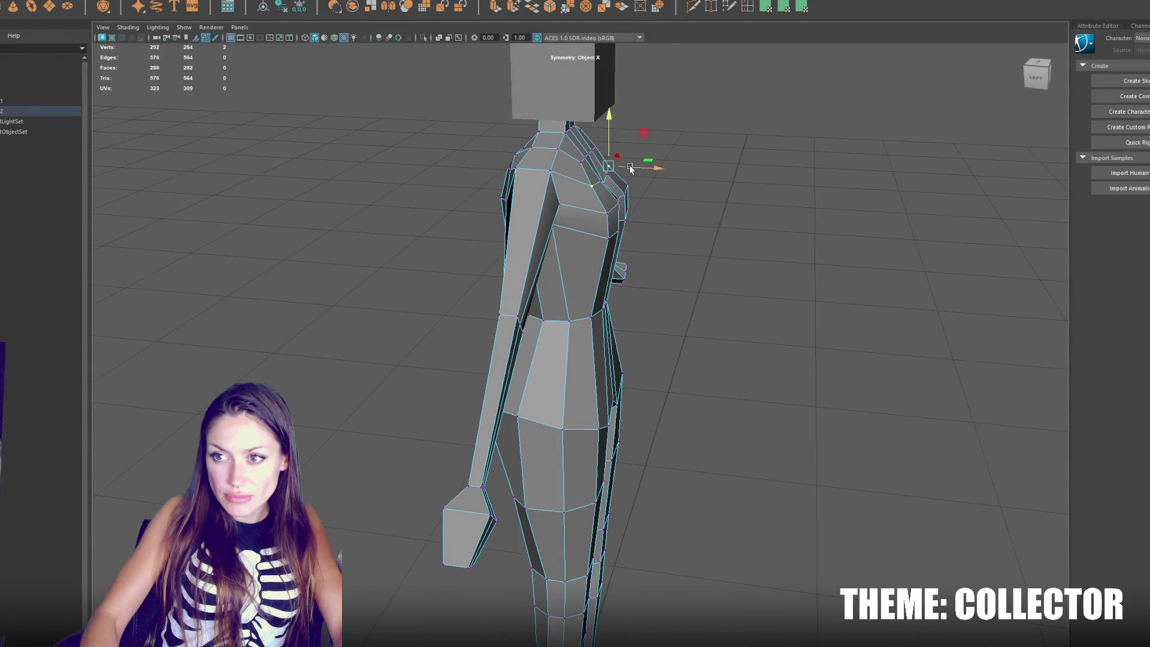
pyautogui.moveTo(623, 180)
pyautogui.mouseDown()
pyautogui.moveTo(563, 173)
pyautogui.moveTo(572, 163)
pyautogui.moveTo(544, 167)
pyautogui.moveTo(599, 174)
pyautogui.moveTo(551, 180)
pyautogui.mouseUp()
pyautogui.click(541, 275)
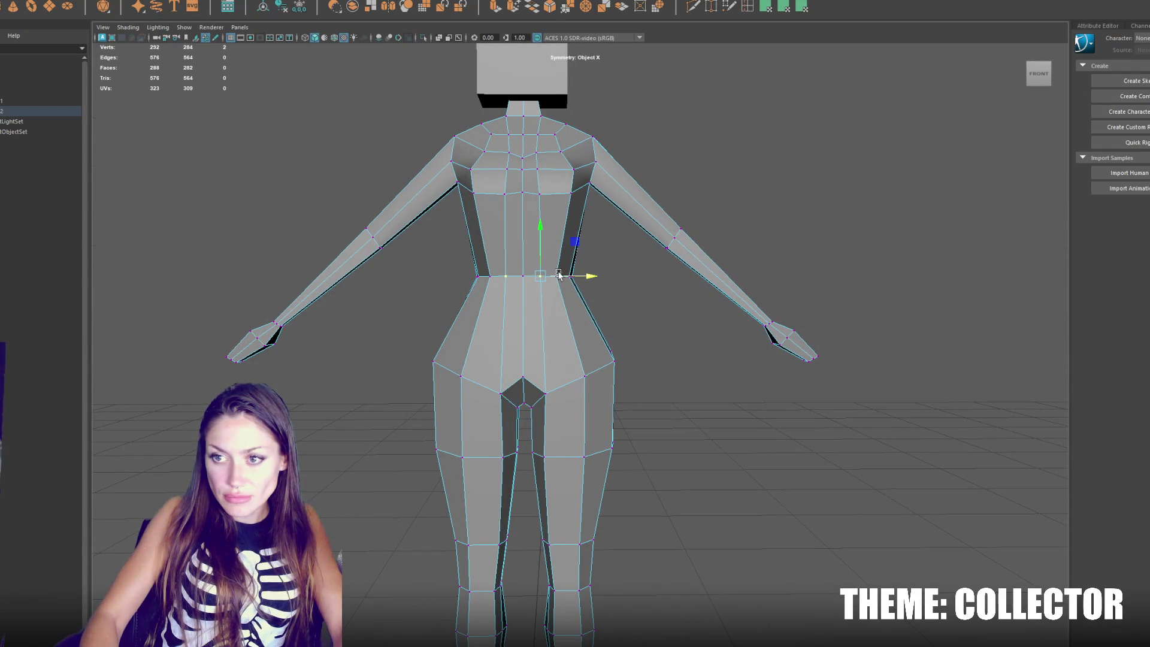
pyautogui.moveTo(541, 284)
pyautogui.mouseDown()
pyautogui.moveTo(563, 286)
pyautogui.moveTo(524, 282)
pyautogui.mouseUp()
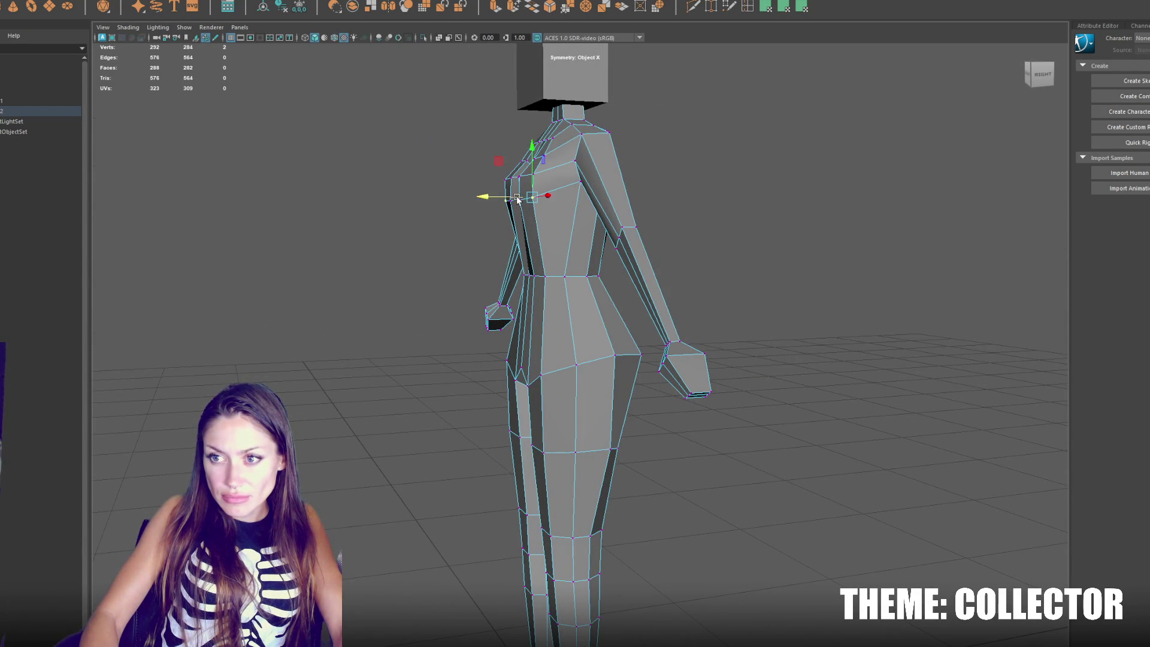
pyautogui.moveTo(540, 299)
pyautogui.mouseDown()
pyautogui.moveTo(521, 312)
pyautogui.moveTo(549, 331)
pyautogui.mouseUp()
pyautogui.click(551, 380)
pyautogui.moveTo(552, 386)
pyautogui.mouseDown()
pyautogui.moveTo(866, 398)
pyautogui.moveTo(750, 375)
pyautogui.mouseUp()
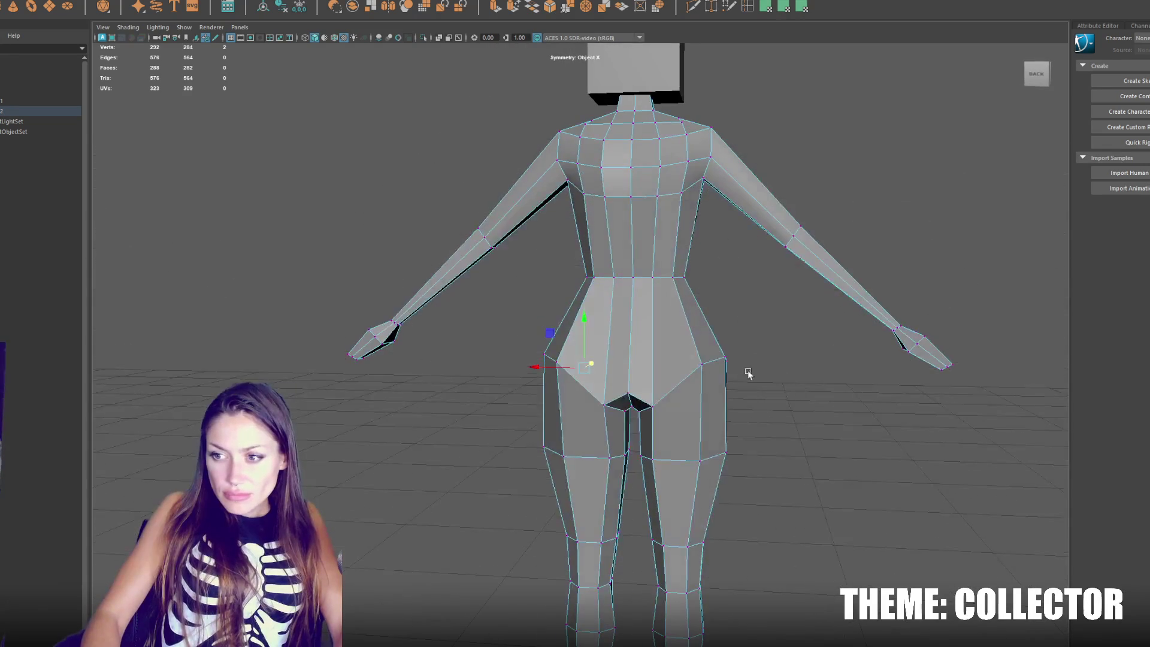
pyautogui.moveTo(684, 360)
pyautogui.mouseDown()
pyautogui.moveTo(635, 362)
pyautogui.moveTo(637, 403)
pyautogui.moveTo(749, 398)
pyautogui.mouseUp()
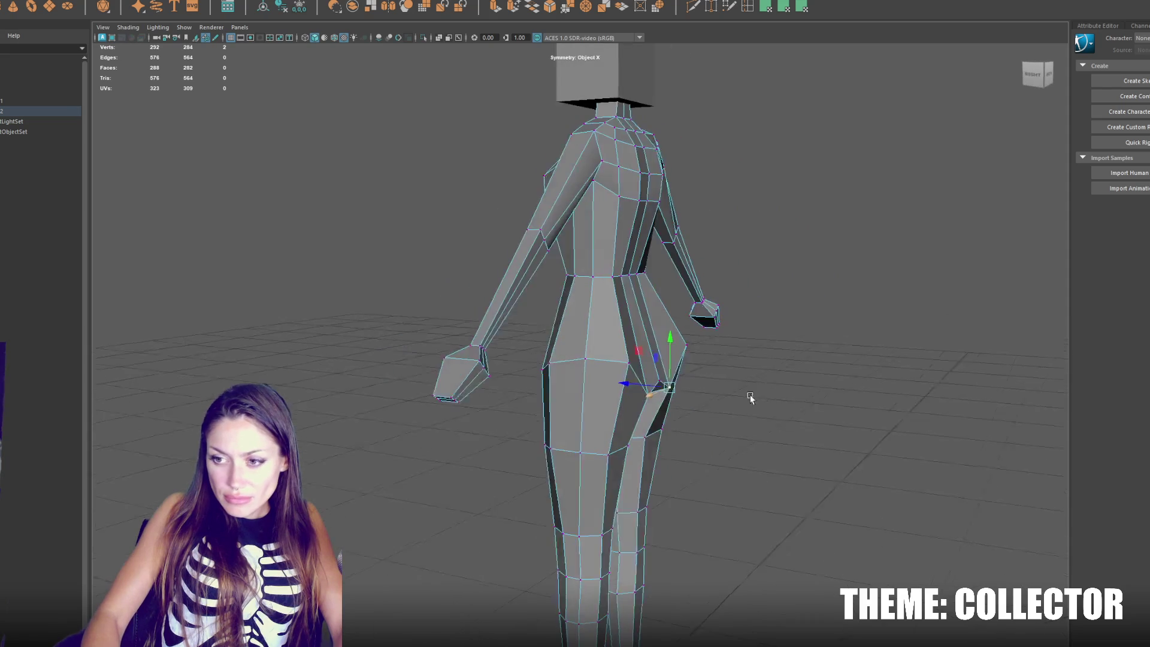
pyautogui.moveTo(669, 353)
pyautogui.mouseDown()
pyautogui.moveTo(648, 376)
pyautogui.moveTo(577, 328)
pyautogui.moveTo(821, 314)
pyautogui.mouseUp()
pyautogui.moveTo(627, 231)
pyautogui.mouseDown()
pyautogui.moveTo(601, 212)
pyautogui.moveTo(614, 192)
pyautogui.moveTo(619, 207)
pyautogui.moveTo(659, 174)
pyautogui.moveTo(719, 189)
pyautogui.moveTo(716, 206)
pyautogui.moveTo(789, 200)
pyautogui.moveTo(709, 223)
pyautogui.moveTo(689, 187)
pyautogui.mouseUp()
pyautogui.click(600, 212)
pyautogui.keyDown('alt'); pyautogui.moveTo(701, 186); pyautogui.dragTo(643, 160); pyautogui.keyUp('alt')
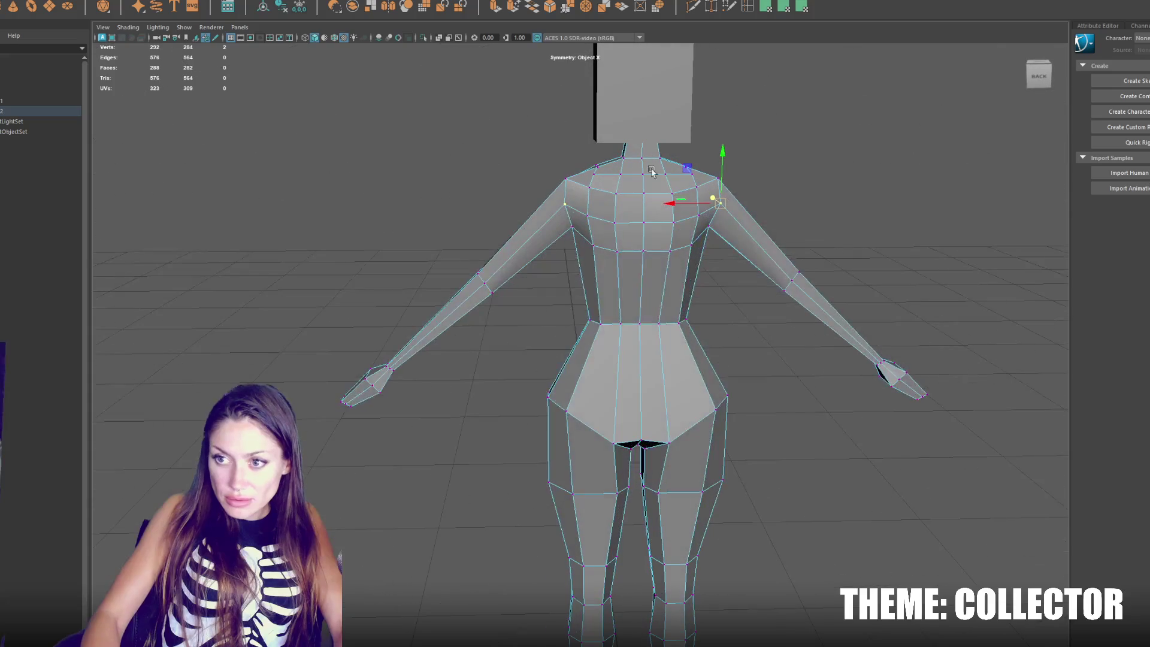
# Step: Slide the shoulder vertices sideways along X to reshape both shoulders symmetrically
pyautogui.moveTo(672, 201); pyautogui.dragTo(667, 205)
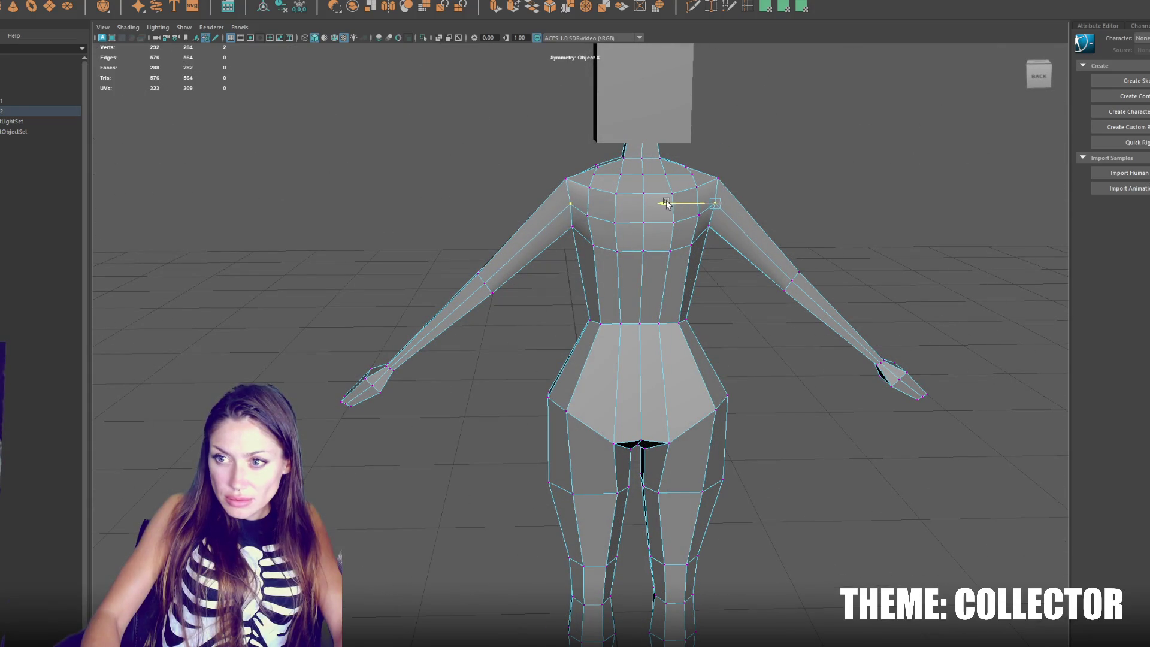
pyautogui.moveTo(574, 217)
pyautogui.keyDown('alt'); pyautogui.mouseDown()
pyautogui.moveTo(737, 246)
pyautogui.moveTo(699, 231)
pyautogui.mouseUp(); pyautogui.keyUp('alt')
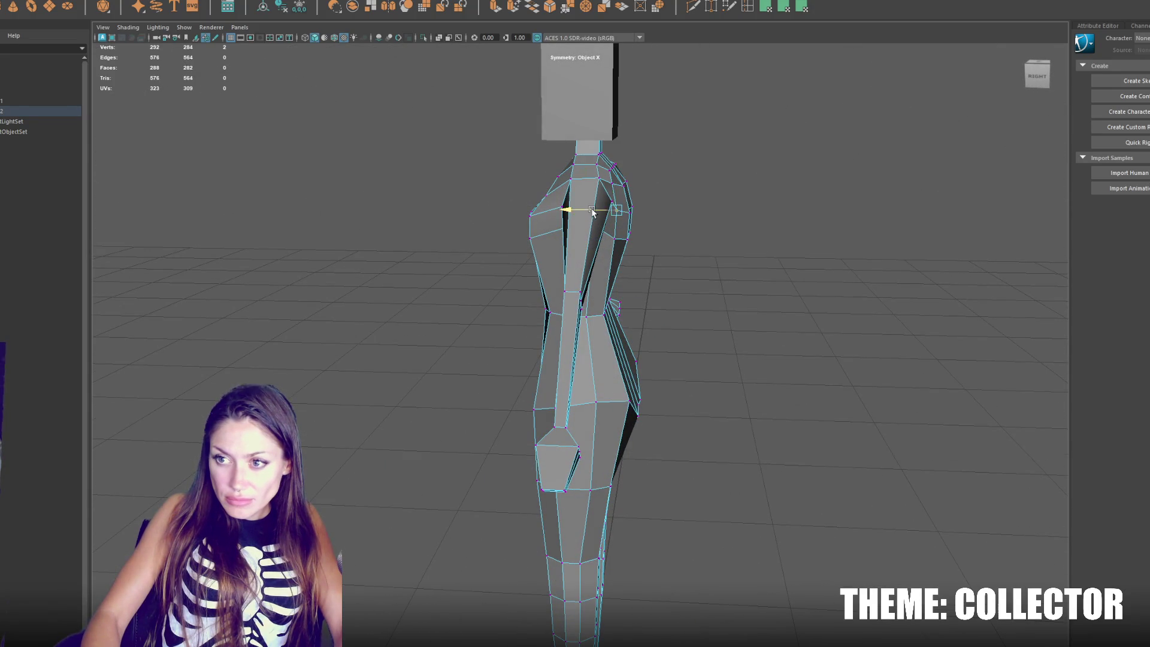
pyautogui.moveTo(612, 191); pyautogui.dragTo(593, 201)
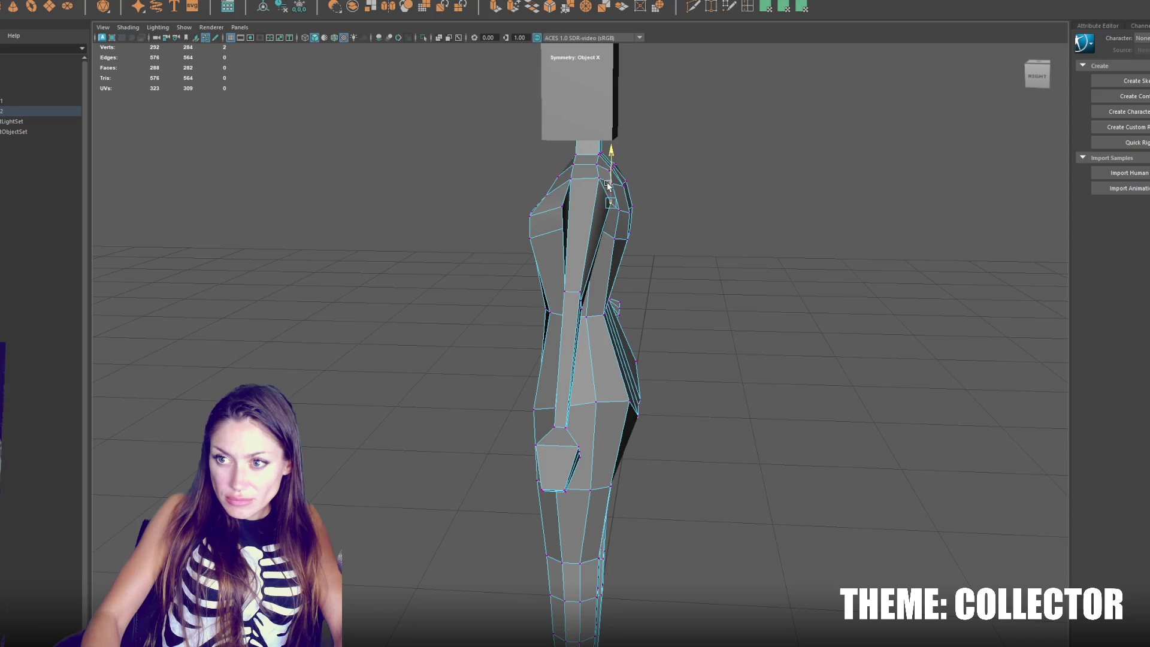
pyautogui.click(613, 184)
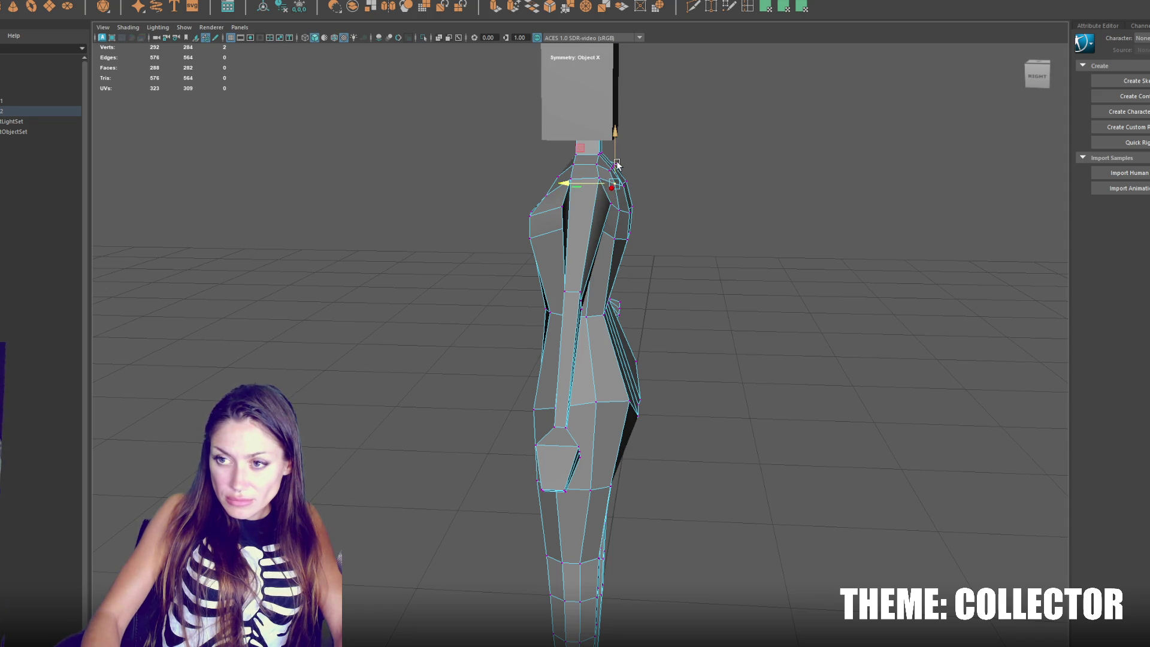
pyautogui.moveTo(620, 164)
pyautogui.keyDown('alt'); pyautogui.mouseDown()
pyautogui.moveTo(521, 176)
pyautogui.moveTo(391, 163)
pyautogui.moveTo(416, 174)
pyautogui.mouseUp(); pyautogui.keyUp('alt')
pyautogui.click(554, 178)
pyautogui.click(524, 201)
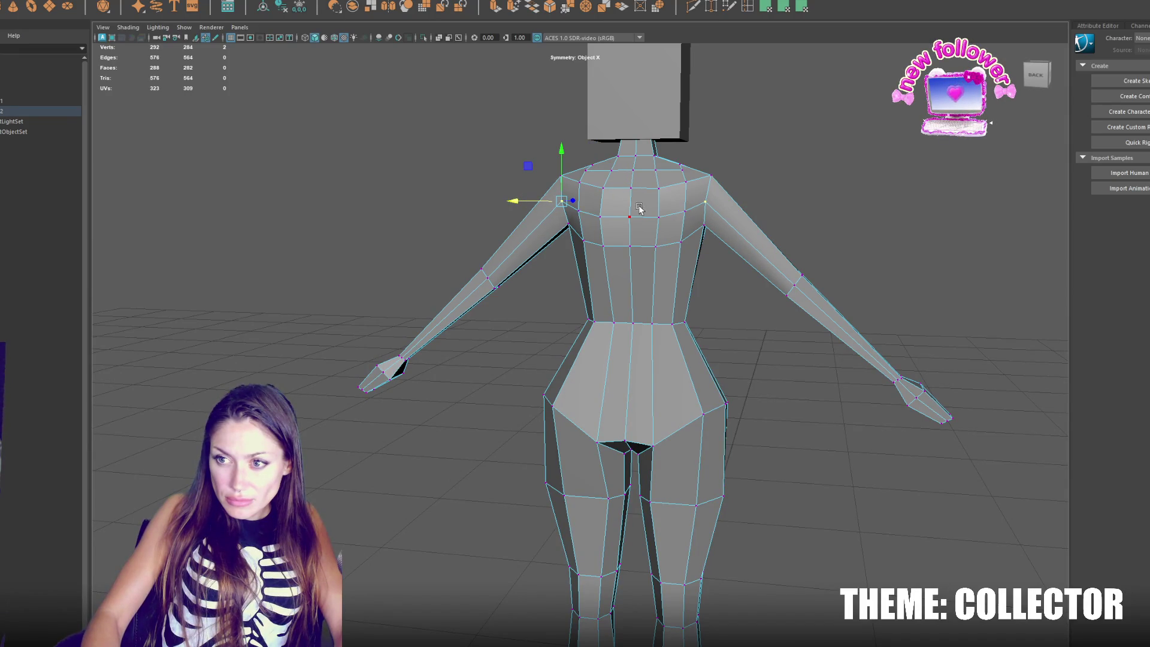
pyautogui.click(681, 213)
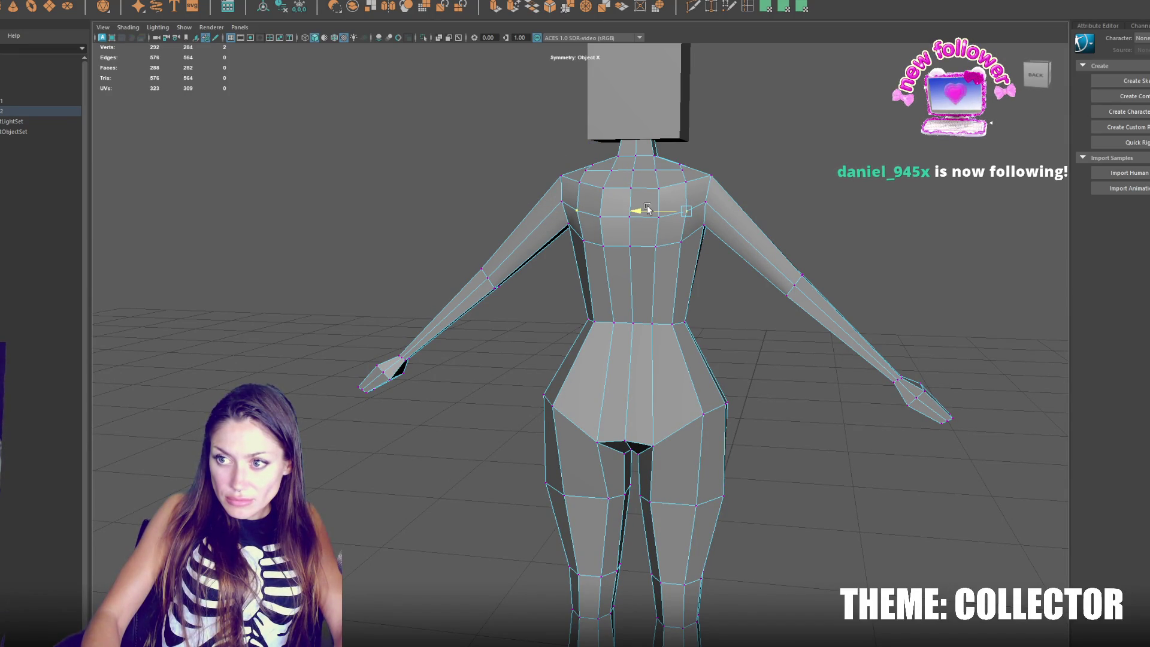
# Step: From the side and rear views, select the neck and shoulder vertices and shift them sideways
pyautogui.keyDown('alt'); pyautogui.moveTo(650, 228); pyautogui.dragTo(550, 207); pyautogui.keyUp('alt')
pyautogui.click(569, 167)
pyautogui.keyDown('alt'); pyautogui.moveTo(568, 156); pyautogui.dragTo(802, 181); pyautogui.keyUp('alt')
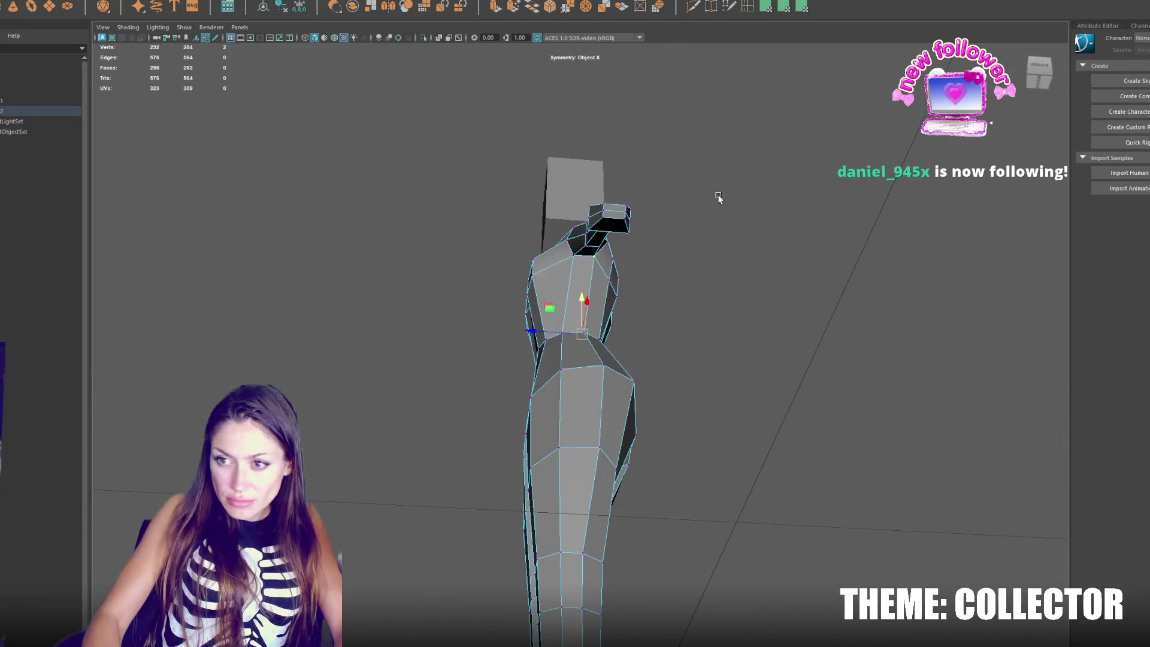
pyautogui.click(575, 254)
pyautogui.keyDown('shift'); pyautogui.click(576, 252); pyautogui.keyUp('shift')
pyautogui.moveTo(577, 251); pyautogui.dragTo(700, 330)
pyautogui.moveTo(626, 226); pyautogui.dragTo(596, 204)
# Step: Lower the symmetric centre neckline vertex pair slightly to deepen the neckline
pyautogui.click(590, 205)
pyautogui.click(539, 205)
pyautogui.click(525, 207)
pyautogui.keyDown('alt'); pyautogui.moveTo(525, 191); pyautogui.dragTo(528, 174); pyautogui.keyUp('alt')
pyautogui.click(536, 169)
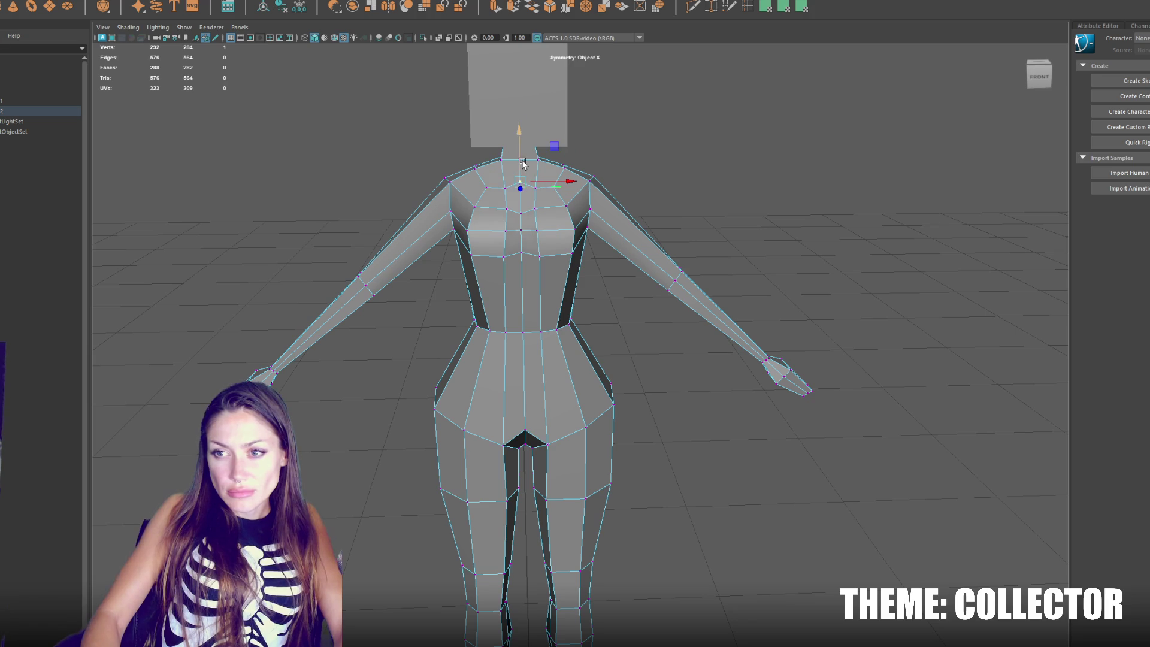
pyautogui.moveTo(538, 174)
pyautogui.mouseDown()
pyautogui.moveTo(574, 184)
pyautogui.moveTo(538, 150)
pyautogui.moveTo(747, 162)
pyautogui.moveTo(600, 163)
pyautogui.moveTo(608, 234)
pyautogui.mouseUp()
pyautogui.click(538, 160)
pyautogui.scroll(3, 609, 160)
# Step: Nudge a neck vertex sideways and switch the viewport to wireframe
pyautogui.click(604, 151)
pyautogui.moveTo(623, 151); pyautogui.dragTo(625, 151)
pyautogui.press('4')
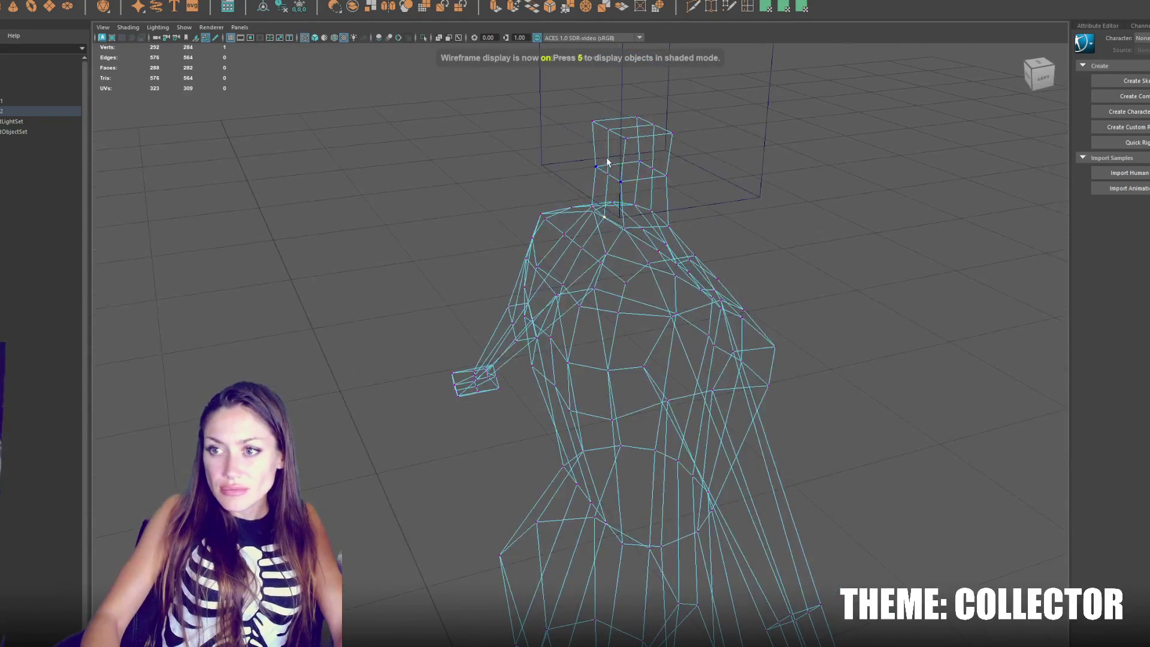
pyautogui.click(634, 165)
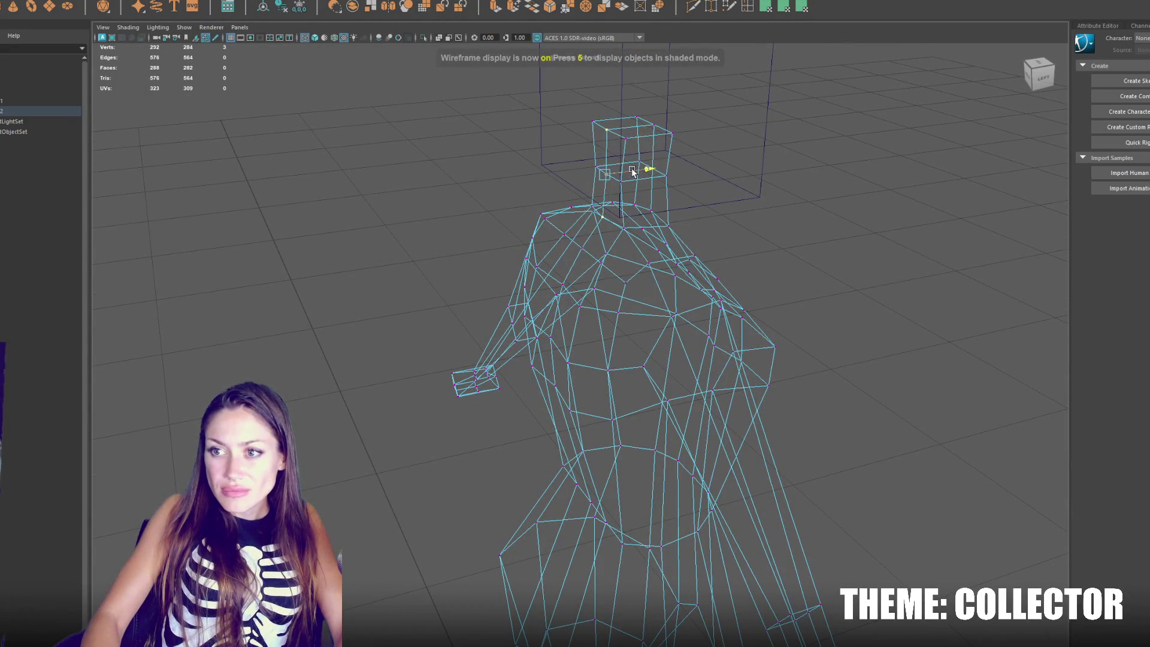
pyautogui.moveTo(634, 166)
pyautogui.keyDown('alt'); pyautogui.mouseDown()
pyautogui.moveTo(586, 136)
pyautogui.moveTo(576, 150)
pyautogui.moveTo(647, 189)
pyautogui.moveTo(596, 182)
pyautogui.moveTo(590, 169)
pyautogui.mouseUp(); pyautogui.keyUp('alt')
pyautogui.press('q')
# Step: Select and adjust the top-of-neck vertices so the neck narrows toward the head
pyautogui.click(592, 142)
pyautogui.keyDown('shift'); pyautogui.click(642, 191); pyautogui.keyUp('shift')
pyautogui.click(569, 129)
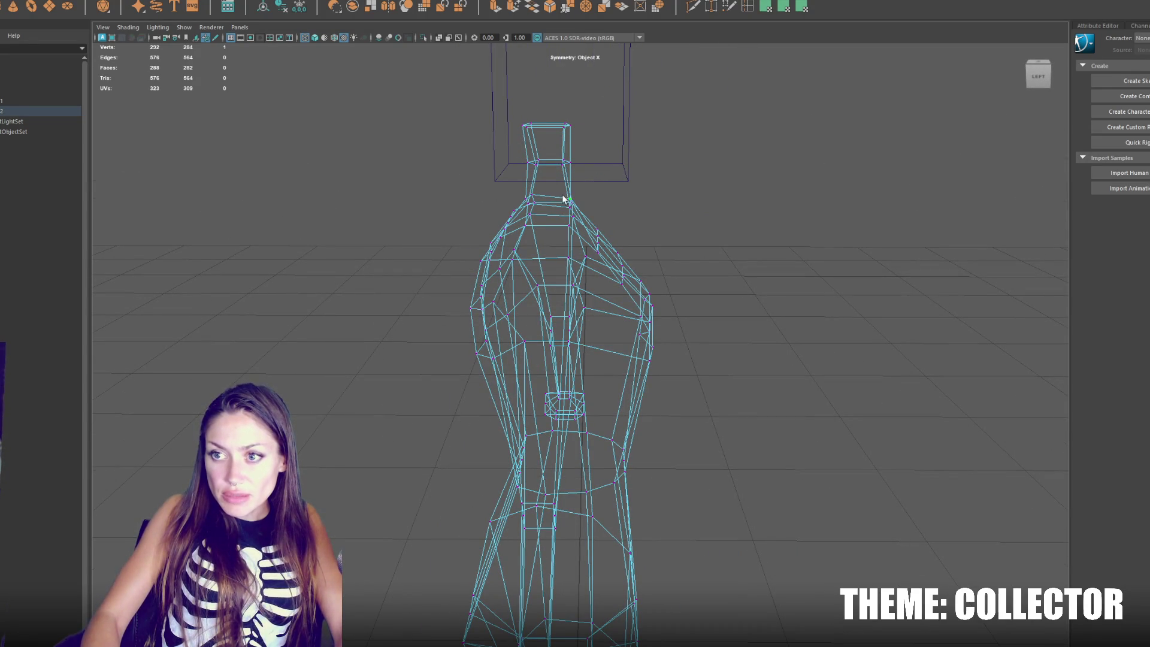
pyautogui.press('6')
pyautogui.click(569, 208)
pyautogui.moveTo(592, 211)
pyautogui.keyDown('alt'); pyautogui.mouseDown()
pyautogui.moveTo(433, 199)
pyautogui.moveTo(476, 209)
pyautogui.moveTo(501, 192)
pyautogui.moveTo(580, 195)
pyautogui.mouseUp(); pyautogui.keyUp('alt')
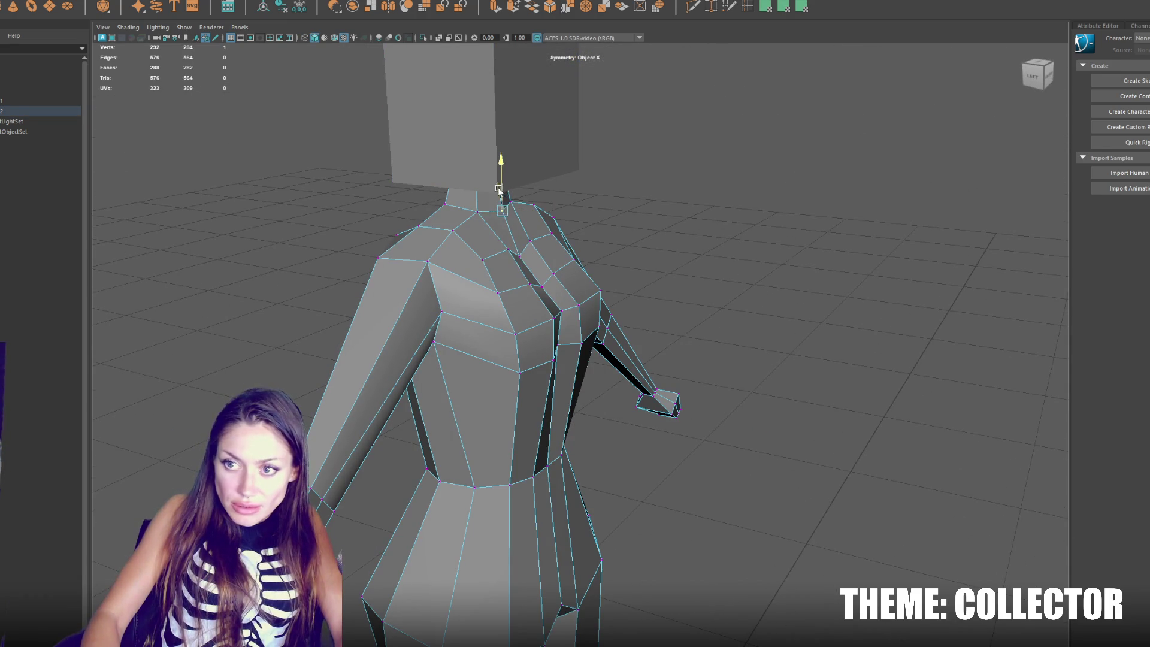
pyautogui.moveTo(520, 213)
pyautogui.keyDown('alt'); pyautogui.mouseDown()
pyautogui.moveTo(565, 130)
pyautogui.moveTo(609, 115)
pyautogui.mouseUp(); pyautogui.keyUp('alt')
# Step: Adjust the opposite neck-top vertex in wireframe, then return the figure to shaded display
pyautogui.press('4')
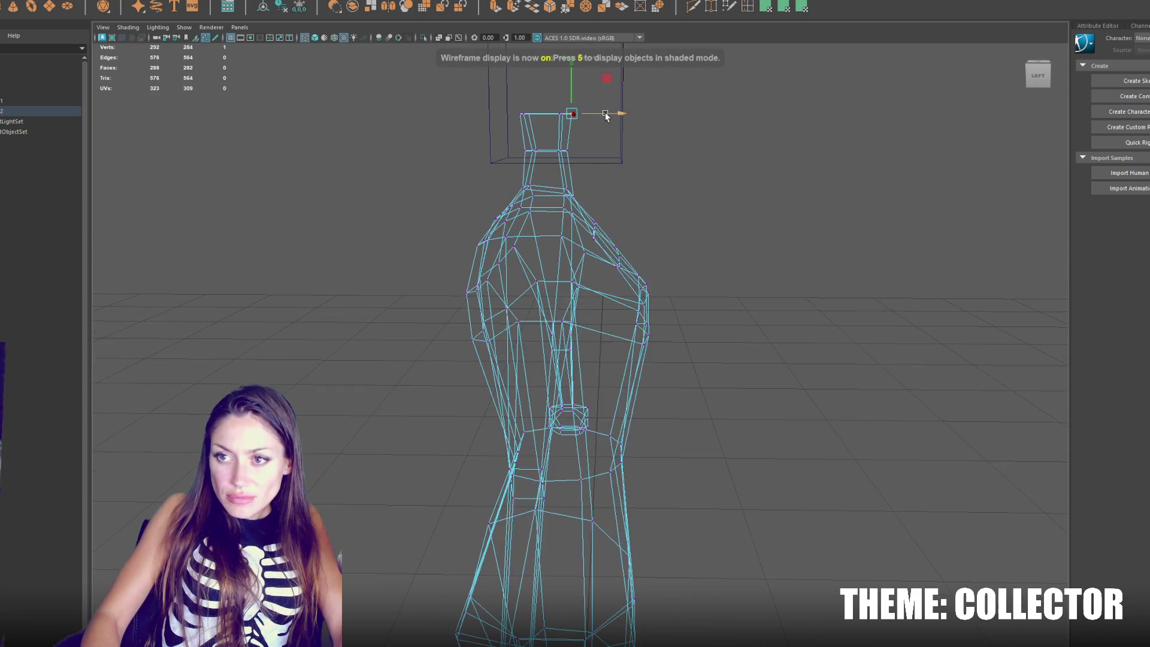
pyautogui.click(517, 117)
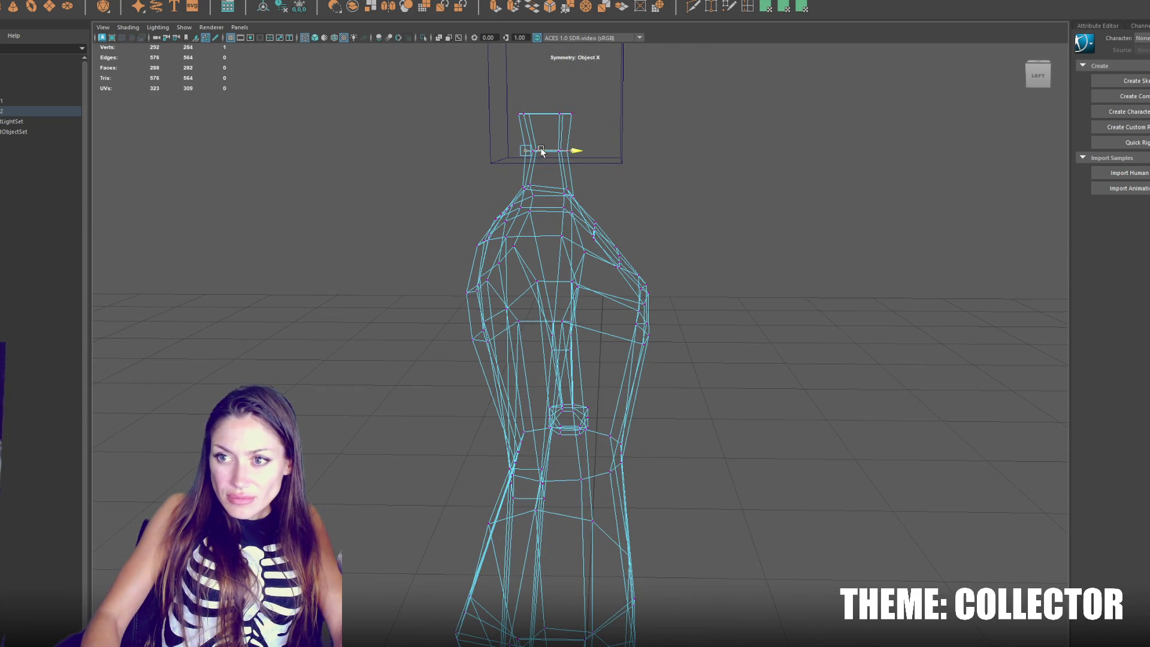
pyautogui.press('5')
pyautogui.rightClick(650, 159)
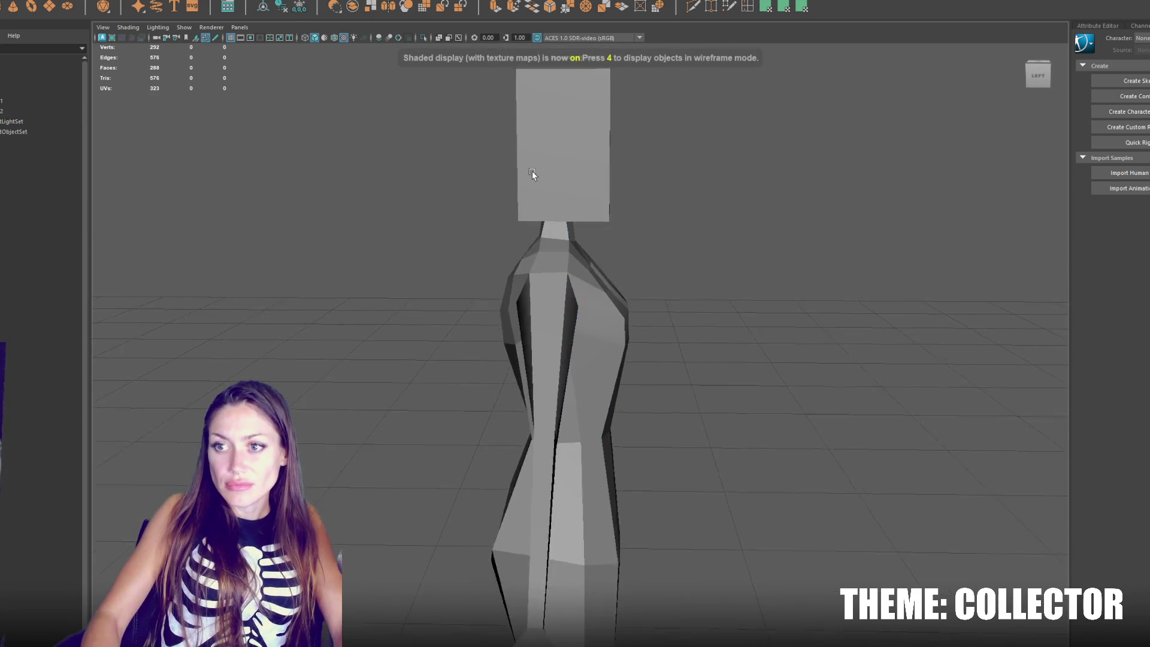
pyautogui.keyDown('alt'); pyautogui.moveTo(539, 171); pyautogui.dragTo(414, 173); pyautogui.keyUp('alt')
pyautogui.scroll(-3, 426, 164)
pyautogui.moveTo(565, 244)
pyautogui.keyDown('alt'); pyautogui.mouseDown()
pyautogui.moveTo(379, 265)
pyautogui.moveTo(529, 278)
pyautogui.mouseUp(); pyautogui.keyUp('alt')
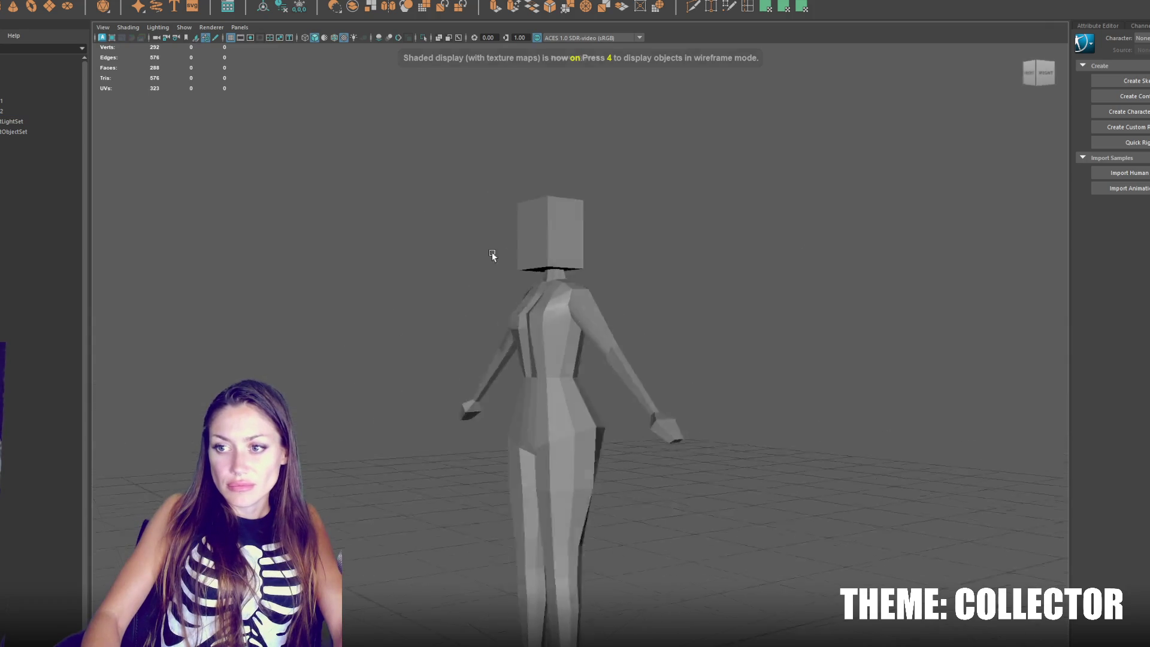
pyautogui.click(596, 336)
# Step: Select the elbow-to-wrist vertices and the wrist tip of the arm
pyautogui.moveTo(657, 312)
pyautogui.mouseDown()
pyautogui.moveTo(594, 372)
pyautogui.moveTo(604, 375)
pyautogui.moveTo(503, 378)
pyautogui.moveTo(606, 372)
pyautogui.moveTo(579, 369)
pyautogui.moveTo(659, 461)
pyautogui.mouseUp()
pyautogui.click(641, 440)
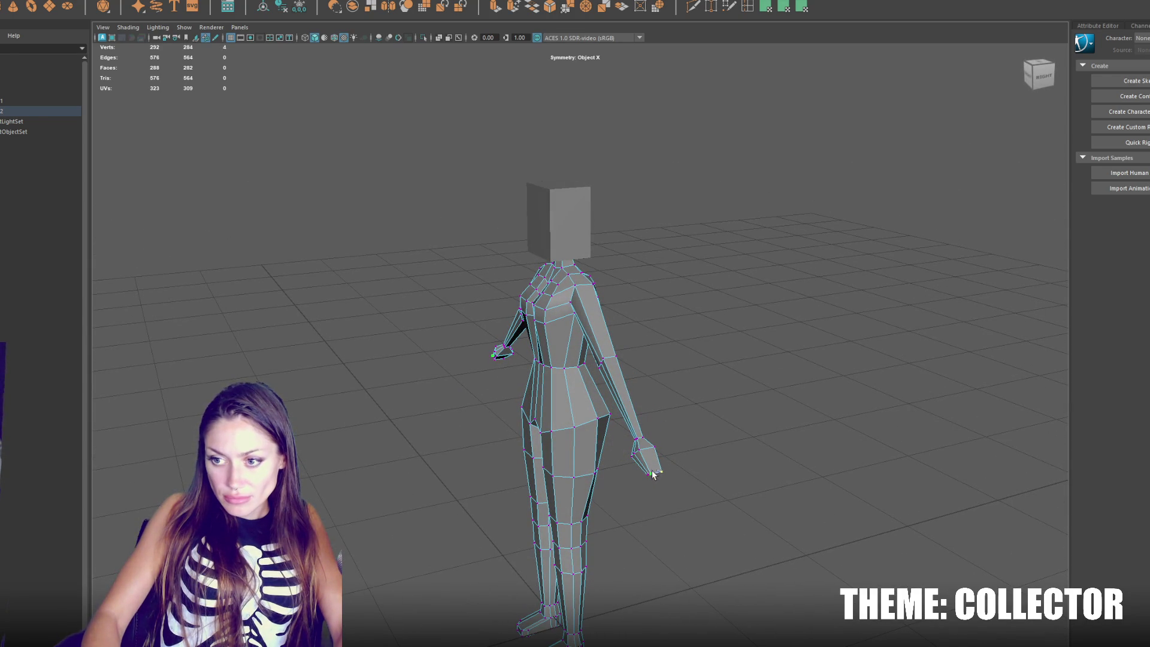
pyautogui.moveTo(641, 476)
pyautogui.keyDown('alt'); pyautogui.mouseDown()
pyautogui.moveTo(737, 421)
pyautogui.moveTo(672, 441)
pyautogui.mouseUp(); pyautogui.keyUp('alt')
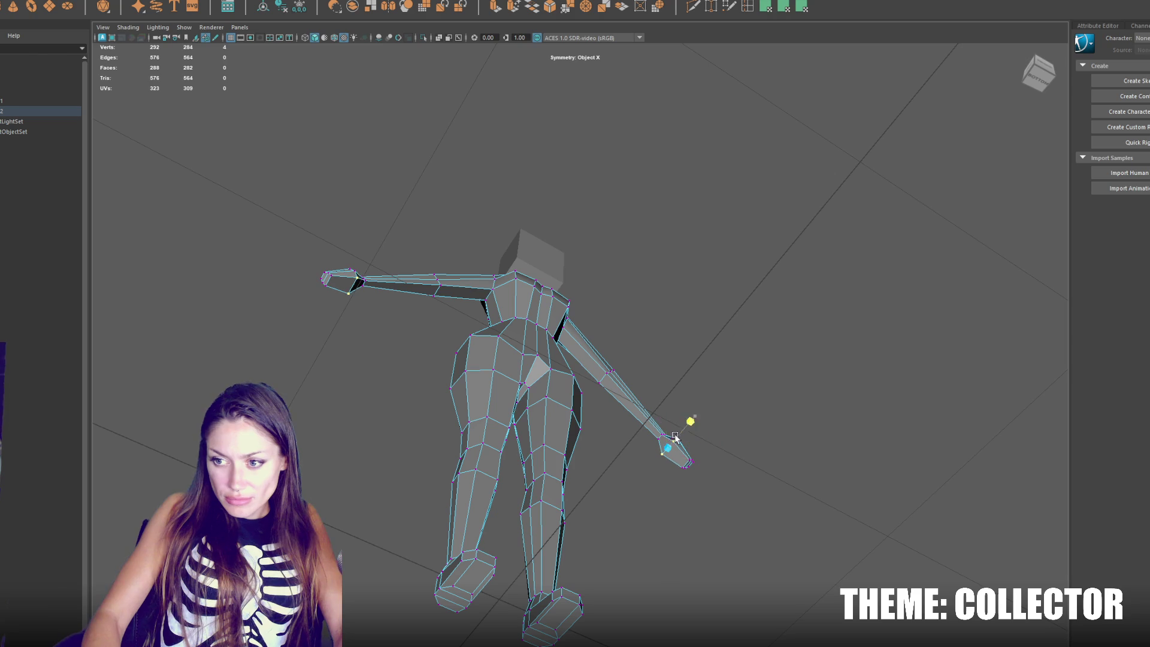
pyautogui.click(686, 463)
# Step: Select the elbow vertices from behind the figure to reshape the elbow
pyautogui.moveTo(712, 435)
pyautogui.keyDown('alt'); pyautogui.mouseDown()
pyautogui.moveTo(618, 444)
pyautogui.moveTo(612, 377)
pyautogui.moveTo(533, 411)
pyautogui.moveTo(590, 374)
pyautogui.moveTo(773, 366)
pyautogui.moveTo(652, 376)
pyautogui.mouseUp(); pyautogui.keyUp('alt')
pyautogui.click(610, 372)
pyautogui.click(611, 364)
pyautogui.keyDown('shift'); pyautogui.click(586, 370); pyautogui.keyUp('shift')
pyautogui.keyDown('shift'); pyautogui.click(610, 368); pyautogui.keyUp('shift')
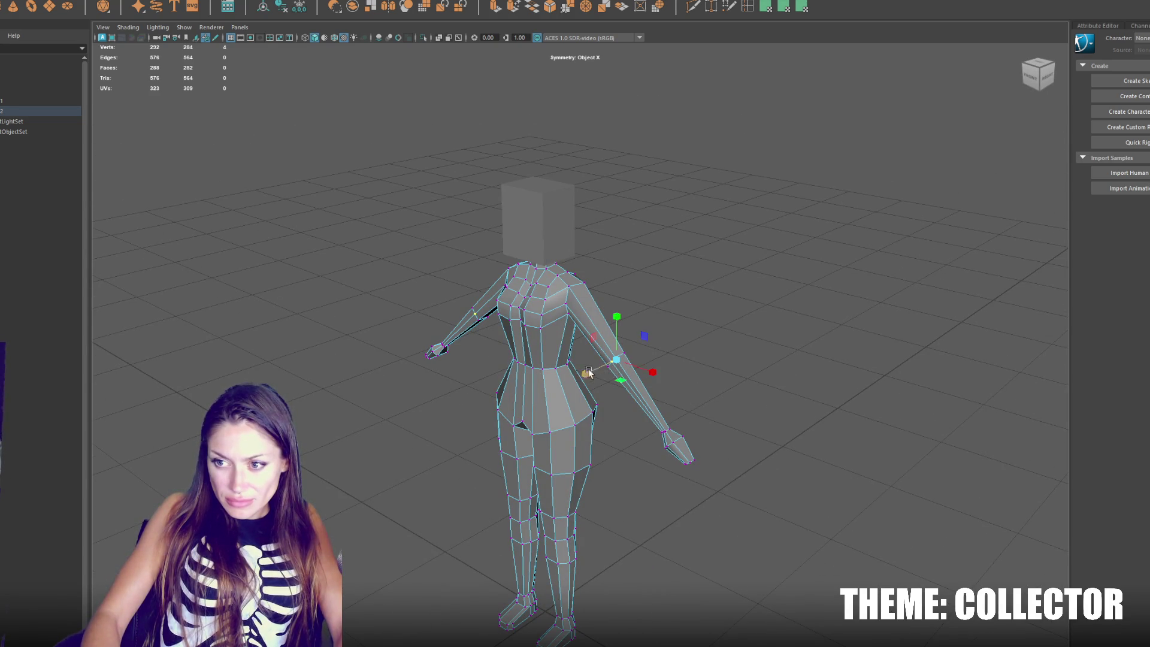
pyautogui.moveTo(587, 375)
pyautogui.mouseDown()
pyautogui.moveTo(870, 357)
pyautogui.moveTo(875, 343)
pyautogui.moveTo(991, 372)
pyautogui.moveTo(748, 401)
pyautogui.moveTo(831, 393)
pyautogui.mouseUp()
# Step: Shift the hand vertices into place with soft selection, then reselect the elbow vertices
pyautogui.click(748, 455)
pyautogui.moveTo(749, 462)
pyautogui.mouseDown()
pyautogui.moveTo(535, 526)
pyautogui.moveTo(688, 516)
pyautogui.mouseUp()
pyautogui.click(553, 537)
pyautogui.click(510, 515)
pyautogui.moveTo(751, 489)
pyautogui.mouseDown()
pyautogui.moveTo(811, 462)
pyautogui.moveTo(747, 457)
pyautogui.moveTo(655, 483)
pyautogui.moveTo(600, 518)
pyautogui.mouseUp()
pyautogui.press('b')
pyautogui.press('b')
pyautogui.moveTo(595, 519)
pyautogui.mouseDown()
pyautogui.moveTo(581, 523)
pyautogui.moveTo(605, 515)
pyautogui.mouseUp()
pyautogui.click(608, 384)
pyautogui.moveTo(608, 384); pyautogui.dragTo(588, 384)
pyautogui.click(604, 236)
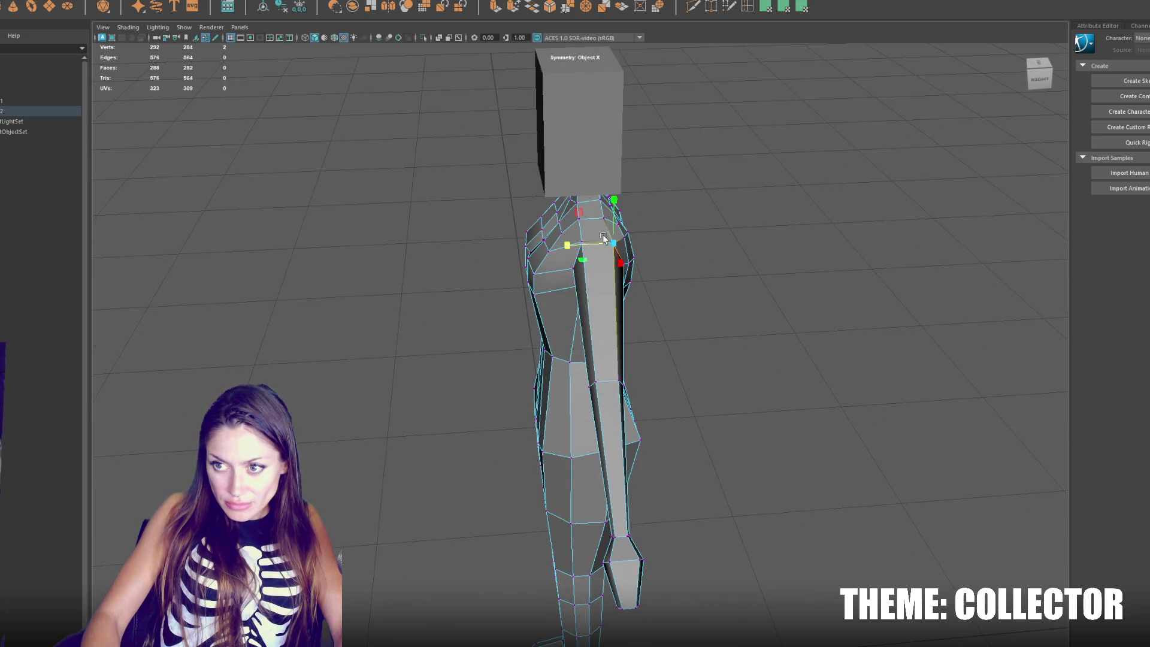
# Step: Widen the neck-to-shoulder vertices outward and lower the left shoulder vertex slightly
pyautogui.keyDown('shift'); pyautogui.click(580, 234); pyautogui.keyUp('shift')
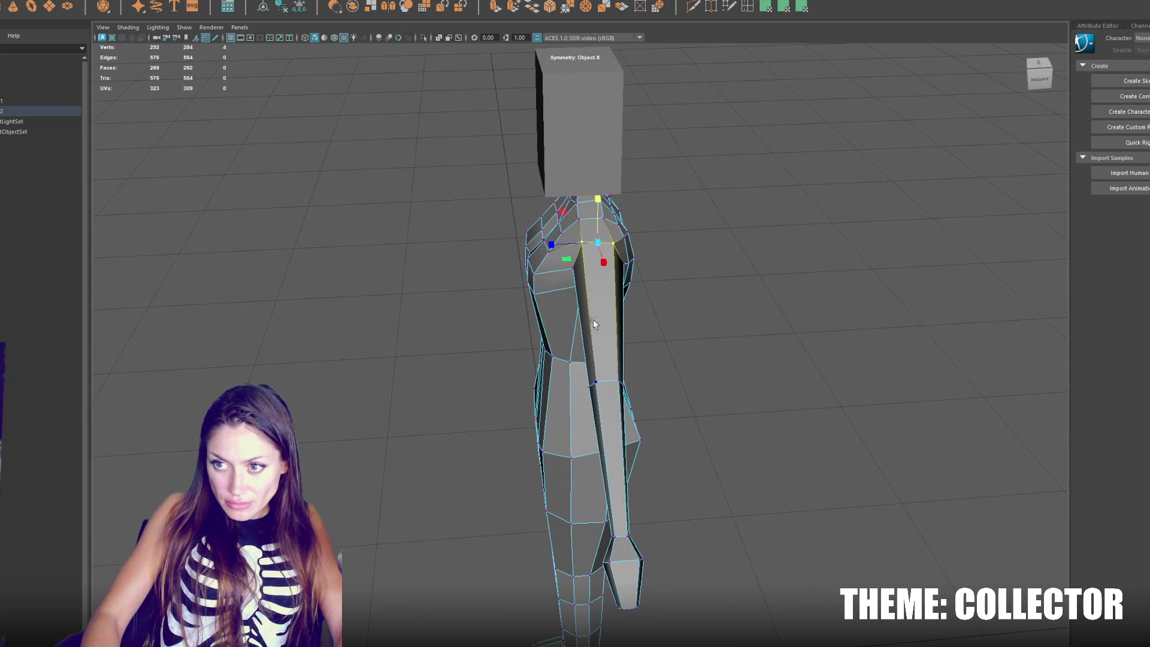
pyautogui.moveTo(575, 178); pyautogui.dragTo(745, 248)
pyautogui.press('F8')
pyautogui.press('F8')
pyautogui.click(524, 259)
pyautogui.moveTo(524, 259)
pyautogui.mouseDown()
pyautogui.moveTo(667, 244)
pyautogui.moveTo(596, 264)
pyautogui.moveTo(558, 255)
pyautogui.mouseUp()
pyautogui.click(513, 262)
pyautogui.click(488, 265)
pyautogui.moveTo(474, 248)
pyautogui.mouseDown()
pyautogui.moveTo(588, 263)
pyautogui.moveTo(558, 262)
pyautogui.mouseUp()
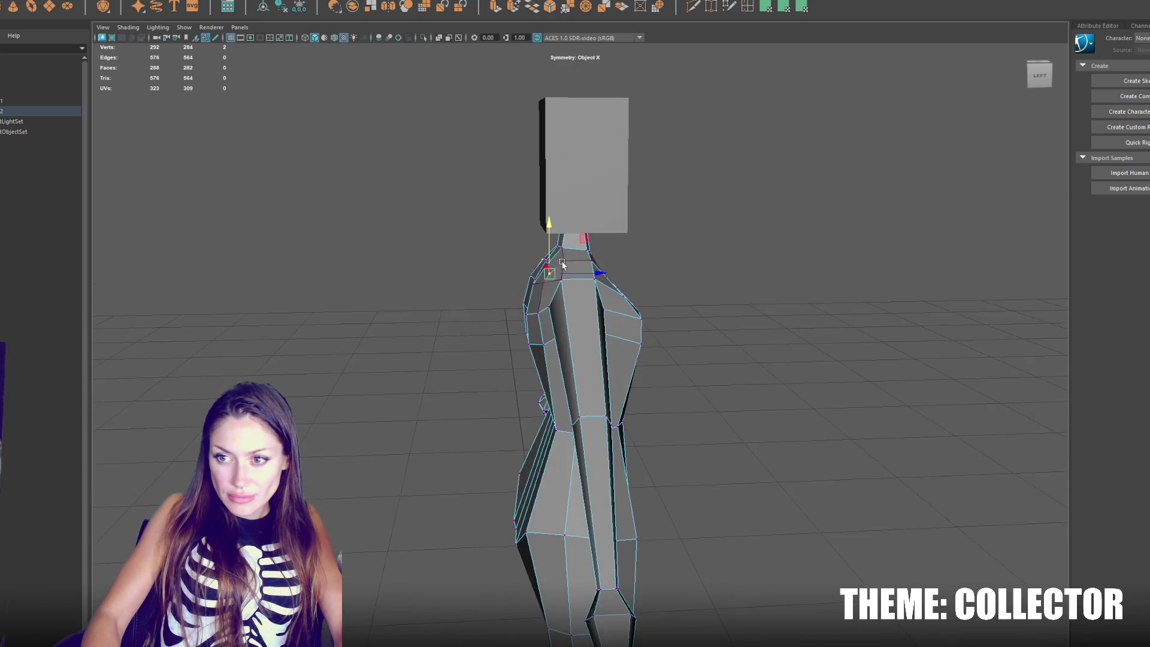
# Step: From the back, pull the right shoulder-corner vertex down and slide the chest vertex inward
pyautogui.keyDown('alt'); pyautogui.moveTo(622, 288); pyautogui.dragTo(723, 274); pyautogui.keyUp('alt')
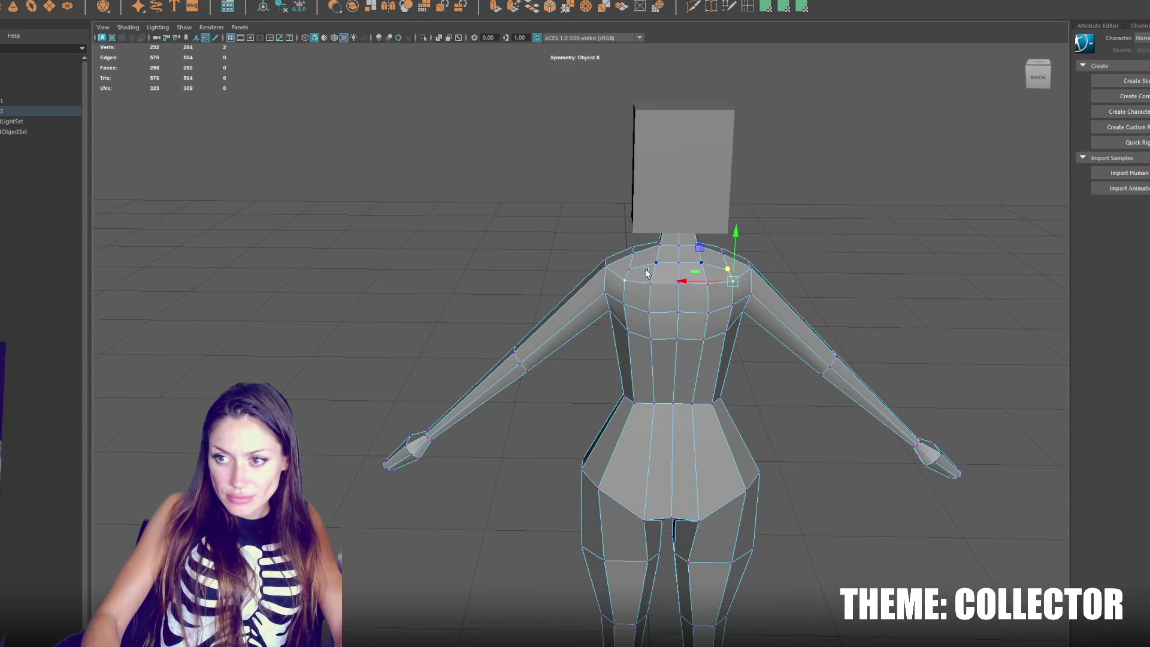
pyautogui.moveTo(636, 273)
pyautogui.keyDown('alt'); pyautogui.mouseDown()
pyautogui.moveTo(623, 251)
pyautogui.moveTo(636, 230)
pyautogui.mouseUp(); pyautogui.keyUp('alt')
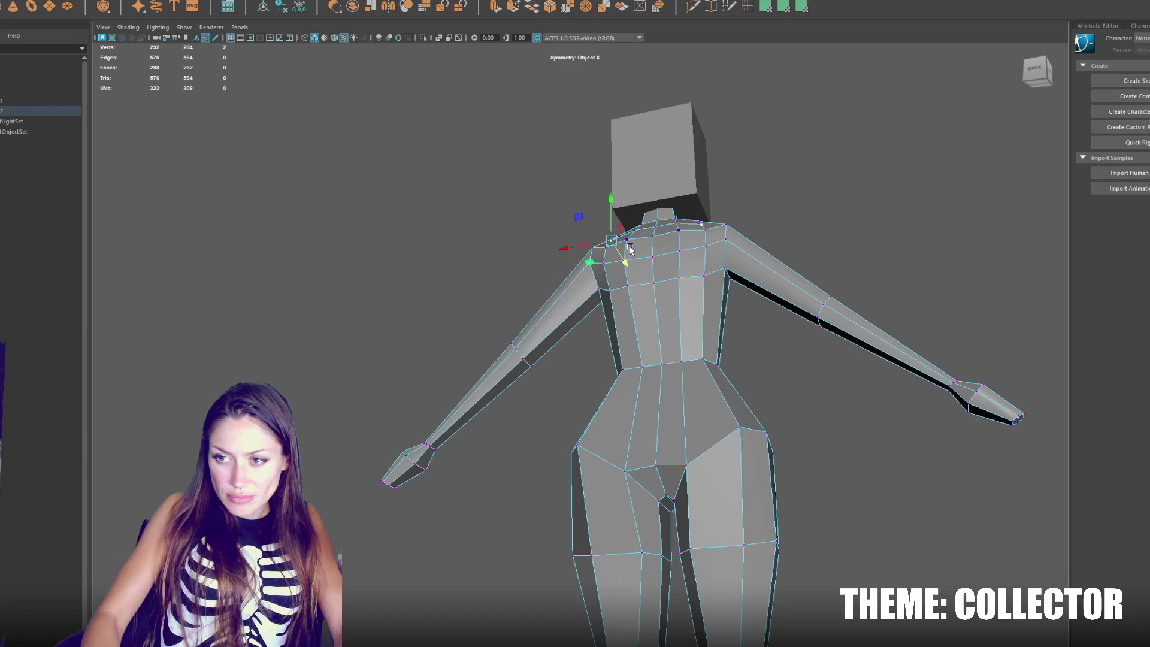
pyautogui.click(710, 239)
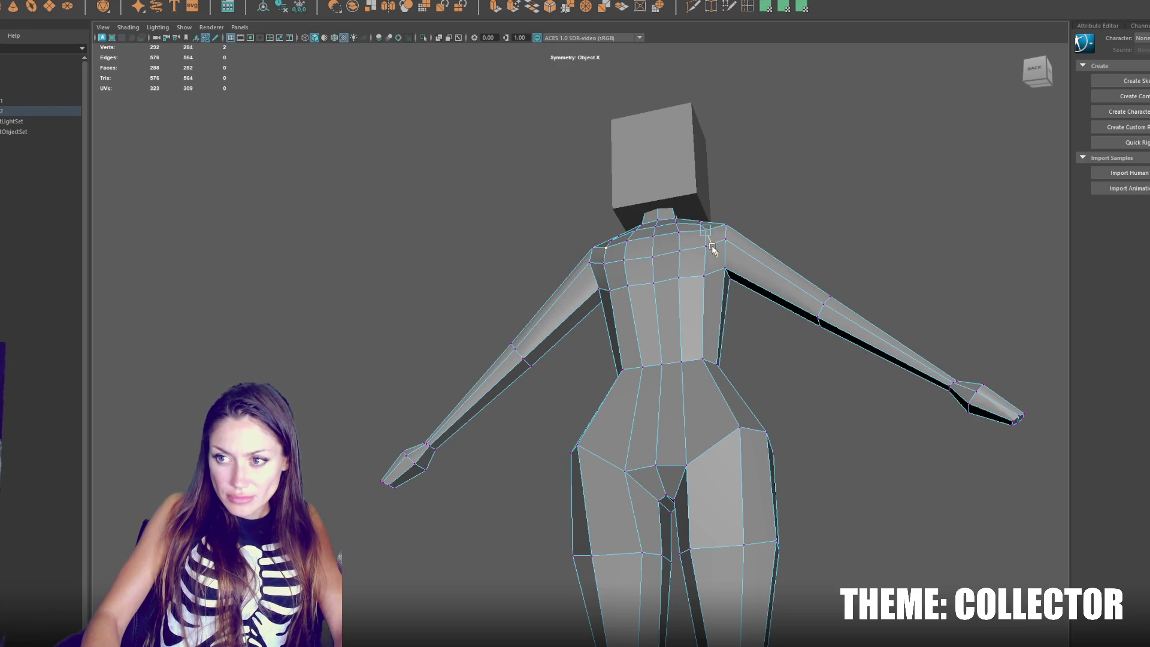
pyautogui.click(709, 253)
pyautogui.click(730, 240)
pyautogui.moveTo(724, 222); pyautogui.dragTo(694, 251)
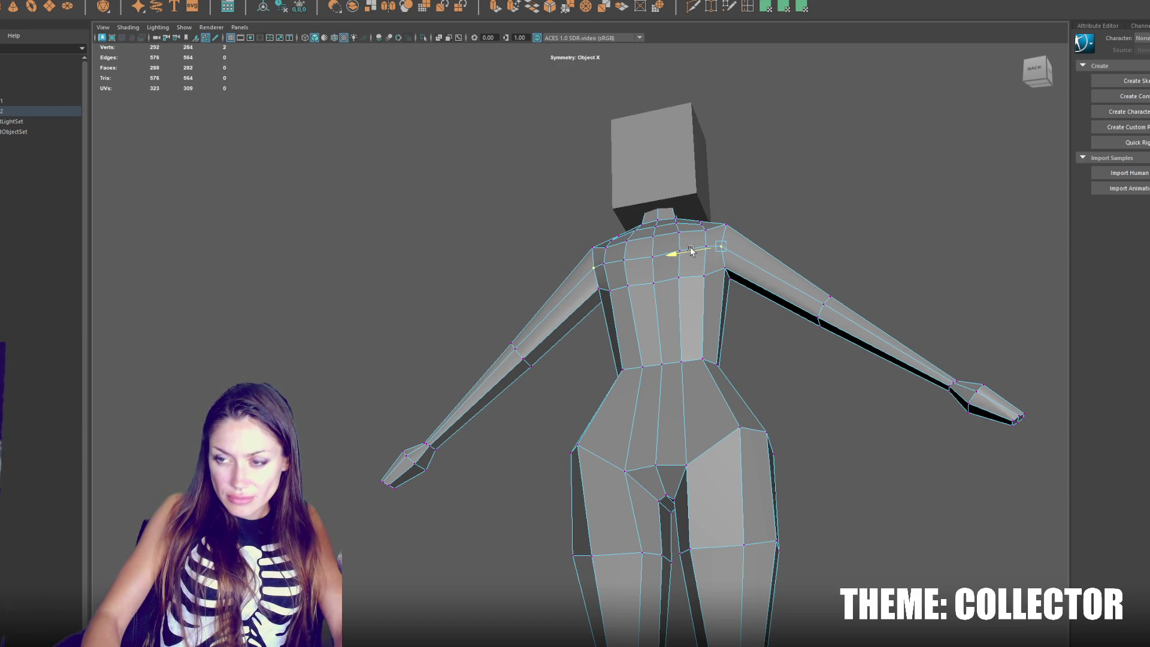
pyautogui.moveTo(702, 256)
pyautogui.mouseDown()
pyautogui.moveTo(841, 287)
pyautogui.moveTo(971, 287)
pyautogui.mouseUp()
pyautogui.click(556, 254)
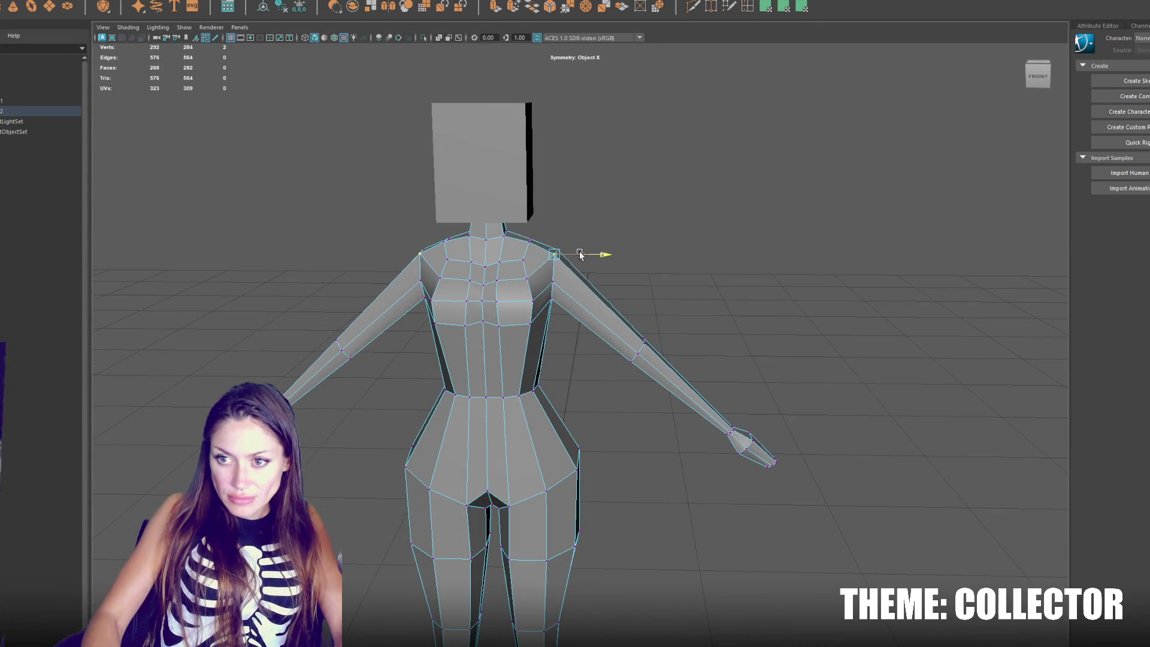
pyautogui.moveTo(530, 264); pyautogui.dragTo(548, 264)
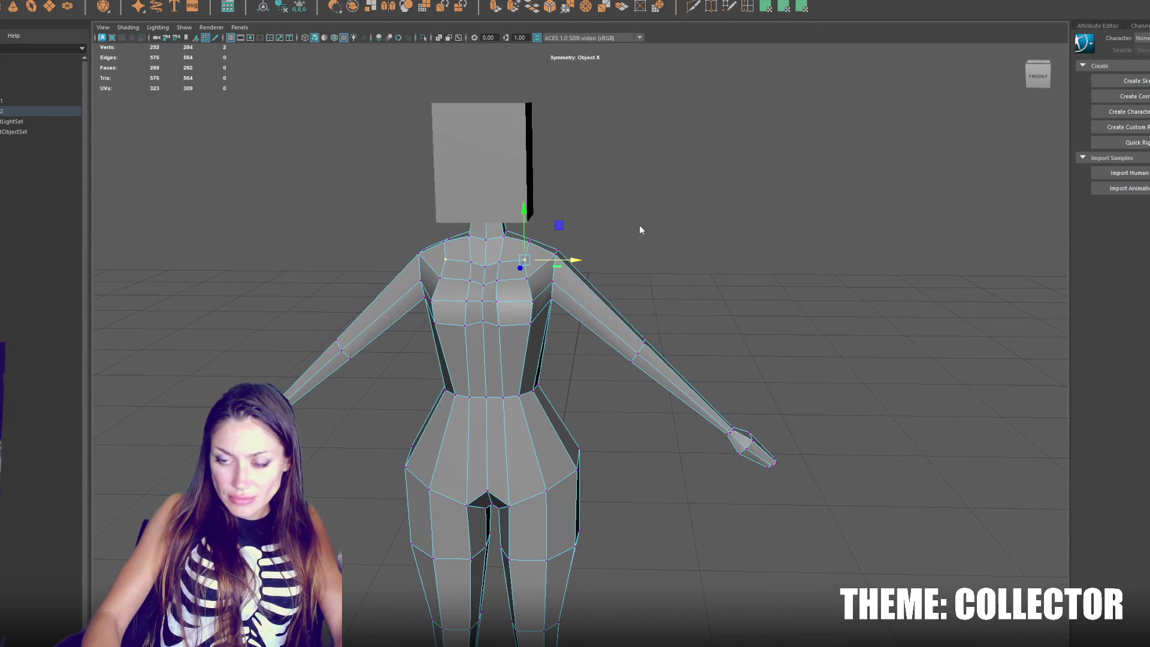
# Step: Clear the vertex selection, select the box head and frame the view on it
pyautogui.click(640, 230)
pyautogui.scroll(-5, 367, 270)
pyautogui.moveTo(367, 269)
pyautogui.mouseDown()
pyautogui.moveTo(544, 275)
pyautogui.moveTo(416, 291)
pyautogui.moveTo(674, 278)
pyautogui.mouseUp()
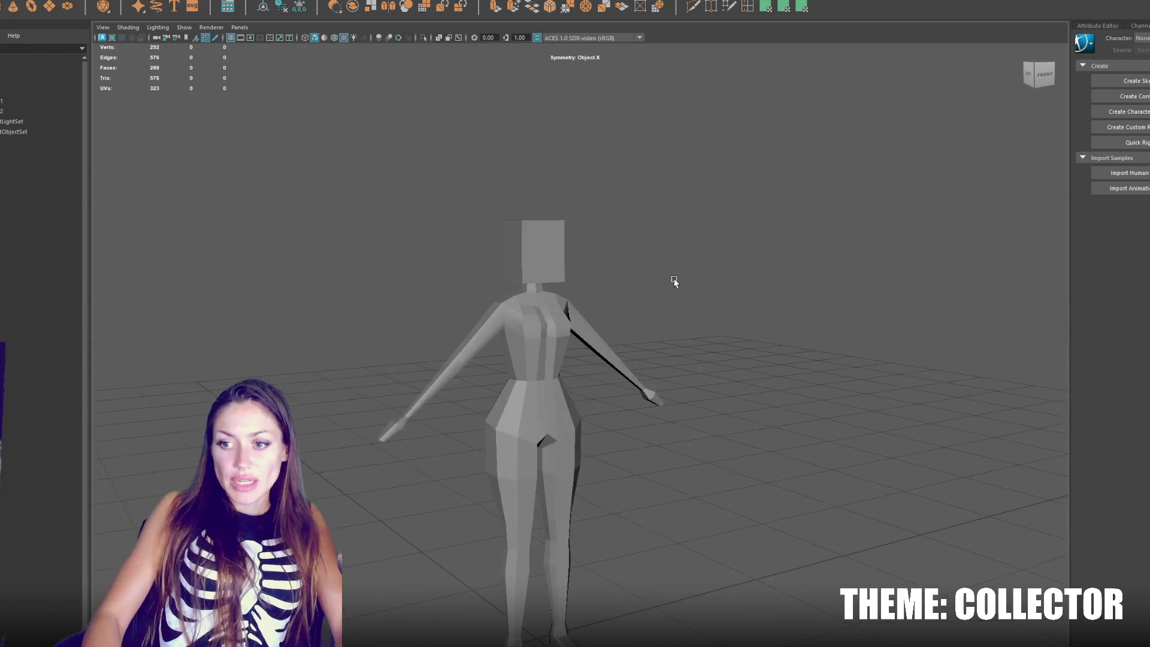
pyautogui.click(543, 258)
pyautogui.press('f')
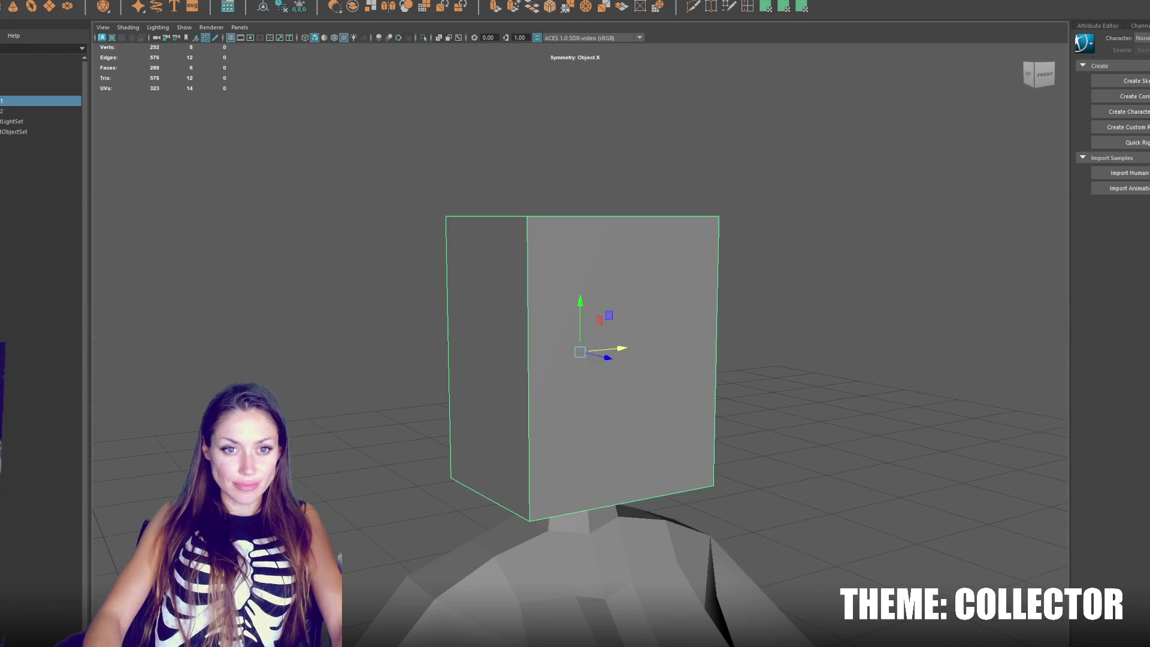
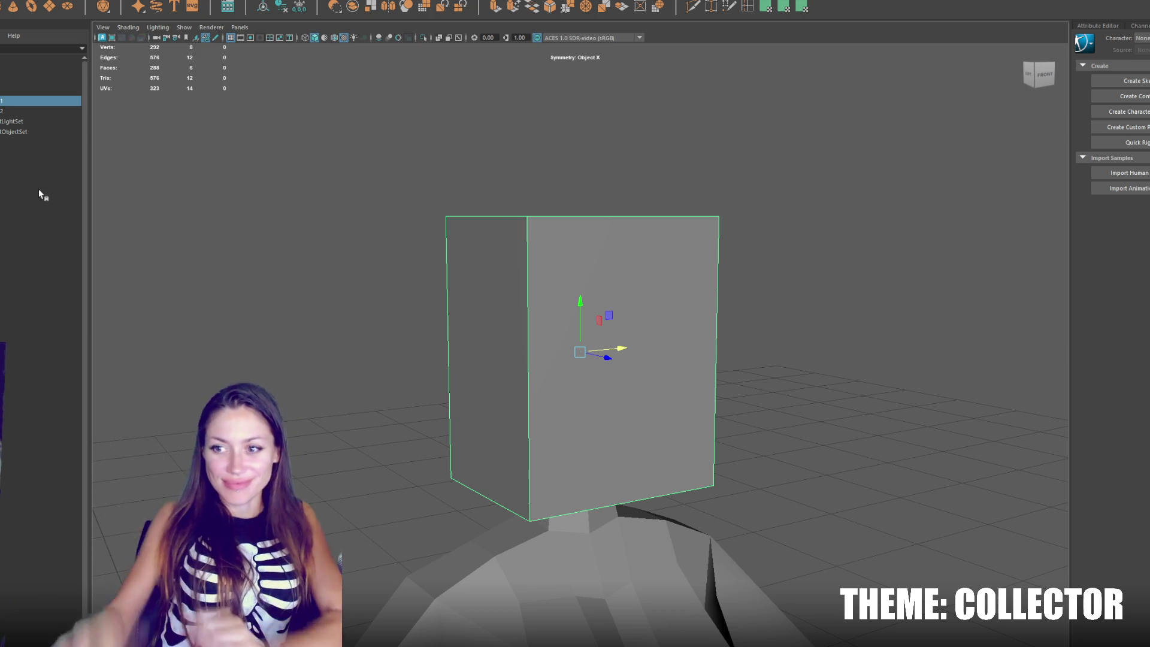
# Step: Insert a vertical edge loop through the head box and widen the head there
pyautogui.moveTo(503, 252)
pyautogui.mouseDown()
pyautogui.moveTo(678, 339)
pyautogui.moveTo(674, 360)
pyautogui.mouseUp()
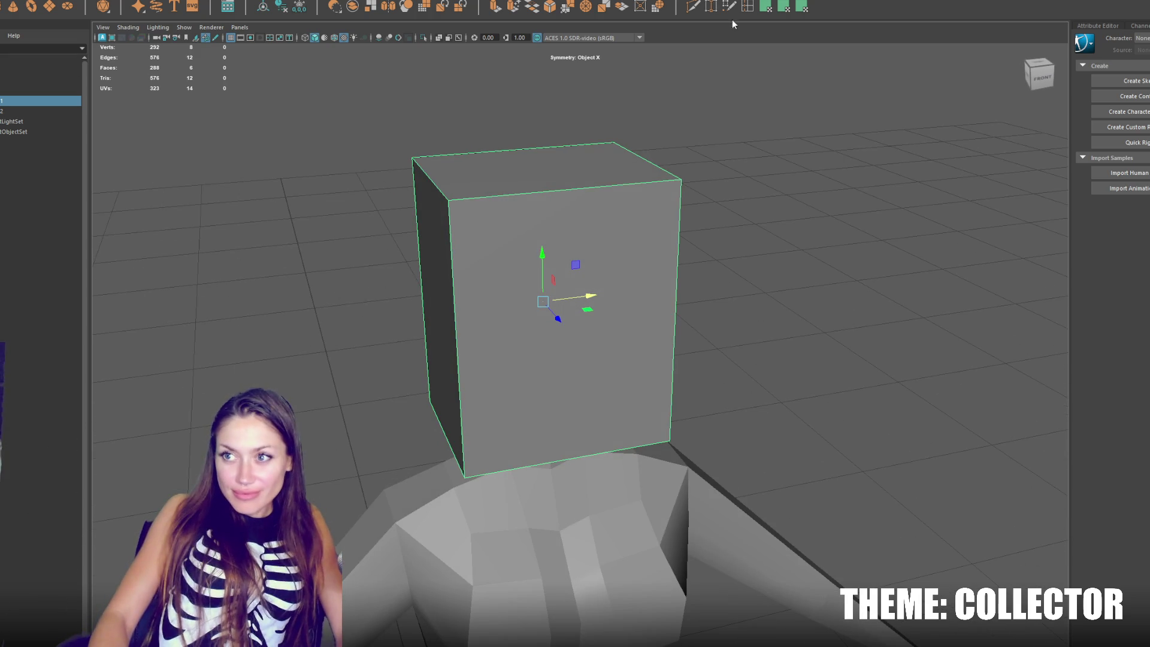
pyautogui.doubleClick(711, 6)
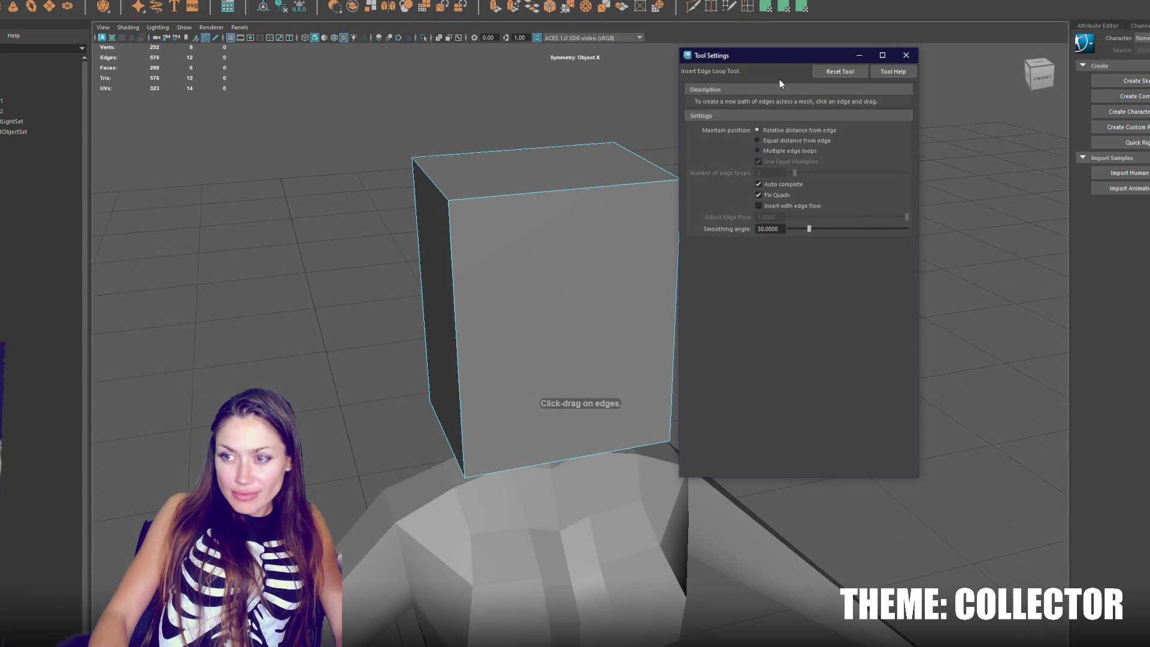
pyautogui.moveTo(782, 57); pyautogui.dragTo(930, 56)
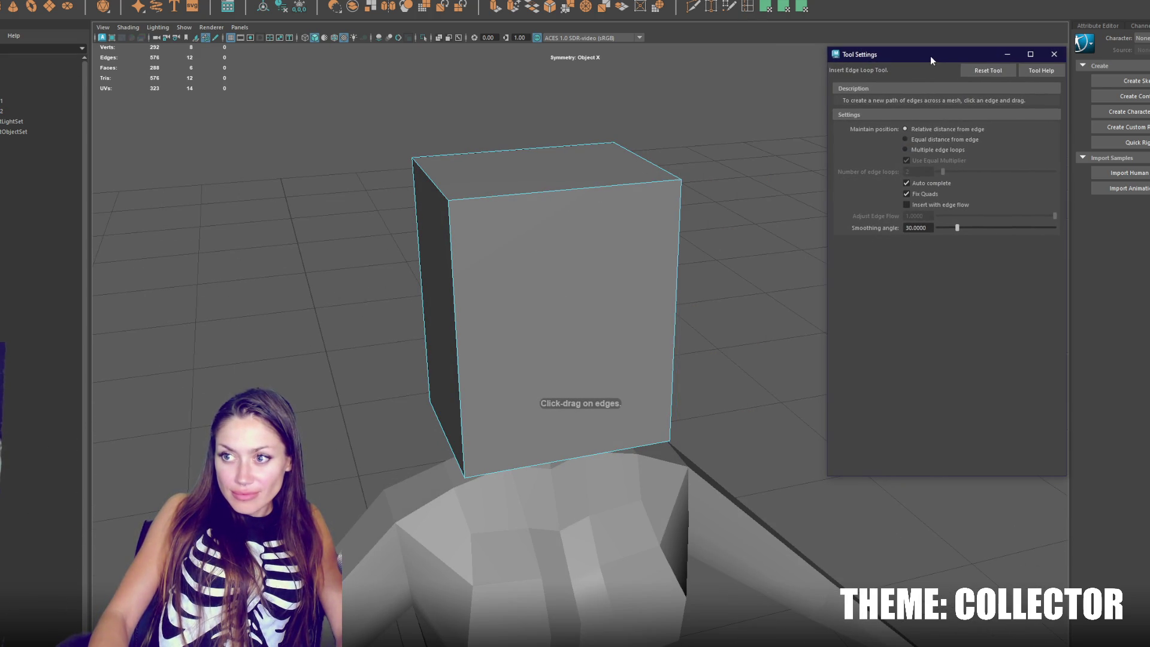
pyautogui.click(921, 150)
pyautogui.moveTo(583, 189)
pyautogui.mouseDown()
pyautogui.moveTo(567, 190)
pyautogui.moveTo(686, 170)
pyautogui.moveTo(596, 175)
pyautogui.moveTo(660, 175)
pyautogui.moveTo(575, 286)
pyautogui.moveTo(527, 311)
pyautogui.mouseUp()
pyautogui.press('r')
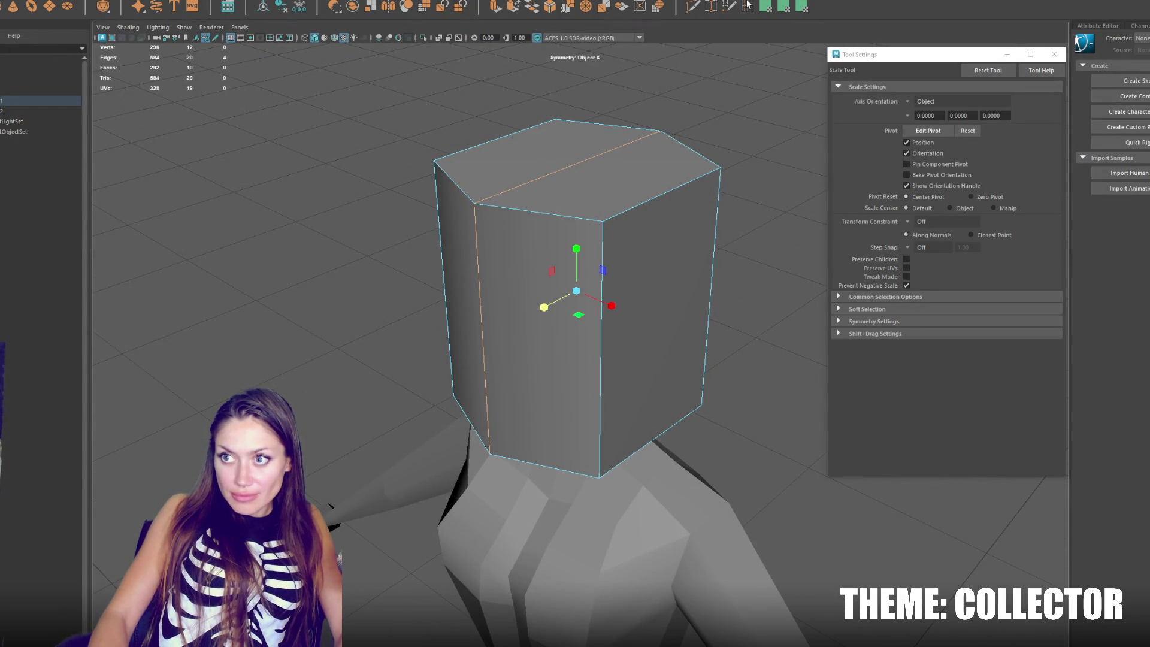
pyautogui.press('g')
pyautogui.moveTo(639, 324)
pyautogui.mouseDown()
pyautogui.moveTo(576, 290)
pyautogui.moveTo(589, 293)
pyautogui.mouseUp()
# Step: Add another edge loop across the head and scale it wider and taller
pyautogui.moveTo(588, 221)
pyautogui.mouseDown()
pyautogui.moveTo(766, 213)
pyautogui.moveTo(546, 296)
pyautogui.mouseUp()
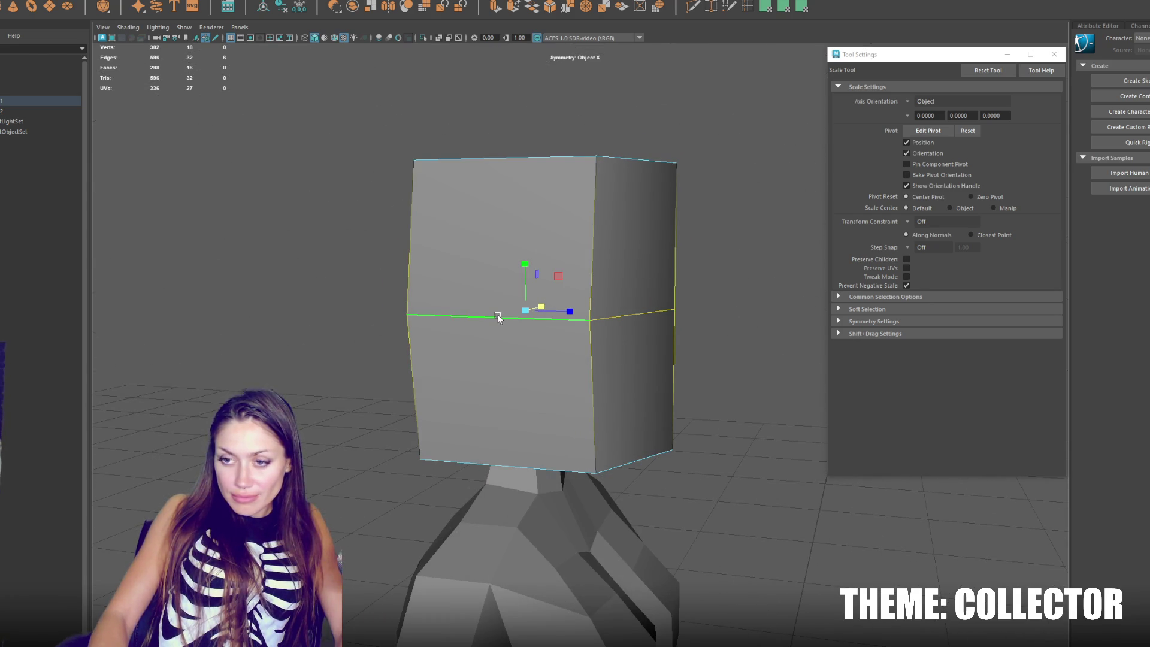
pyautogui.click(749, 11)
pyautogui.click(497, 314)
pyautogui.moveTo(498, 315); pyautogui.dragTo(625, 302)
pyautogui.press('r')
pyautogui.moveTo(532, 301); pyautogui.dragTo(545, 302)
pyautogui.moveTo(487, 256)
pyautogui.mouseDown()
pyautogui.moveTo(739, 246)
pyautogui.moveTo(707, 244)
pyautogui.moveTo(676, 313)
pyautogui.moveTo(603, 314)
pyautogui.moveTo(534, 258)
pyautogui.moveTo(508, 269)
pyautogui.moveTo(563, 260)
pyautogui.mouseUp()
# Step: Reselect the middle edge loop and centre edge and squash the head vertically
pyautogui.doubleClick(608, 323)
pyautogui.click(562, 258)
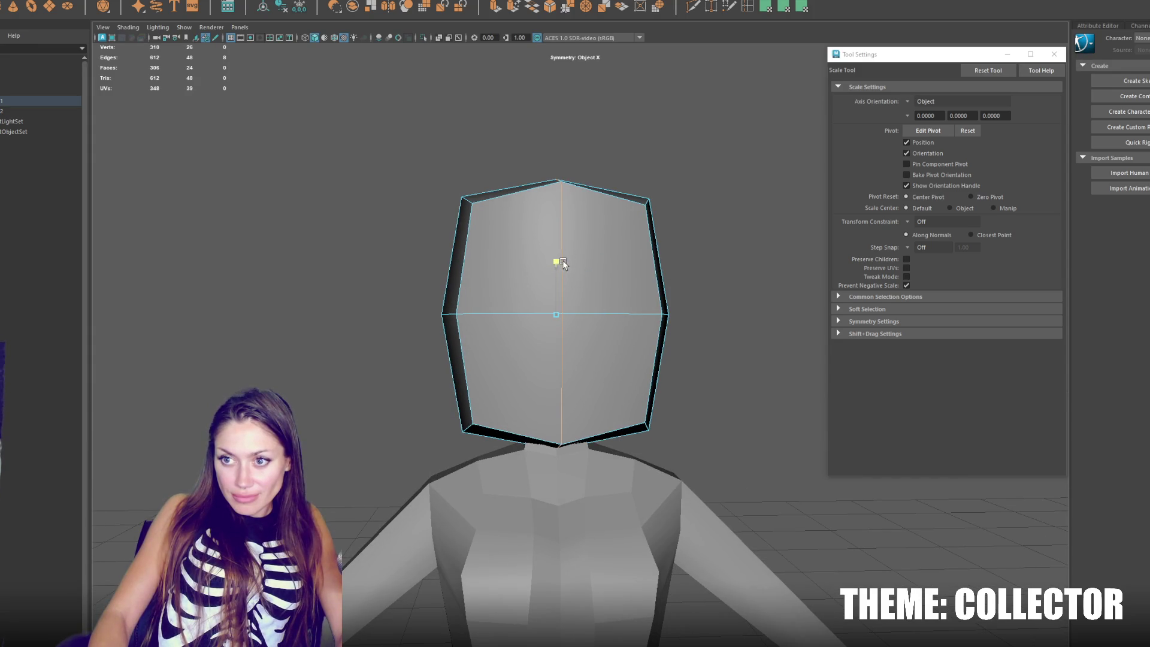
pyautogui.press('q')
pyautogui.moveTo(567, 344)
pyautogui.mouseDown()
pyautogui.moveTo(621, 299)
pyautogui.moveTo(584, 277)
pyautogui.moveTo(659, 167)
pyautogui.mouseUp()
pyautogui.doubleClick(552, 287)
pyautogui.press('r')
pyautogui.click(660, 170)
pyautogui.scroll(-5, 659, 170)
# Step: In vertex mode, shrink the head's bottom ring inward and raise its middle ring
pyautogui.moveTo(373, 198); pyautogui.dragTo(705, 282)
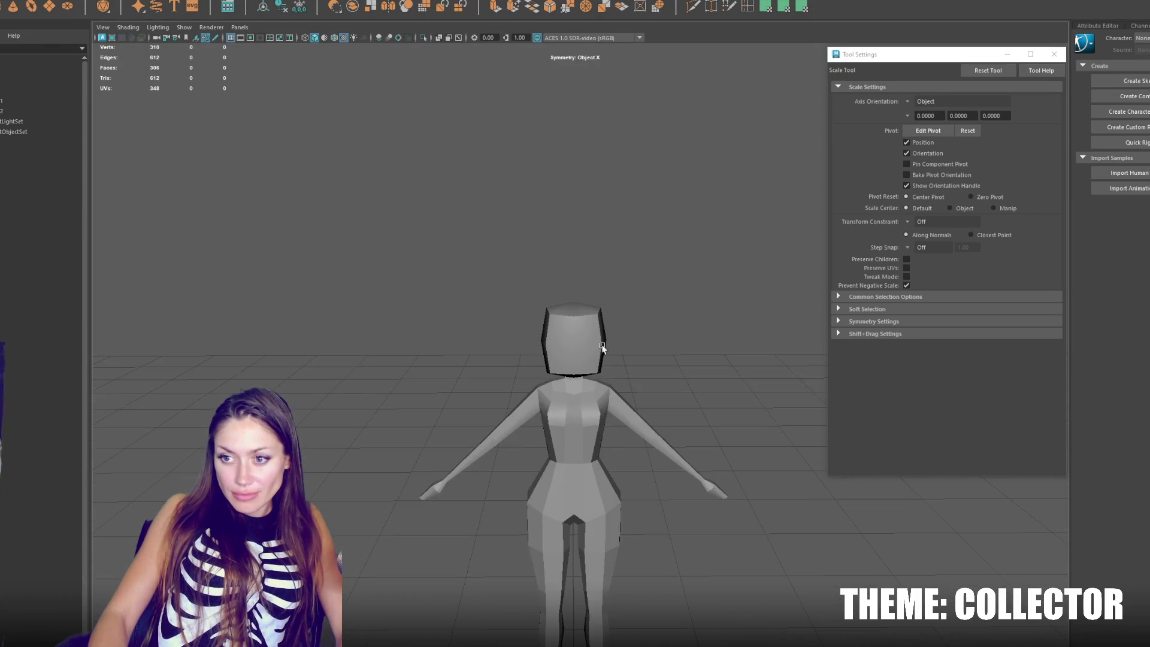
pyautogui.scroll(5, 602, 348)
pyautogui.click(614, 194)
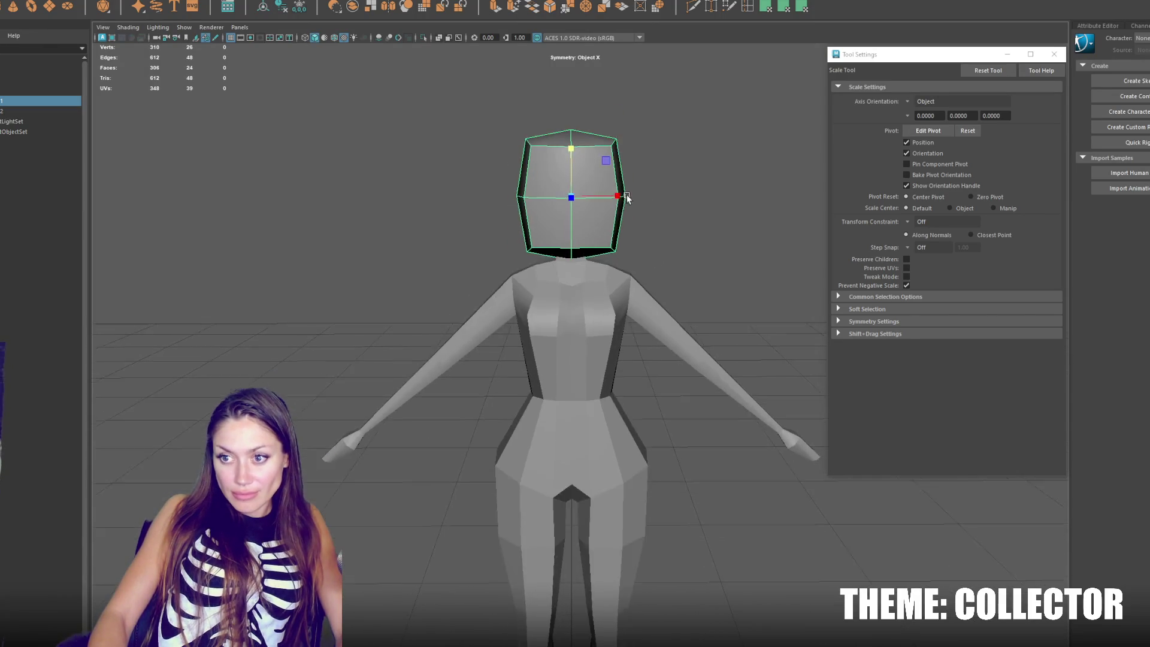
pyautogui.rightClick(617, 217)
pyautogui.moveTo(641, 226); pyautogui.dragTo(441, 316)
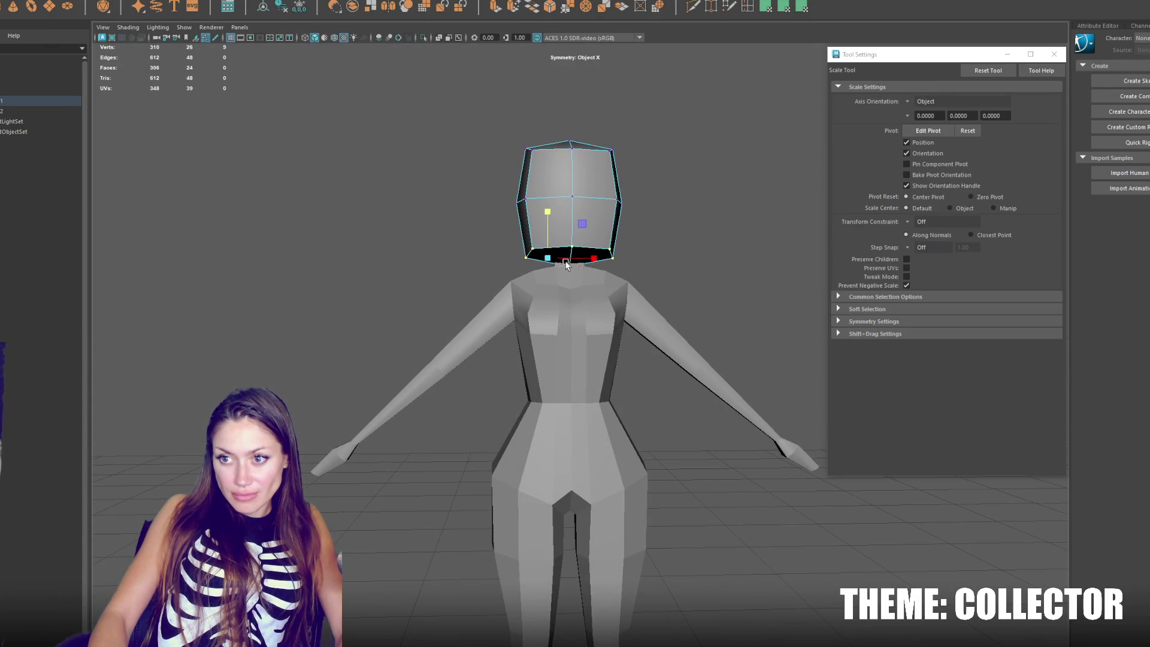
pyautogui.moveTo(546, 265); pyautogui.dragTo(524, 265)
pyautogui.press('w')
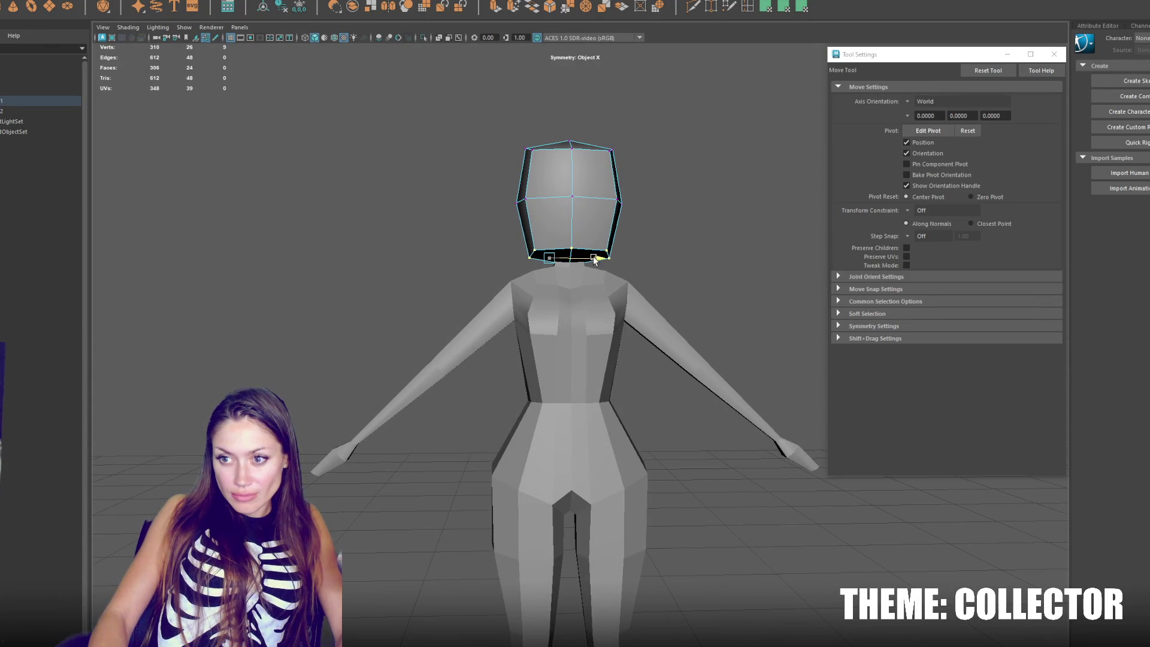
pyautogui.moveTo(601, 260); pyautogui.dragTo(606, 263)
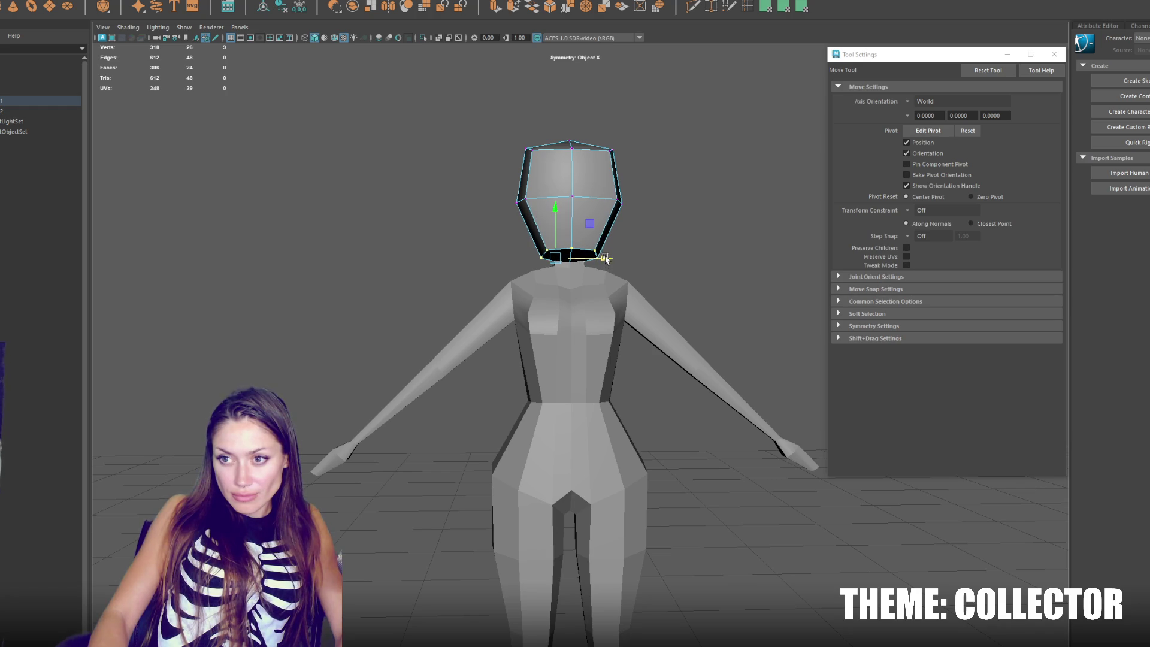
pyautogui.moveTo(619, 200); pyautogui.dragTo(478, 223)
pyautogui.moveTo(545, 167); pyautogui.dragTo(549, 150)
# Step: Insert another edge loop across the head and narrow it horizontally
pyautogui.click(753, 8)
pyautogui.click(573, 217)
pyautogui.press('r')
pyautogui.moveTo(601, 224); pyautogui.dragTo(595, 226)
# Step: Move the chin vertex to taper the jaw, then select the jaw and side vertices
pyautogui.rightClick(650, 128)
pyautogui.click(655, 116)
pyautogui.moveTo(599, 109)
pyautogui.mouseDown()
pyautogui.moveTo(680, 166)
pyautogui.moveTo(604, 127)
pyautogui.moveTo(601, 142)
pyautogui.mouseUp()
pyautogui.press('w')
pyautogui.click(593, 243)
pyautogui.moveTo(594, 207)
pyautogui.mouseDown()
pyautogui.moveTo(754, 215)
pyautogui.moveTo(646, 239)
pyautogui.mouseUp()
pyautogui.click(598, 255)
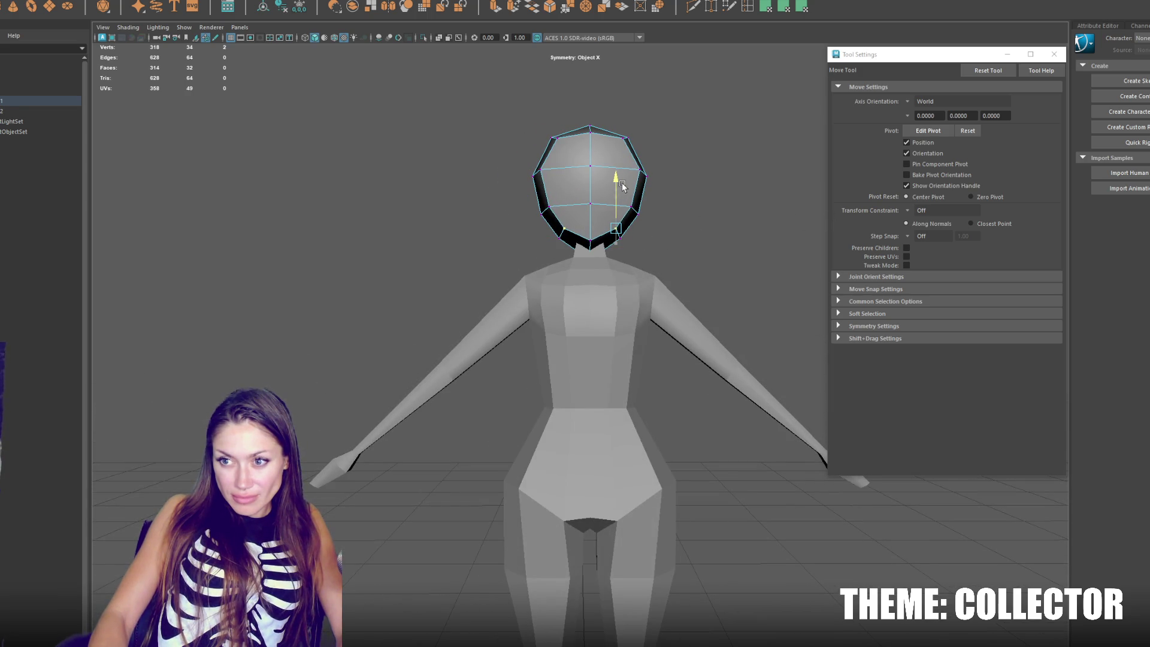
pyautogui.click(634, 170)
pyautogui.keyDown('alt'); pyautogui.moveTo(604, 173); pyautogui.dragTo(763, 180); pyautogui.keyUp('alt')
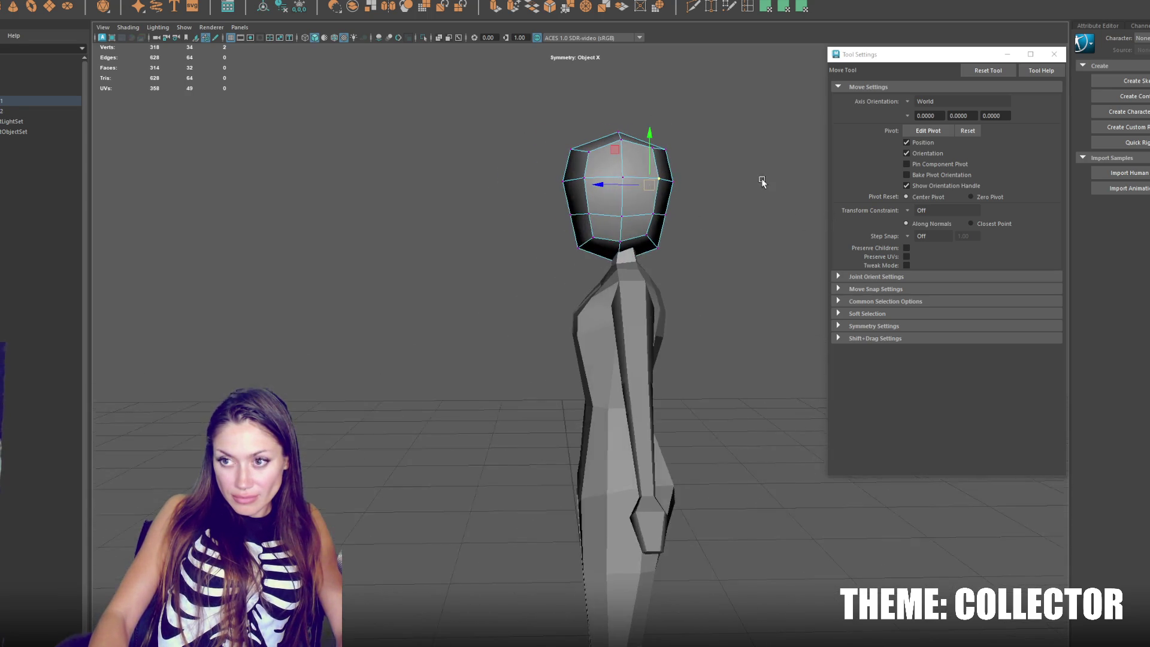
# Step: From the side view, raise the three vertices at the top of the head
pyautogui.keyDown('shift'); pyautogui.click(659, 178); pyautogui.keyUp('shift')
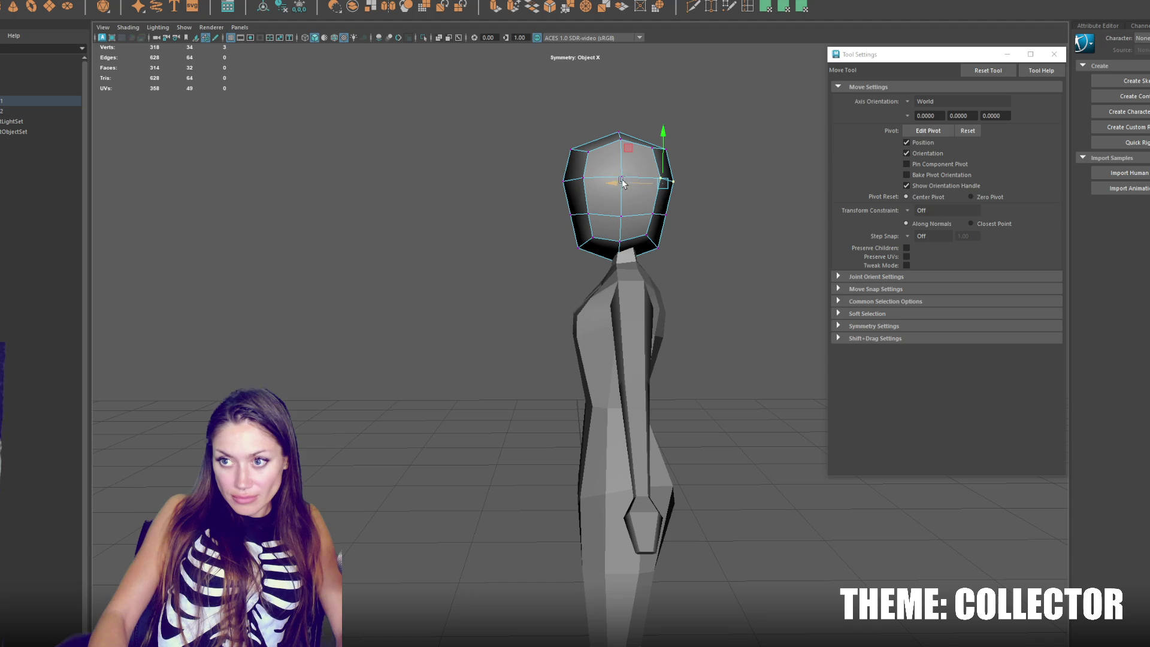
pyautogui.scroll(-2, 693, 187)
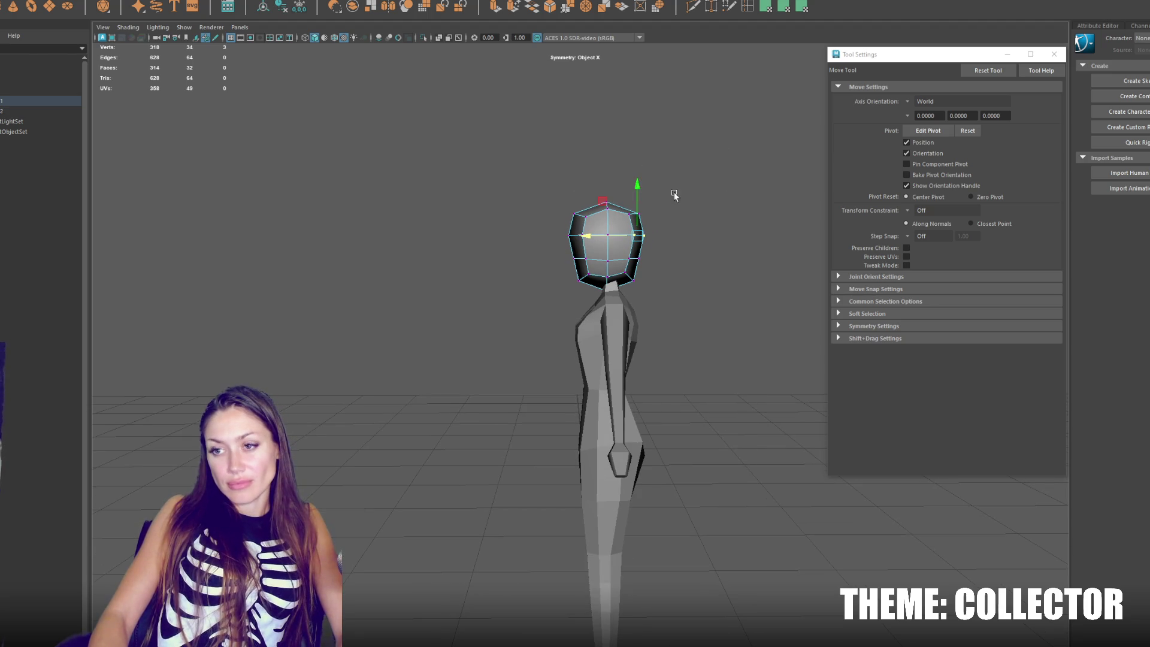
pyautogui.press('q')
pyautogui.press('w')
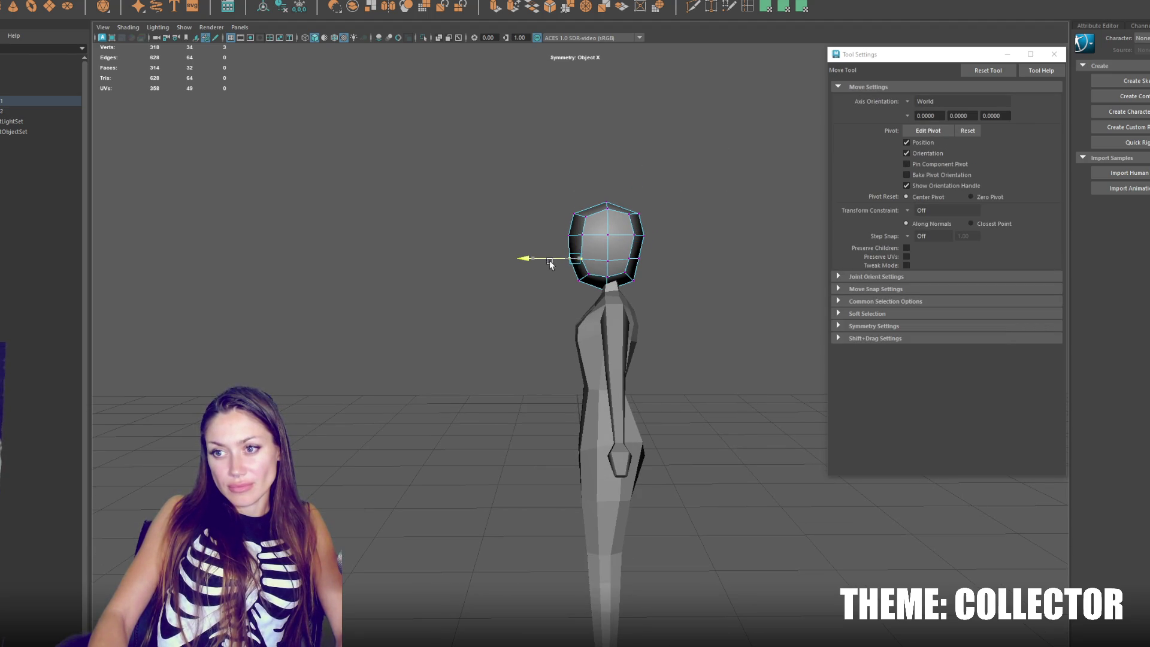
pyautogui.press('q')
pyautogui.press('w')
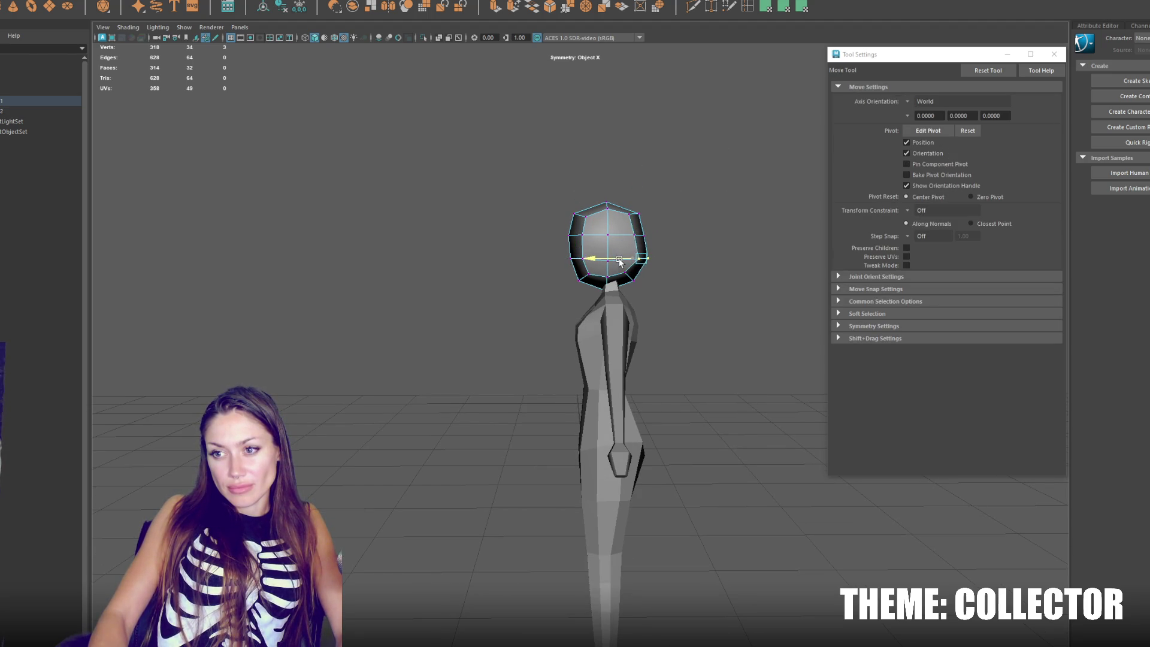
pyautogui.press('q')
pyautogui.moveTo(681, 194); pyautogui.dragTo(628, 241)
pyautogui.press('w')
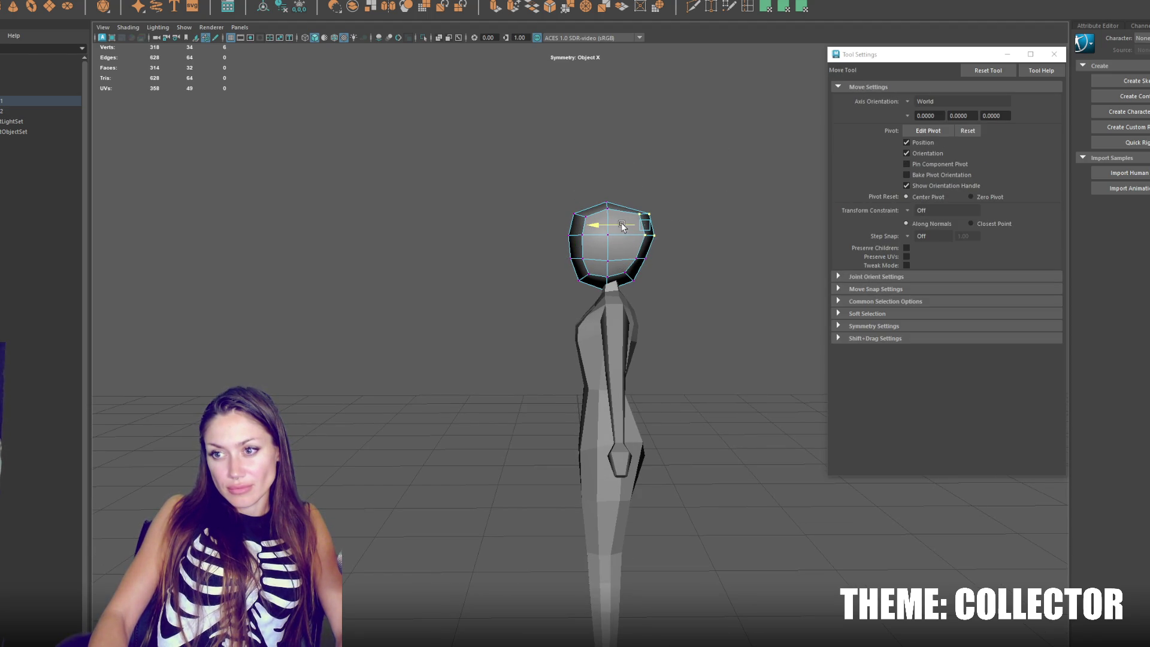
pyautogui.press('q')
pyautogui.moveTo(630, 181)
pyautogui.mouseDown()
pyautogui.moveTo(604, 210)
pyautogui.moveTo(612, 178)
pyautogui.moveTo(556, 192)
pyautogui.mouseUp()
pyautogui.press('w')
pyautogui.press('q')
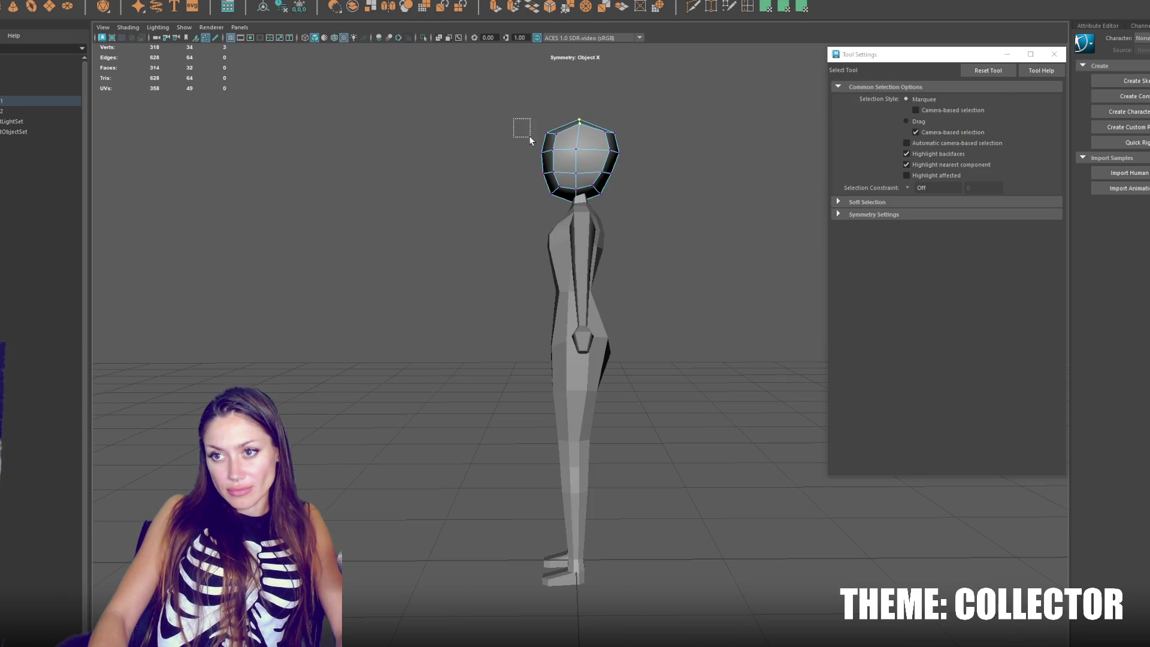
# Step: Reposition the rotate and scale pivots on the head selection, ending at the lower-left vertex
pyautogui.moveTo(513, 123); pyautogui.dragTo(575, 198)
pyautogui.press('w')
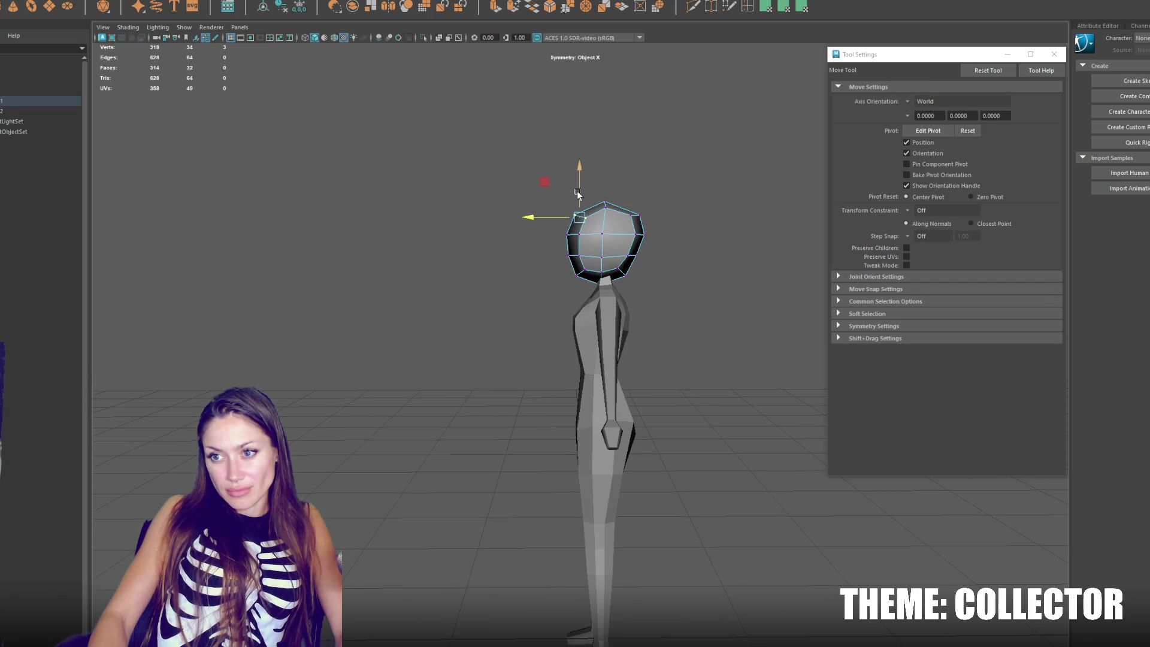
pyautogui.press('e')
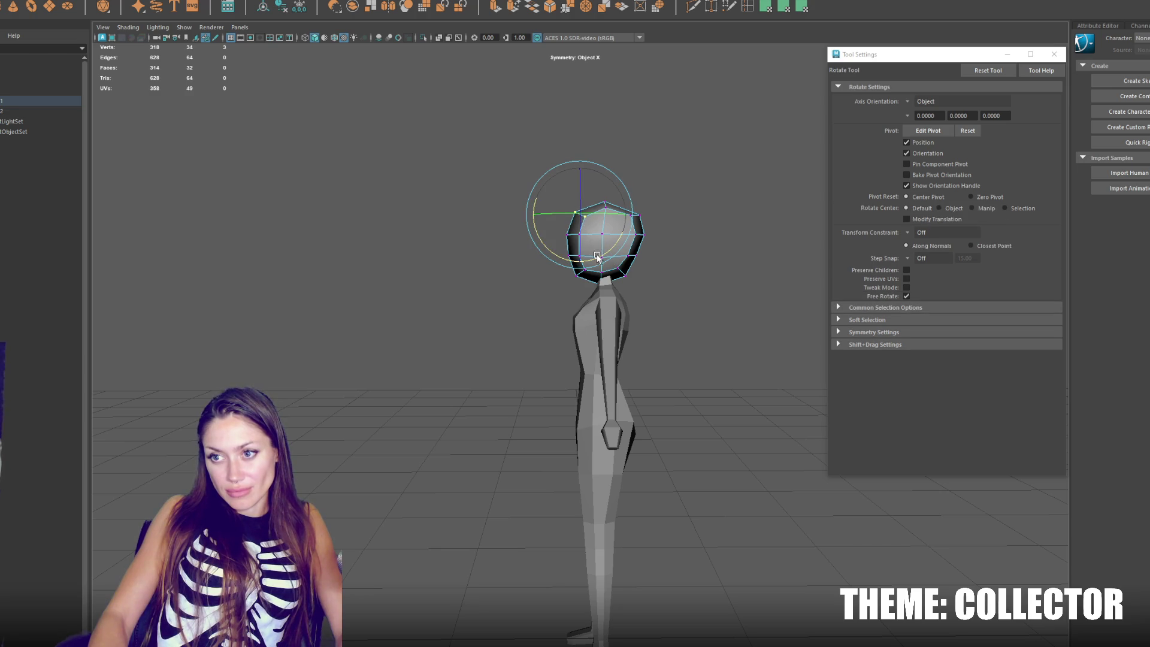
pyautogui.press('d')
pyautogui.moveTo(597, 257)
pyautogui.mouseDown()
pyautogui.moveTo(682, 247)
pyautogui.moveTo(672, 250)
pyautogui.mouseUp()
pyautogui.press('w')
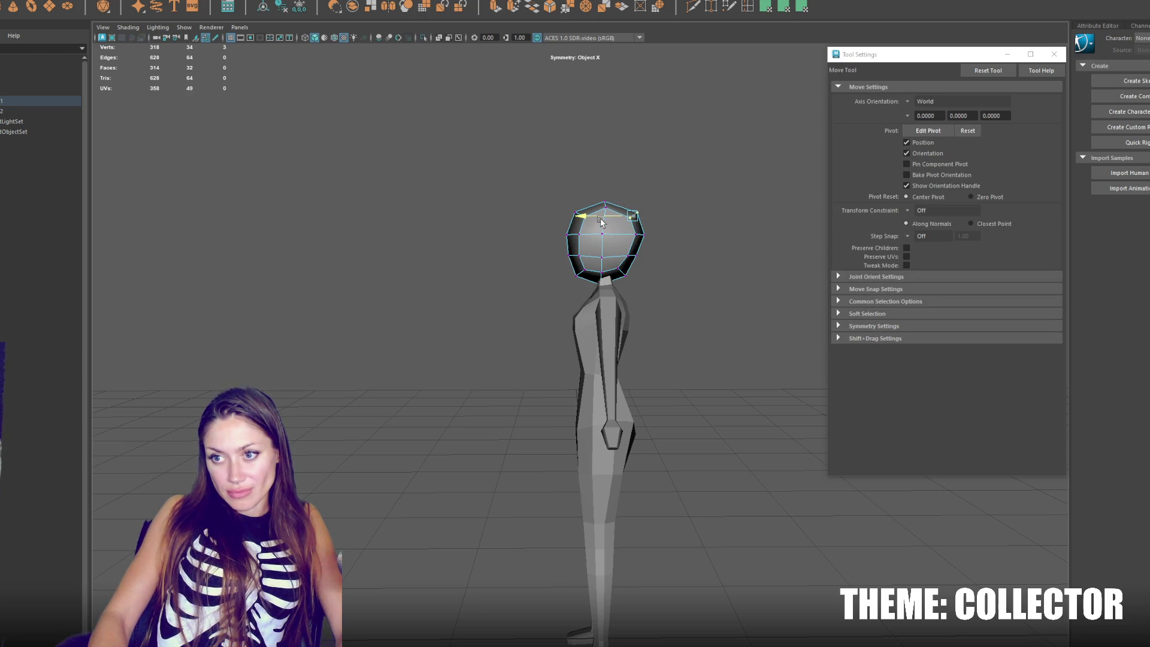
pyautogui.press('d')
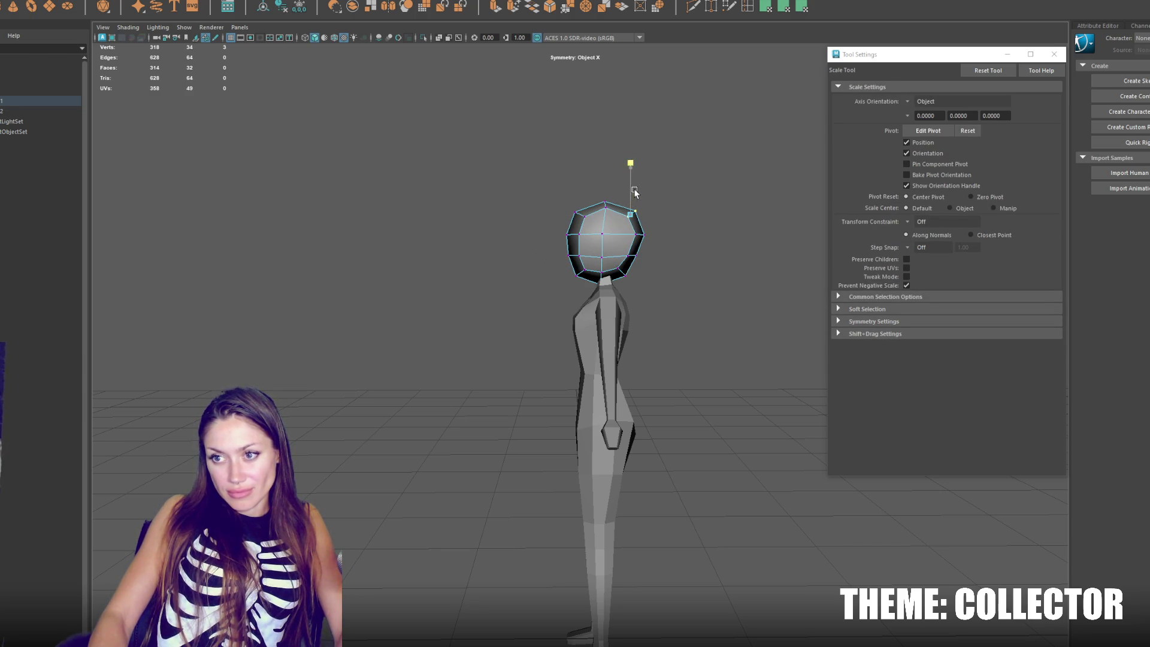
pyautogui.press('r')
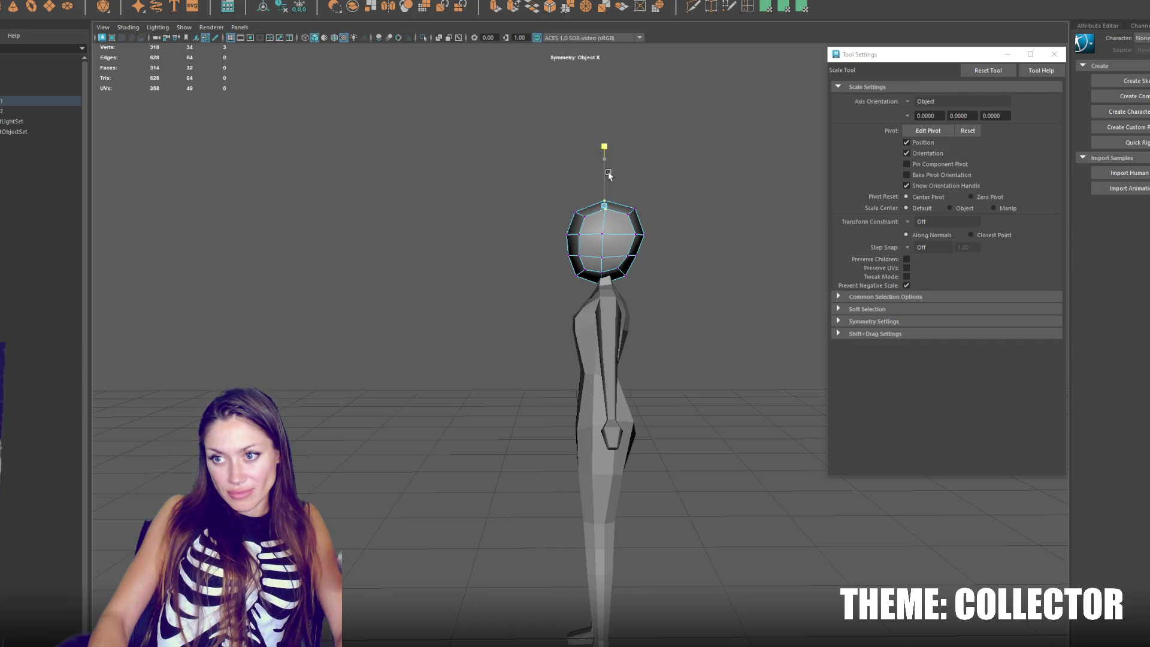
pyautogui.press('d')
pyautogui.click(603, 234)
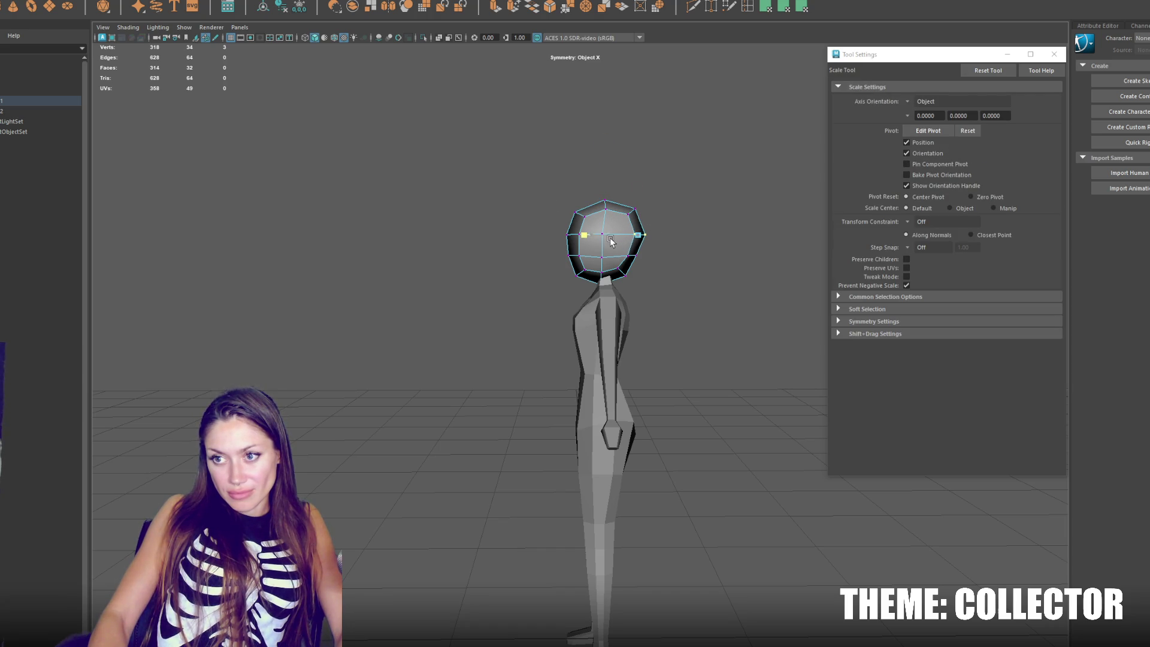
pyautogui.press('d')
pyautogui.click(593, 256)
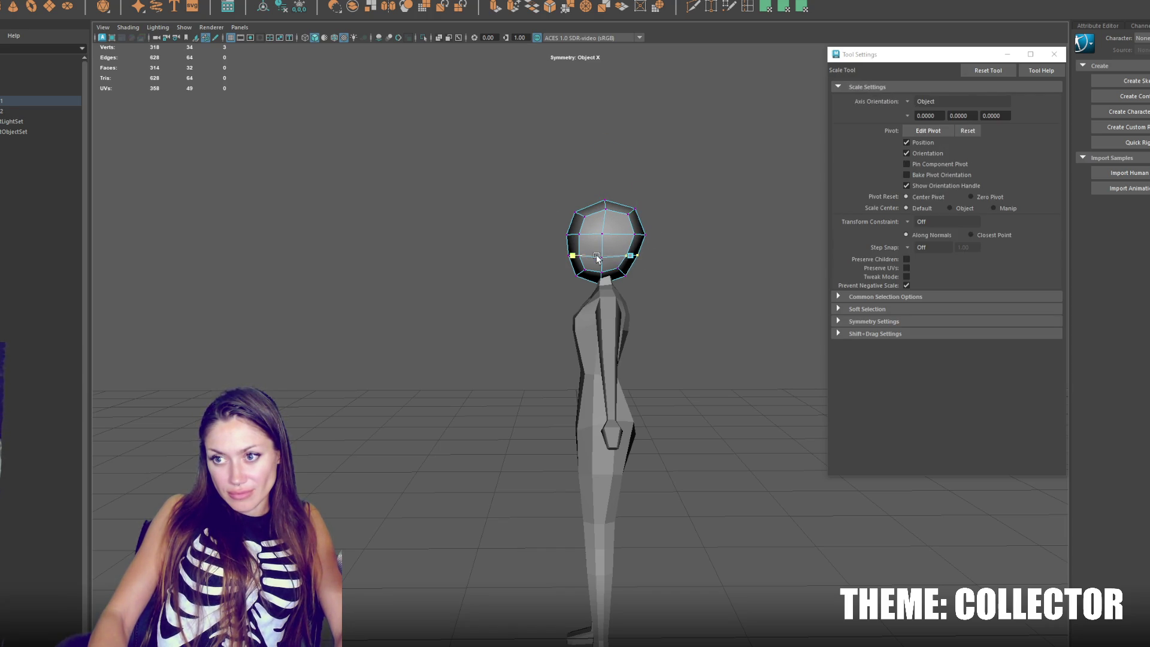
# Step: Set the move pivot on the right head vertex, then return to object mode facing front
pyautogui.press('w')
pyautogui.press('d')
pyautogui.click(639, 233)
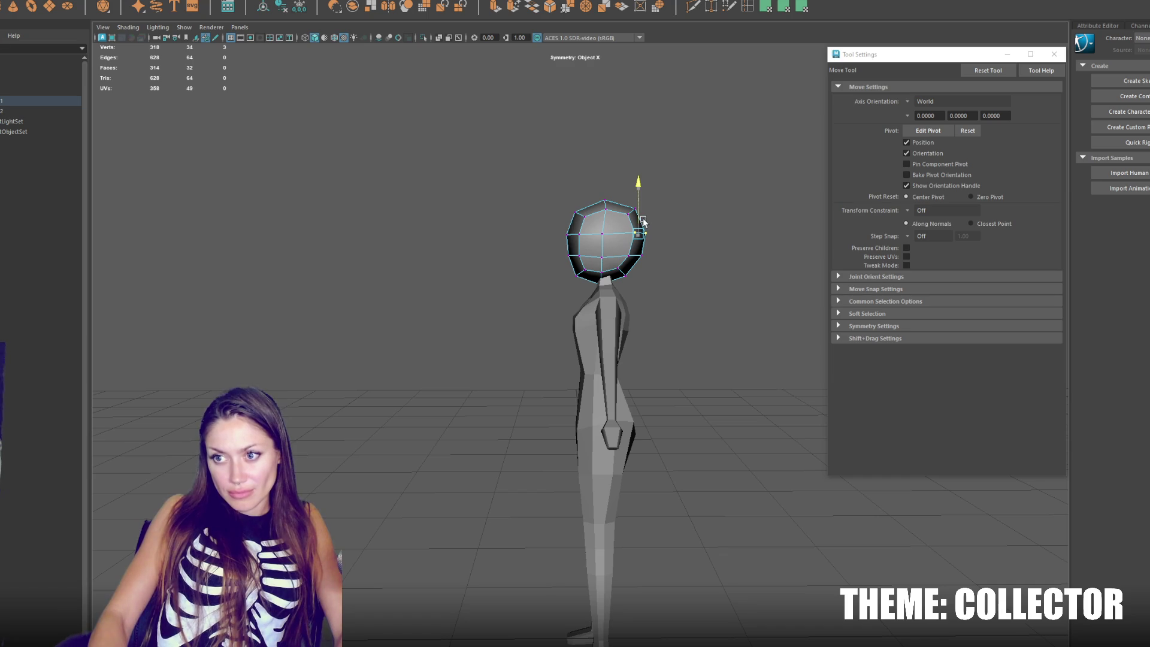
pyautogui.press('e')
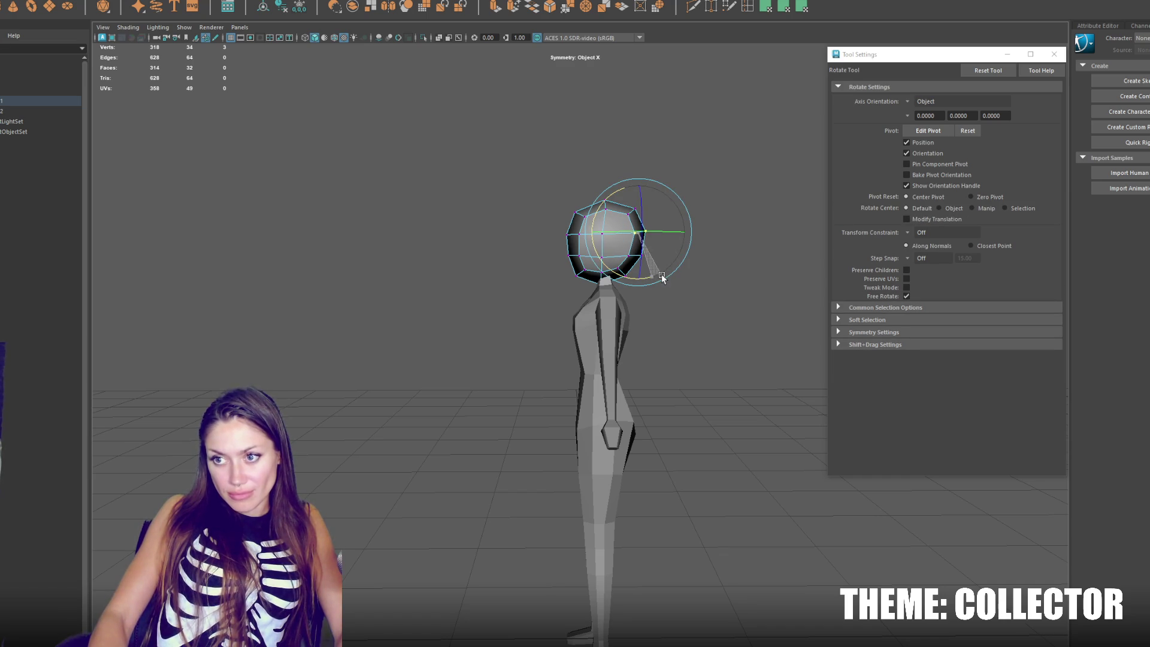
pyautogui.press('r')
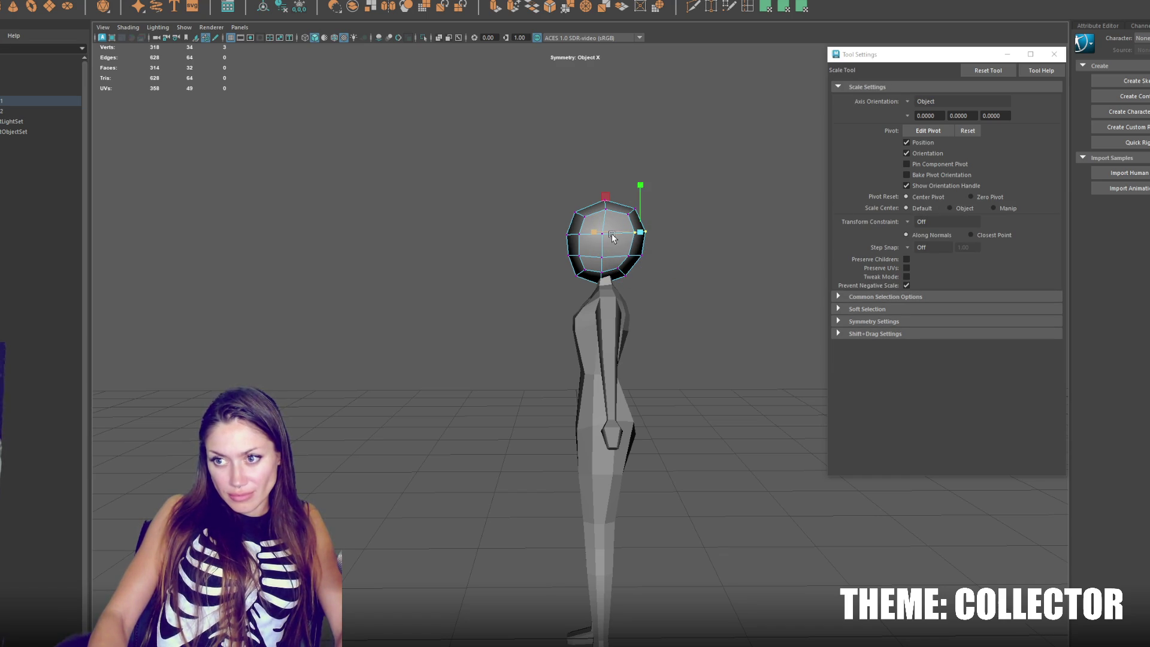
pyautogui.press('q')
pyautogui.press('r')
pyautogui.press('q')
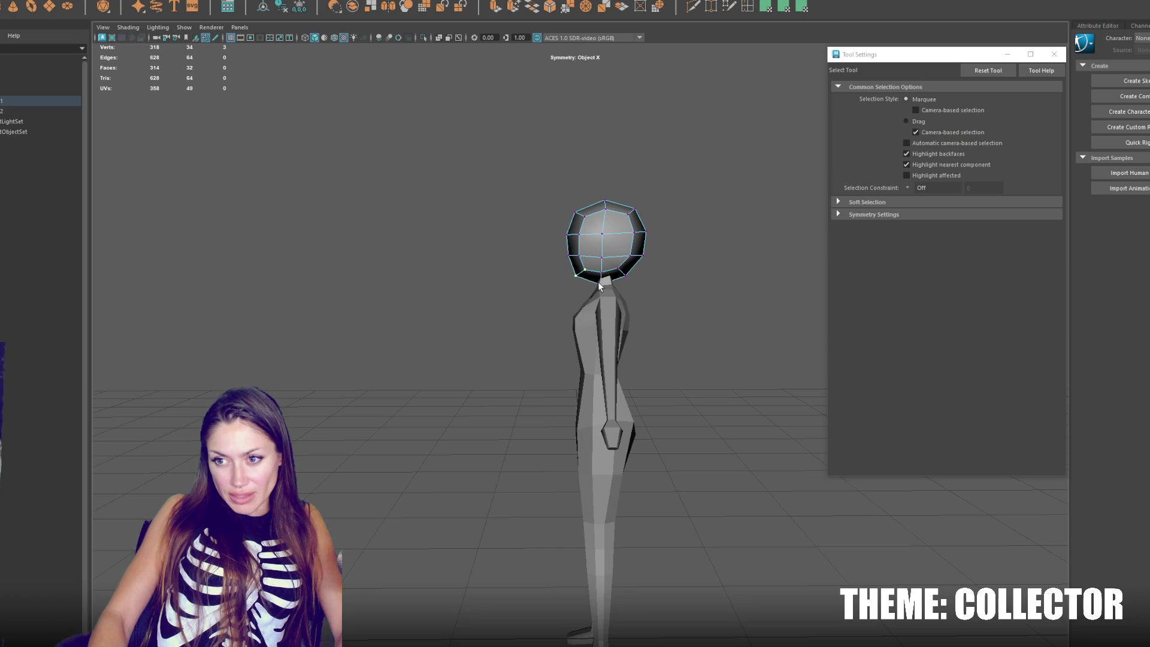
pyautogui.press('F8')
pyautogui.moveTo(608, 239)
pyautogui.mouseDown()
pyautogui.moveTo(775, 270)
pyautogui.moveTo(753, 278)
pyautogui.moveTo(689, 228)
pyautogui.mouseUp()
# Step: Push the head's right-side vertex and a jaw vertex slightly outward
pyautogui.press('F8')
pyautogui.press('w')
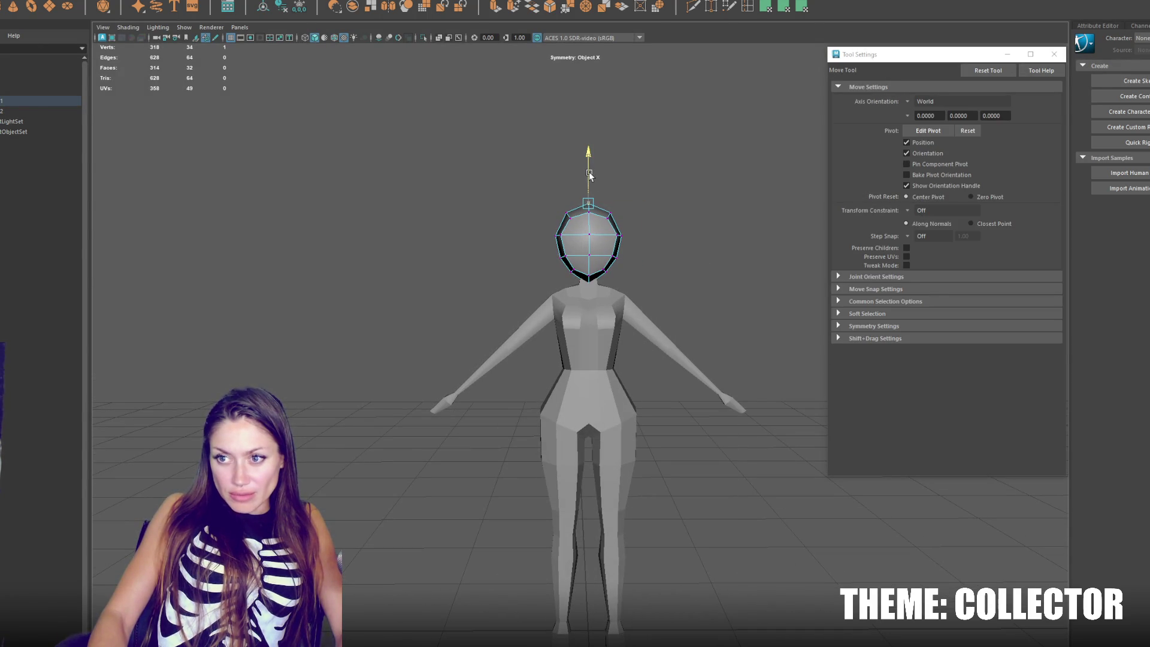
pyautogui.press('q')
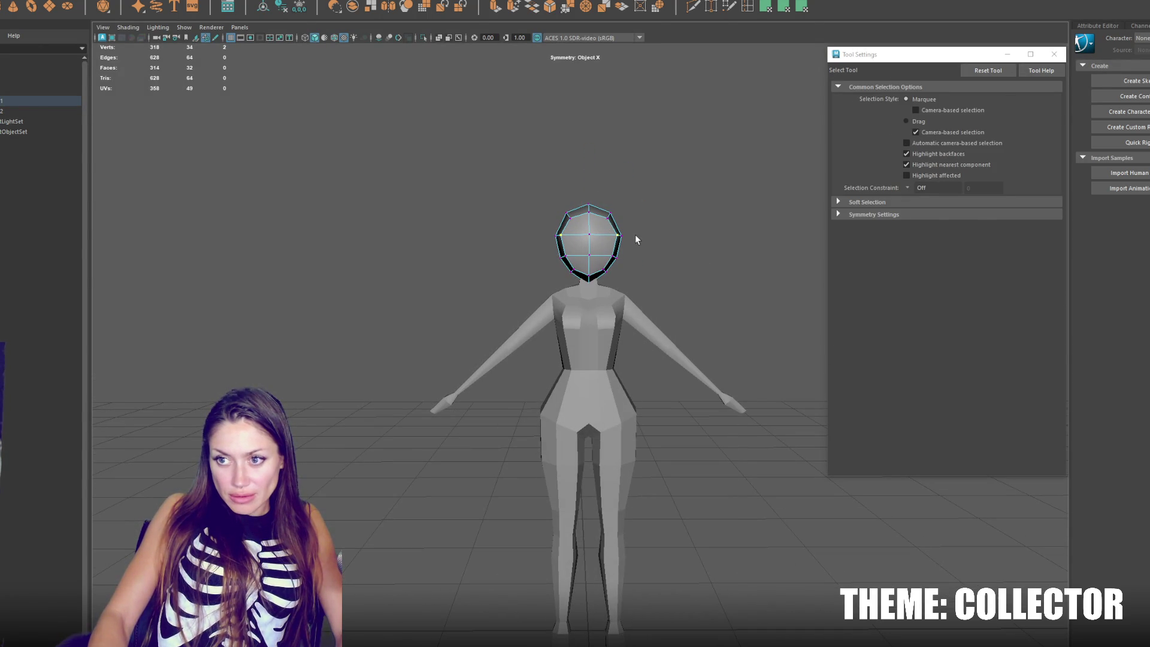
pyautogui.press('w')
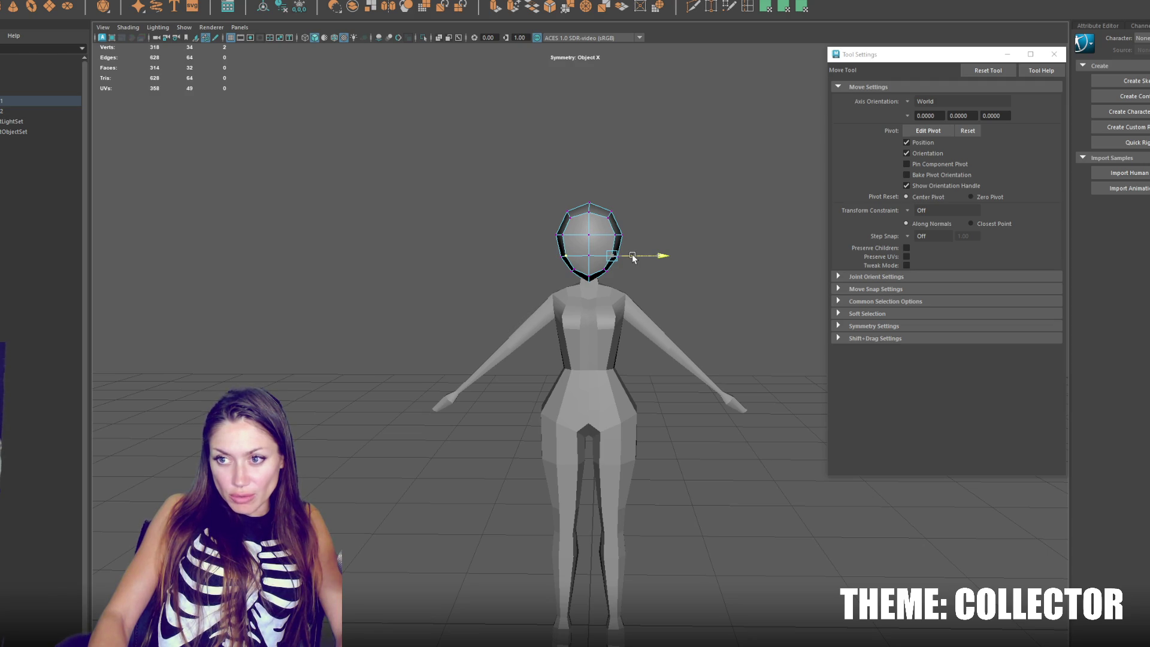
pyautogui.click(617, 236)
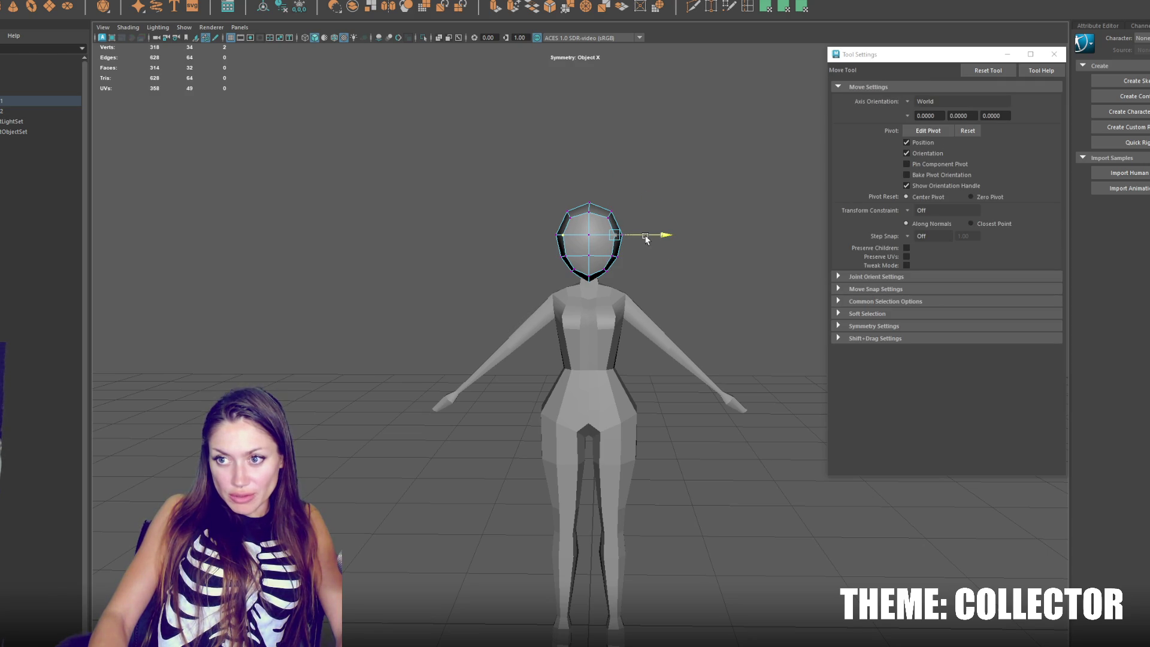
pyautogui.moveTo(646, 240); pyautogui.dragTo(653, 239)
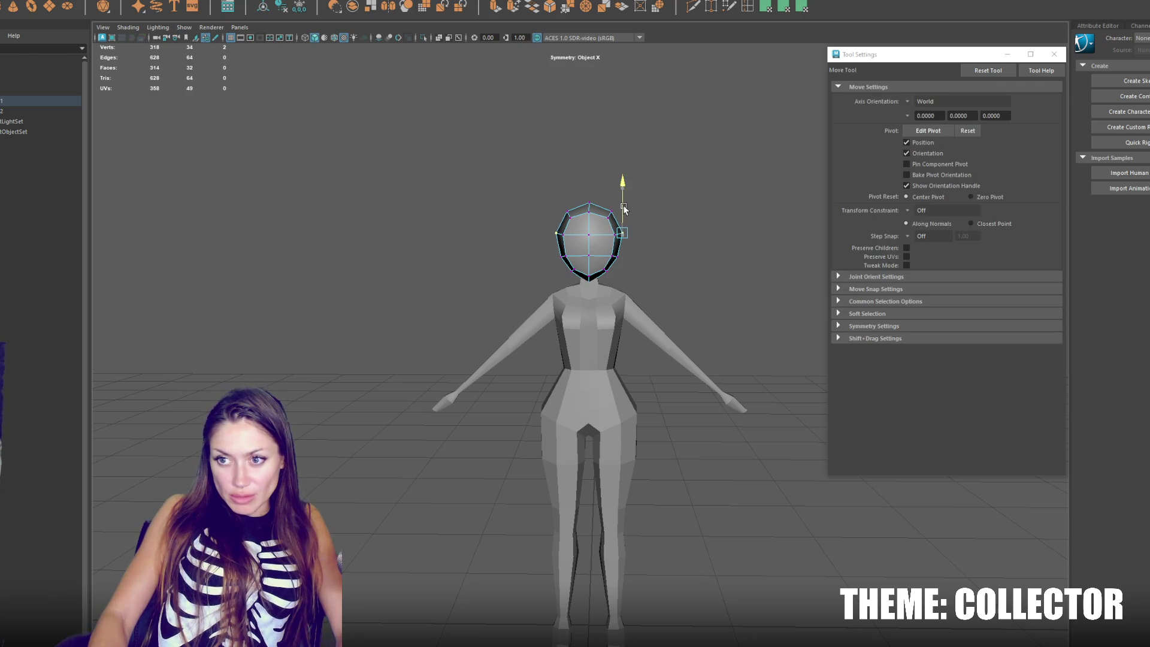
pyautogui.click(621, 253)
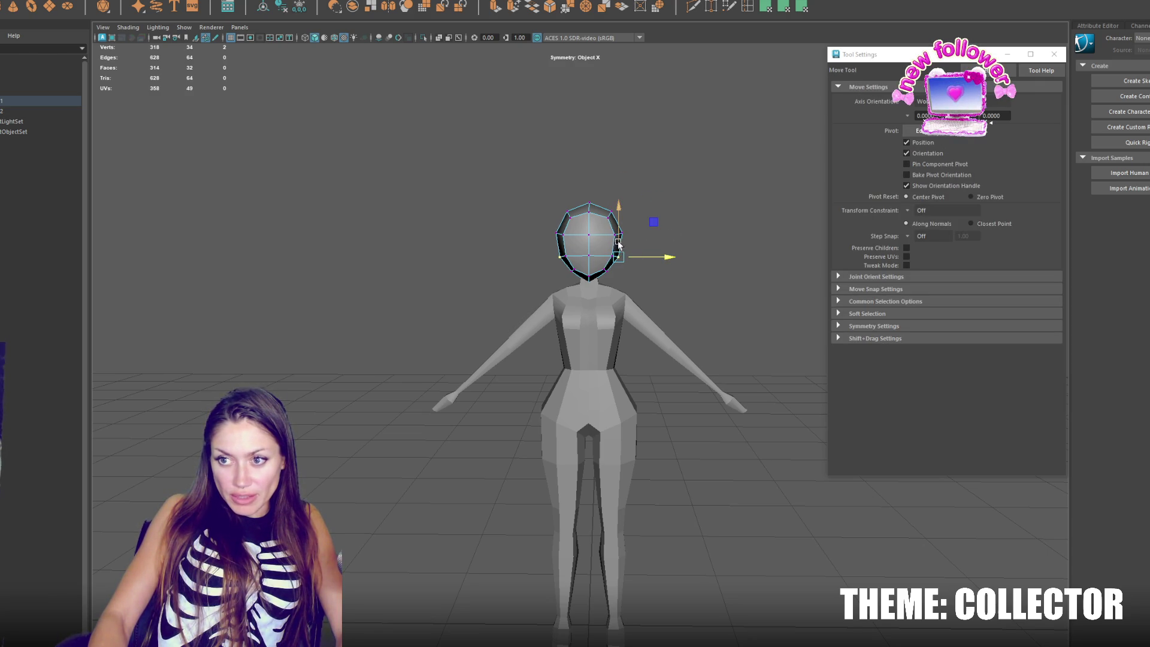
pyautogui.click(609, 273)
pyautogui.moveTo(624, 270); pyautogui.dragTo(607, 251)
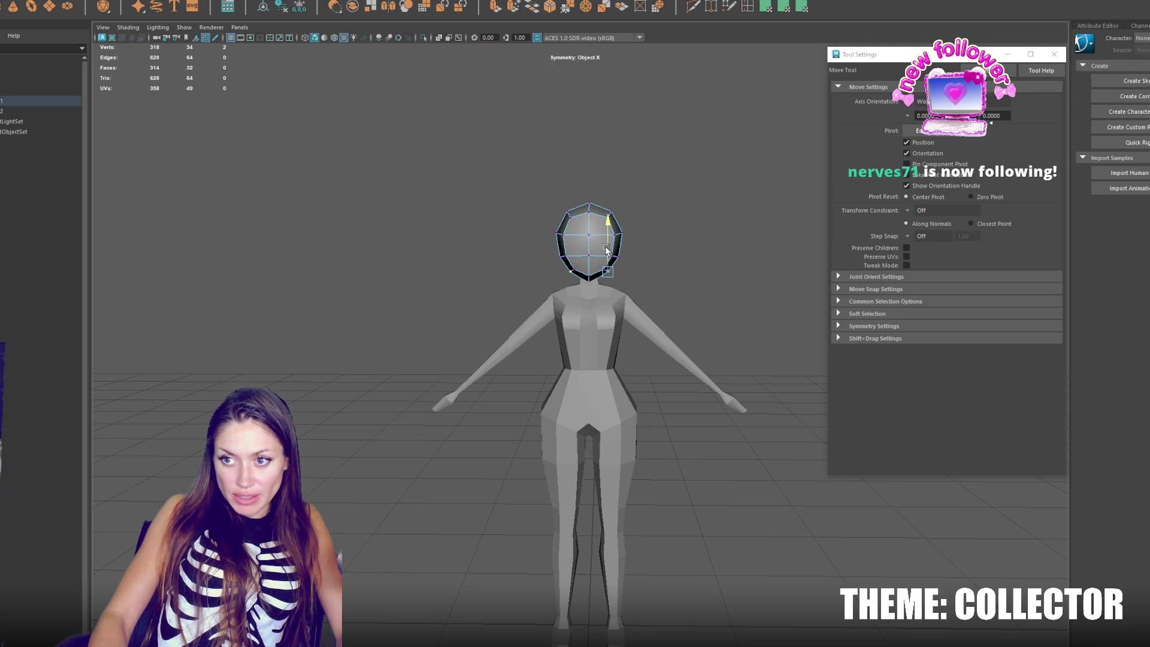
pyautogui.press('r')
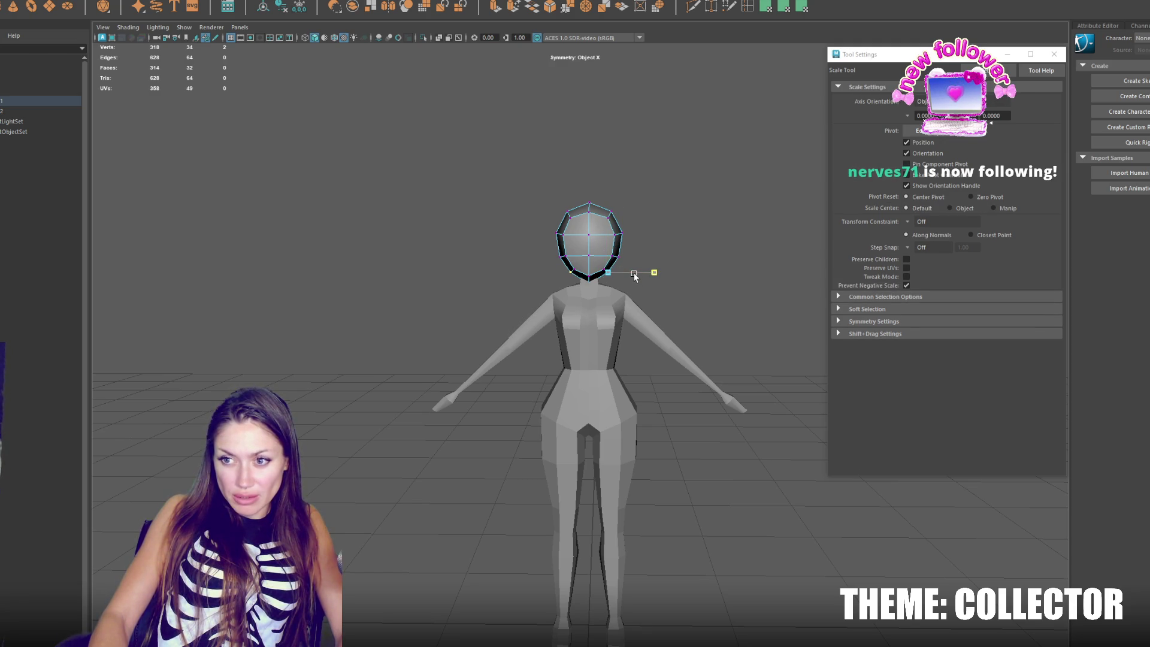
pyautogui.press('w')
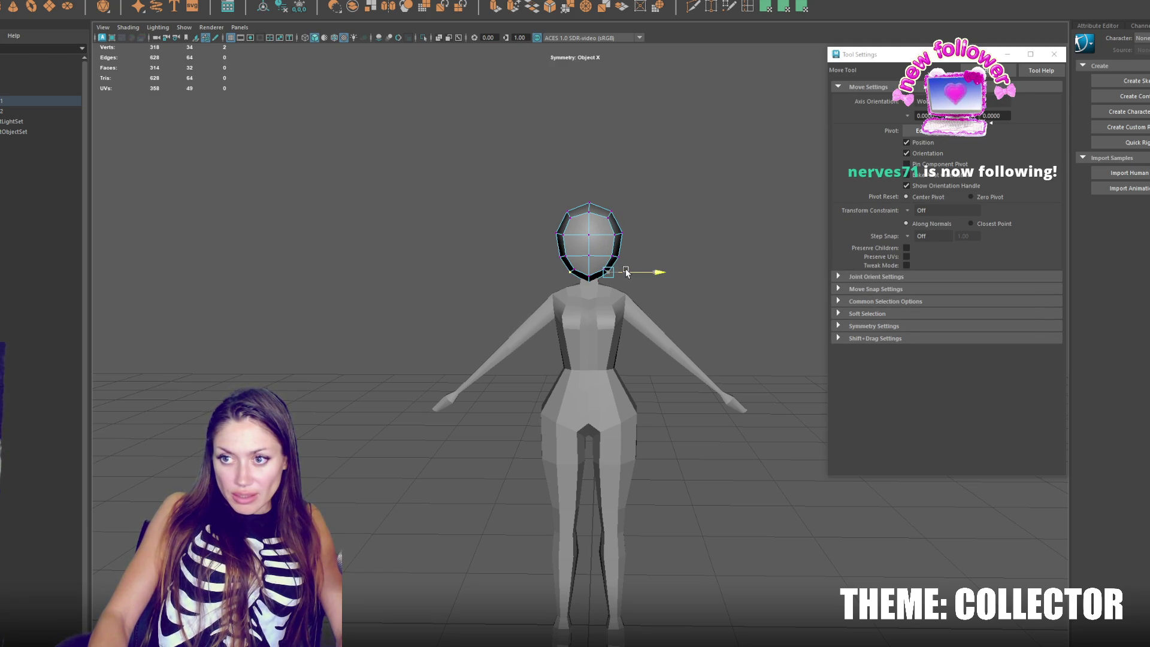
pyautogui.moveTo(626, 273)
pyautogui.mouseDown()
pyautogui.moveTo(702, 258)
pyautogui.moveTo(796, 262)
pyautogui.moveTo(673, 257)
pyautogui.moveTo(585, 271)
pyautogui.mouseUp()
# Step: Adjust the opposite jaw vertex and check top and side head vertices from several angles
pyautogui.click(585, 269)
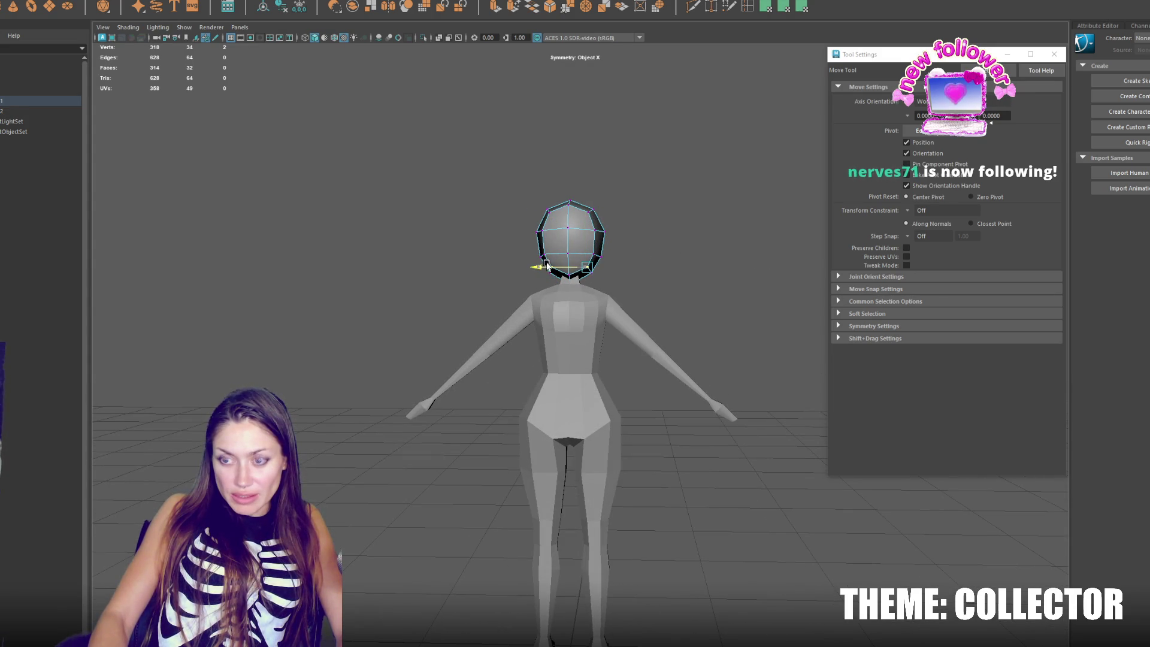
pyautogui.moveTo(545, 268); pyautogui.dragTo(546, 269)
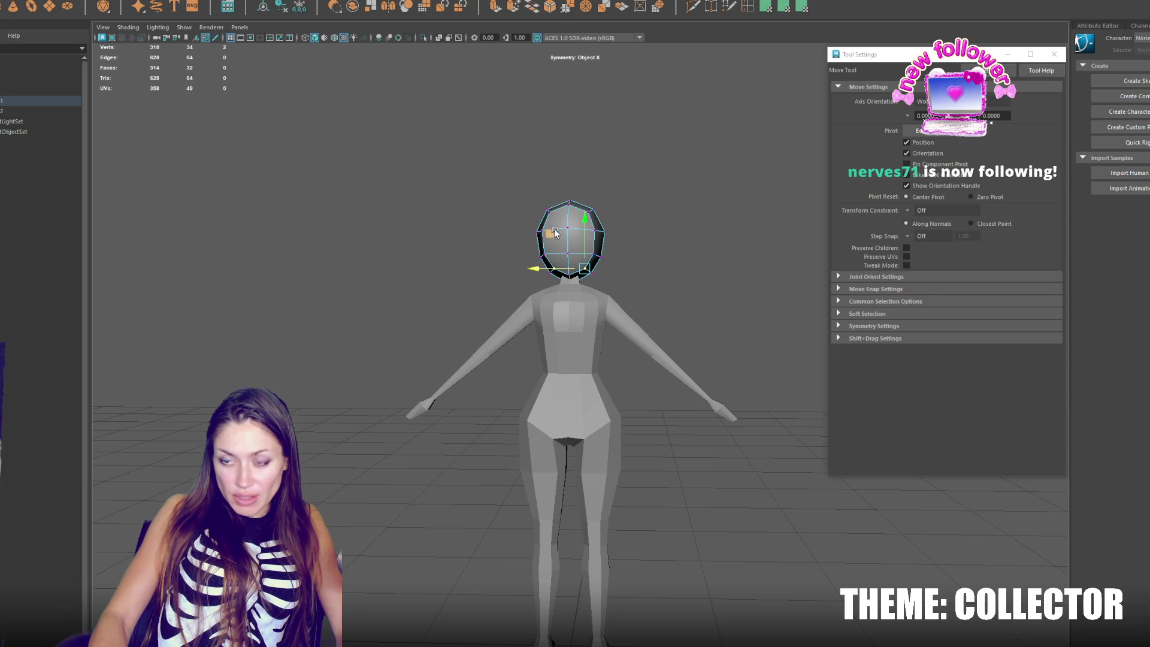
pyautogui.click(566, 209)
pyautogui.keyDown('alt'); pyautogui.moveTo(575, 240); pyautogui.dragTo(776, 237); pyautogui.keyUp('alt')
pyautogui.moveTo(580, 232); pyautogui.dragTo(577, 260)
pyautogui.click(606, 255)
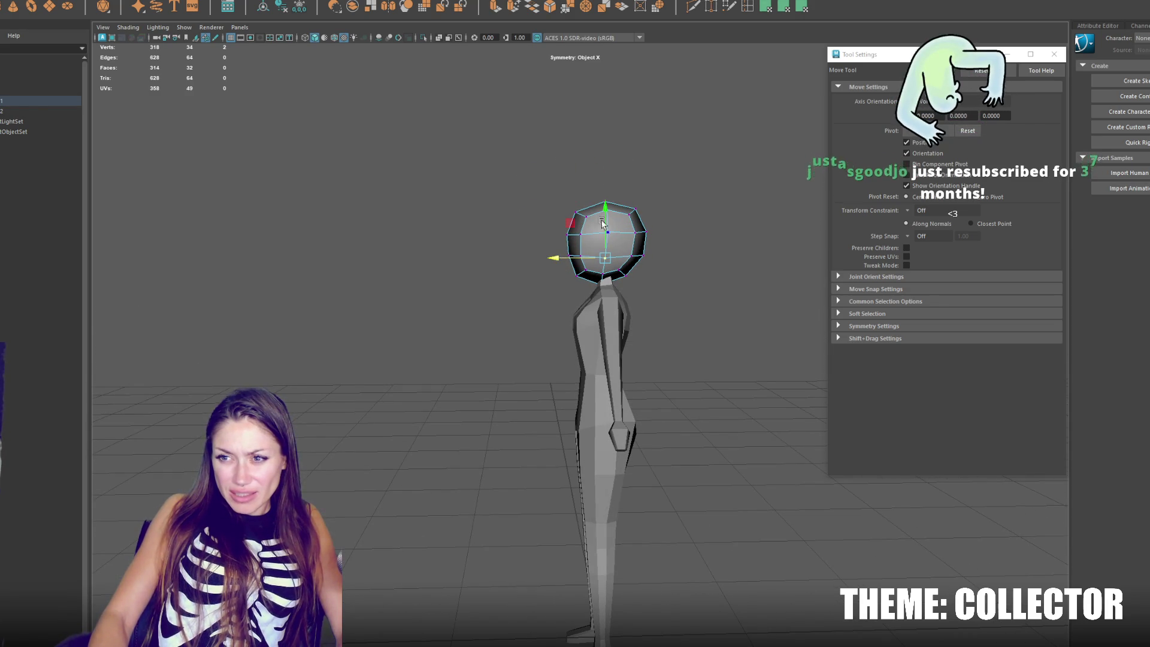
pyautogui.click(576, 251)
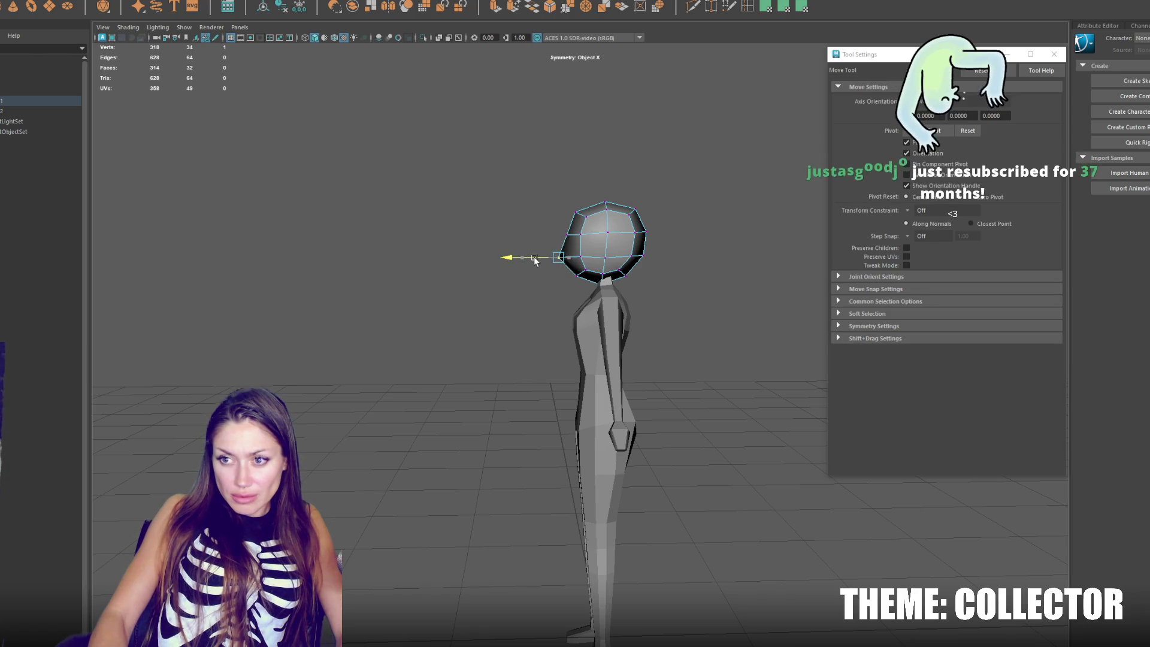
pyautogui.keyDown('alt'); pyautogui.moveTo(535, 257); pyautogui.dragTo(702, 252); pyautogui.keyUp('alt')
pyautogui.click(612, 256)
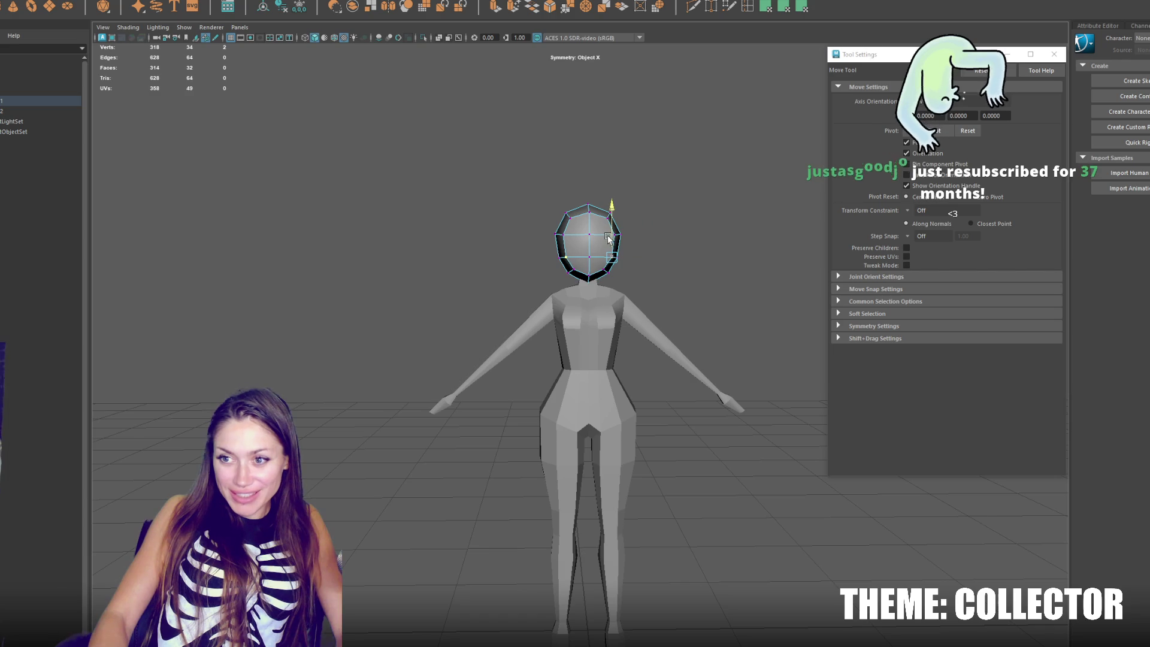
pyautogui.keyDown('alt'); pyautogui.moveTo(608, 238); pyautogui.dragTo(635, 252); pyautogui.keyUp('alt')
pyautogui.press('q')
pyautogui.press('w')
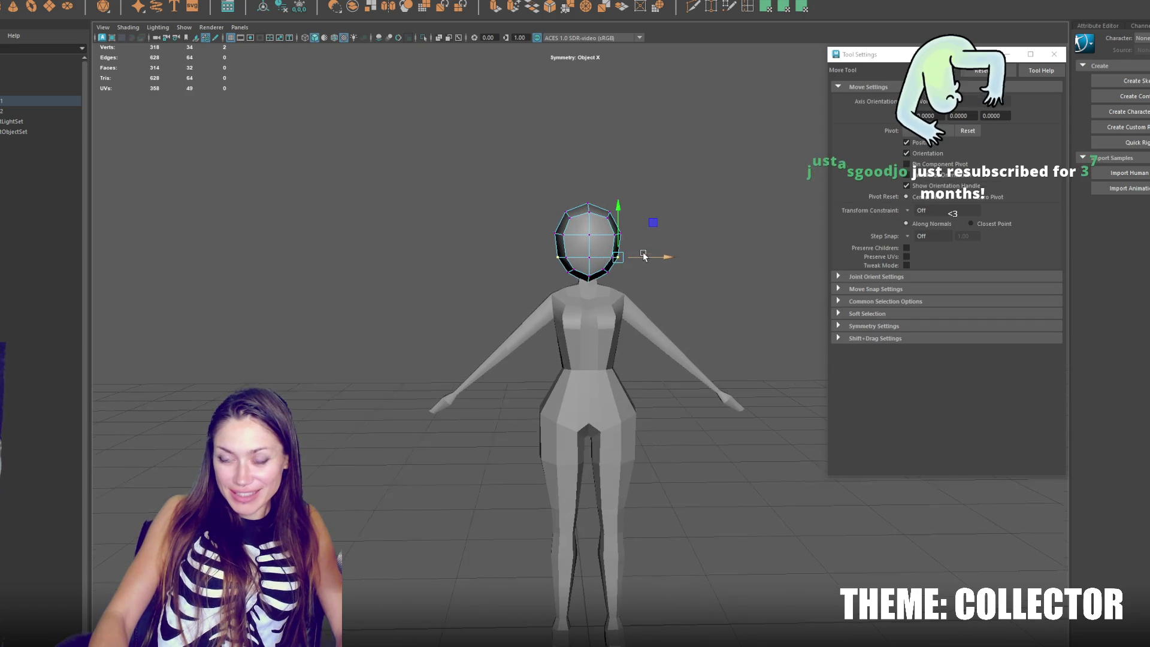
# Step: Move another upper head vertex outward across the head's width
pyautogui.moveTo(646, 256)
pyautogui.keyDown('alt'); pyautogui.mouseDown()
pyautogui.moveTo(439, 245)
pyautogui.moveTo(755, 246)
pyautogui.mouseUp(); pyautogui.keyUp('alt')
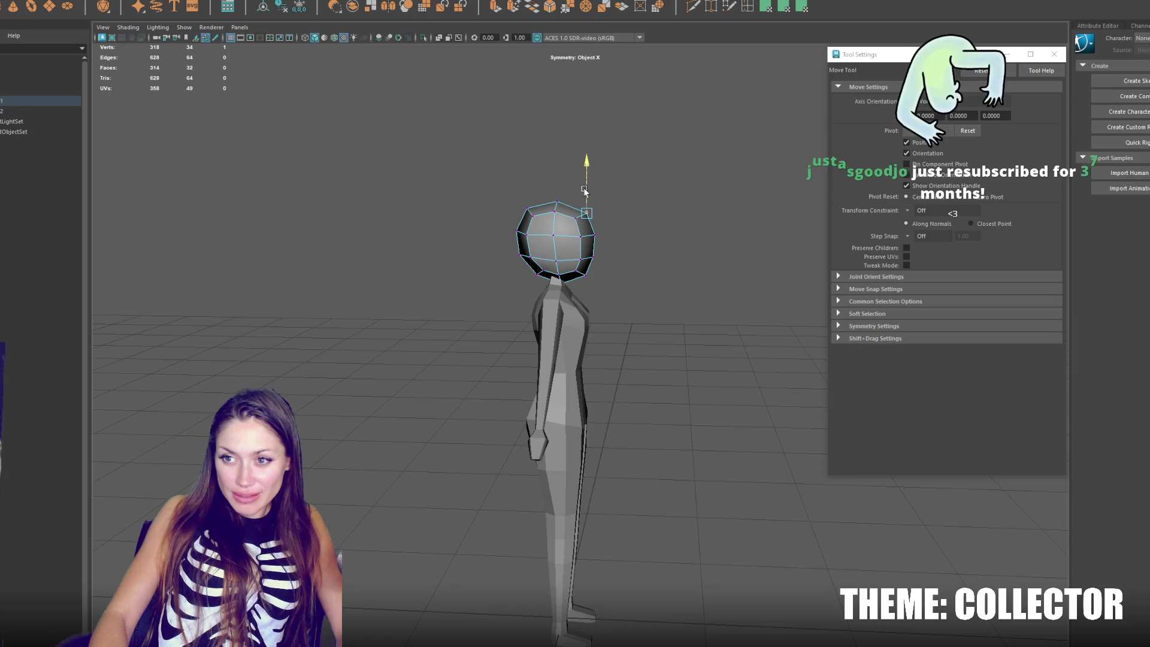
pyautogui.click(572, 220)
pyautogui.moveTo(595, 222)
pyautogui.keyDown('alt'); pyautogui.mouseDown()
pyautogui.moveTo(447, 207)
pyautogui.moveTo(519, 213)
pyautogui.mouseUp(); pyautogui.keyUp('alt')
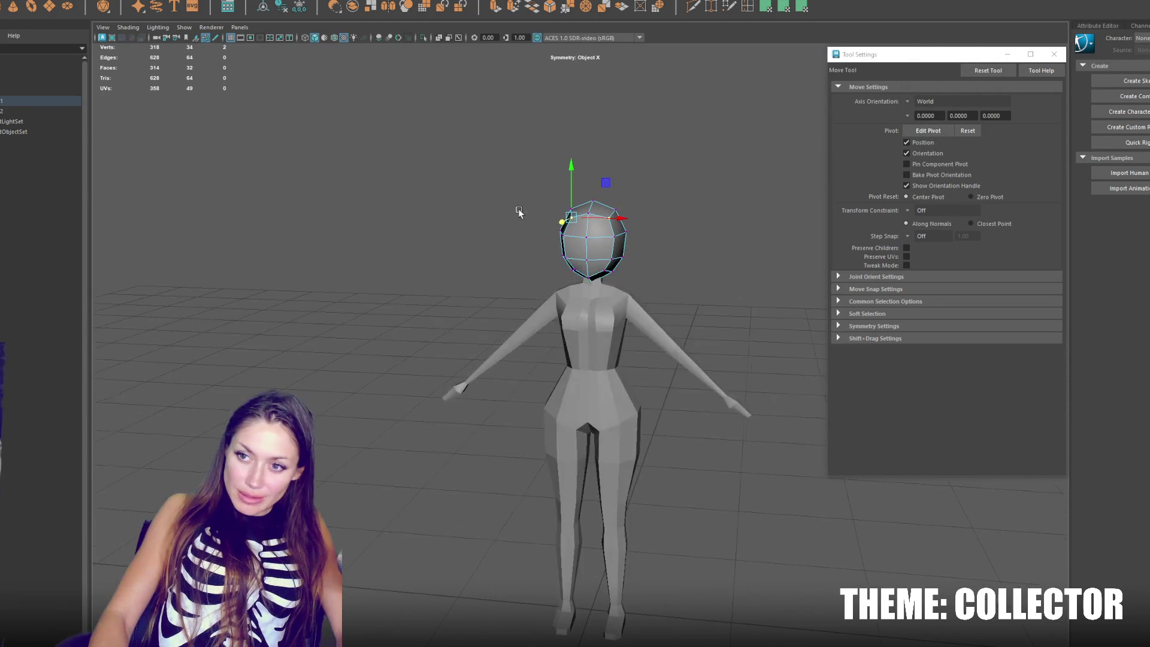
pyautogui.moveTo(605, 221); pyautogui.dragTo(609, 222)
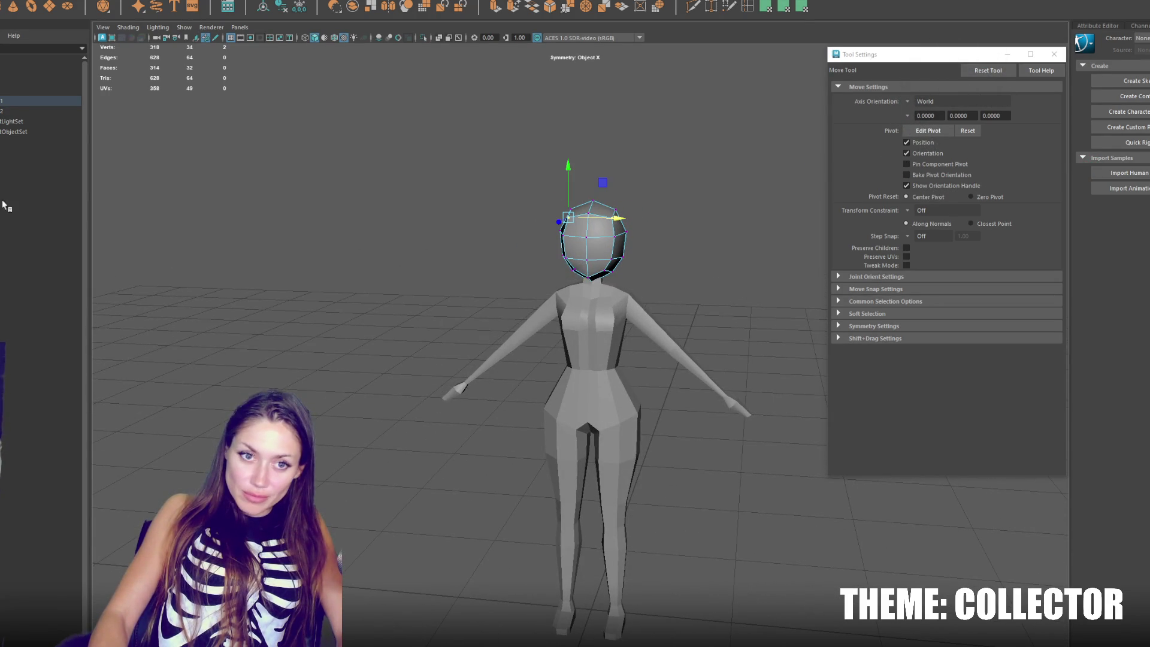
pyautogui.click(638, 230)
pyautogui.keyDown('alt'); pyautogui.moveTo(638, 230); pyautogui.dragTo(634, 233); pyautogui.keyUp('alt')
# Step: Select mirrored side vertex pairs and the top-centre vertex, inspecting the head from behind and side
pyautogui.click(615, 213)
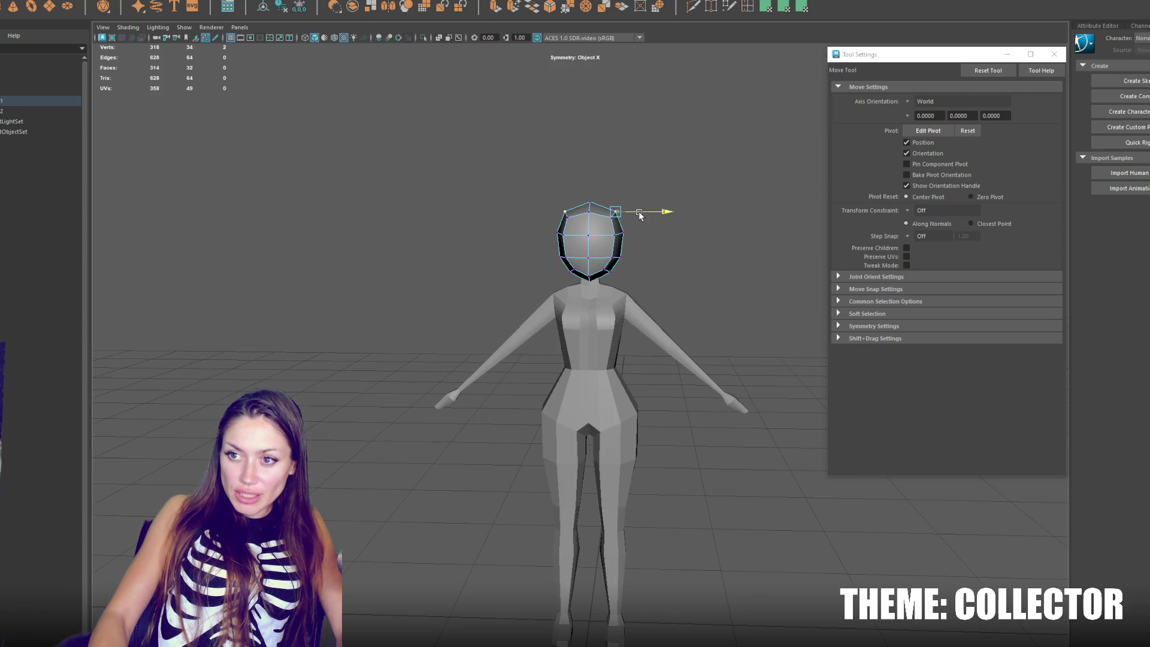
pyautogui.click(589, 204)
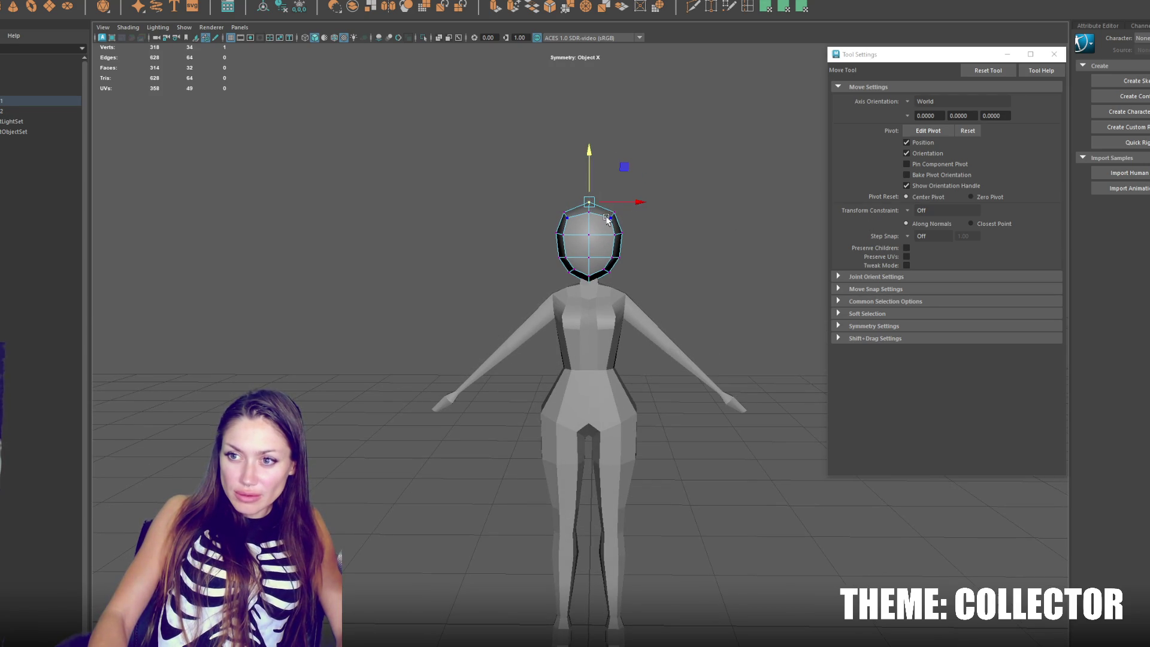
pyautogui.click(607, 218)
pyautogui.moveTo(627, 220)
pyautogui.mouseDown()
pyautogui.moveTo(727, 233)
pyautogui.moveTo(887, 229)
pyautogui.mouseUp()
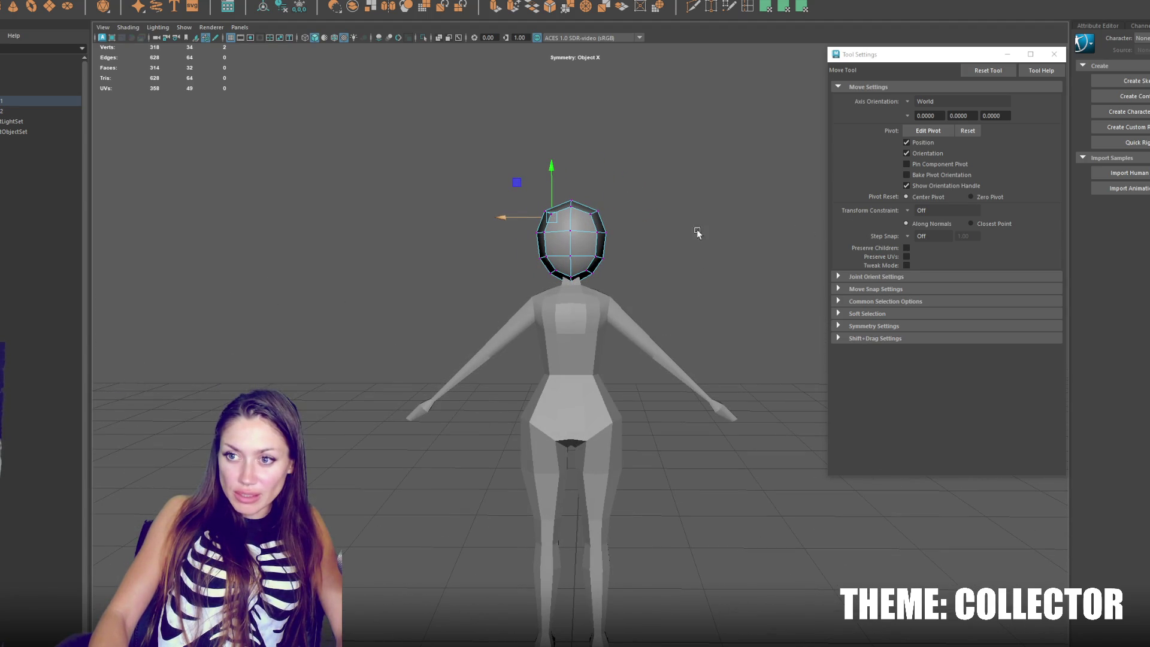
pyautogui.click(591, 214)
pyautogui.click(558, 216)
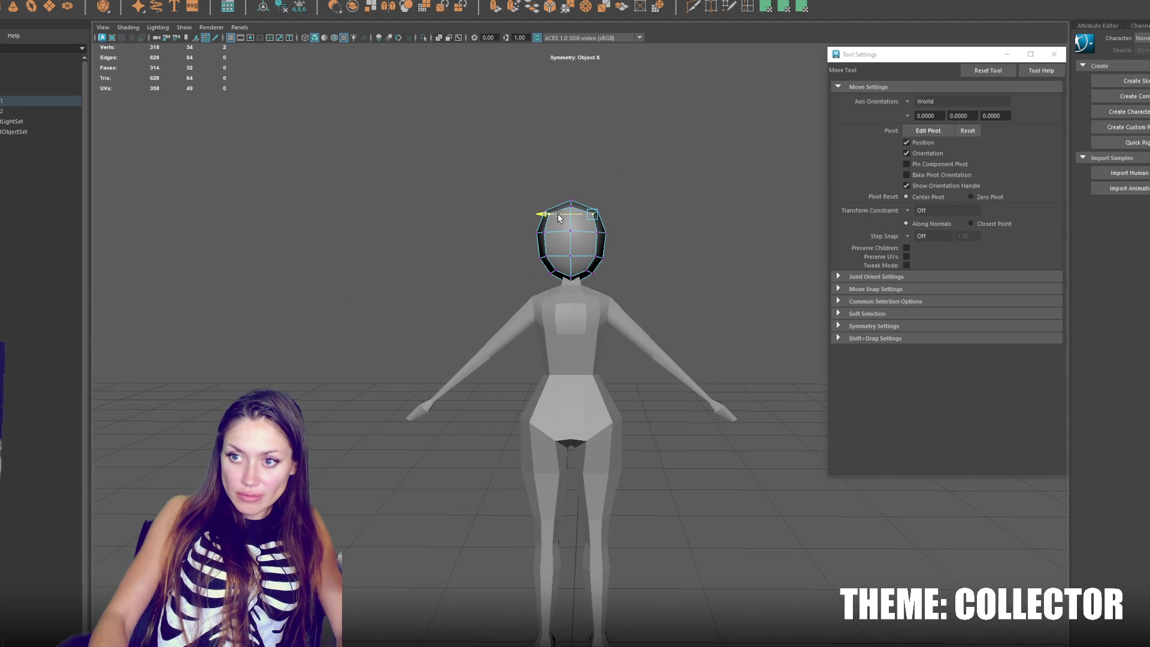
pyautogui.click(570, 276)
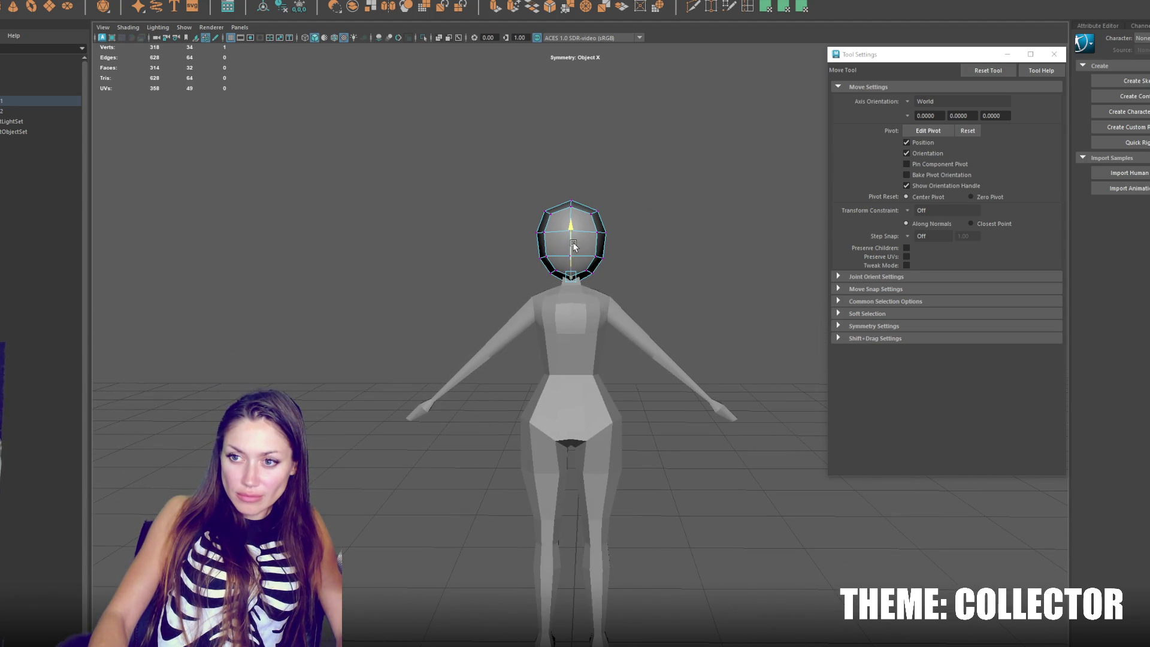
pyautogui.moveTo(571, 277); pyautogui.dragTo(755, 252)
# Step: Nudge a side vertex of the head and its mirror slightly forward
pyautogui.press('q')
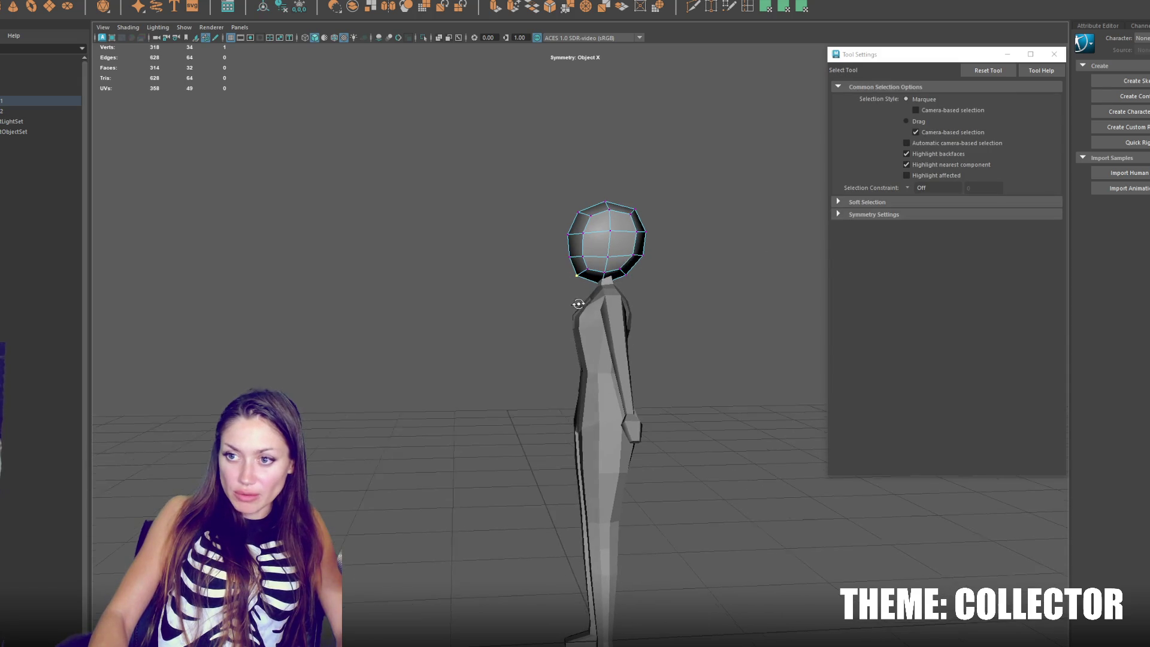
pyautogui.press('w')
pyautogui.press('q')
pyautogui.click(576, 279)
pyautogui.press('w')
pyautogui.press('q')
pyautogui.press('w')
pyautogui.press('q')
pyautogui.click(587, 268)
pyautogui.press('w')
pyautogui.moveTo(549, 270); pyautogui.dragTo(607, 239)
# Step: Adjust the top vertex of the head, then return to the side view
pyautogui.press('q')
pyautogui.press('w')
pyautogui.press('q')
pyautogui.click(604, 213)
pyautogui.press('w')
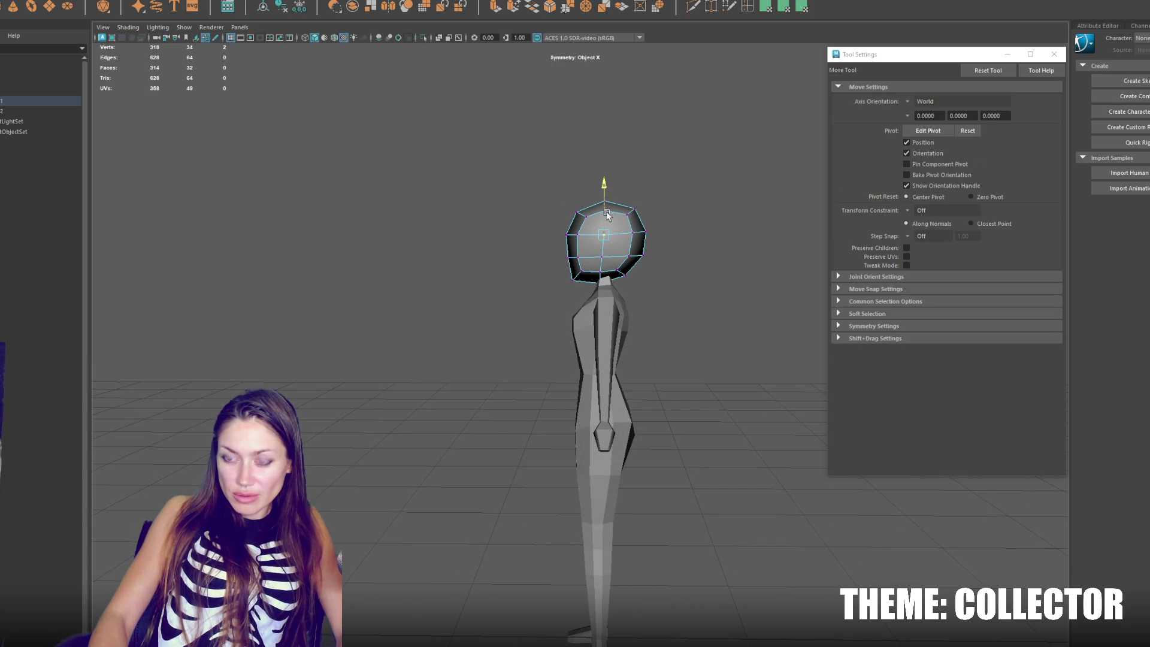
pyautogui.click(632, 289)
pyautogui.moveTo(632, 289)
pyautogui.mouseDown()
pyautogui.moveTo(813, 283)
pyautogui.moveTo(665, 290)
pyautogui.mouseUp()
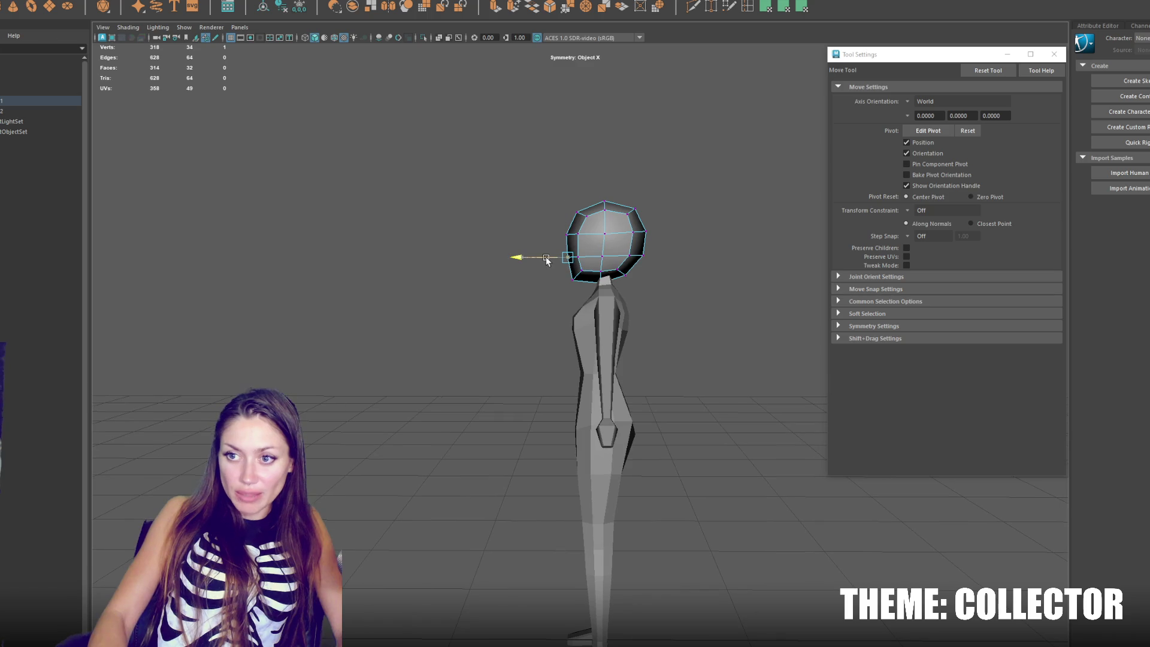
# Step: Push back the head's left, upper-right and lower-edge vertices, then view the character from the front
pyautogui.click(567, 239)
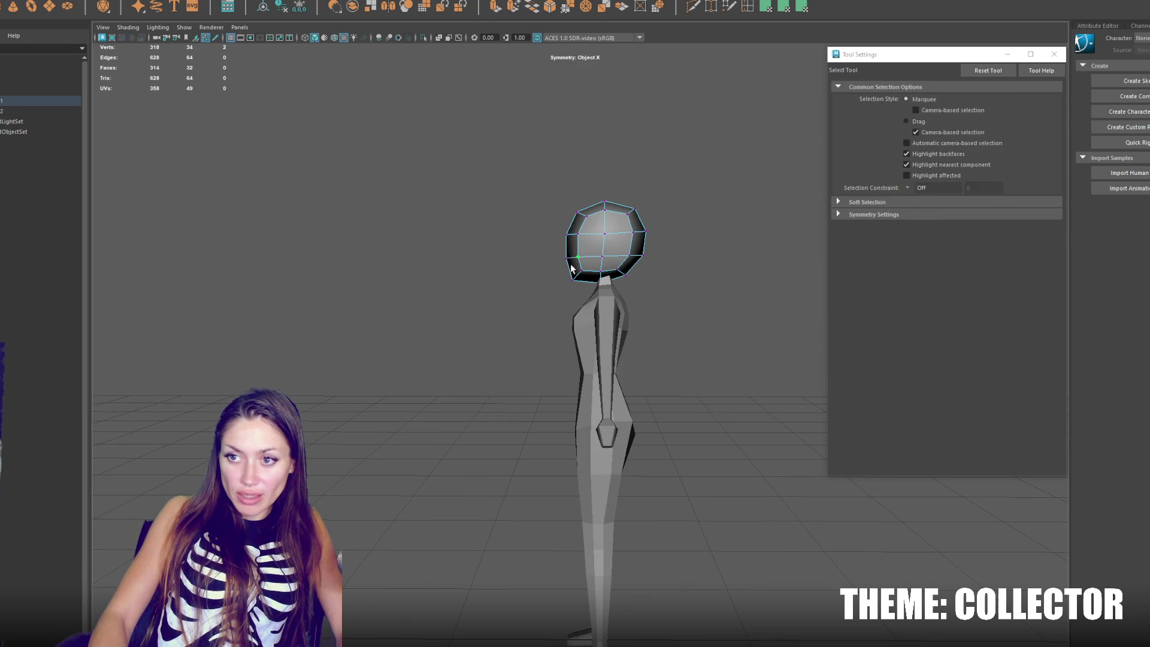
pyautogui.moveTo(593, 264)
pyautogui.mouseDown()
pyautogui.moveTo(552, 247)
pyautogui.moveTo(540, 273)
pyautogui.moveTo(550, 271)
pyautogui.mouseUp()
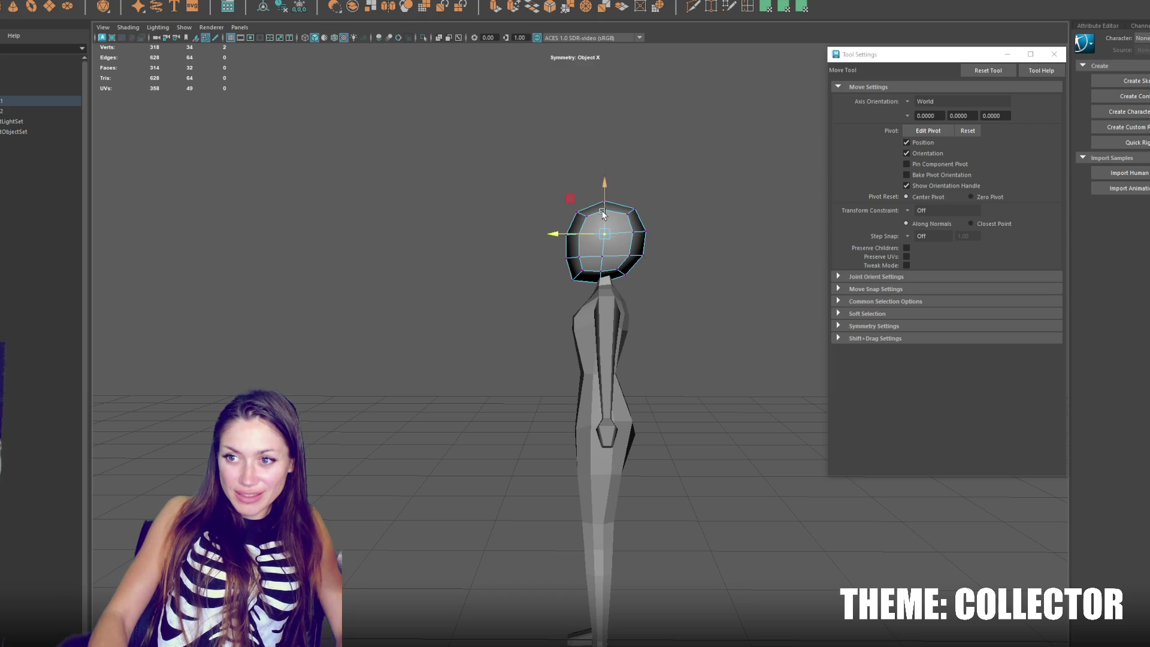
pyautogui.moveTo(643, 240); pyautogui.dragTo(632, 211)
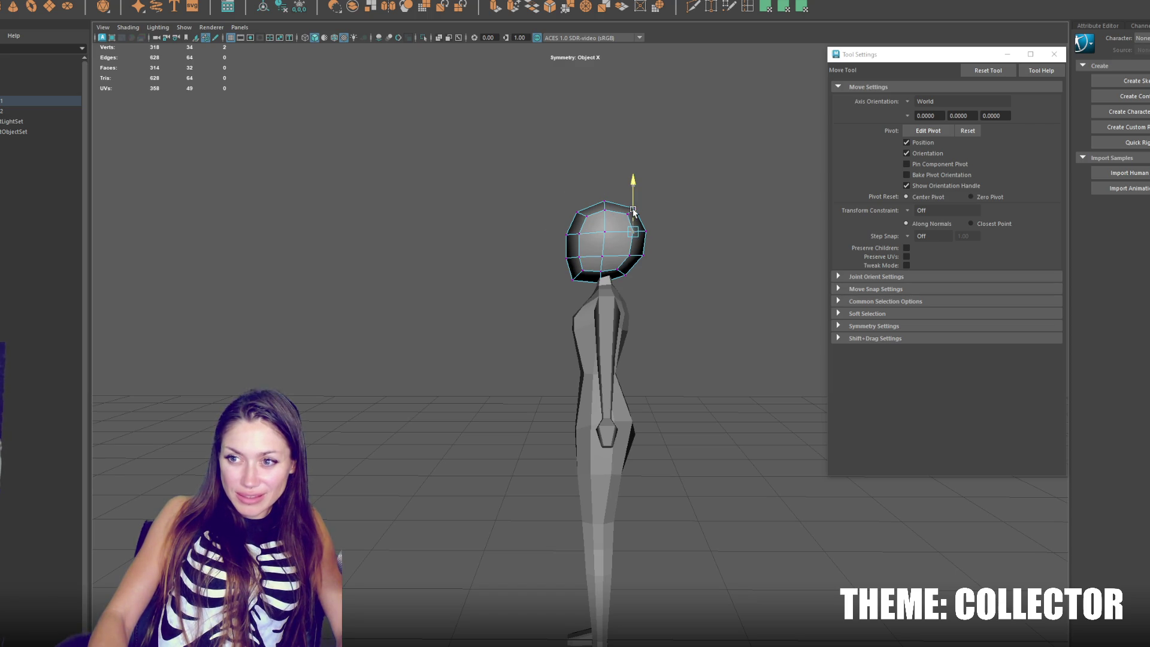
pyautogui.click(605, 272)
pyautogui.moveTo(629, 252)
pyautogui.mouseDown()
pyautogui.moveTo(746, 300)
pyautogui.moveTo(801, 300)
pyautogui.mouseUp()
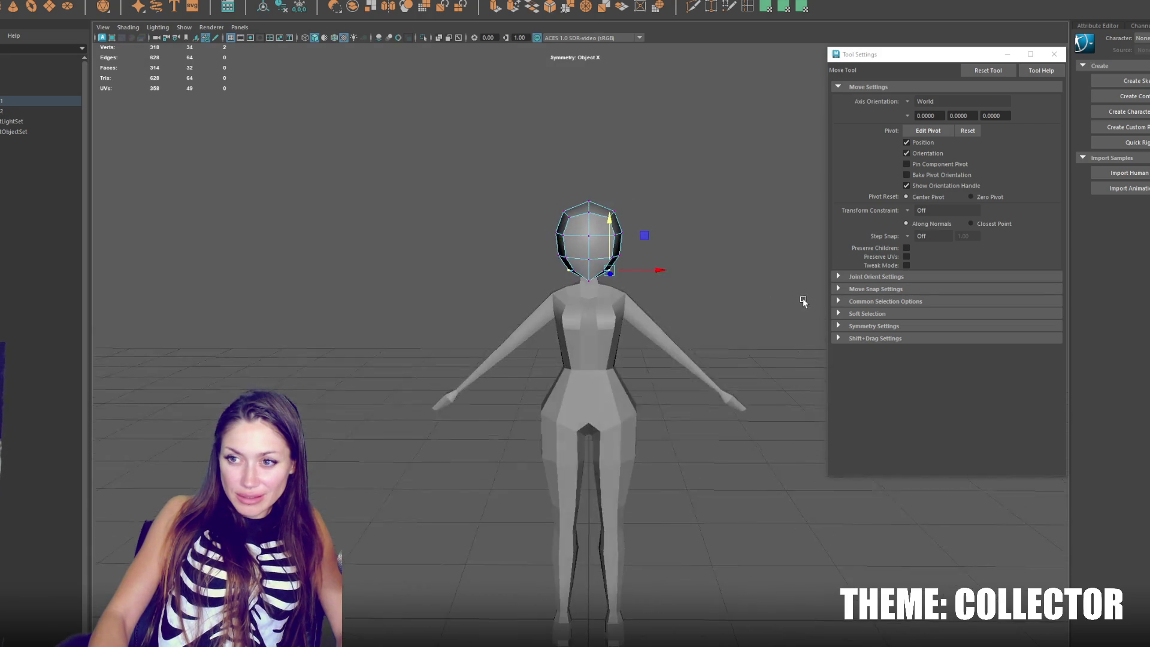
pyautogui.click(731, 172)
pyautogui.moveTo(504, 236)
pyautogui.mouseDown()
pyautogui.moveTo(759, 233)
pyautogui.moveTo(792, 245)
pyautogui.mouseUp()
# Step: In vertex mode, pick the symmetric hip and outer thigh vertex pairs and constrain the move to Y
pyautogui.scroll(3, 620, 255)
pyautogui.scroll(3, 621, 255)
pyautogui.click(653, 335)
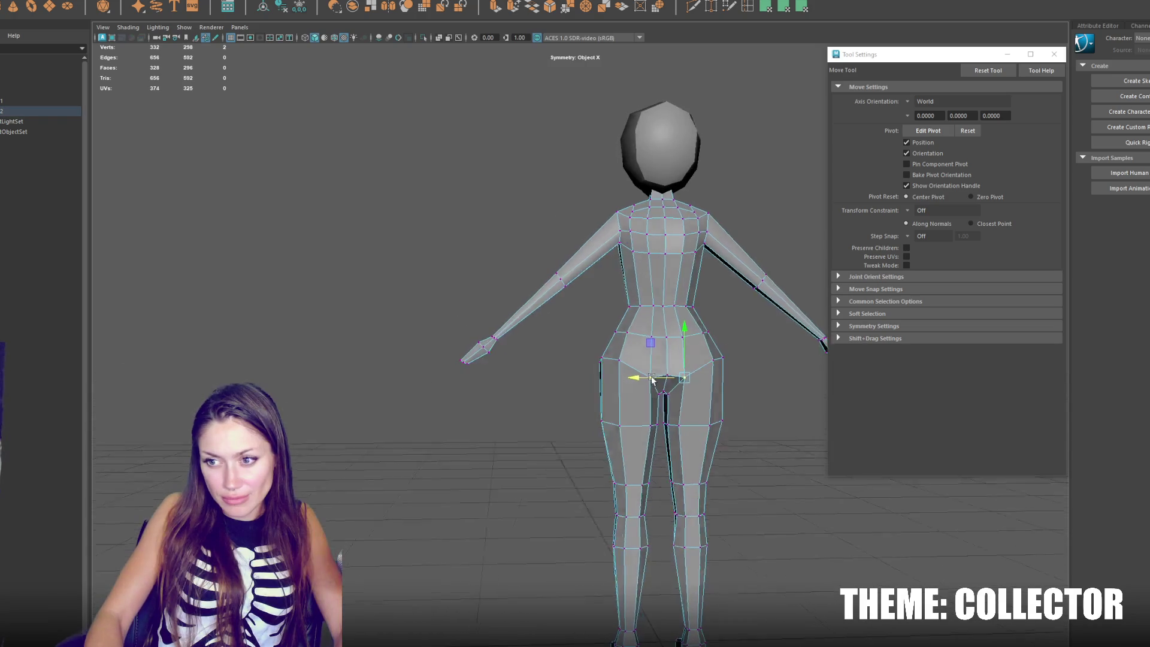
pyautogui.click(679, 381)
pyautogui.click(709, 363)
pyautogui.moveTo(707, 348)
pyautogui.mouseDown()
pyautogui.moveTo(674, 328)
pyautogui.moveTo(816, 335)
pyautogui.mouseUp()
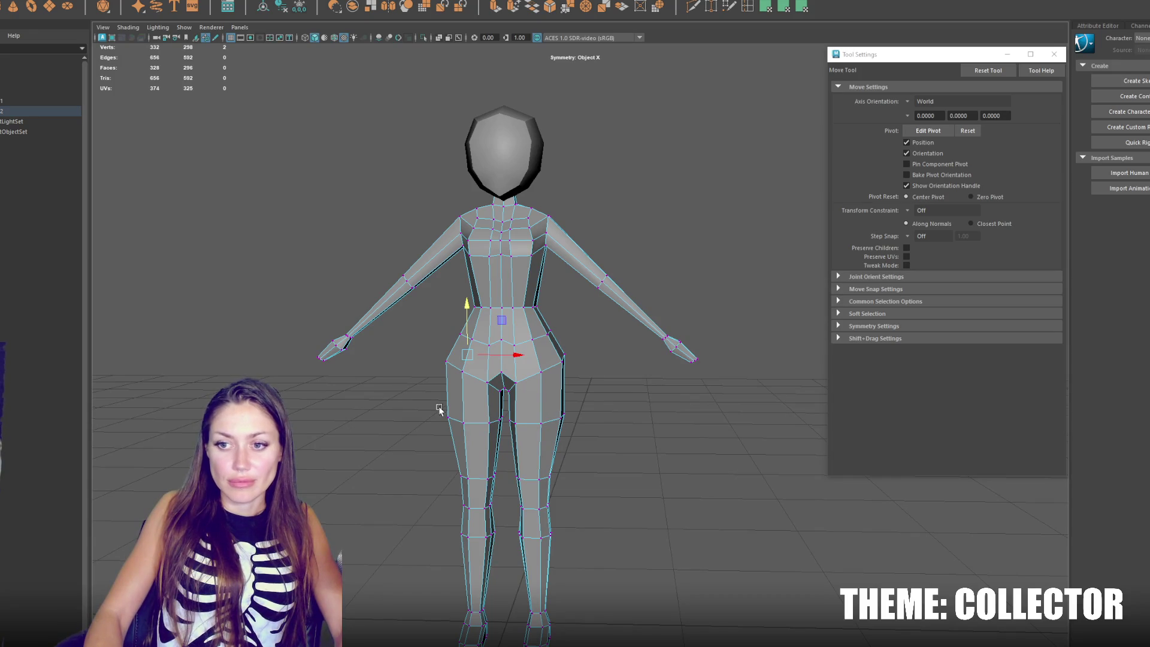
pyautogui.click(562, 415)
pyautogui.click(562, 383)
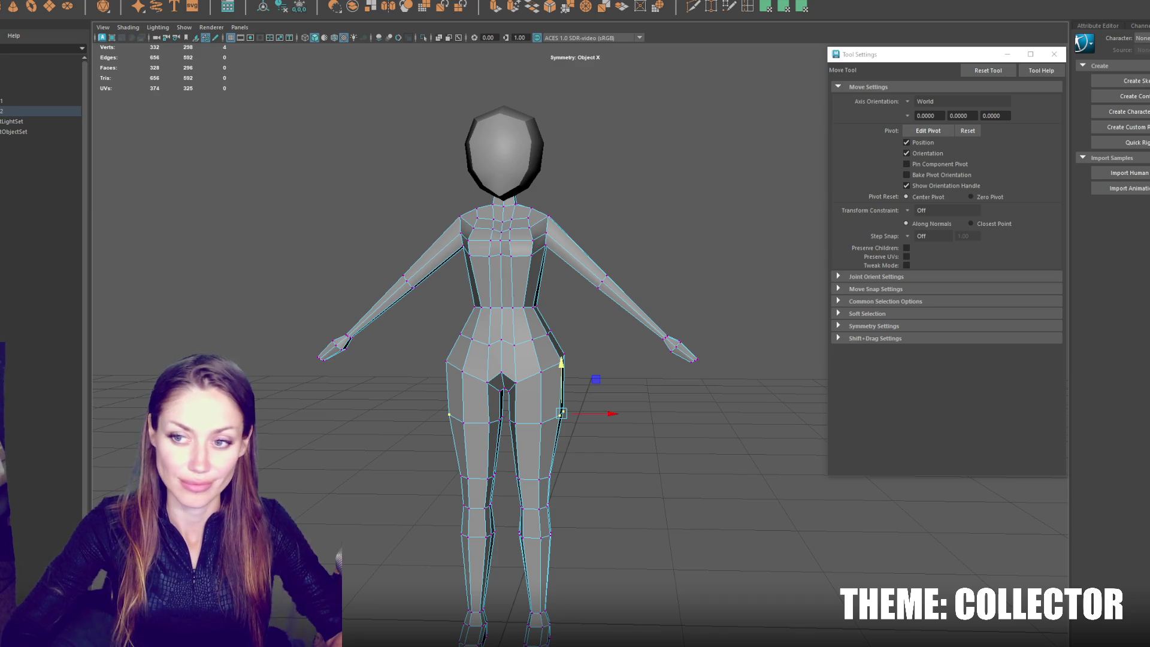
# Step: Move the shoulder vertex pair along the sideways axis
pyautogui.click(547, 228)
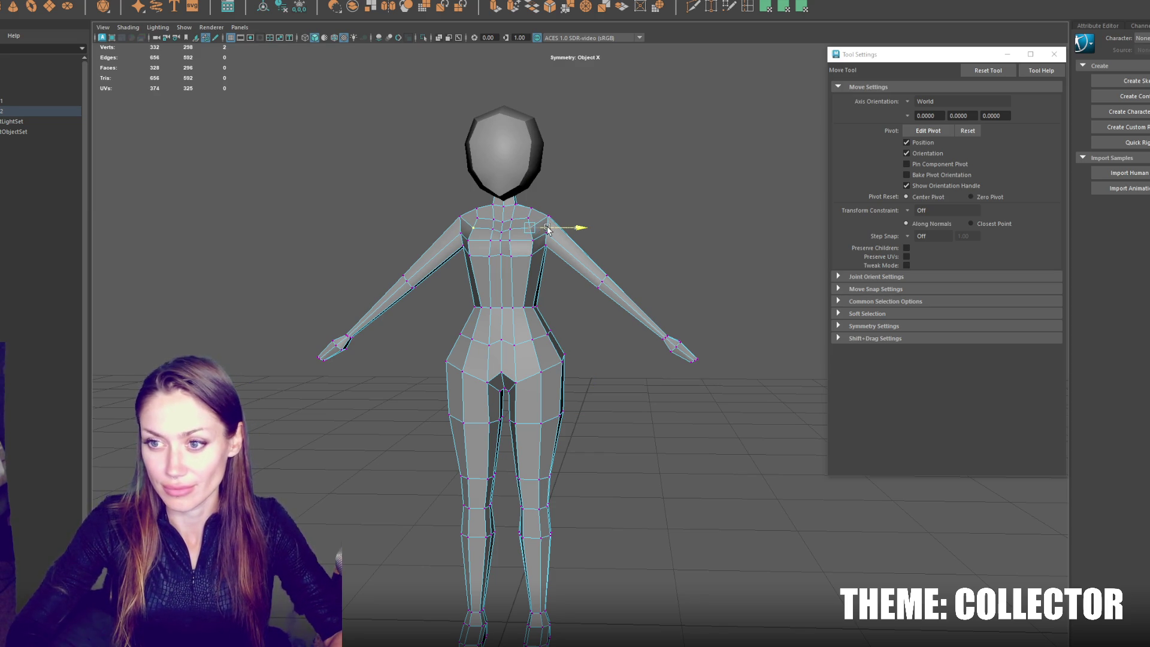
pyautogui.moveTo(576, 225); pyautogui.dragTo(593, 225)
pyautogui.click(598, 214)
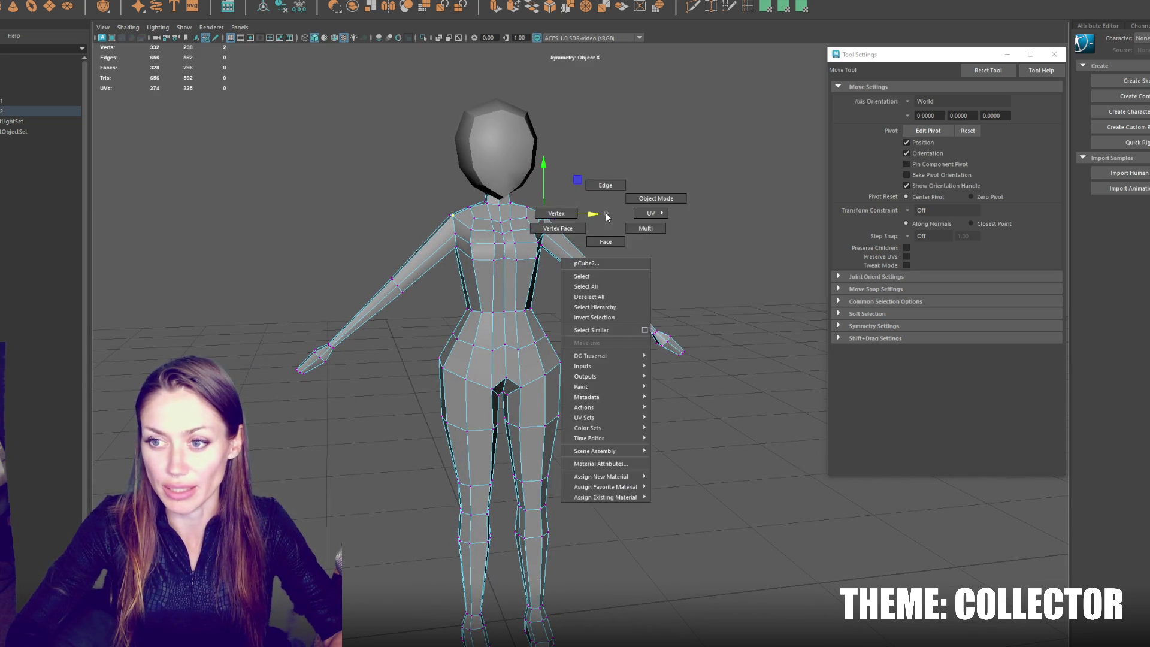
pyautogui.rightClick(500, 232)
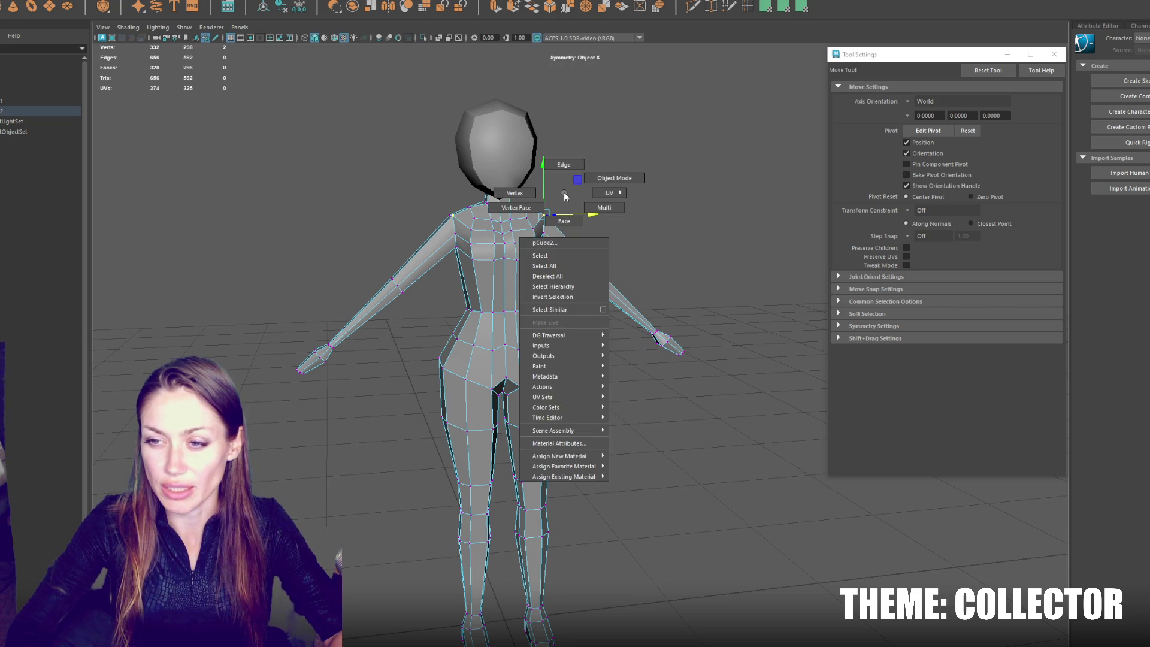
# Step: Reposition the chest vertex pair, then return to Object Mode
pyautogui.click(493, 228)
pyautogui.press('q')
pyautogui.press('w')
pyautogui.moveTo(515, 223)
pyautogui.mouseDown()
pyautogui.moveTo(614, 229)
pyautogui.moveTo(636, 209)
pyautogui.moveTo(469, 207)
pyautogui.mouseUp()
pyautogui.rightClick(637, 209)
pyautogui.click(687, 193)
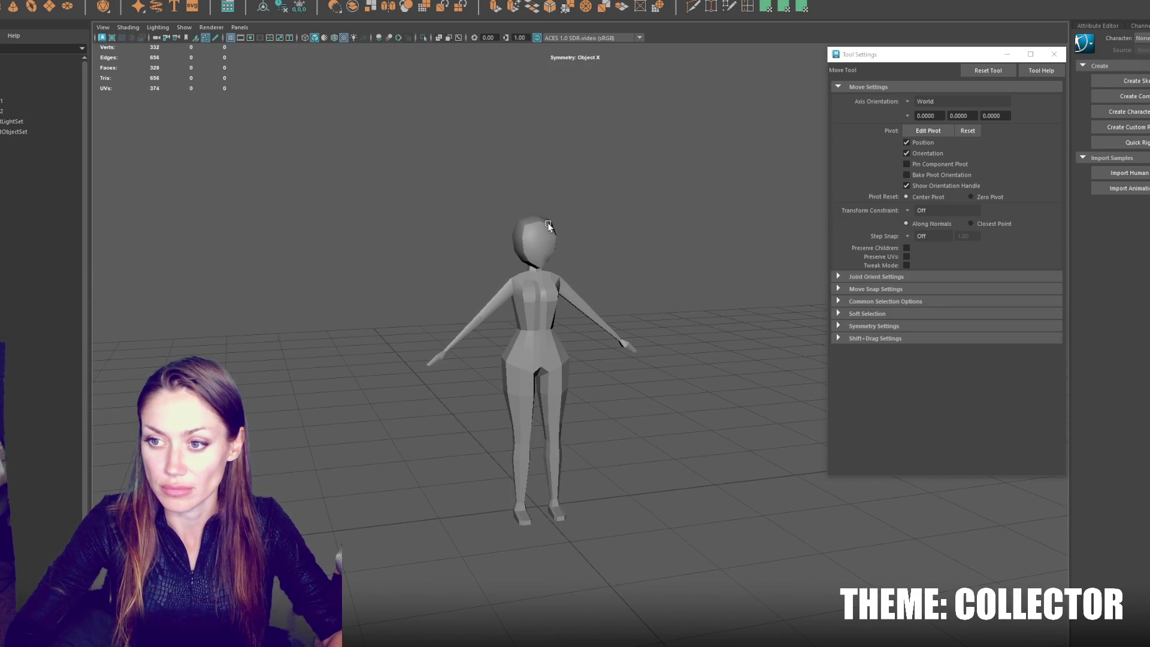
# Step: Scale the head uniformly with the centre scale handle
pyautogui.click(538, 246)
pyautogui.press('r')
pyautogui.press('w')
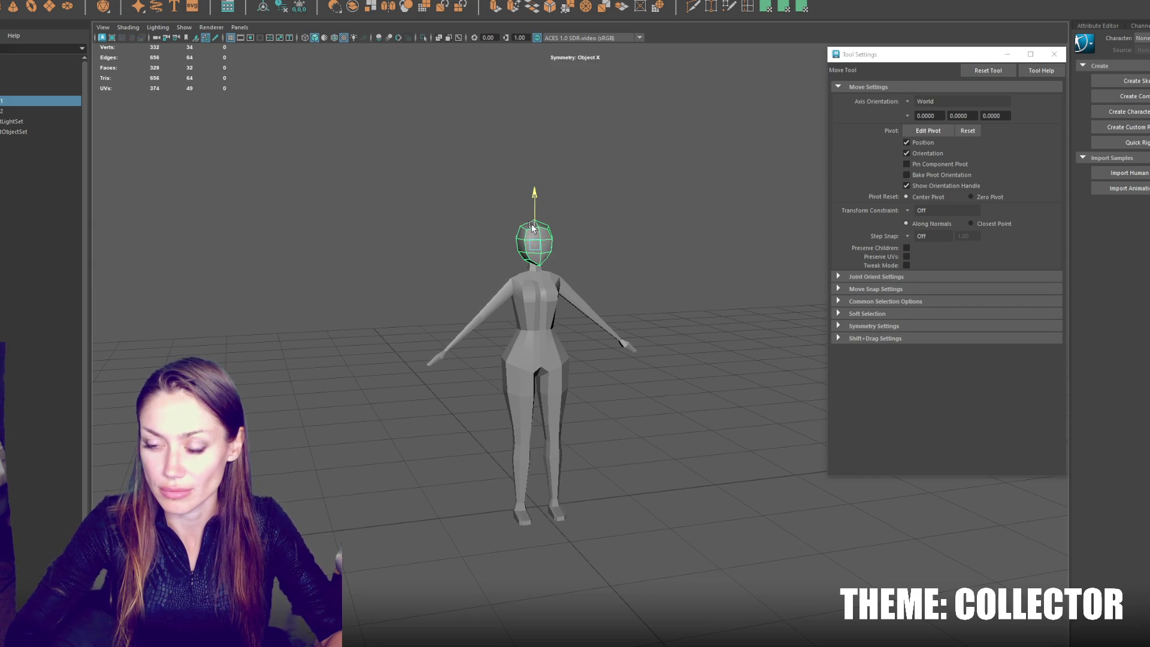
pyautogui.press('r')
pyautogui.click(532, 247)
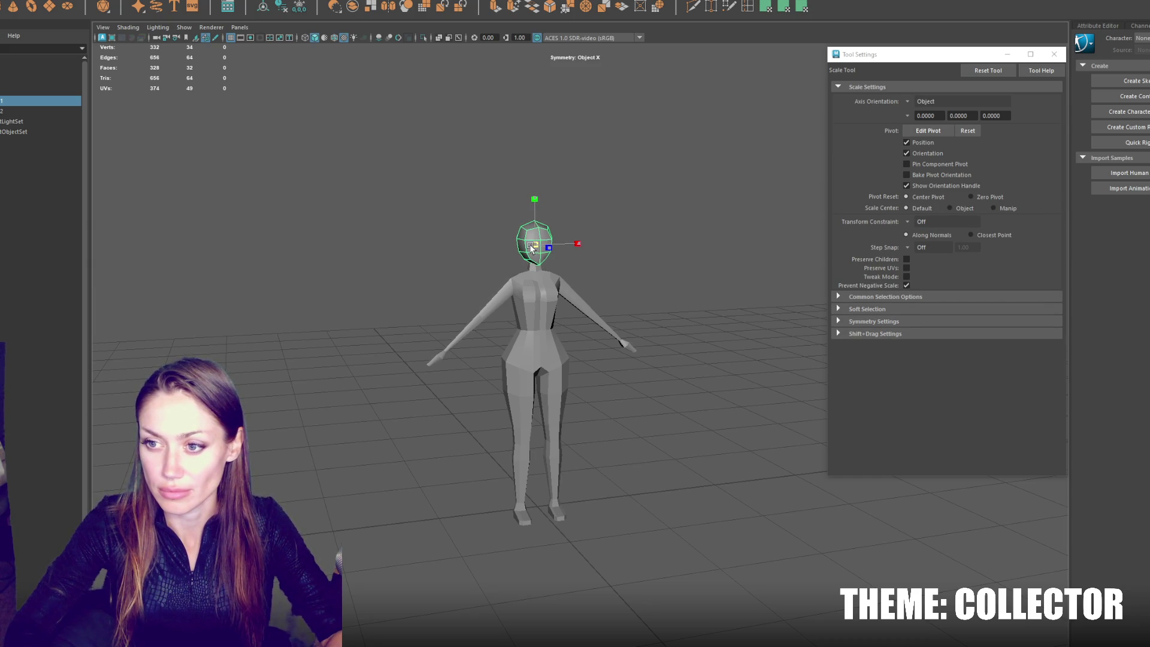
pyautogui.click(644, 251)
pyautogui.moveTo(645, 252)
pyautogui.mouseDown()
pyautogui.moveTo(512, 249)
pyautogui.moveTo(711, 253)
pyautogui.moveTo(616, 278)
pyautogui.moveTo(679, 275)
pyautogui.moveTo(625, 250)
pyautogui.moveTo(541, 254)
pyautogui.moveTo(648, 261)
pyautogui.moveTo(612, 269)
pyautogui.mouseUp()
# Step: Frame the body, then shrink the head slightly more from the front view
pyautogui.click(585, 312)
pyautogui.press('f')
pyautogui.scroll(-2, 677, 268)
pyautogui.click(699, 247)
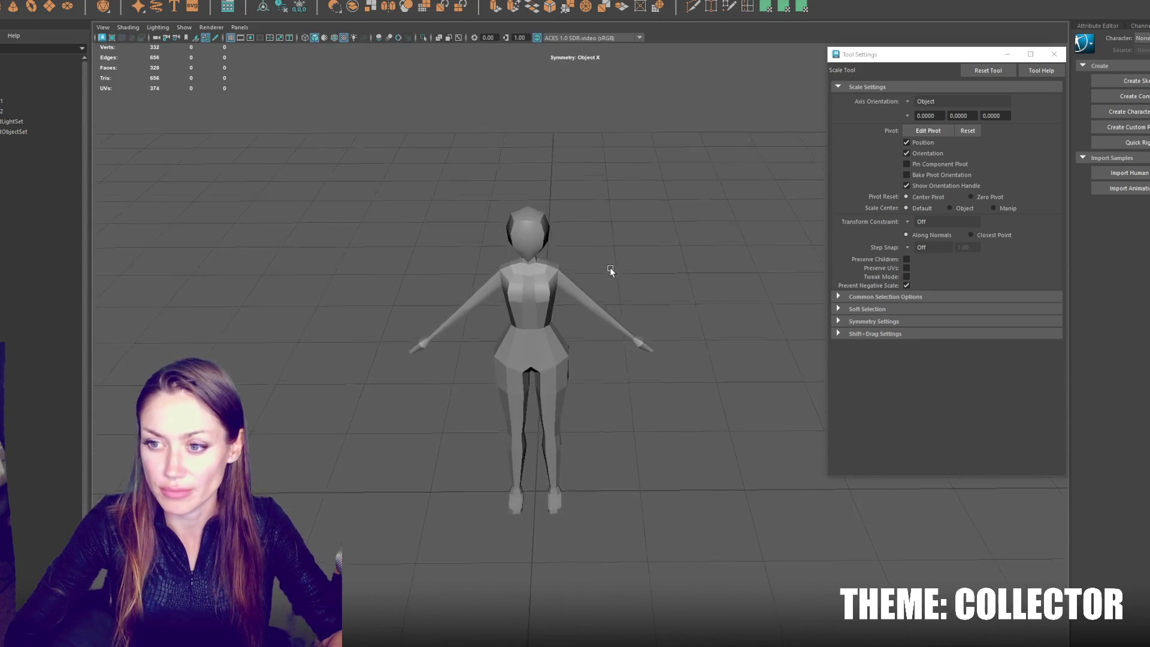
pyautogui.moveTo(683, 218); pyautogui.dragTo(344, 542)
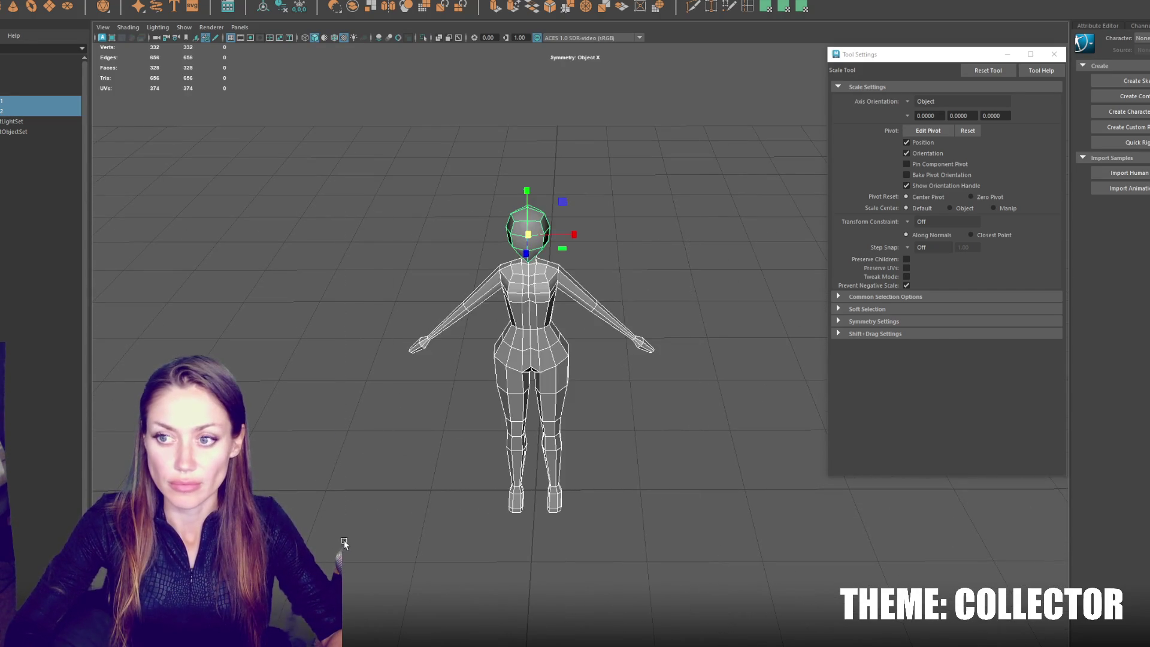
pyautogui.click(675, 368)
pyautogui.scroll(3, 671, 300)
pyautogui.click(524, 176)
pyautogui.moveTo(556, 190); pyautogui.dragTo(507, 215)
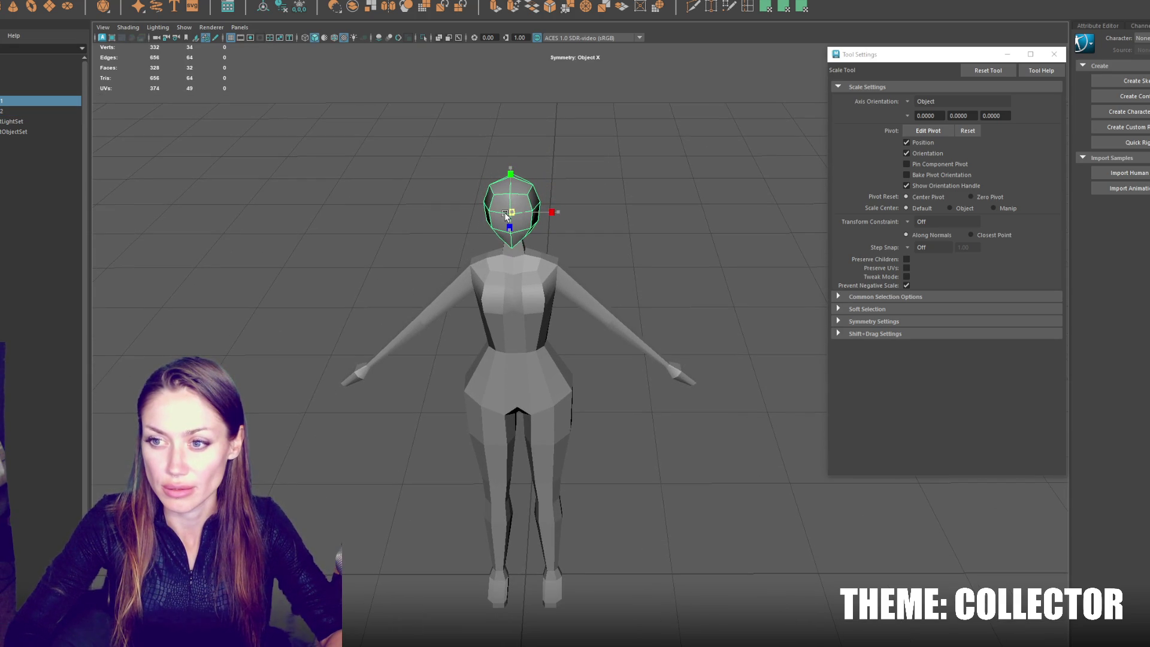
pyautogui.click(521, 312)
# Step: Switch the body to vertex editing and move the waist and hip vertices
pyautogui.rightClick(665, 225)
pyautogui.click(616, 221)
pyautogui.press('q')
pyautogui.moveTo(531, 349); pyautogui.dragTo(527, 355)
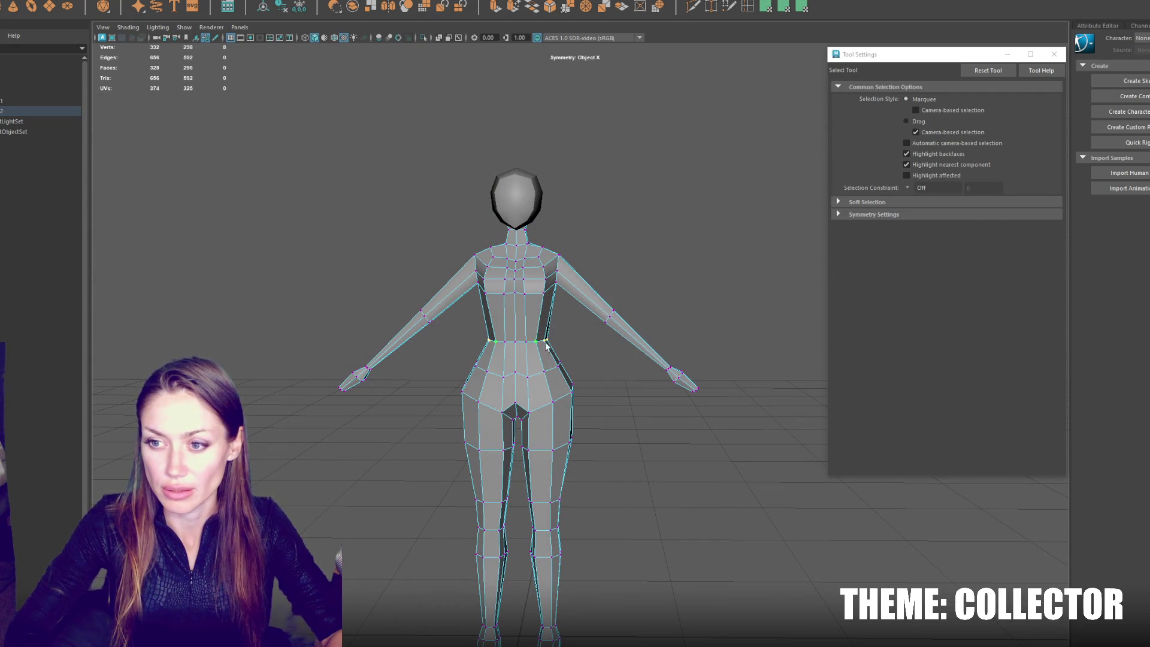
pyautogui.press('w')
pyautogui.press('q')
pyautogui.moveTo(592, 377); pyautogui.dragTo(568, 400)
pyautogui.press('w')
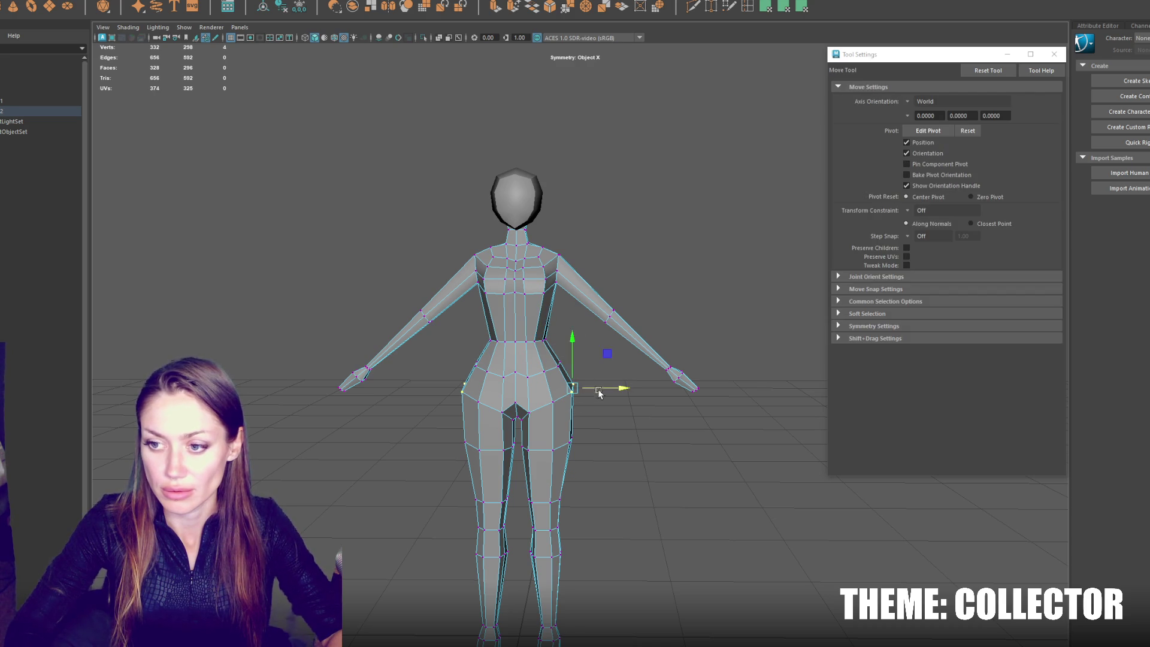
# Step: Scale the waist edge loop and shift the hip vertices up, tightening them
pyautogui.moveTo(596, 351)
pyautogui.mouseDown()
pyautogui.moveTo(565, 457)
pyautogui.moveTo(539, 459)
pyautogui.mouseUp()
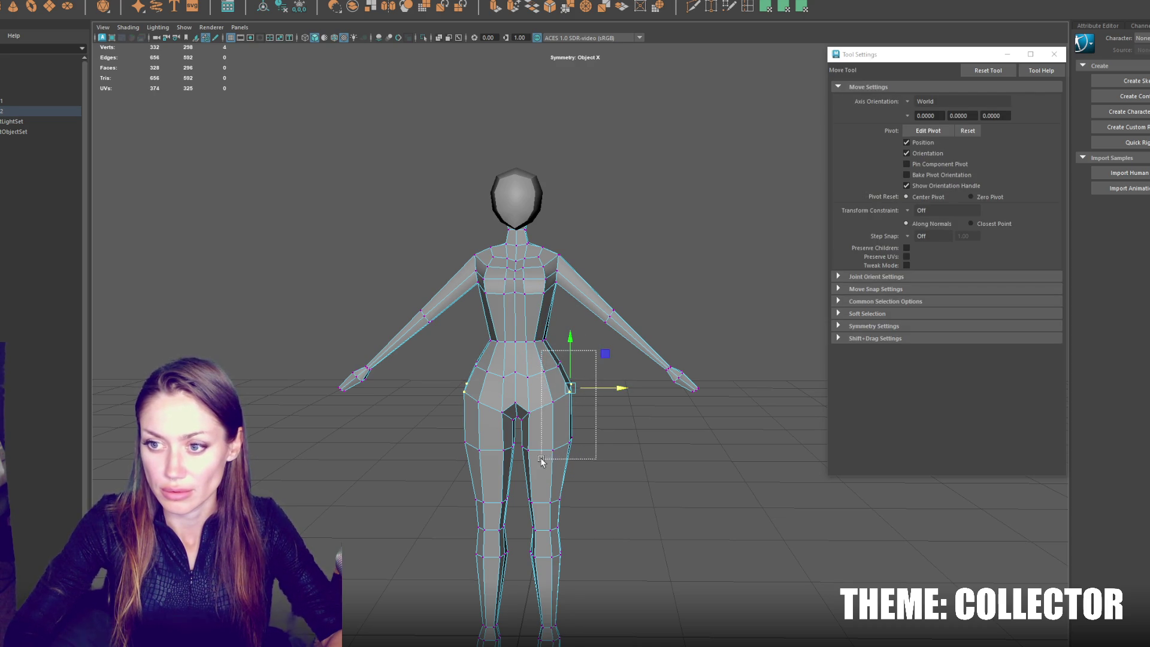
pyautogui.scroll(-2, 539, 458)
pyautogui.moveTo(622, 575)
pyautogui.mouseDown()
pyautogui.moveTo(557, 550)
pyautogui.moveTo(481, 353)
pyautogui.mouseUp()
pyautogui.click(550, 342)
pyautogui.keyDown('shift'); pyautogui.doubleClick(574, 343); pyautogui.keyUp('shift')
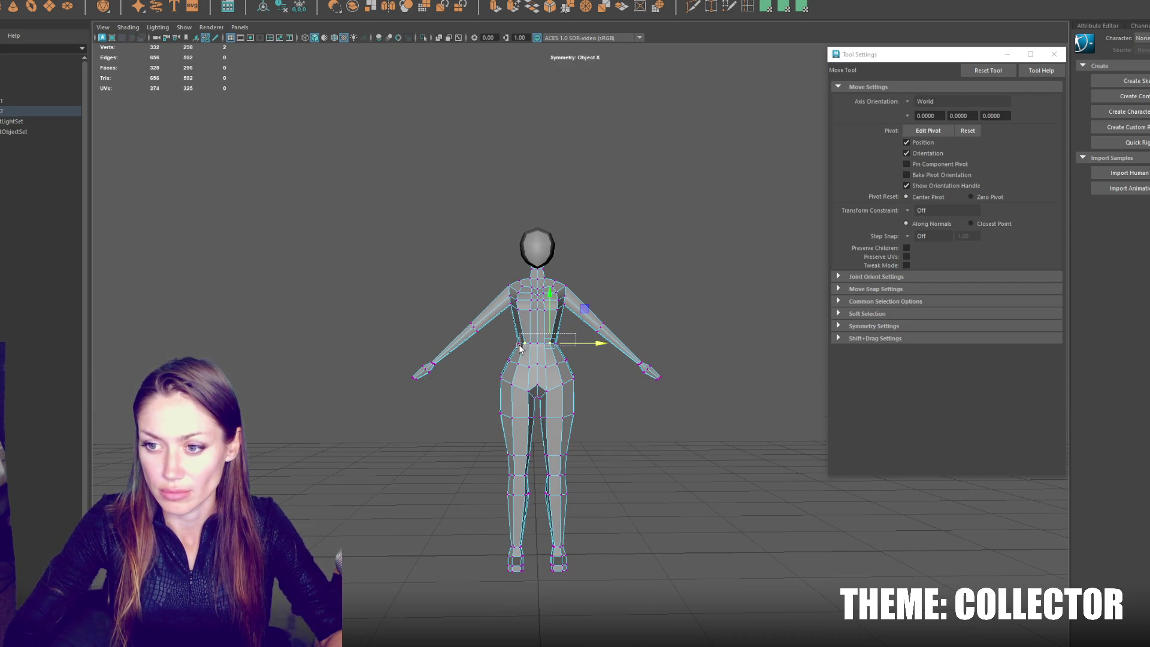
pyautogui.press('r')
pyautogui.press('q')
pyautogui.moveTo(588, 356)
pyautogui.mouseDown()
pyautogui.moveTo(541, 411)
pyautogui.moveTo(494, 428)
pyautogui.mouseUp()
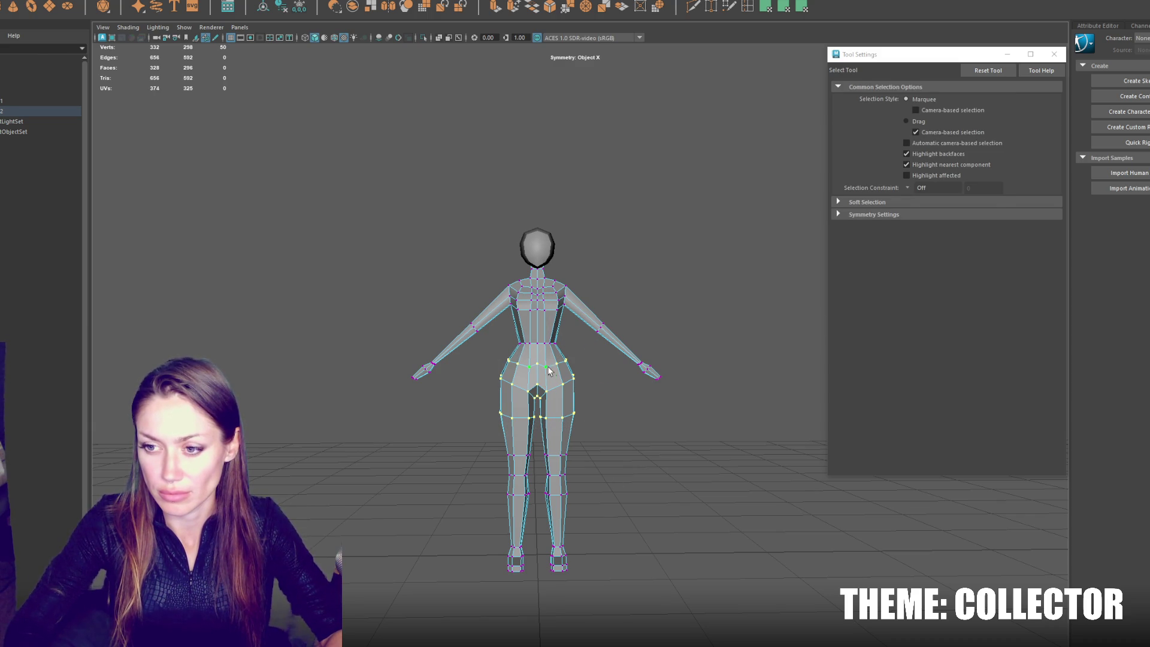
pyautogui.press('w')
pyautogui.moveTo(554, 362); pyautogui.dragTo(553, 384)
pyautogui.press('r')
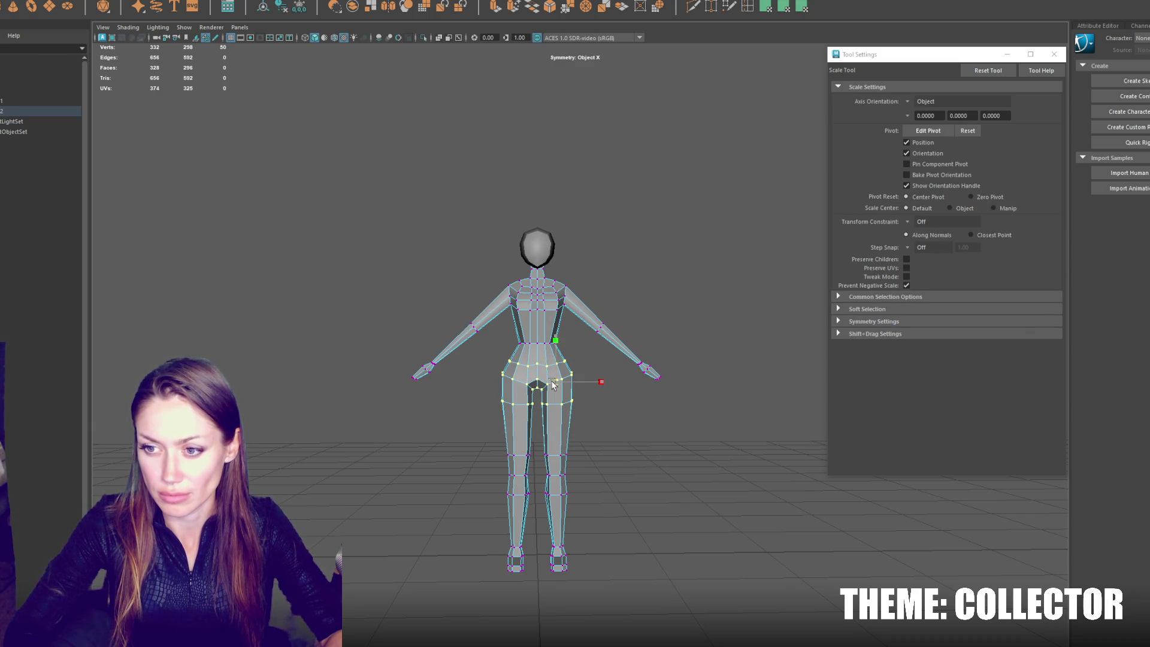
pyautogui.press('w')
# Step: Scale in the knee vertex ring and the hip vertex ring
pyautogui.moveTo(591, 445); pyautogui.dragTo(544, 499)
pyautogui.press('r')
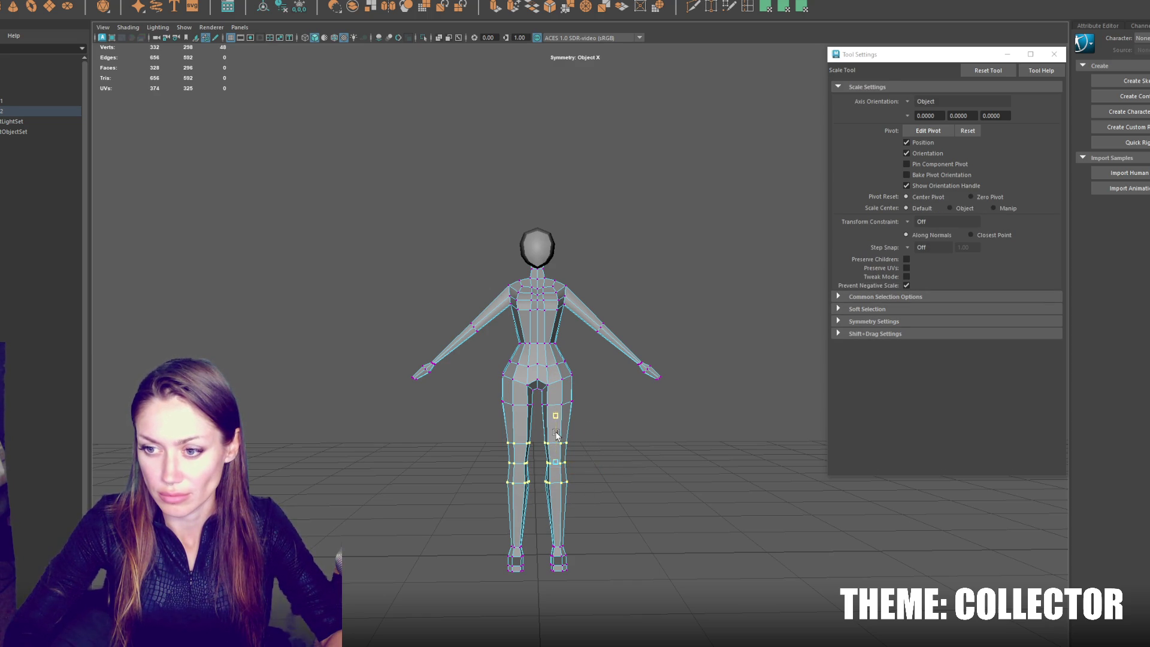
pyautogui.press('w')
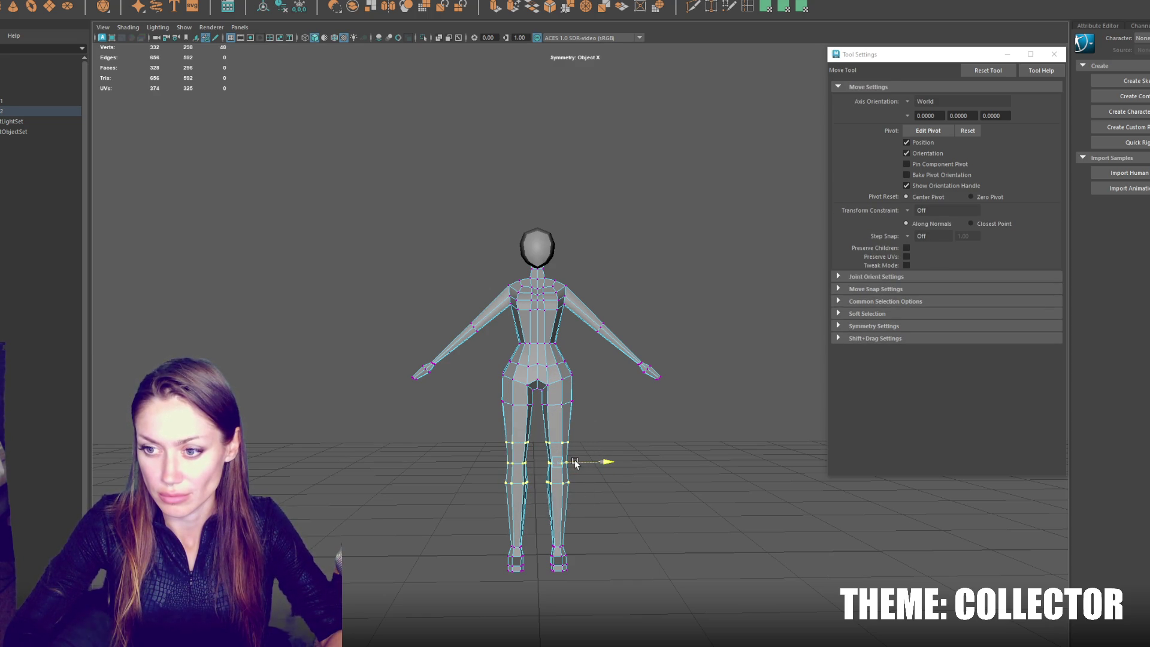
pyautogui.moveTo(582, 389); pyautogui.dragTo(543, 428)
pyautogui.press('r')
pyautogui.press('w')
# Step: Nudge the remaining hip vertices sideways and check the figure from behind
pyautogui.click(569, 361)
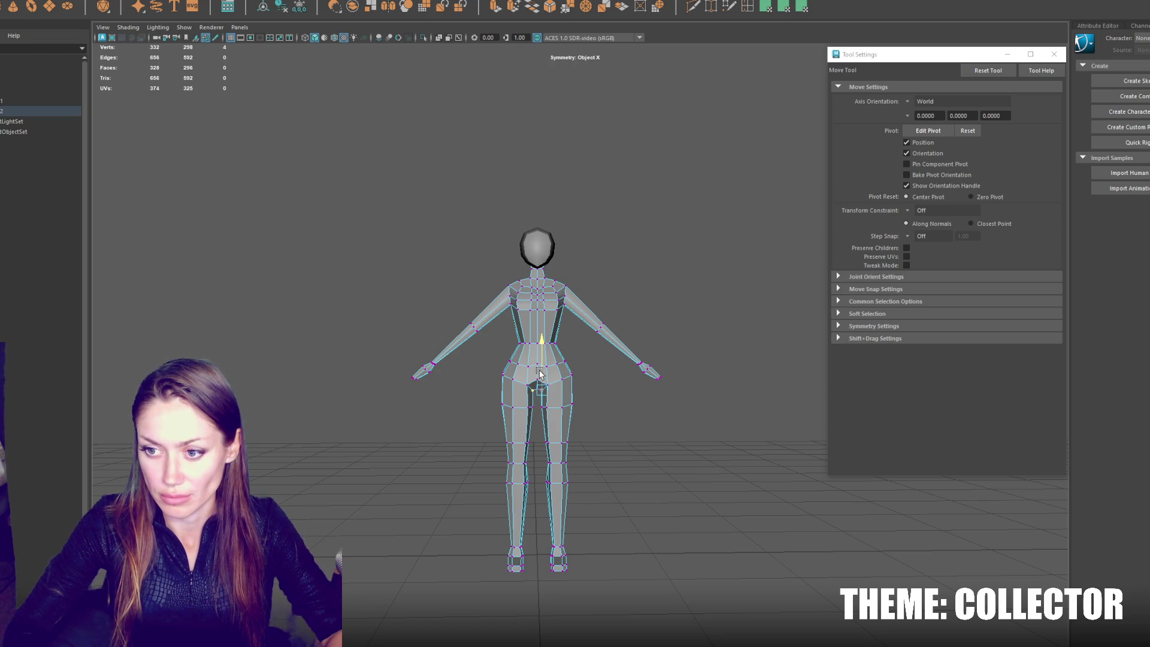
pyautogui.moveTo(570, 397); pyautogui.dragTo(565, 391)
pyautogui.press('q')
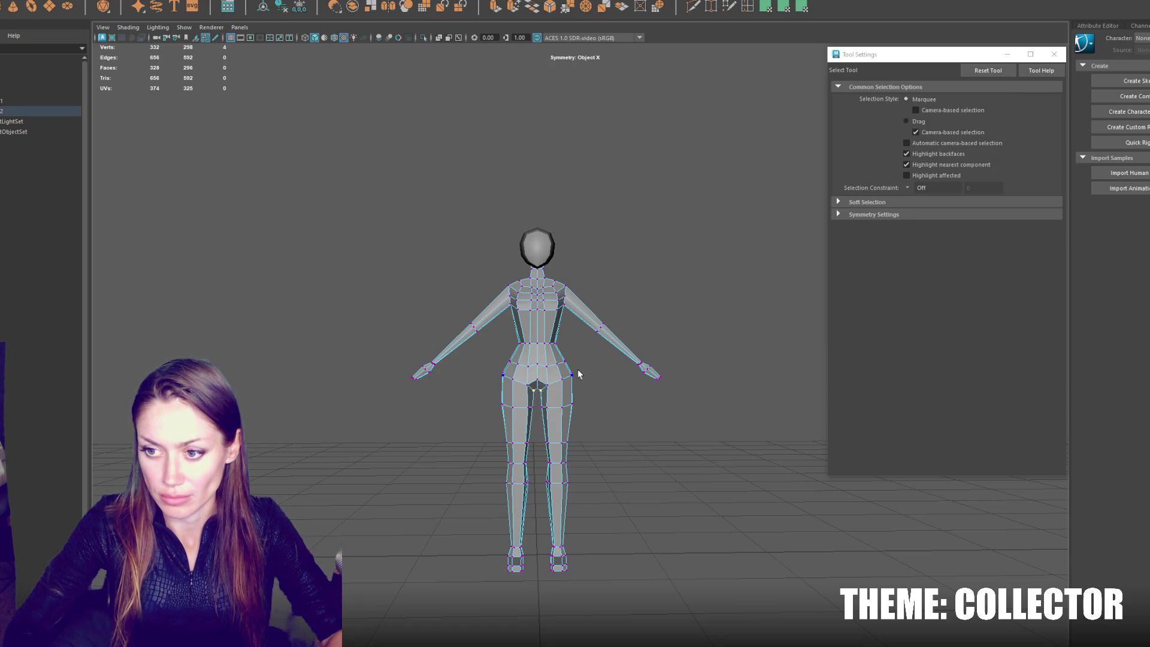
pyautogui.click(605, 270)
pyautogui.moveTo(606, 271)
pyautogui.keyDown('alt'); pyautogui.mouseDown()
pyautogui.moveTo(439, 246)
pyautogui.moveTo(508, 259)
pyautogui.moveTo(574, 250)
pyautogui.mouseUp(); pyautogui.keyUp('alt')
pyautogui.click(618, 244)
# Step: Reshape the body's shoulder vertices with the Move tool
pyautogui.press('r')
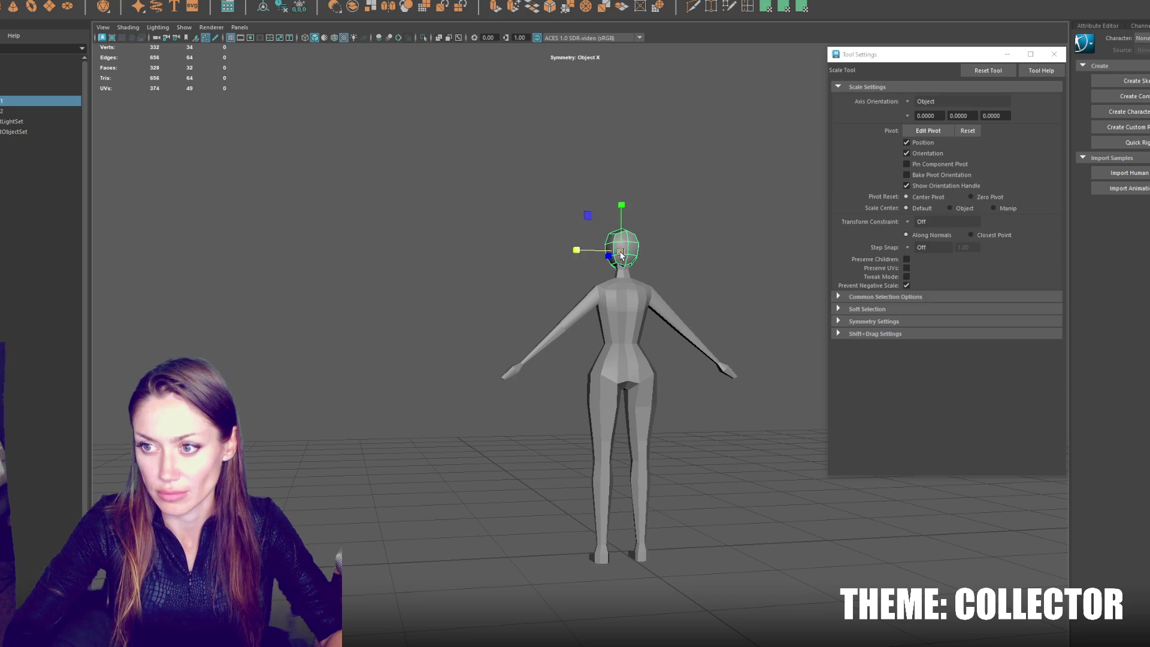
pyautogui.click(639, 409)
pyautogui.moveTo(737, 272)
pyautogui.keyDown('alt'); pyautogui.mouseDown()
pyautogui.moveTo(711, 275)
pyautogui.moveTo(1035, 277)
pyautogui.moveTo(839, 262)
pyautogui.mouseUp(); pyautogui.keyUp('alt')
pyautogui.press('F9')
pyautogui.moveTo(642, 283)
pyautogui.mouseDown()
pyautogui.moveTo(610, 321)
pyautogui.moveTo(648, 309)
pyautogui.moveTo(595, 354)
pyautogui.moveTo(639, 333)
pyautogui.moveTo(629, 343)
pyautogui.mouseUp()
pyautogui.press('w')
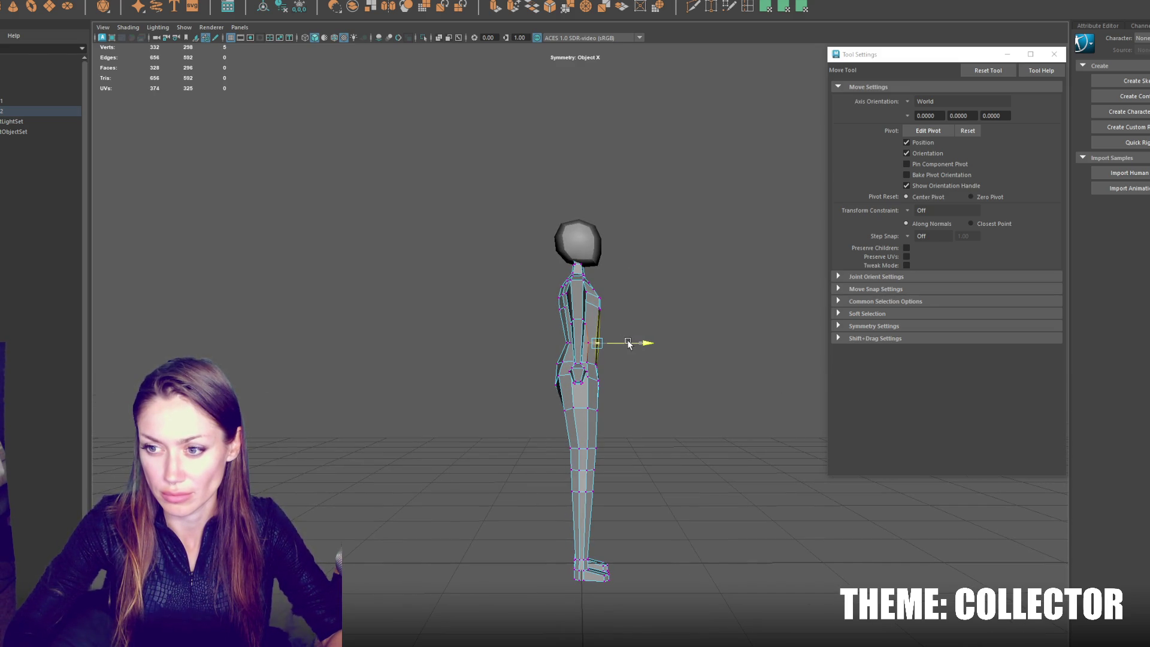
pyautogui.click(682, 276)
pyautogui.moveTo(682, 276)
pyautogui.keyDown('alt'); pyautogui.mouseDown()
pyautogui.moveTo(608, 297)
pyautogui.moveTo(715, 286)
pyautogui.mouseUp(); pyautogui.keyUp('alt')
# Step: Combine the head and body into one mesh with Mesh > Combine and group it
pyautogui.click(715, 285)
pyautogui.moveTo(666, 256)
pyautogui.keyDown('alt'); pyautogui.mouseDown()
pyautogui.moveTo(569, 271)
pyautogui.moveTo(573, 288)
pyautogui.mouseUp(); pyautogui.keyUp('alt')
pyautogui.click(547, 229)
pyautogui.moveTo(531, 218)
pyautogui.keyDown('alt'); pyautogui.mouseDown()
pyautogui.moveTo(581, 224)
pyautogui.moveTo(325, 206)
pyautogui.mouseUp(); pyautogui.keyUp('alt')
pyautogui.moveTo(701, 604); pyautogui.dragTo(308, 168)
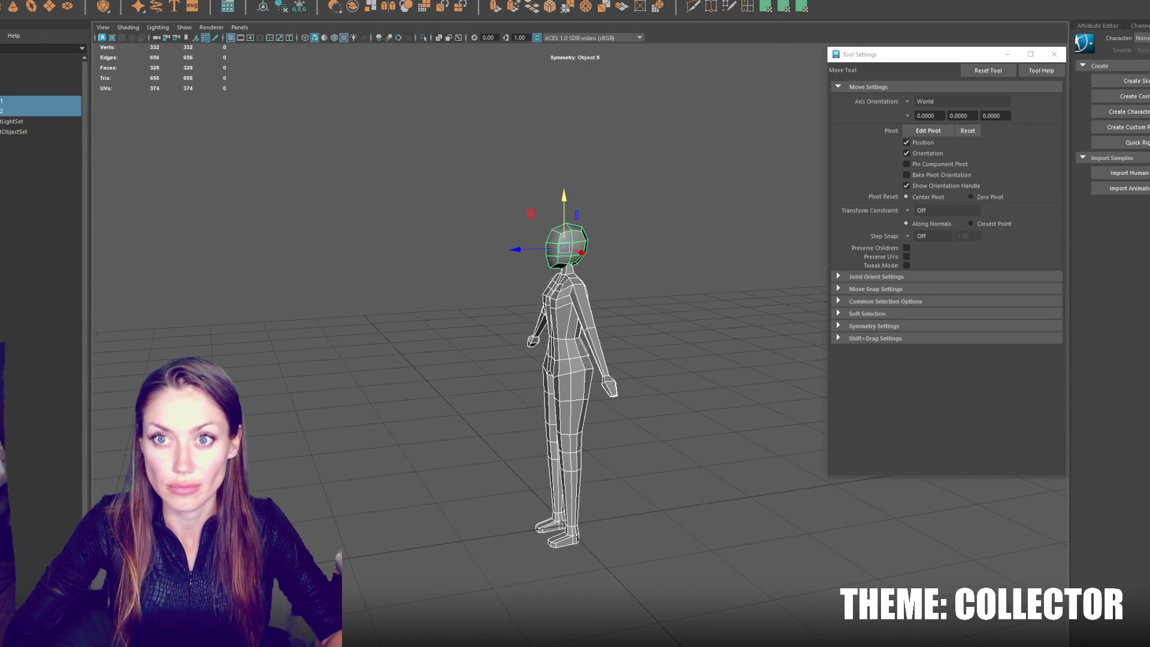
pyautogui.click(268, 10)
pyautogui.hotkey('ctrl', 'g')
# Step: Rename the combined object in the Outliner, entering 'ter001', and close Tool Settings
pyautogui.doubleClick(48, 102)
pyautogui.write('ter001')
pyautogui.press('Return')
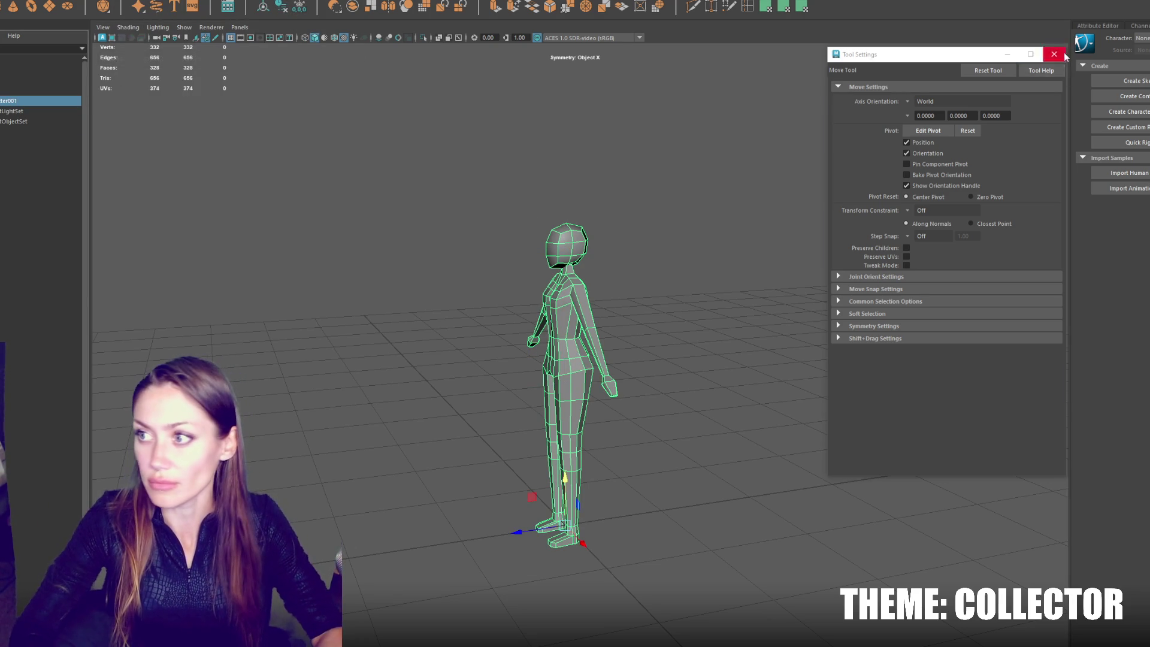
pyautogui.click(1065, 55)
# Step: Create a T-pose HumanIK reference skeleton and select Character1_Reference to position it
pyautogui.click(1132, 80)
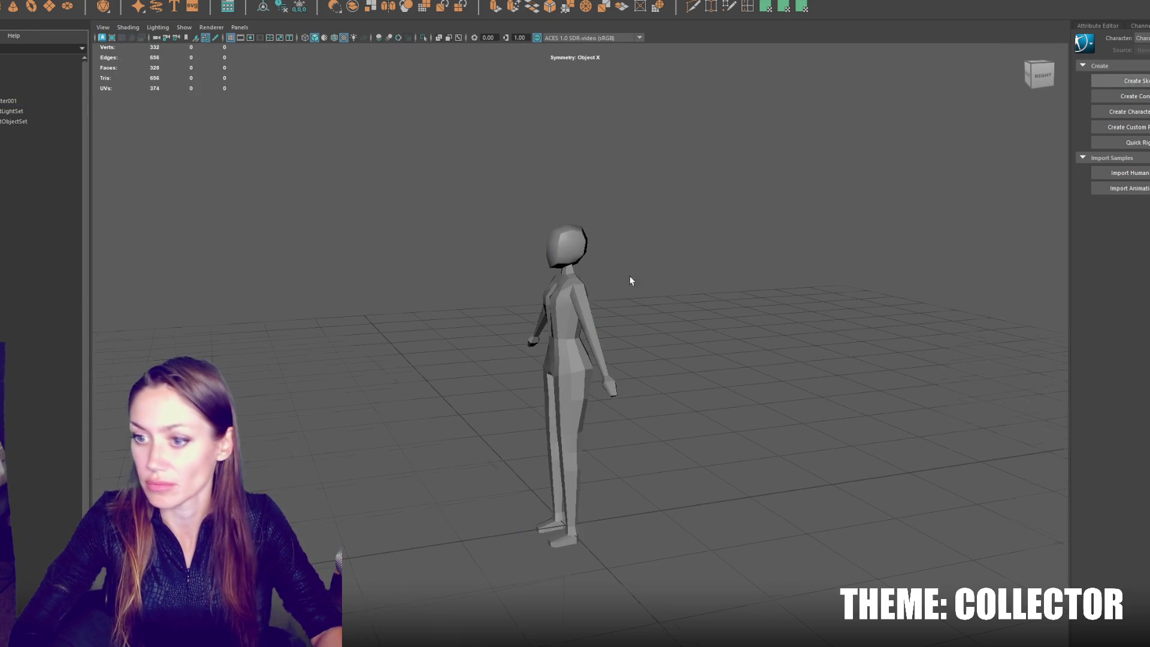
pyautogui.click(570, 443)
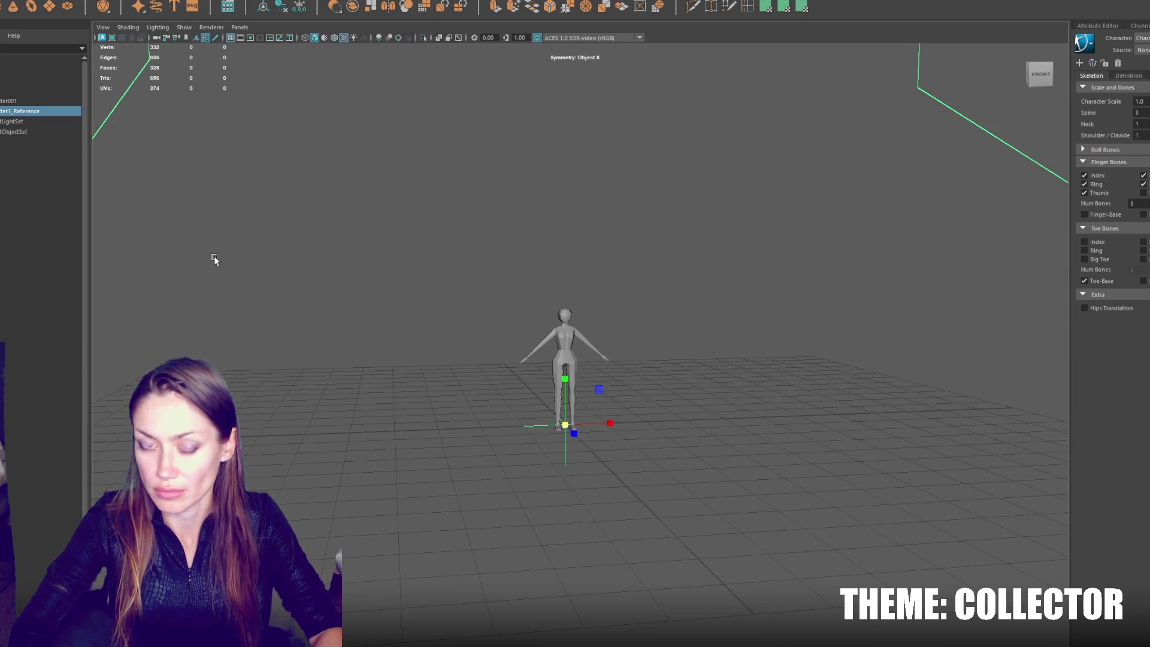
pyautogui.click(210, 200)
pyautogui.click(30, 111)
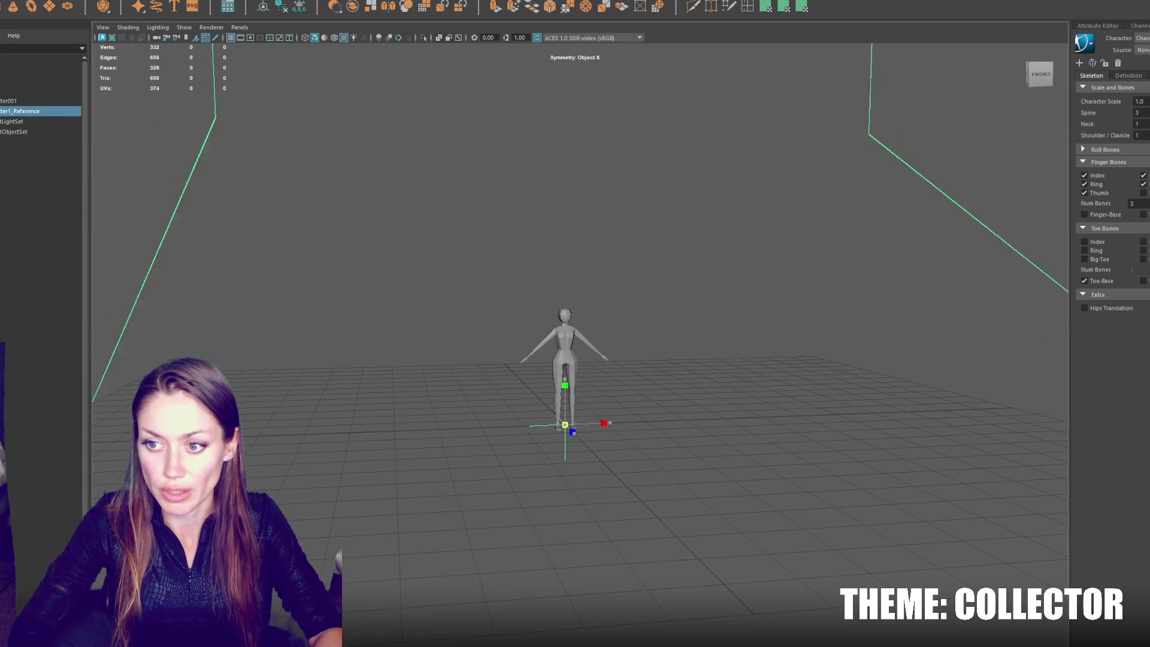
pyautogui.click(565, 425)
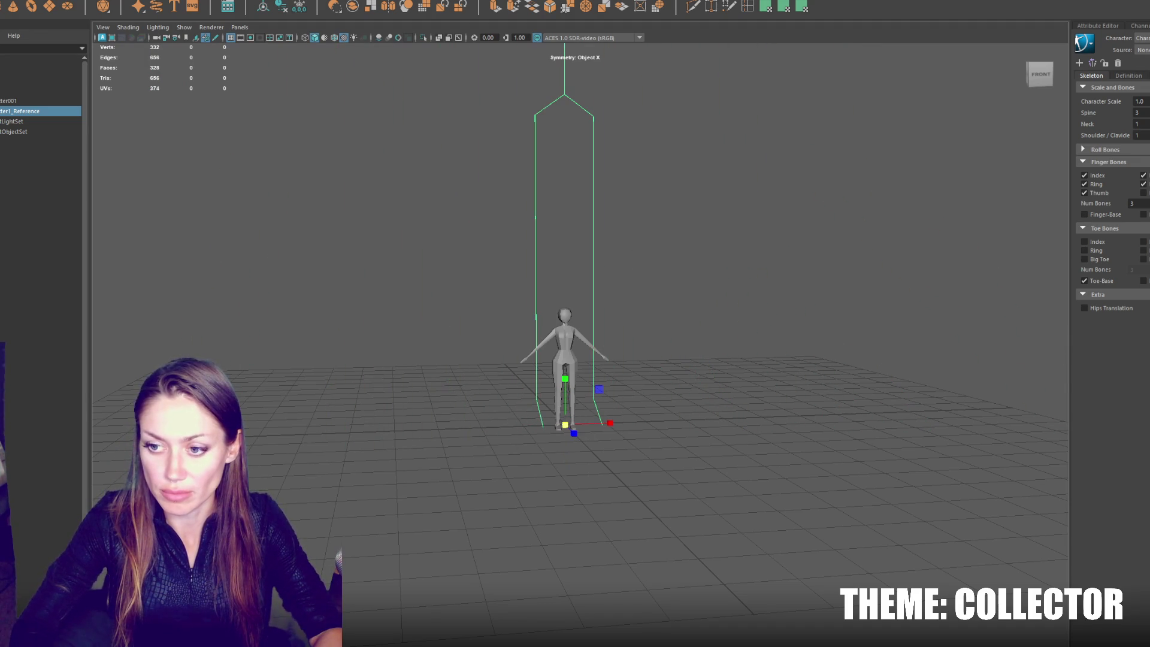
pyautogui.click(565, 424)
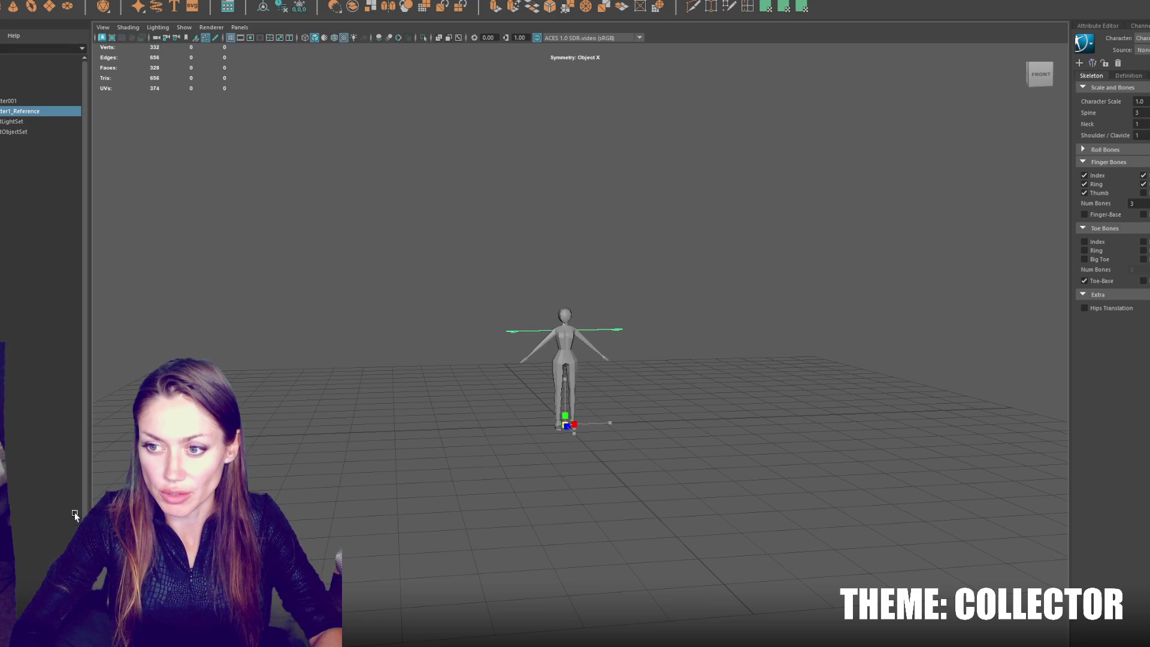
# Step: Frame the character and display it in wireframe, zoomed in
pyautogui.press('f')
pyautogui.press('4')
pyautogui.scroll(5, 663, 415)
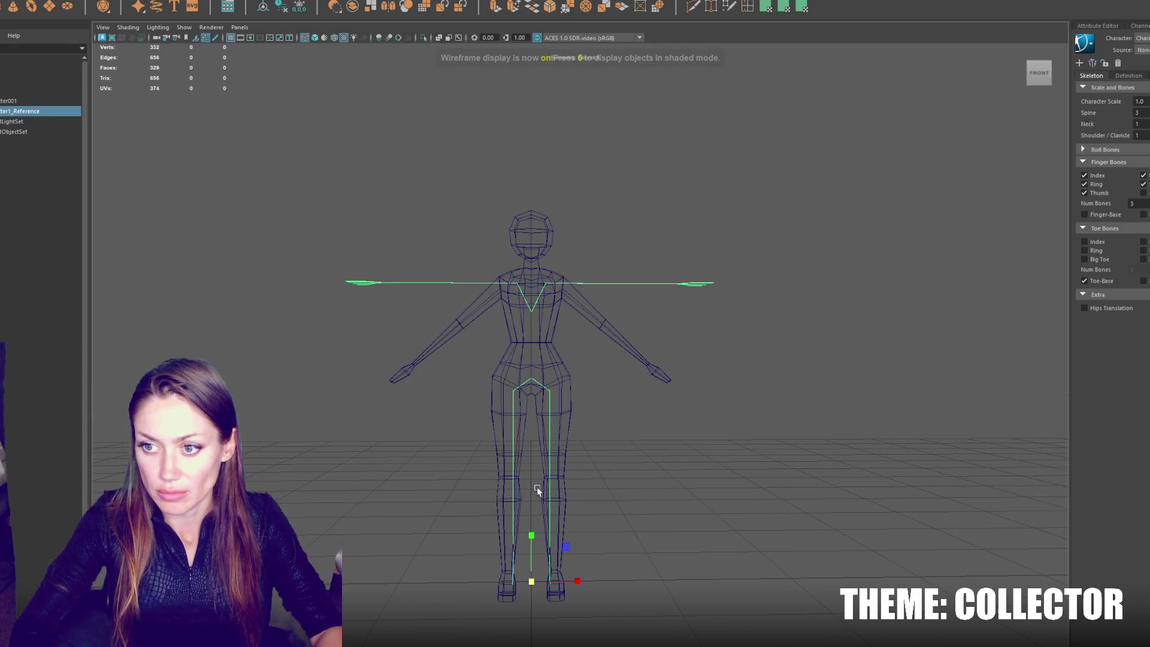
# Step: Shift the leg bone and shoulder joint into the mesh and rotate the arm down along it
pyautogui.click(548, 406)
pyautogui.moveTo(596, 390); pyautogui.dragTo(587, 391)
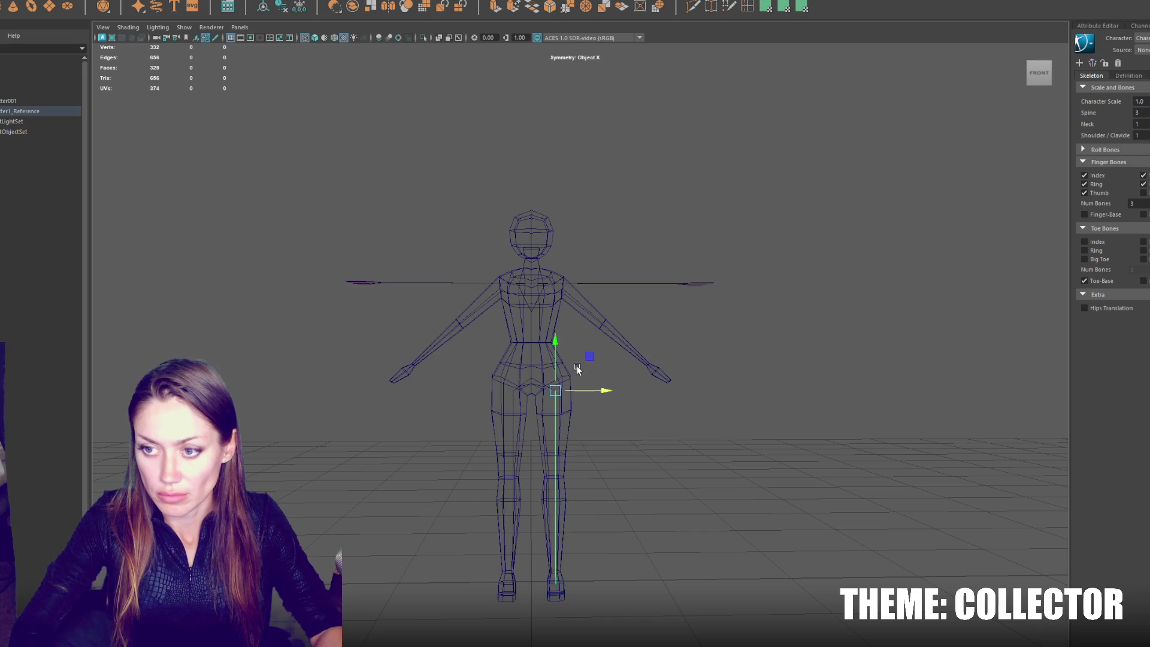
pyautogui.click(553, 283)
pyautogui.moveTo(576, 281)
pyautogui.mouseDown()
pyautogui.moveTo(601, 283)
pyautogui.moveTo(544, 273)
pyautogui.mouseUp()
pyautogui.click(557, 288)
pyautogui.click(552, 283)
pyautogui.press('e')
pyautogui.moveTo(607, 305)
pyautogui.mouseDown()
pyautogui.moveTo(578, 341)
pyautogui.moveTo(635, 358)
pyautogui.moveTo(623, 362)
pyautogui.moveTo(620, 341)
pyautogui.mouseUp()
# Step: Shift the hand vertices slightly along X, then focus on and select the right hand's vertices
pyautogui.click(602, 329)
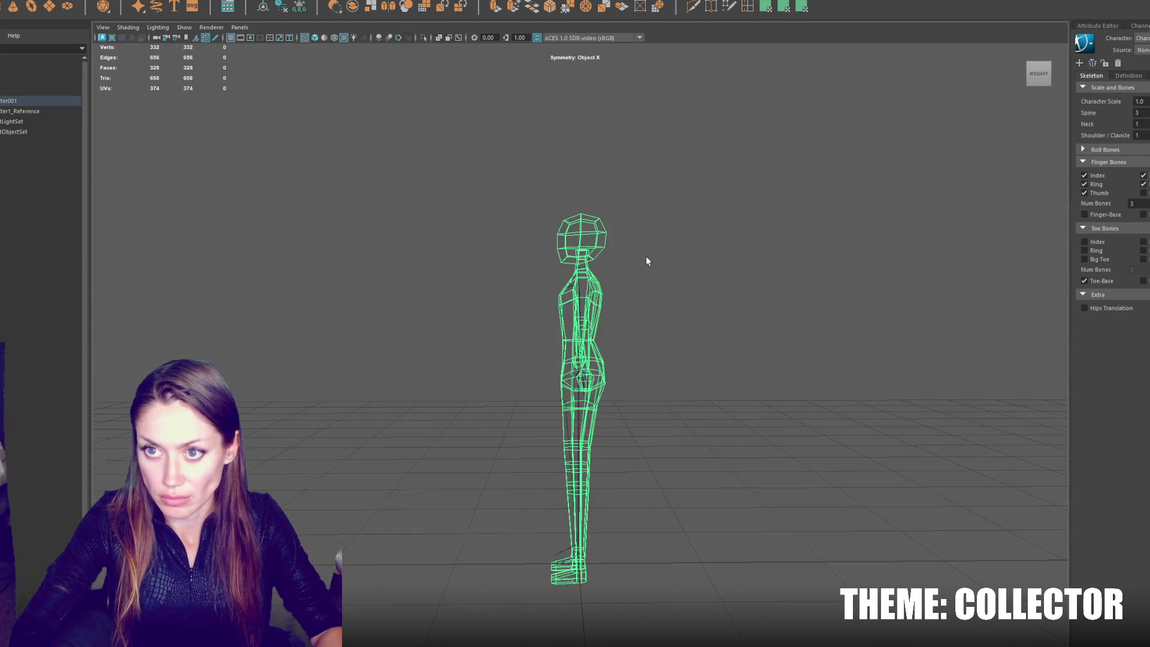
pyautogui.keyDown('alt'); pyautogui.moveTo(645, 261); pyautogui.dragTo(690, 265); pyautogui.keyUp('alt')
pyautogui.press('F9')
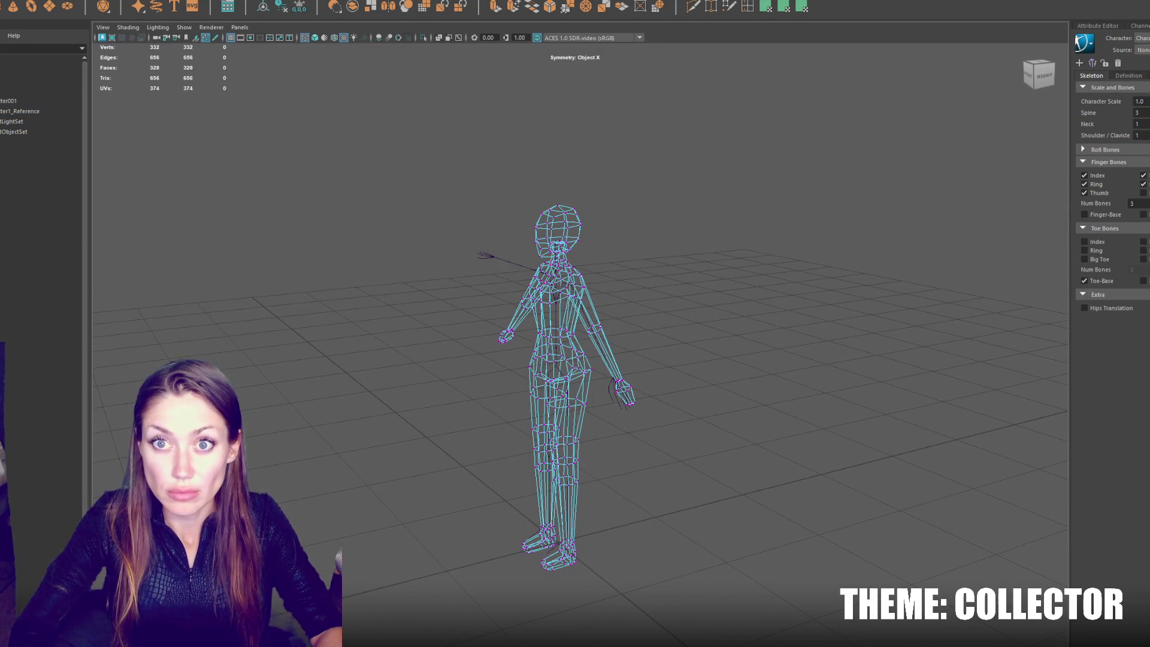
pyautogui.moveTo(586, 255)
pyautogui.keyDown('alt'); pyautogui.mouseDown()
pyautogui.moveTo(749, 231)
pyautogui.moveTo(781, 239)
pyautogui.moveTo(647, 377)
pyautogui.moveTo(593, 405)
pyautogui.mouseUp(); pyautogui.keyUp('alt')
pyautogui.moveTo(593, 405)
pyautogui.keyDown('alt'); pyautogui.mouseDown()
pyautogui.moveTo(688, 411)
pyautogui.moveTo(655, 405)
pyautogui.moveTo(670, 376)
pyautogui.moveTo(659, 385)
pyautogui.moveTo(673, 385)
pyautogui.mouseUp(); pyautogui.keyUp('alt')
pyautogui.press('w')
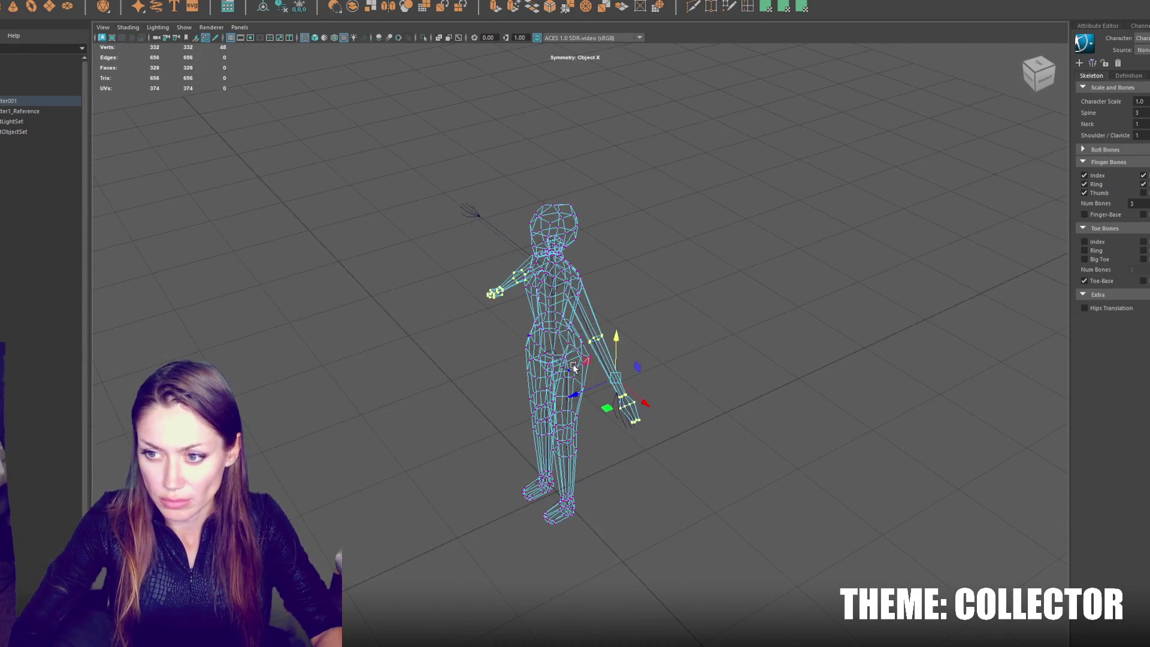
pyautogui.moveTo(583, 390); pyautogui.dragTo(579, 391)
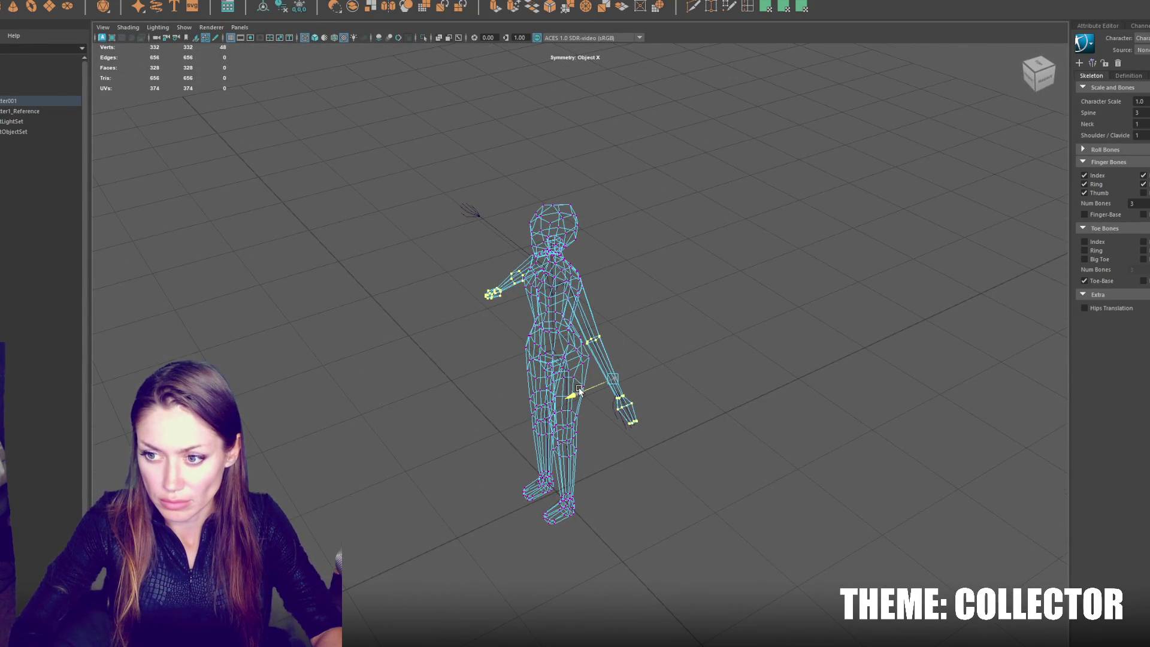
pyautogui.press('space')
pyautogui.scroll(5, 740, 331)
pyautogui.moveTo(848, 350); pyautogui.dragTo(696, 464)
pyautogui.moveTo(696, 465)
pyautogui.keyDown('alt'); pyautogui.mouseDown()
pyautogui.moveTo(647, 492)
pyautogui.moveTo(676, 466)
pyautogui.mouseUp(); pyautogui.keyUp('alt')
# Step: Select the stray horizontal line and delete it from the scene
pyautogui.press('q')
pyautogui.press('w')
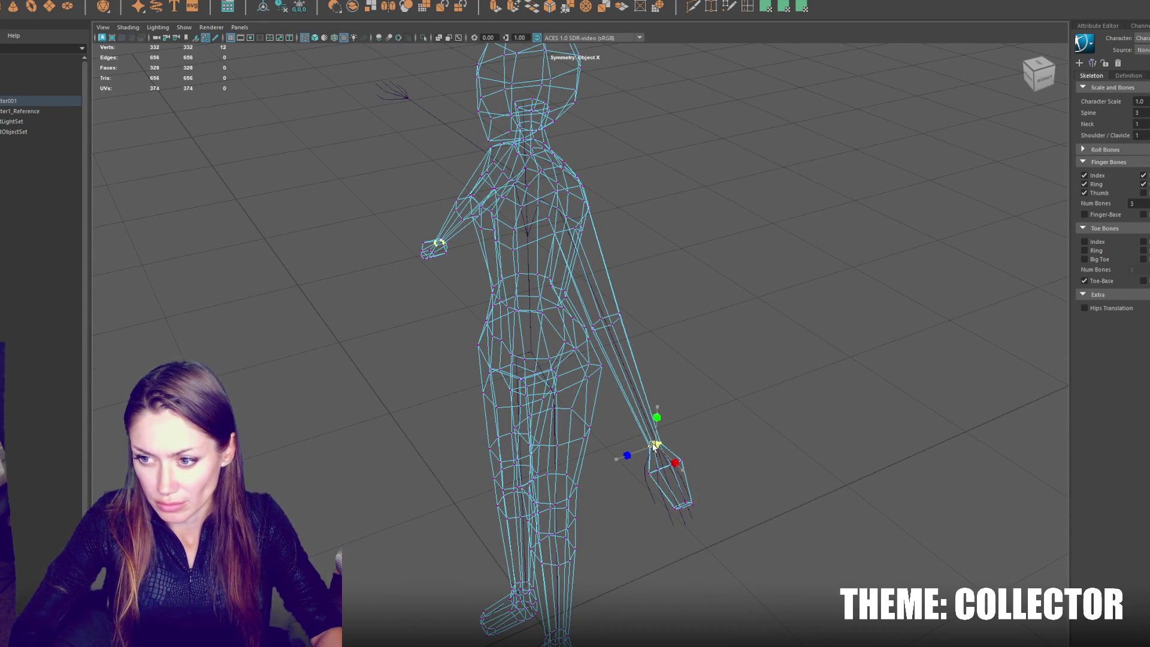
pyautogui.moveTo(662, 457)
pyautogui.keyDown('alt'); pyautogui.mouseDown()
pyautogui.moveTo(640, 539)
pyautogui.moveTo(639, 496)
pyautogui.moveTo(762, 465)
pyautogui.mouseUp(); pyautogui.keyUp('alt')
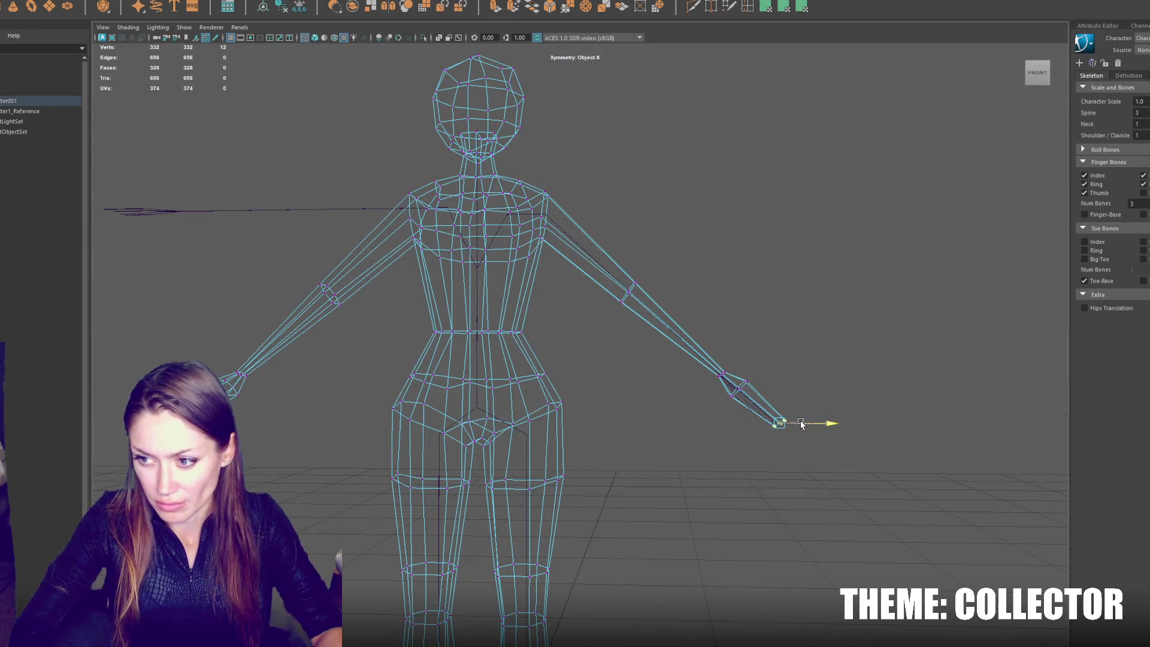
pyautogui.keyDown('alt'); pyautogui.moveTo(678, 233); pyautogui.dragTo(680, 216); pyautogui.keyUp('alt')
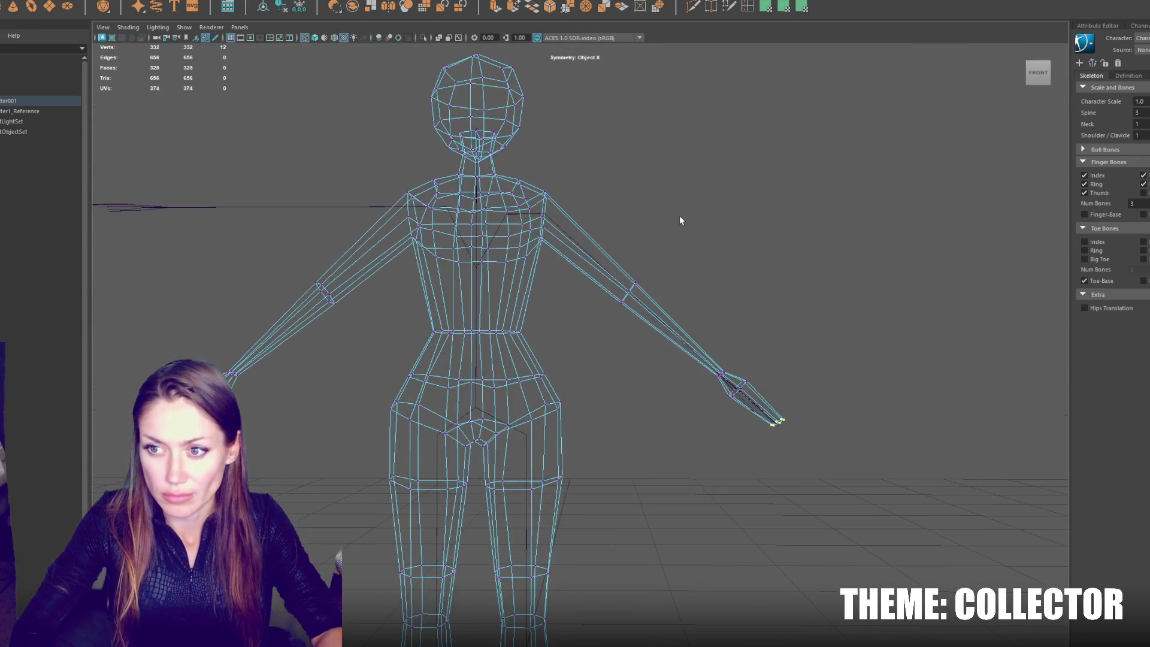
pyautogui.click(727, 183)
pyautogui.click(433, 204)
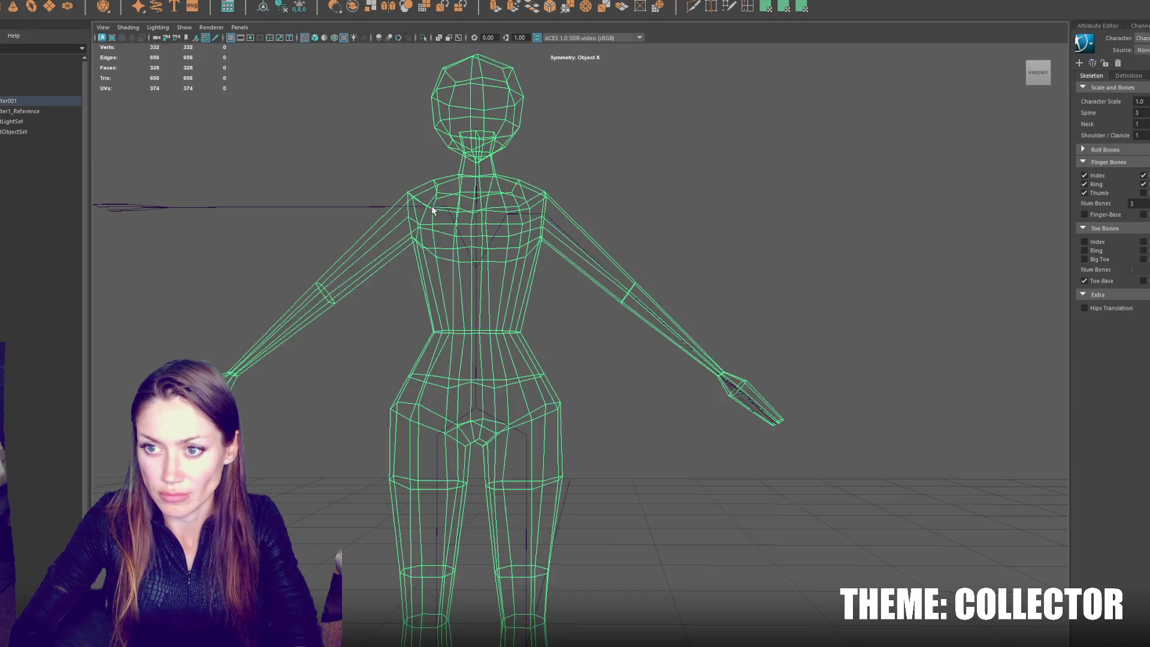
pyautogui.click(397, 206)
pyautogui.click(398, 204)
pyautogui.press('Delete')
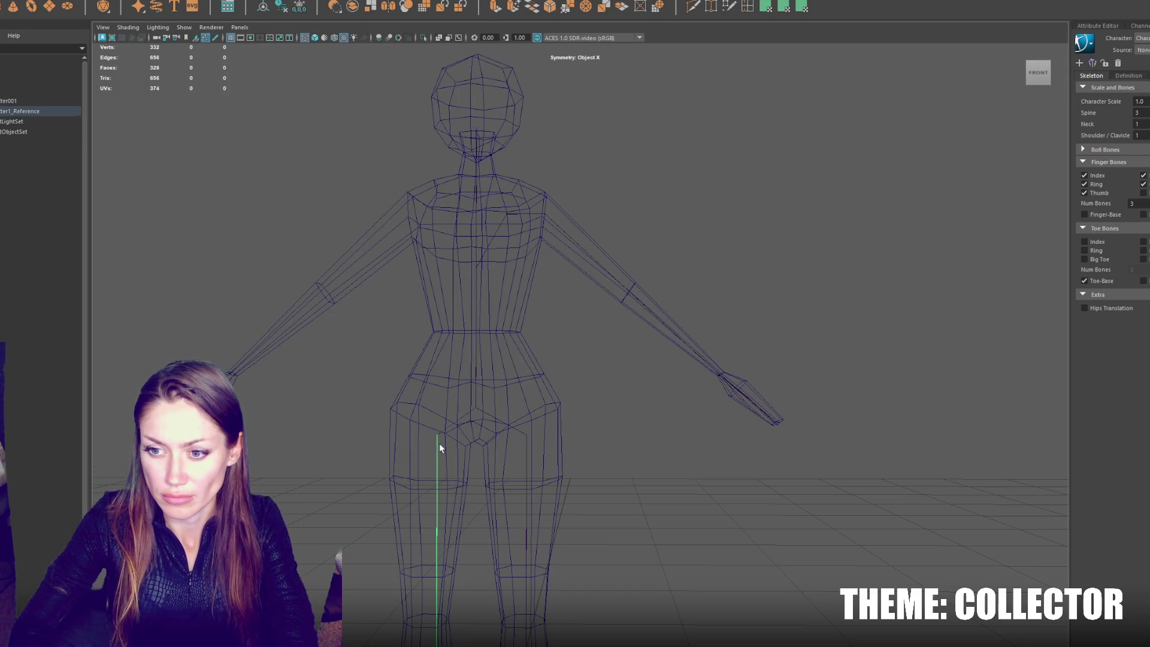
# Step: Raise the neck joint up into the neck and check the head joint from an angled view
pyautogui.click(479, 161)
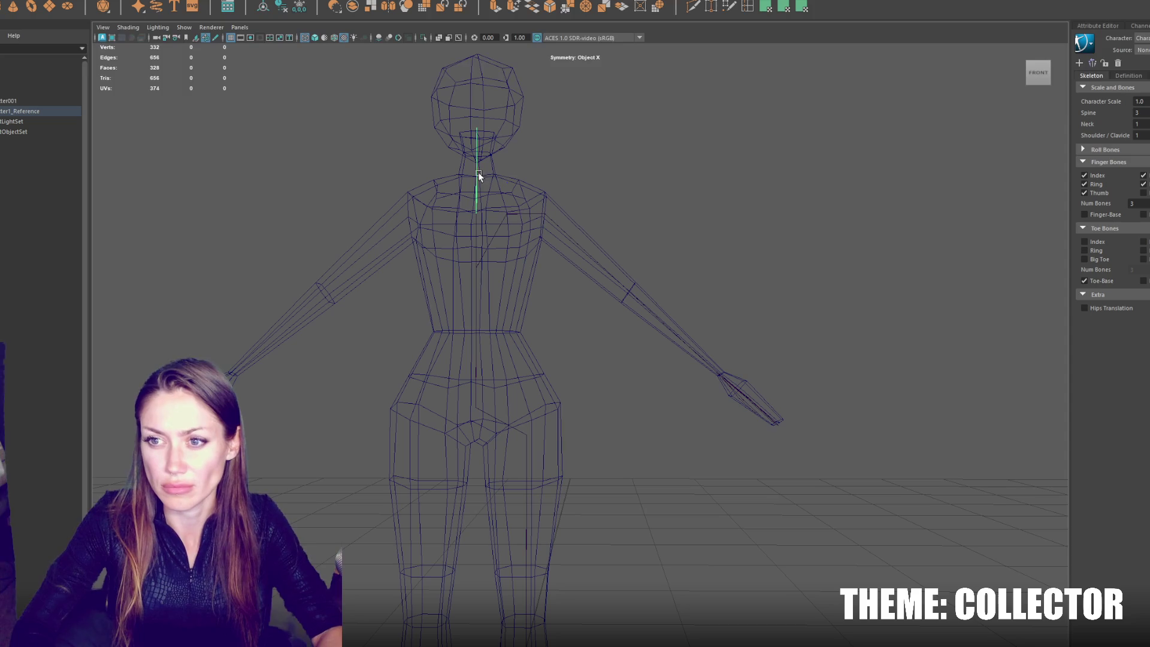
pyautogui.moveTo(477, 178); pyautogui.dragTo(483, 133)
pyautogui.click(483, 130)
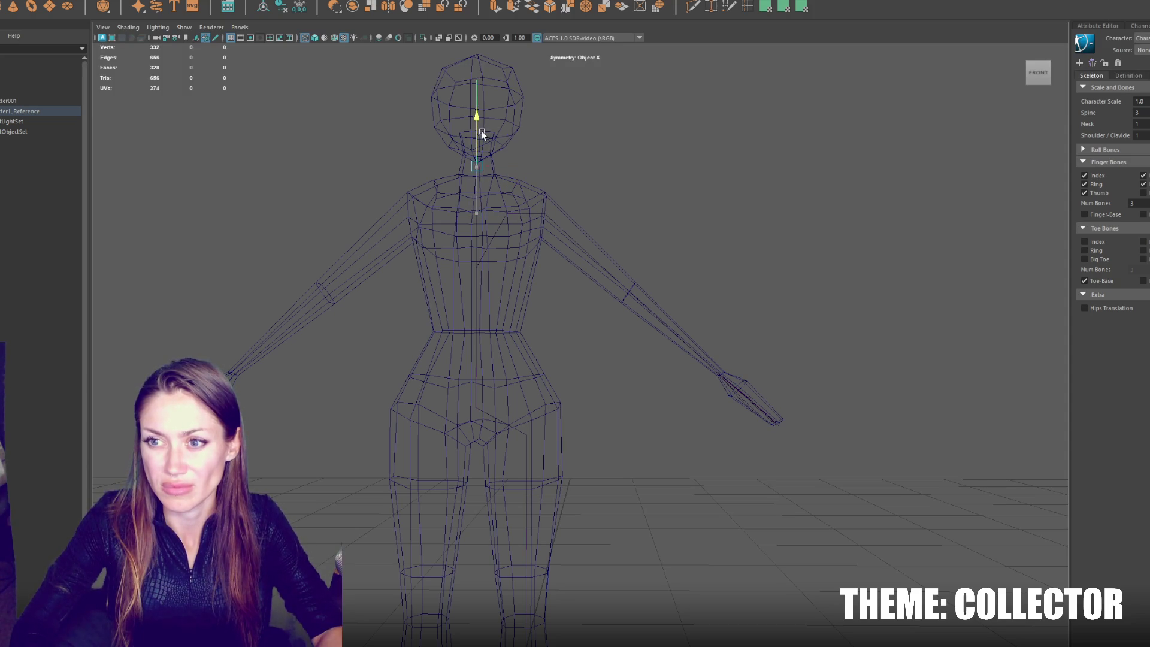
pyautogui.moveTo(486, 85)
pyautogui.mouseDown()
pyautogui.moveTo(480, 97)
pyautogui.moveTo(562, 96)
pyautogui.moveTo(557, 110)
pyautogui.mouseUp()
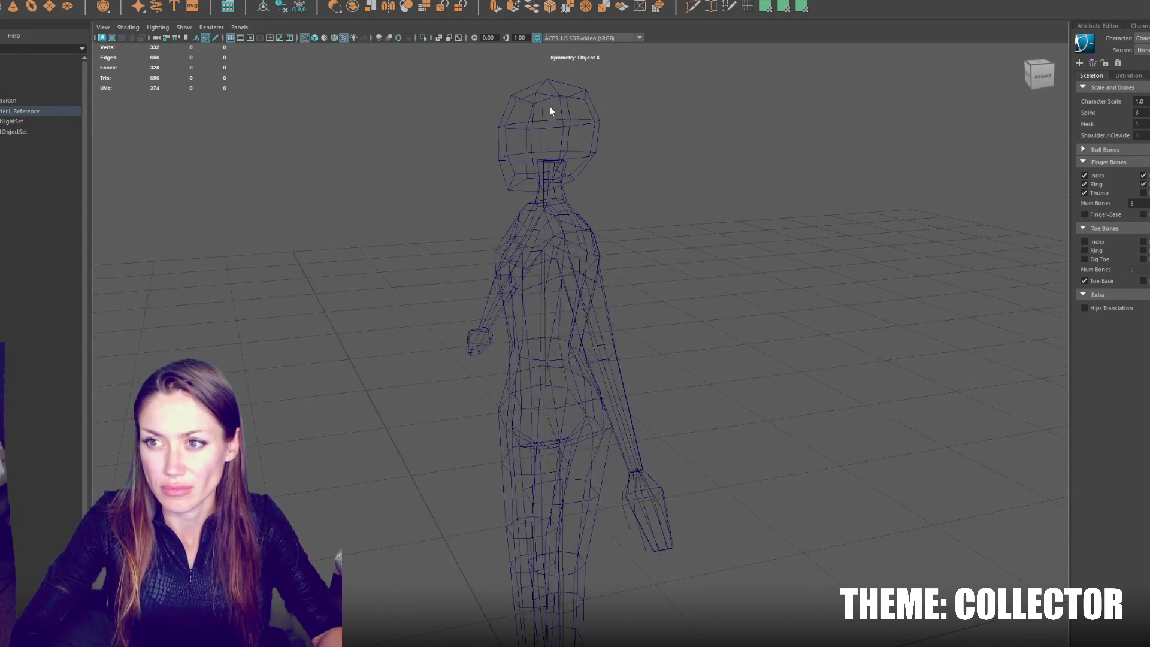
pyautogui.click(542, 107)
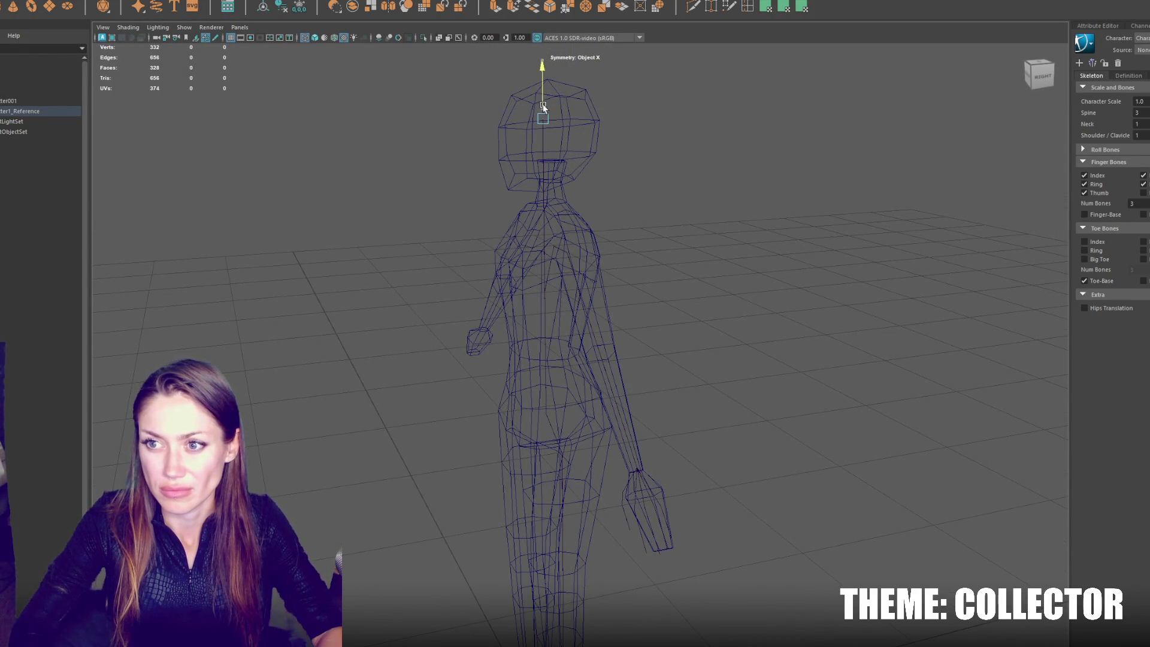
pyautogui.moveTo(538, 113); pyautogui.dragTo(639, 113)
# Step: Centre the figure and select the right arm joint chain from the shoulder
pyautogui.scroll(-5, 639, 113)
pyautogui.click(557, 257)
pyautogui.moveTo(560, 256); pyautogui.dragTo(574, 122)
pyautogui.click(552, 356)
pyautogui.click(559, 190)
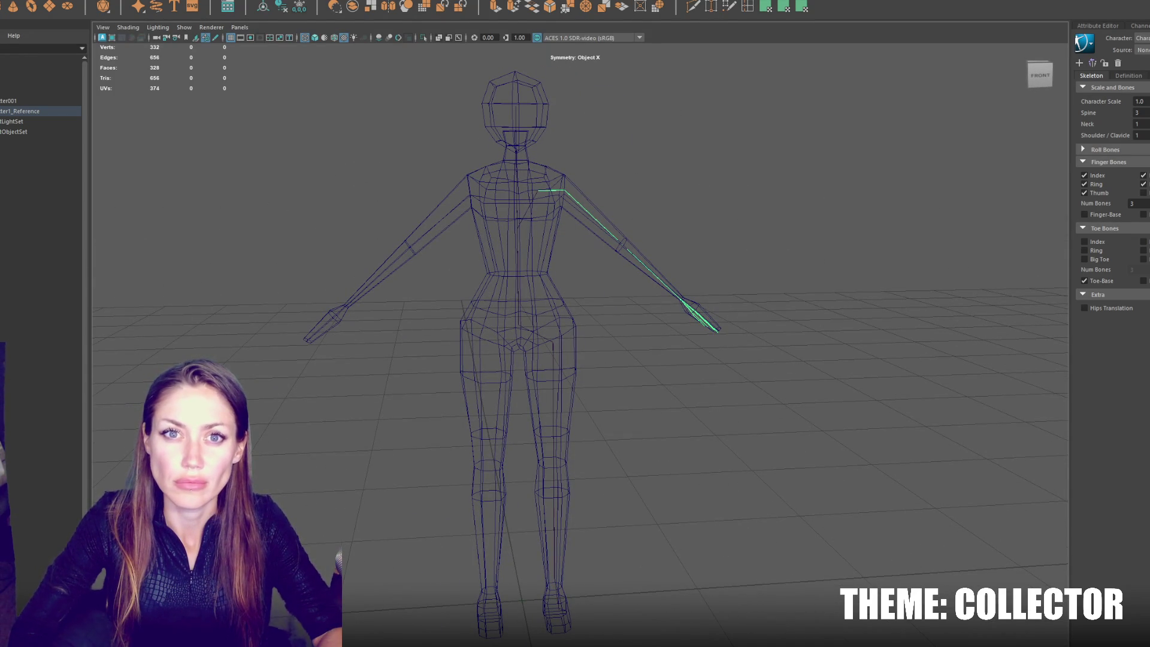
pyautogui.click(144, 0)
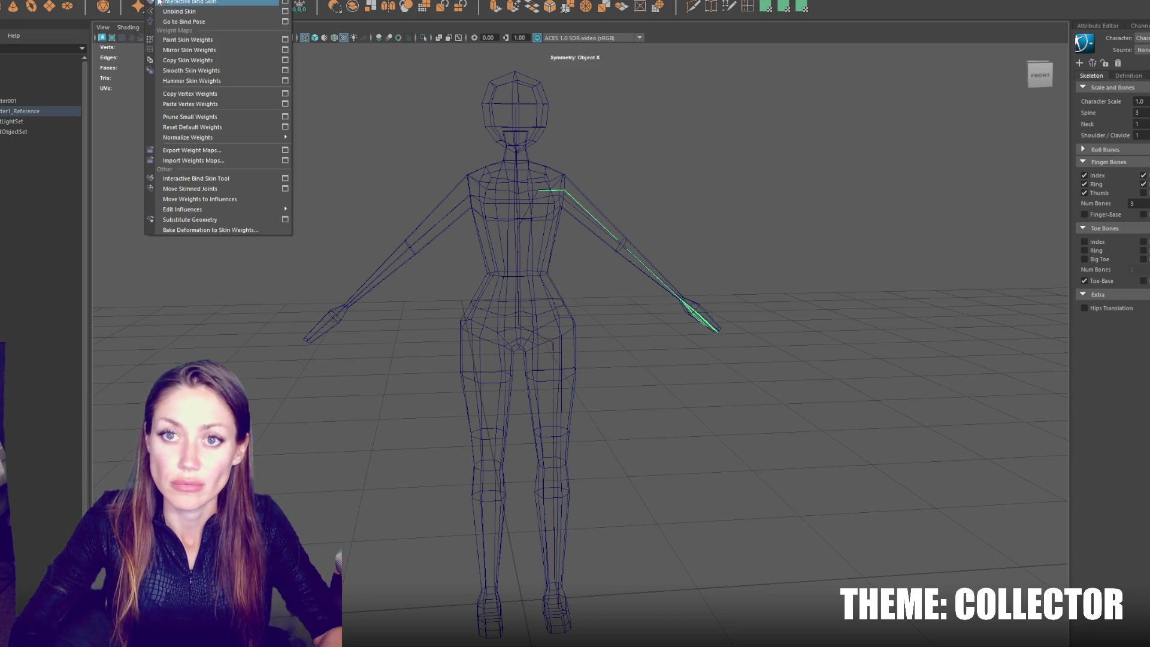
# Step: Mirror the right arm chain, then the left upper leg chain, to the opposite side
pyautogui.click(148, 11)
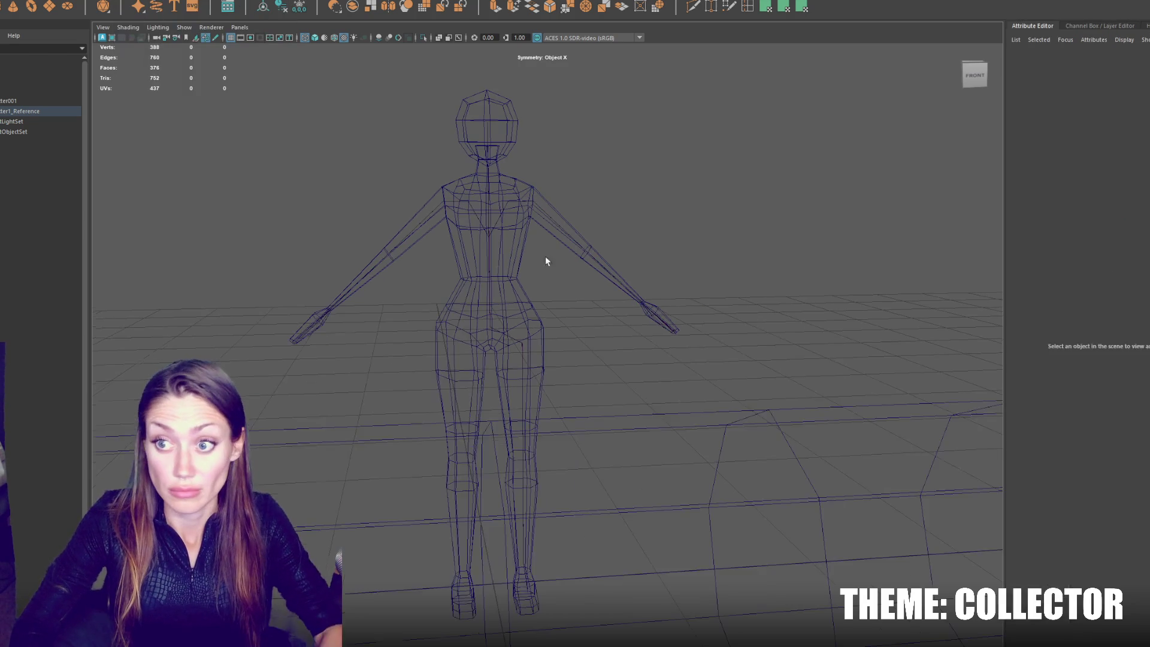
pyautogui.click(522, 356)
pyautogui.click(621, 344)
pyautogui.click(524, 345)
pyautogui.click(144, 0)
pyautogui.click(146, 11)
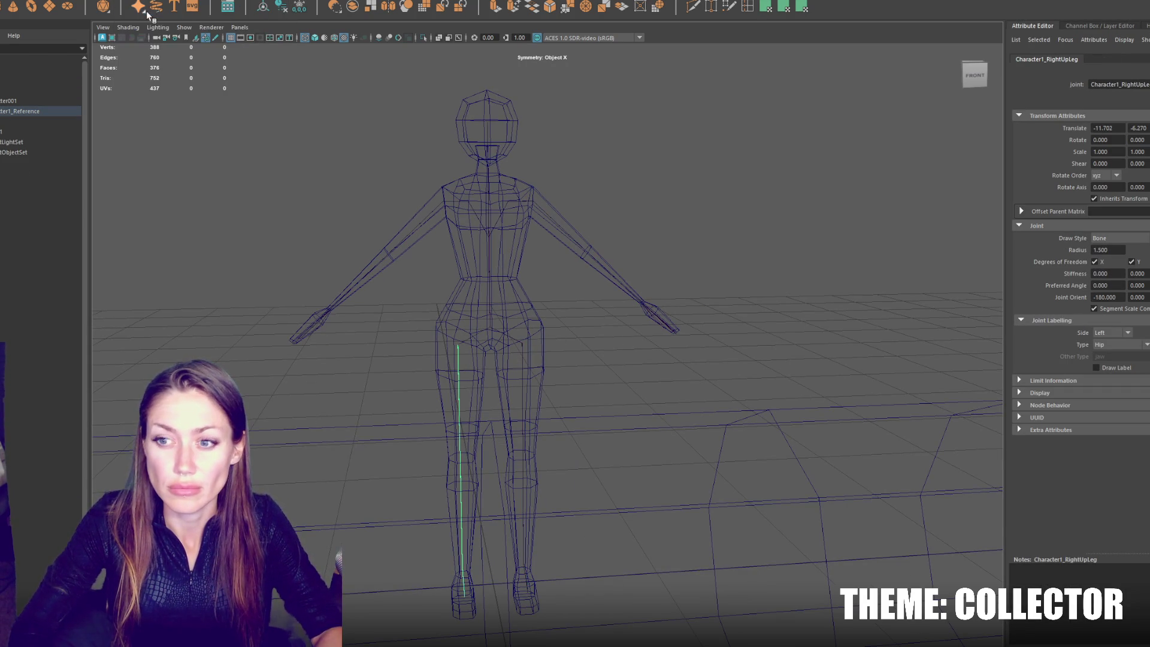
# Step: Delete the leftover sweep tube mesh, then select Character1_Reference
pyautogui.hotkey('ctrl', 'a')
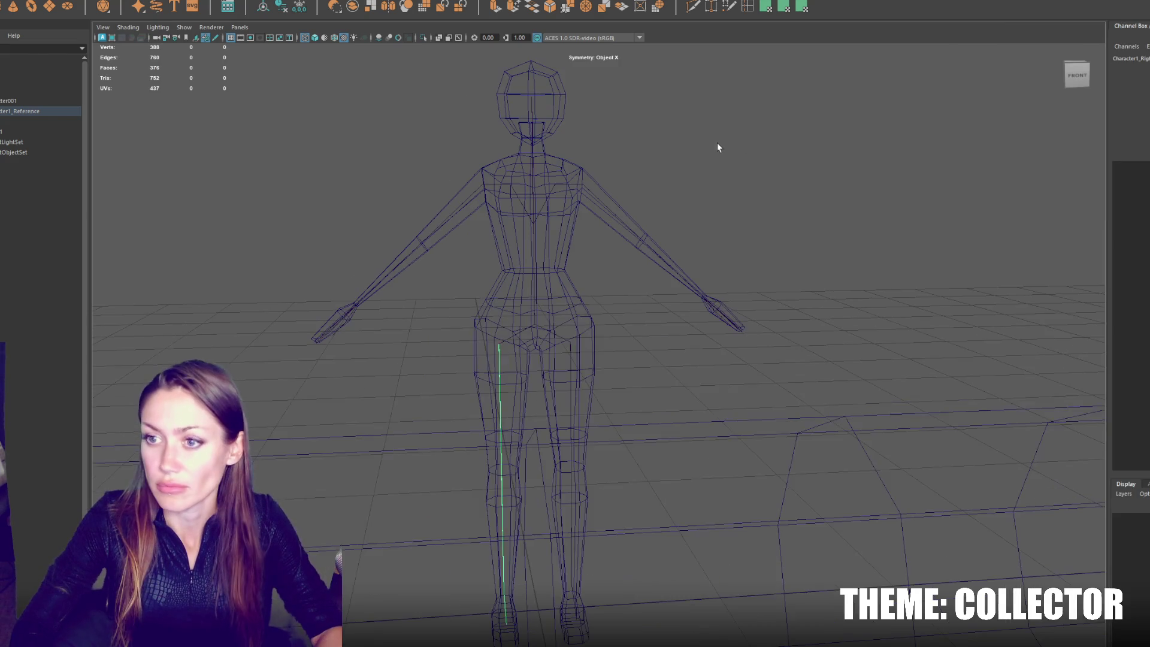
pyautogui.scroll(-3, 766, 243)
pyautogui.click(764, 426)
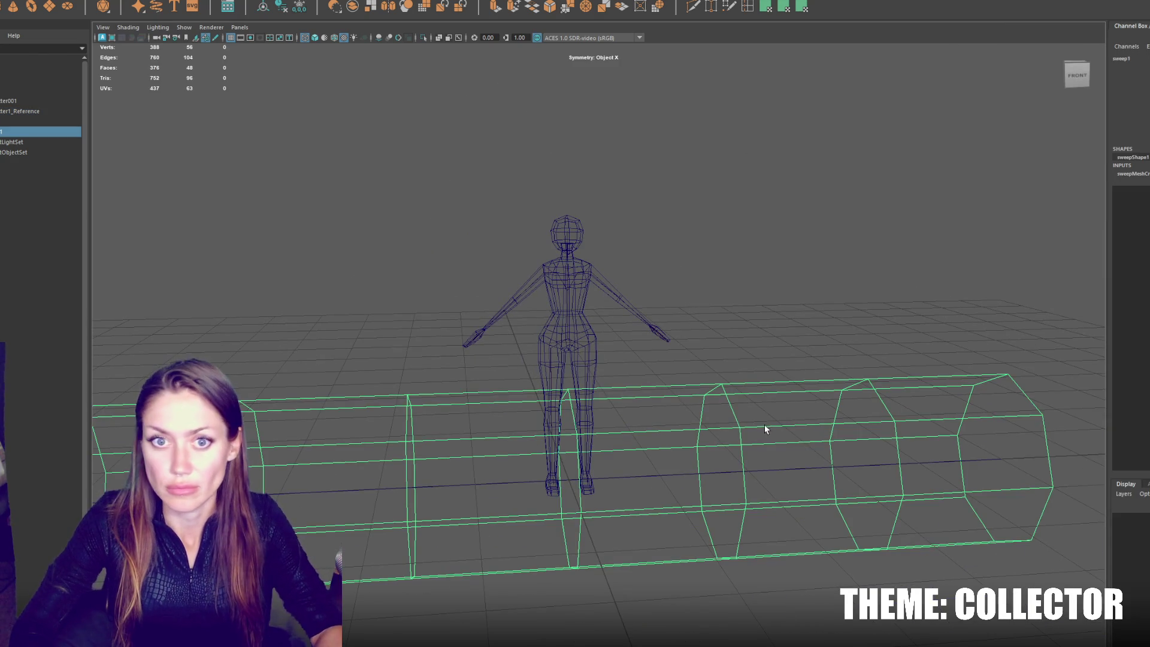
pyautogui.press('Delete')
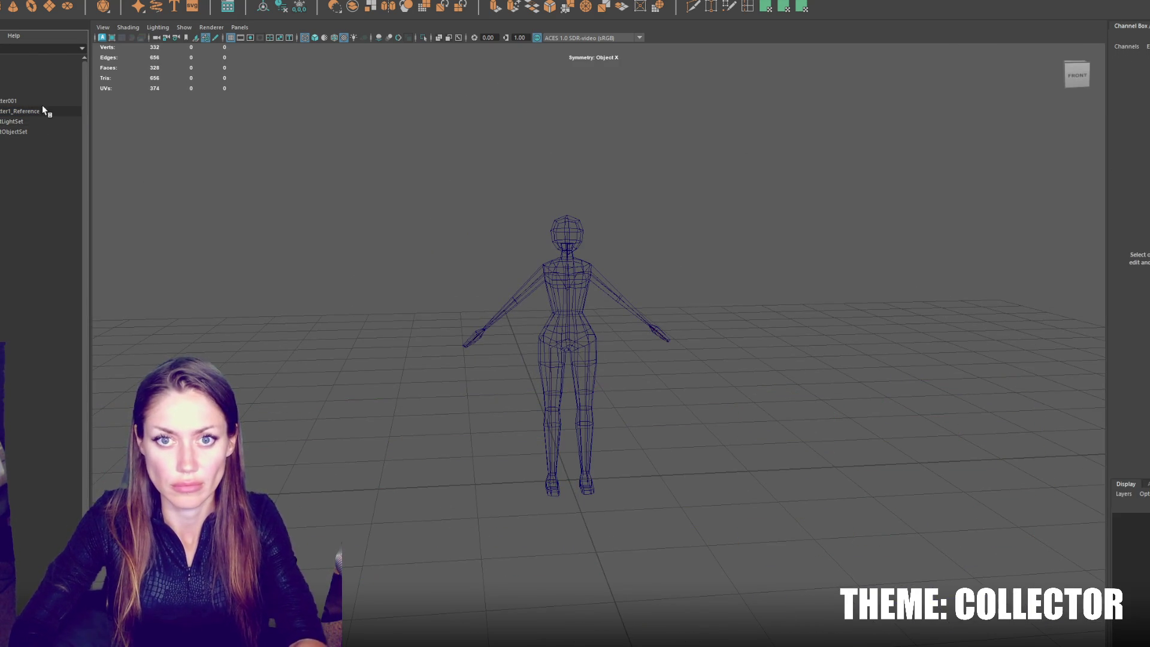
pyautogui.click(43, 111)
pyautogui.scroll(5, 588, 178)
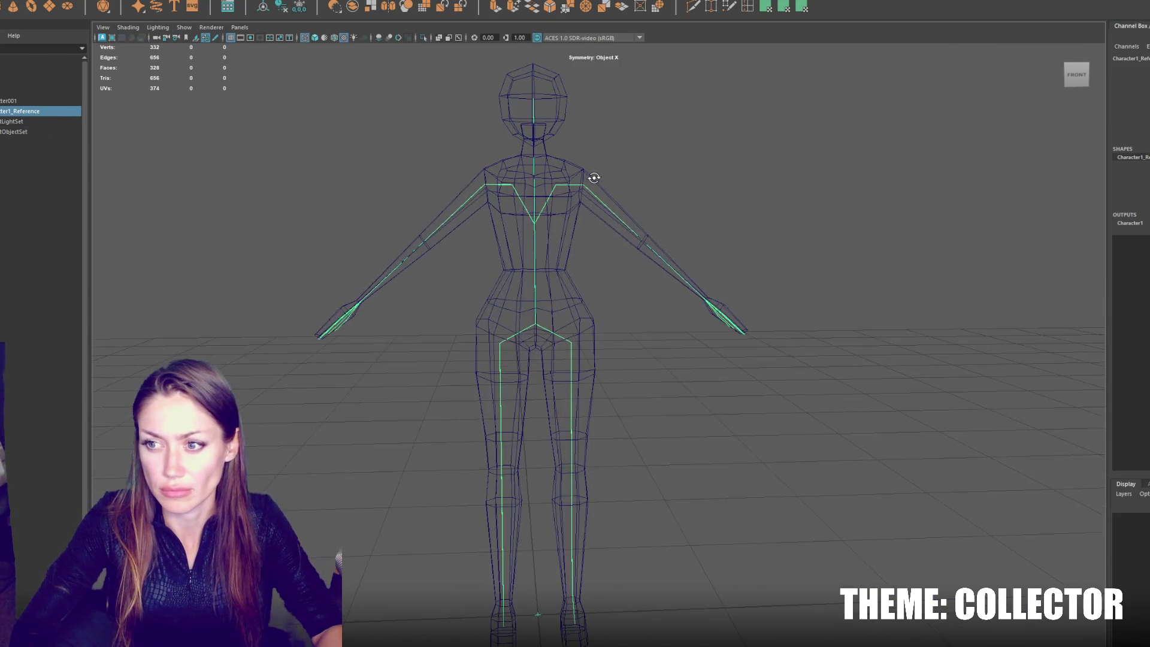
# Step: From a left side view, switch the character mesh to vertices and box-select the head and neck
pyautogui.moveTo(578, 144)
pyautogui.mouseDown()
pyautogui.moveTo(685, 144)
pyautogui.moveTo(647, 147)
pyautogui.mouseUp()
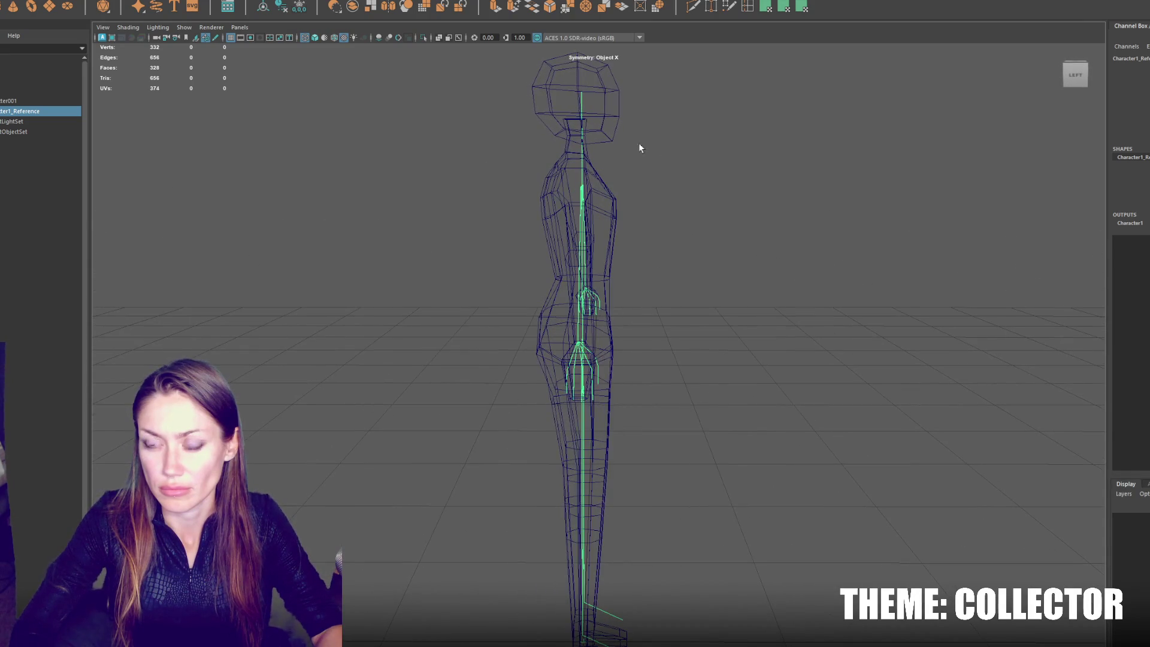
pyautogui.click(603, 175)
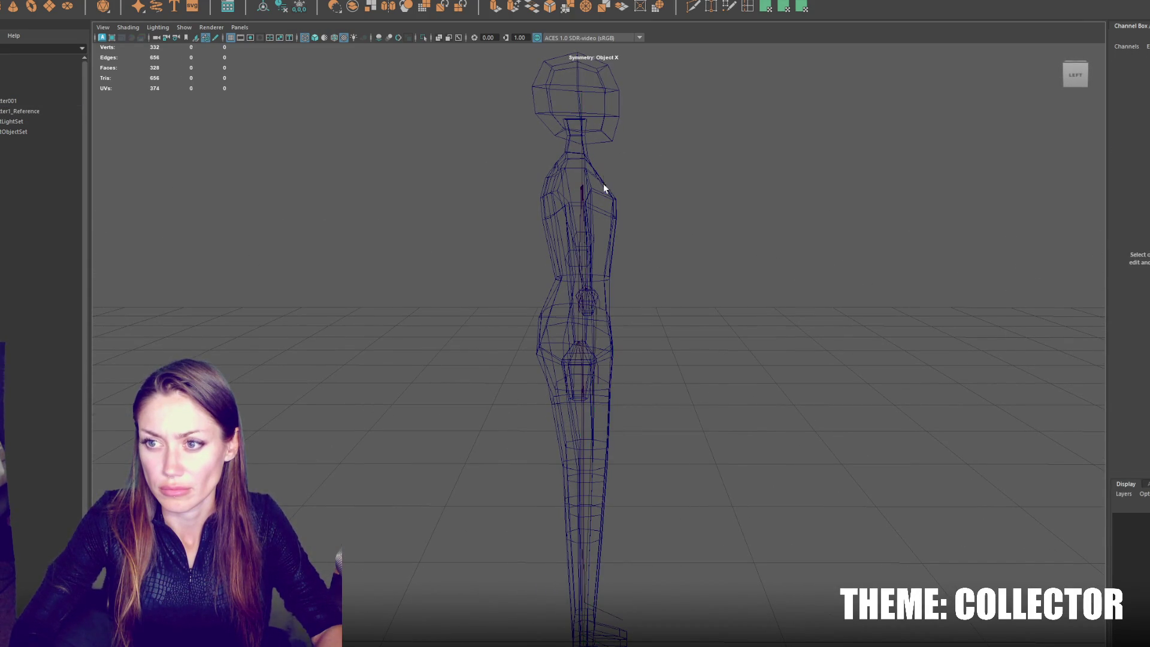
pyautogui.rightClick(773, 133)
pyautogui.click(731, 133)
pyautogui.scroll(-3, 654, 146)
pyautogui.moveTo(664, 109); pyautogui.dragTo(509, 218)
pyautogui.moveTo(671, 97); pyautogui.dragTo(495, 211)
pyautogui.rightClick(770, 145)
# Step: Select the head vertices with soft selection, widening the falloff over shoulders and chest
pyautogui.click(728, 142)
pyautogui.moveTo(732, 121); pyautogui.dragTo(516, 214)
pyautogui.press('b')
pyautogui.moveTo(675, 226); pyautogui.dragTo(704, 226)
pyautogui.press('w')
pyautogui.press('b')
pyautogui.moveTo(634, 185)
pyautogui.mouseDown()
pyautogui.moveTo(680, 199)
pyautogui.moveTo(637, 182)
pyautogui.mouseUp()
# Step: Nudge the waist vertices slightly sideways, then select the hip vertices from front and side
pyautogui.moveTo(566, 310); pyautogui.dragTo(566, 310)
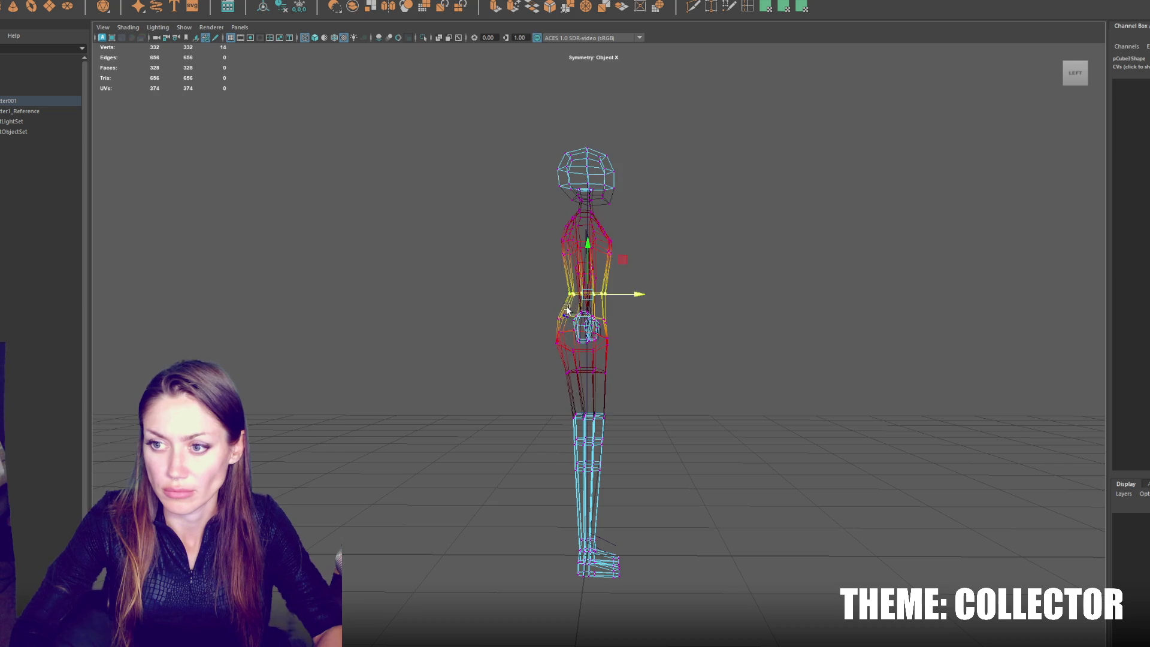
pyautogui.moveTo(639, 298); pyautogui.dragTo(641, 299)
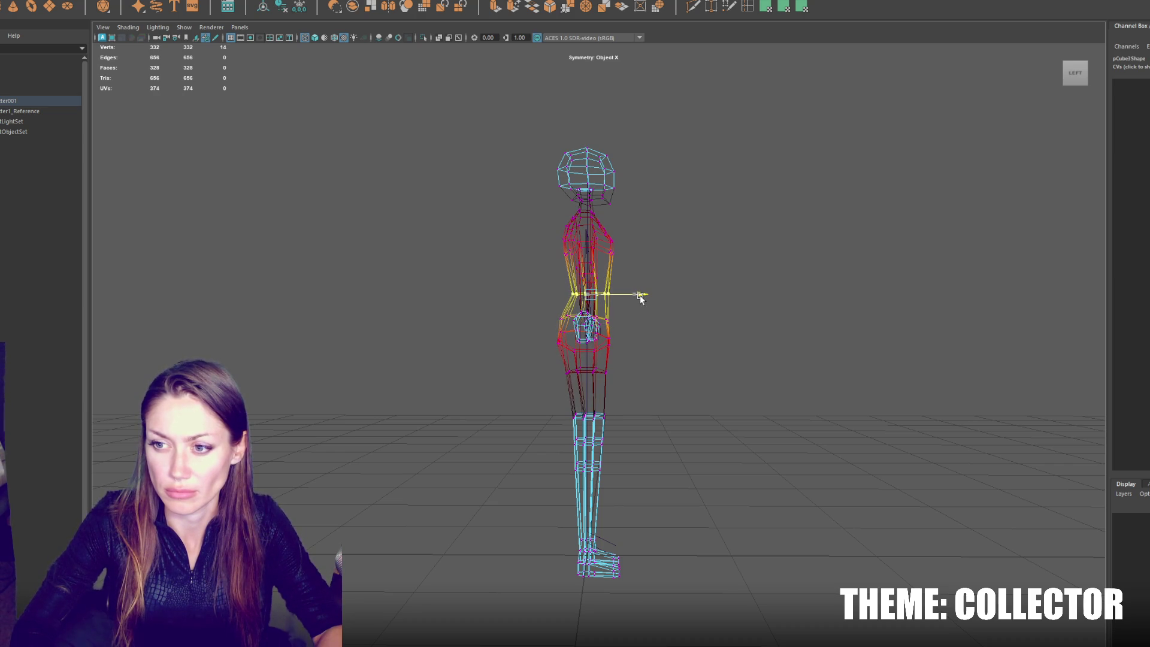
pyautogui.moveTo(651, 381)
pyautogui.mouseDown()
pyautogui.moveTo(524, 320)
pyautogui.moveTo(516, 304)
pyautogui.mouseUp()
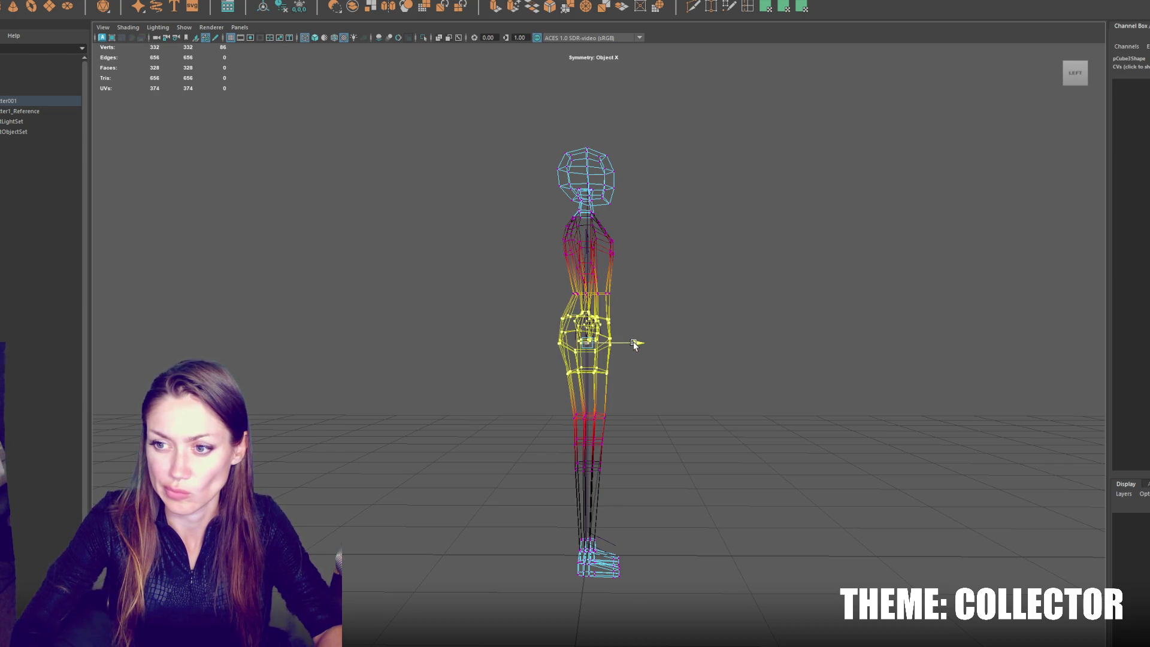
pyautogui.moveTo(634, 342); pyautogui.dragTo(691, 324)
pyautogui.moveTo(617, 303); pyautogui.dragTo(495, 385)
pyautogui.moveTo(496, 386)
pyautogui.mouseDown()
pyautogui.moveTo(663, 360)
pyautogui.moveTo(641, 345)
pyautogui.moveTo(656, 347)
pyautogui.mouseUp()
# Step: Return to shaded object mode and move the pCube3 mesh above Character1_Reference in the Outliner
pyautogui.press('F8')
pyautogui.click(761, 174)
pyautogui.press('6')
pyautogui.moveTo(767, 199)
pyautogui.mouseDown()
pyautogui.moveTo(662, 217)
pyautogui.moveTo(647, 205)
pyautogui.mouseUp()
pyautogui.scroll(3, 665, 192)
pyautogui.click(561, 278)
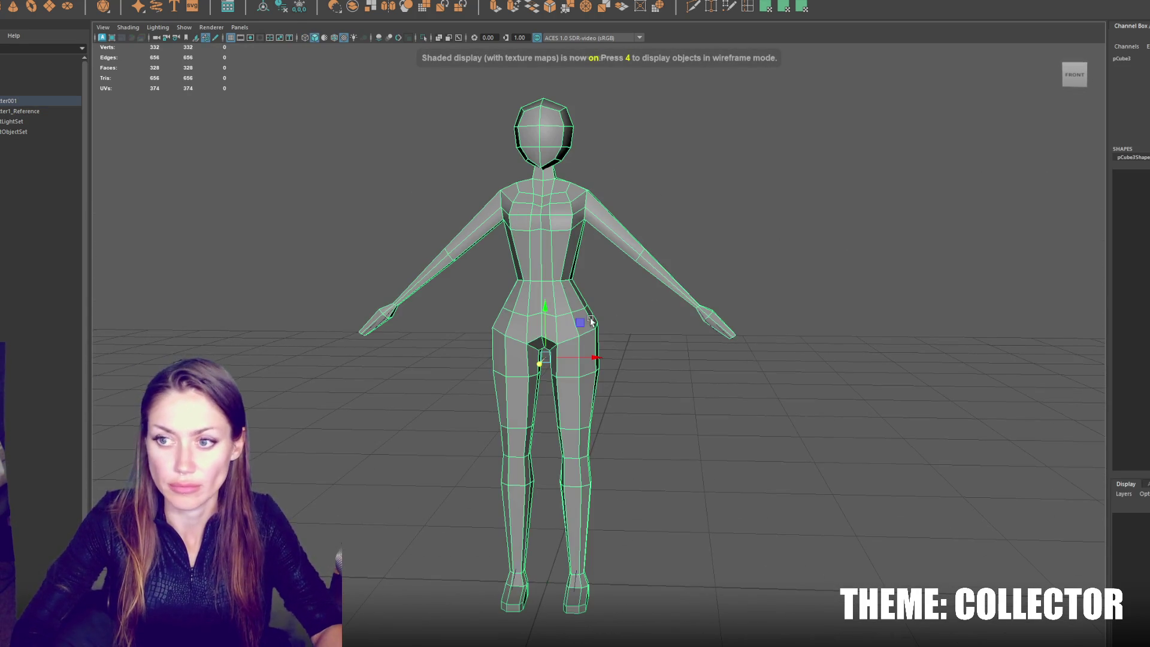
pyautogui.click(21, 111)
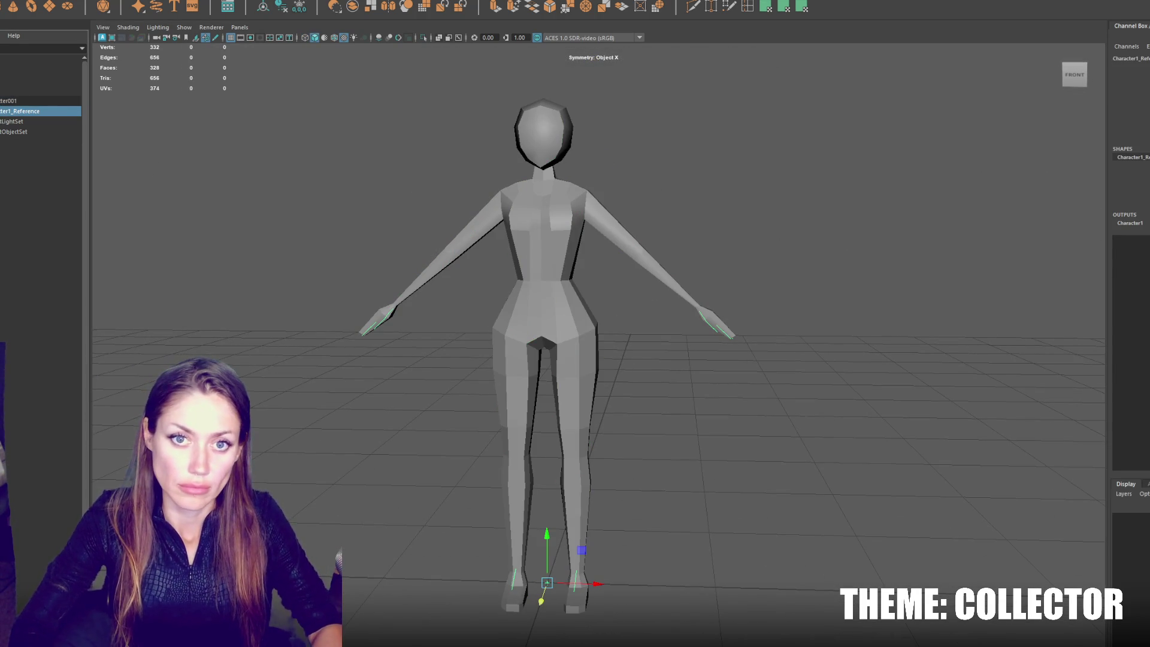
pyautogui.moveTo(9, 124); pyautogui.dragTo(25, 131)
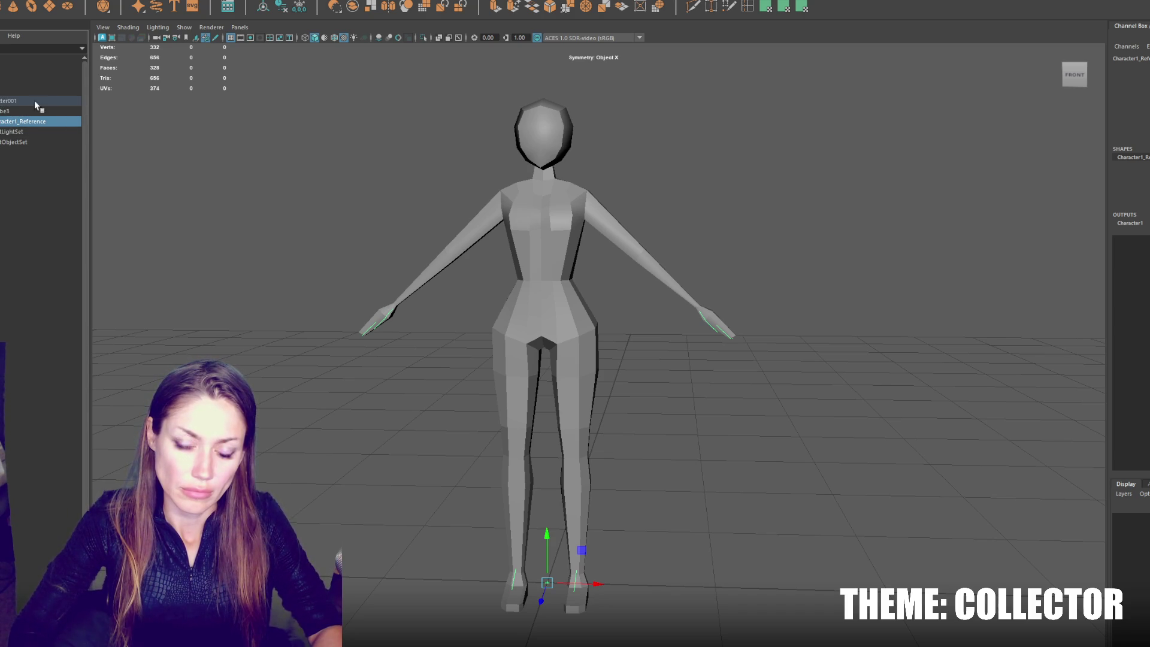
pyautogui.click(14, 115)
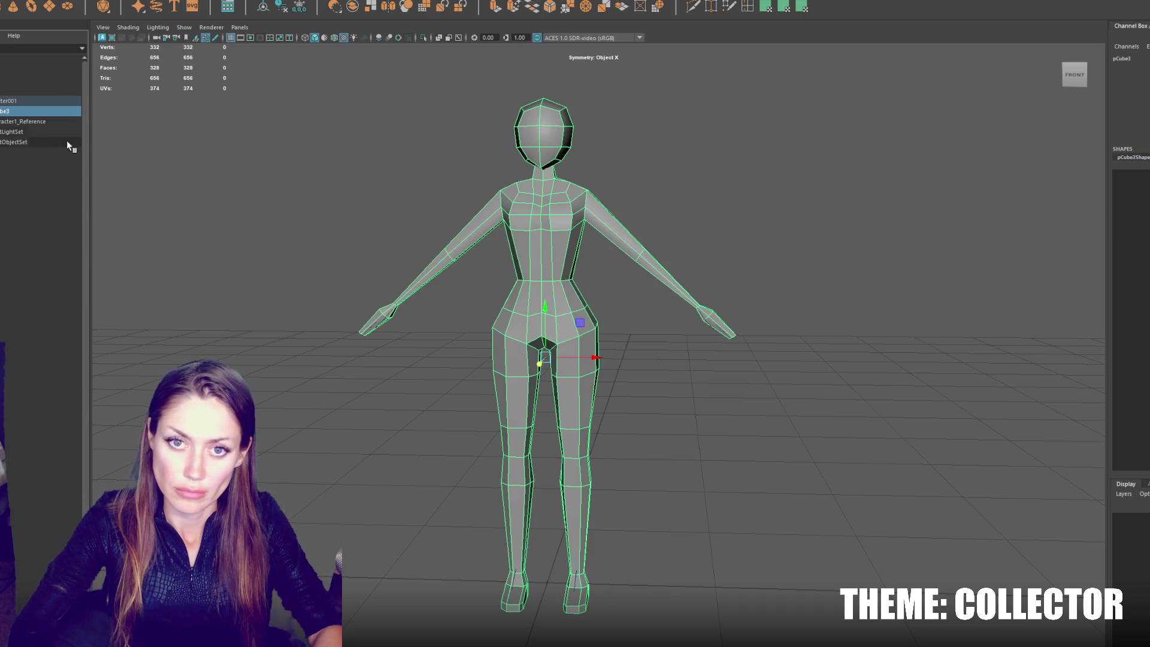
# Step: View the mesh as wireframe and select the hips joint and Character001 mesh to check the fit
pyautogui.press('3')
pyautogui.press('4')
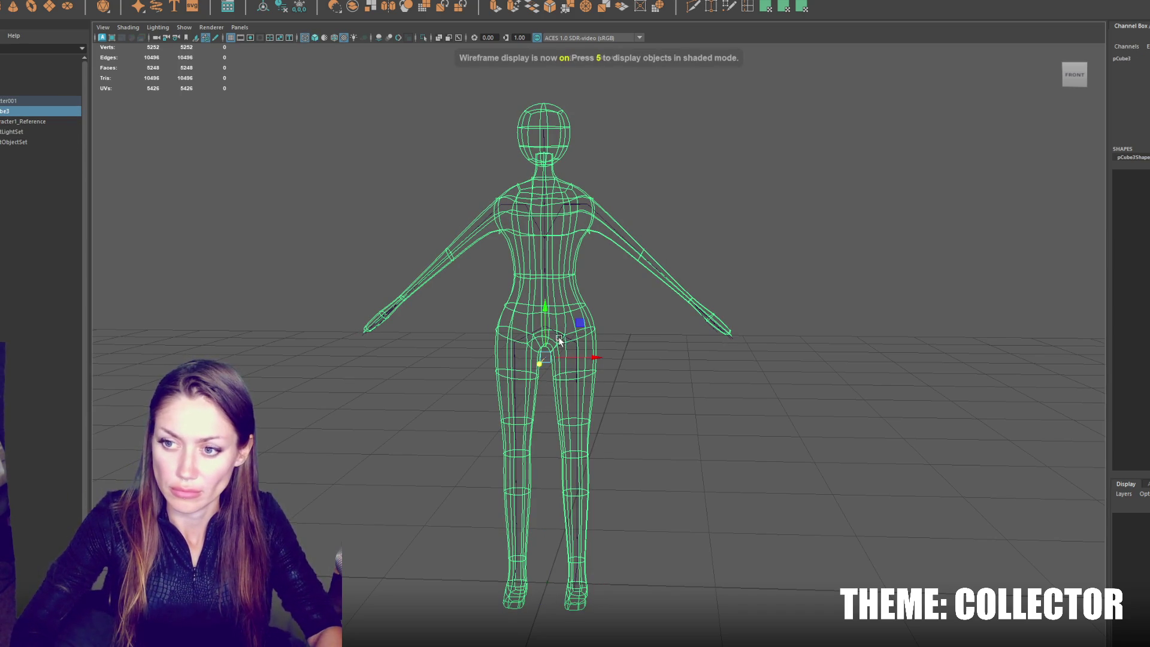
pyautogui.press('1')
pyautogui.click(576, 354)
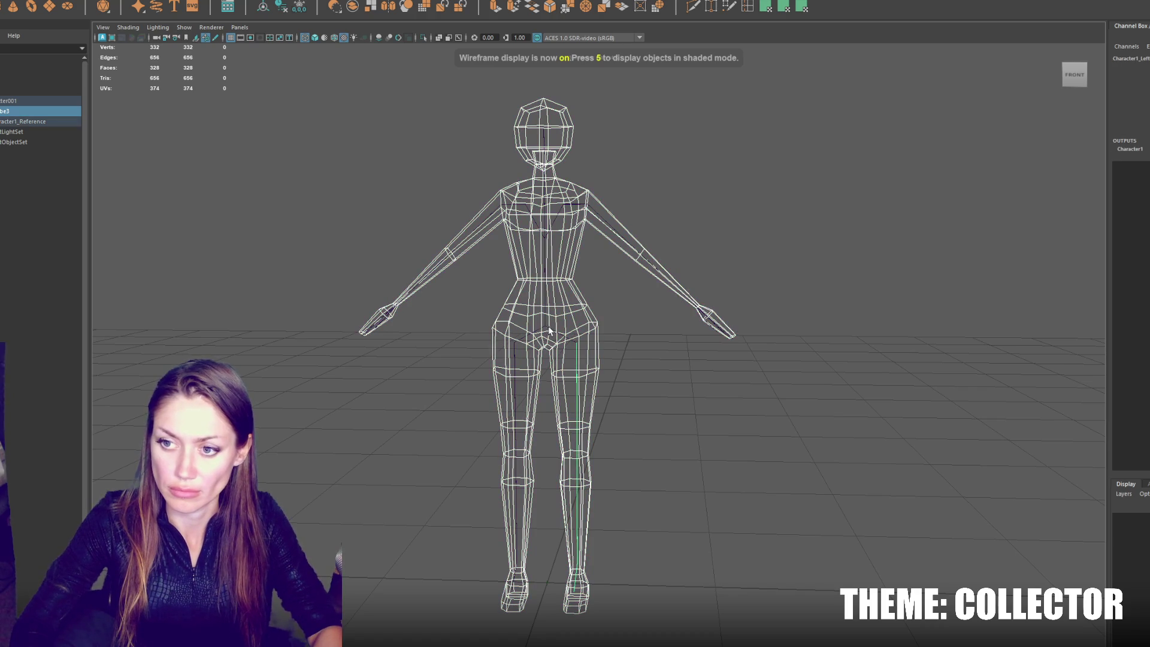
pyautogui.click(570, 307)
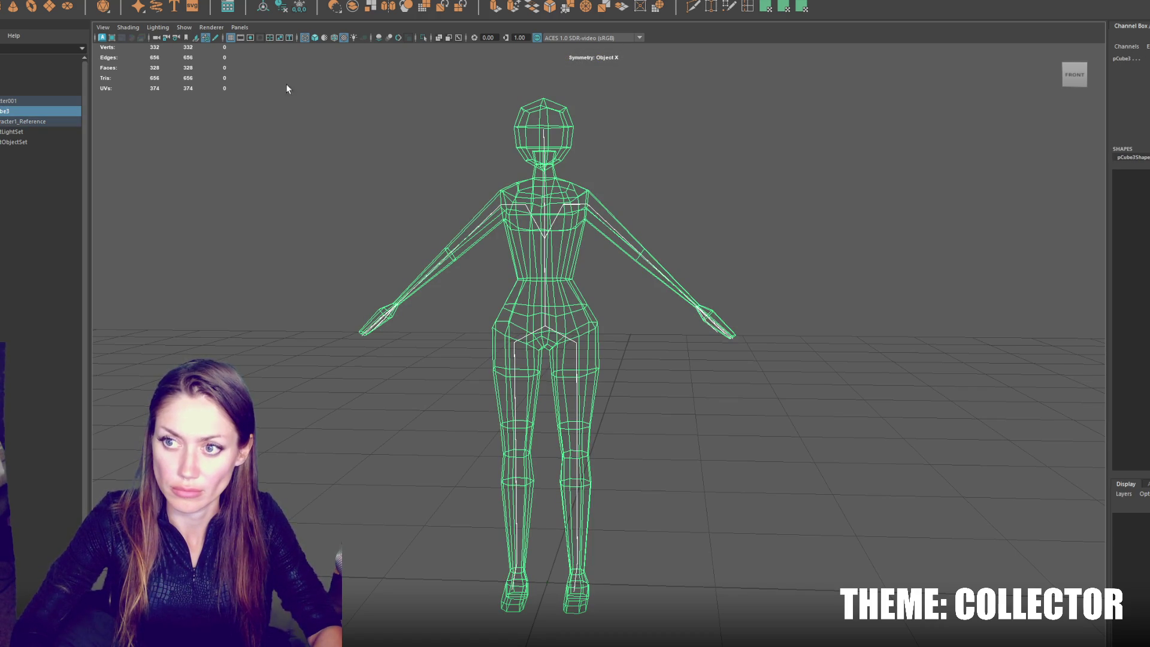
pyautogui.click(162, 1)
pyautogui.click(221, 42)
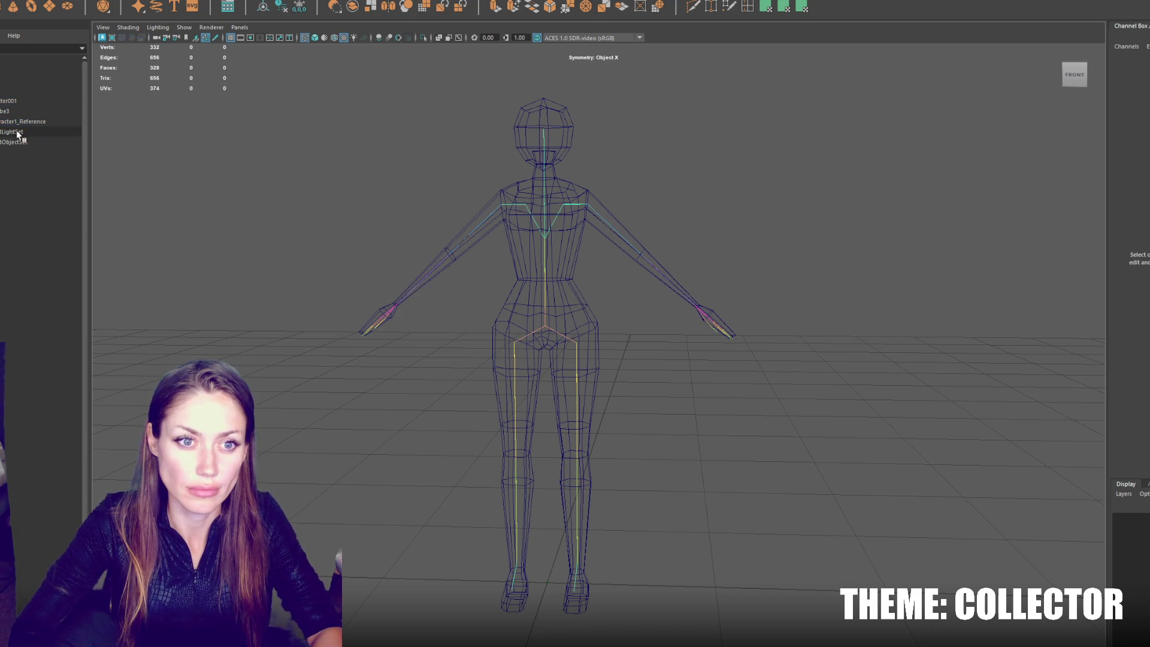
pyautogui.click(7, 100)
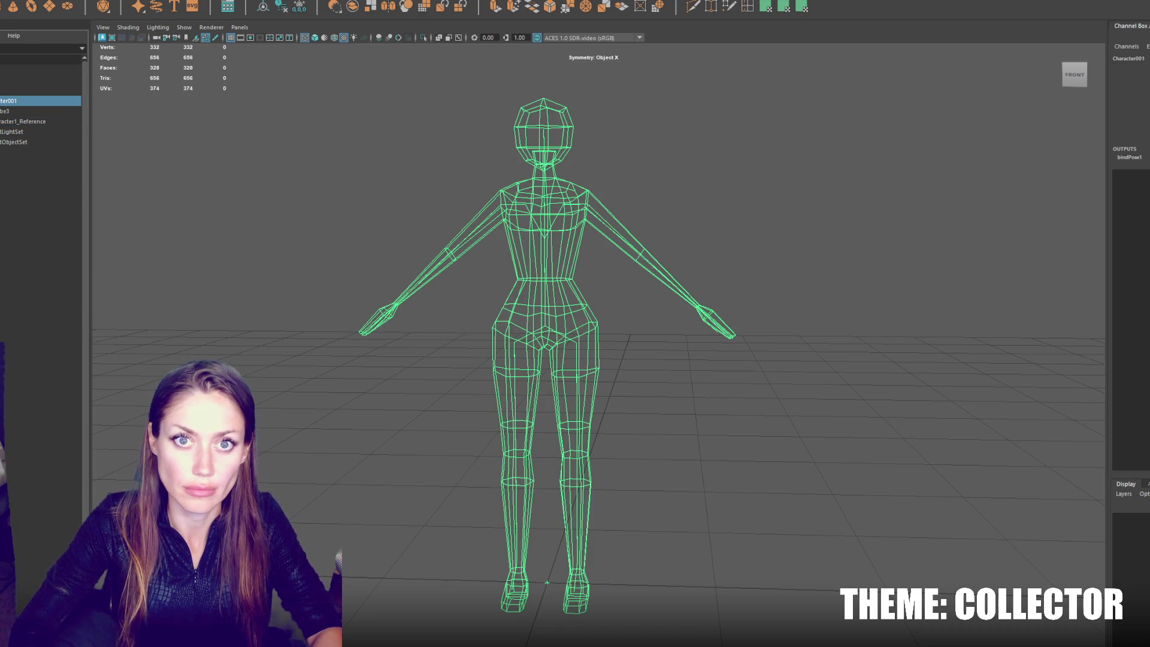
pyautogui.click(9, 1)
pyautogui.press('Escape')
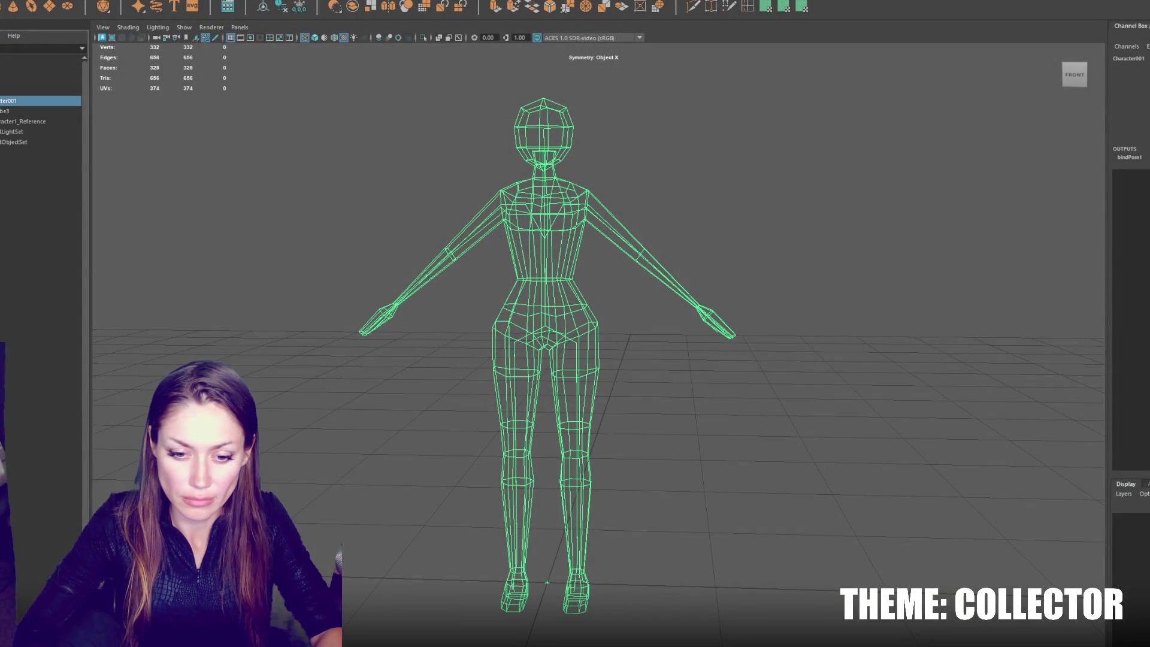
pyautogui.press('super')
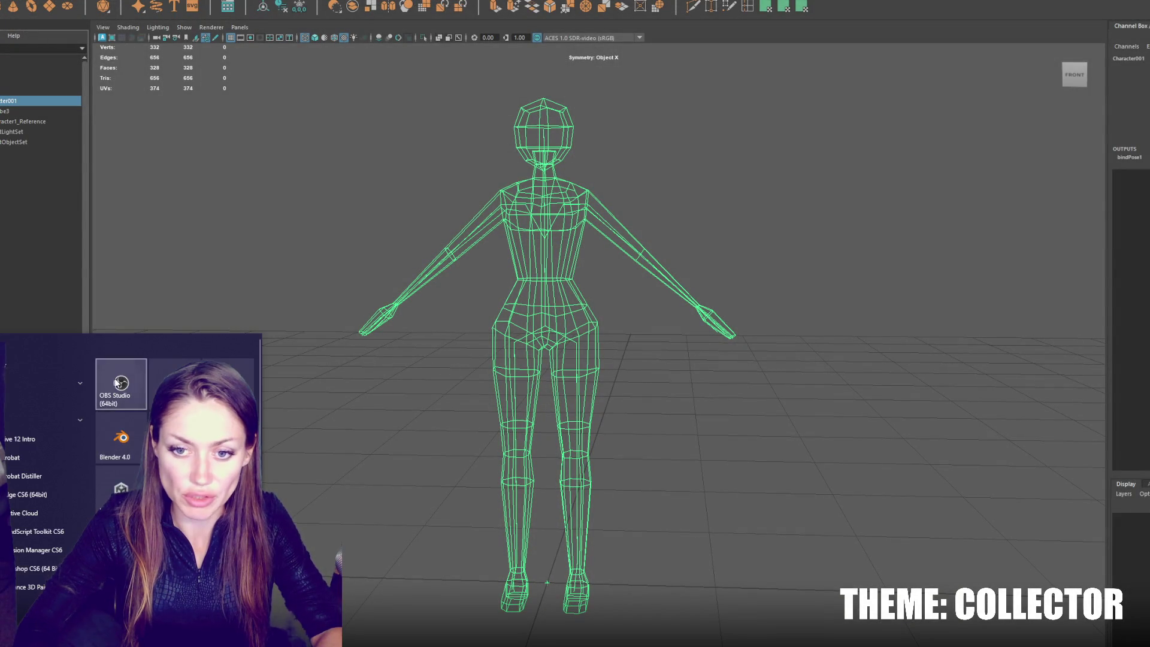
# Step: Open the Collector project from Unity Hub, close the Hub, and dismiss the Hierarchy add menu
pyautogui.press('super')
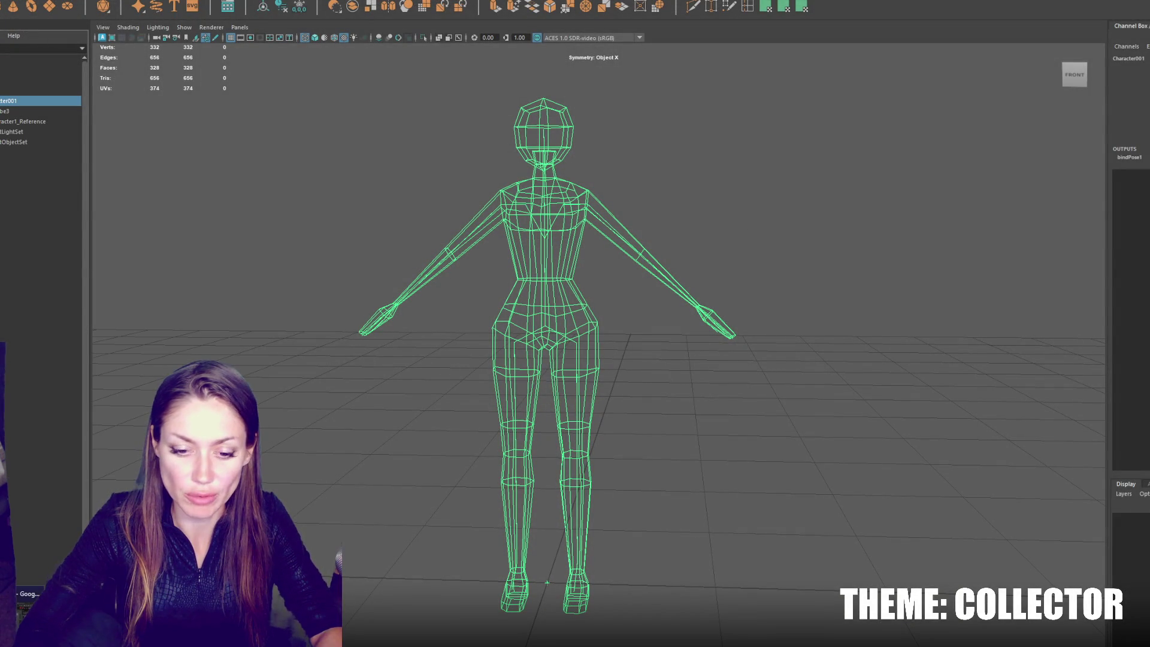
pyautogui.click(413, 314)
pyautogui.moveTo(367, 316)
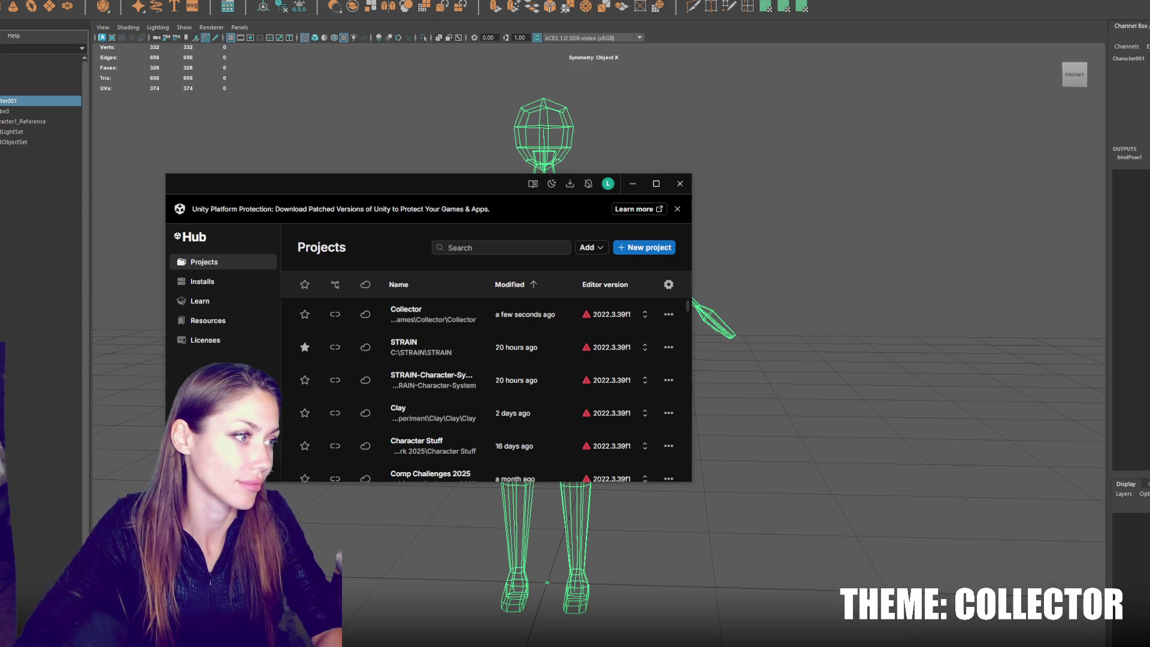
pyautogui.click(682, 184)
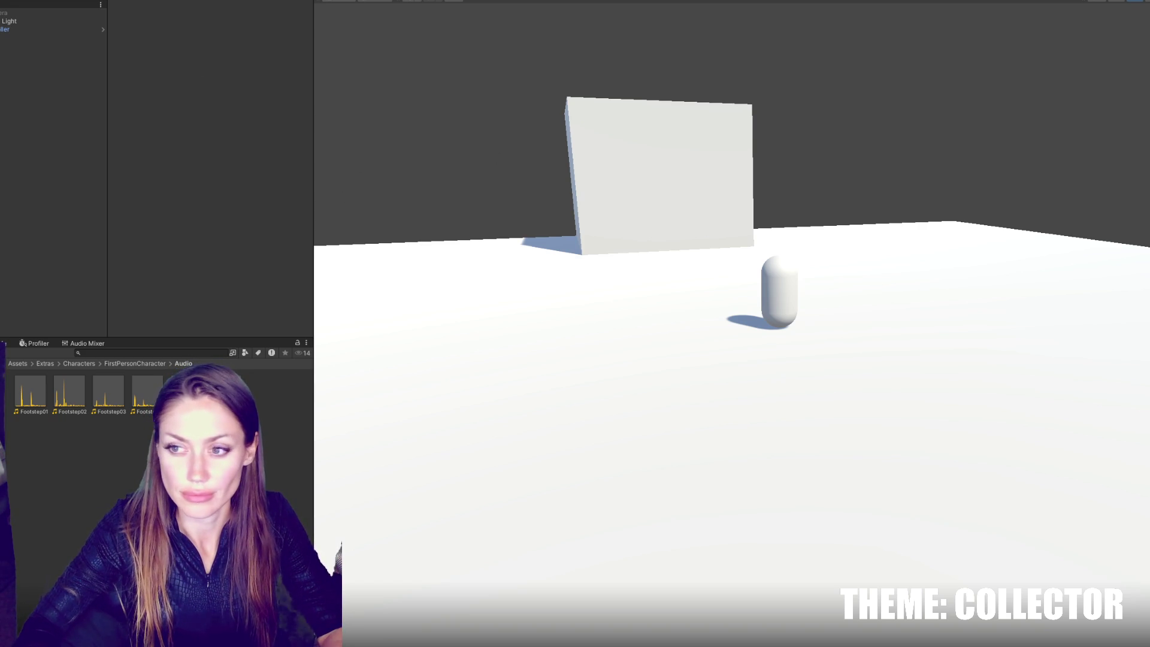
pyautogui.rightClick(19, 88)
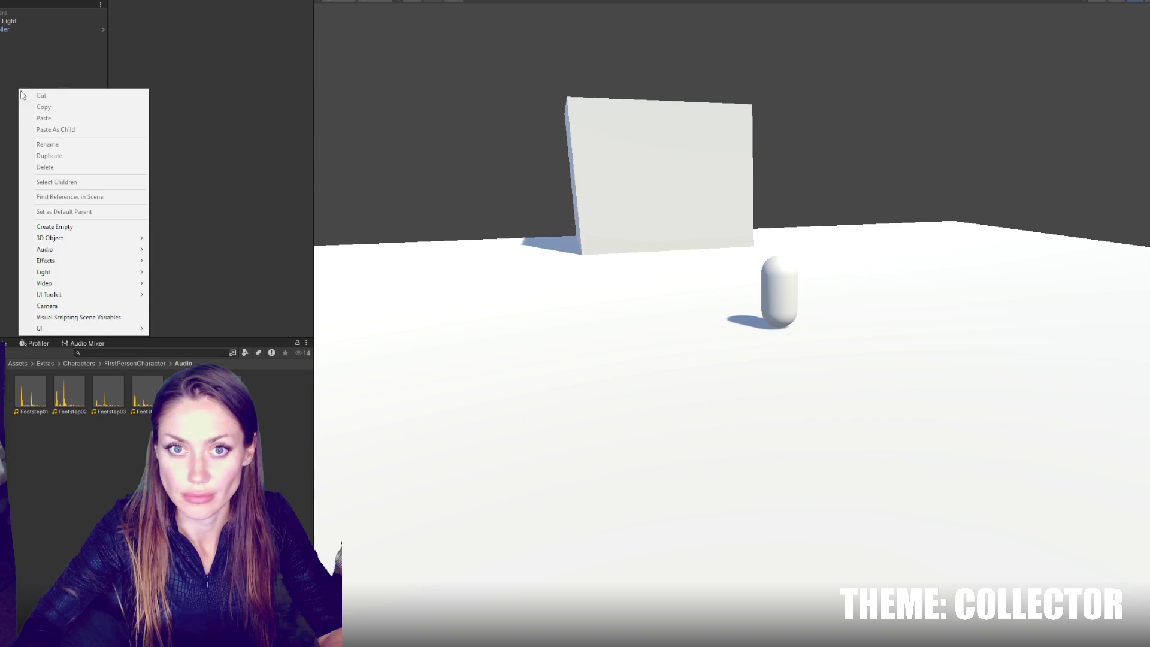
pyautogui.moveTo(99, 258)
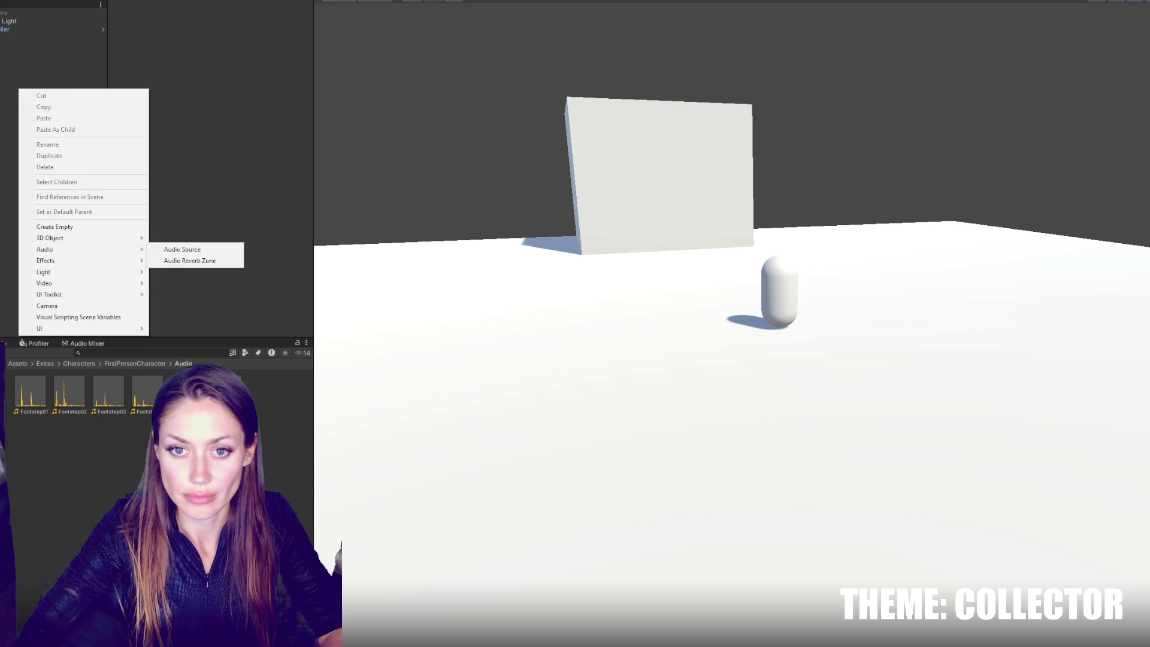
pyautogui.press('Escape')
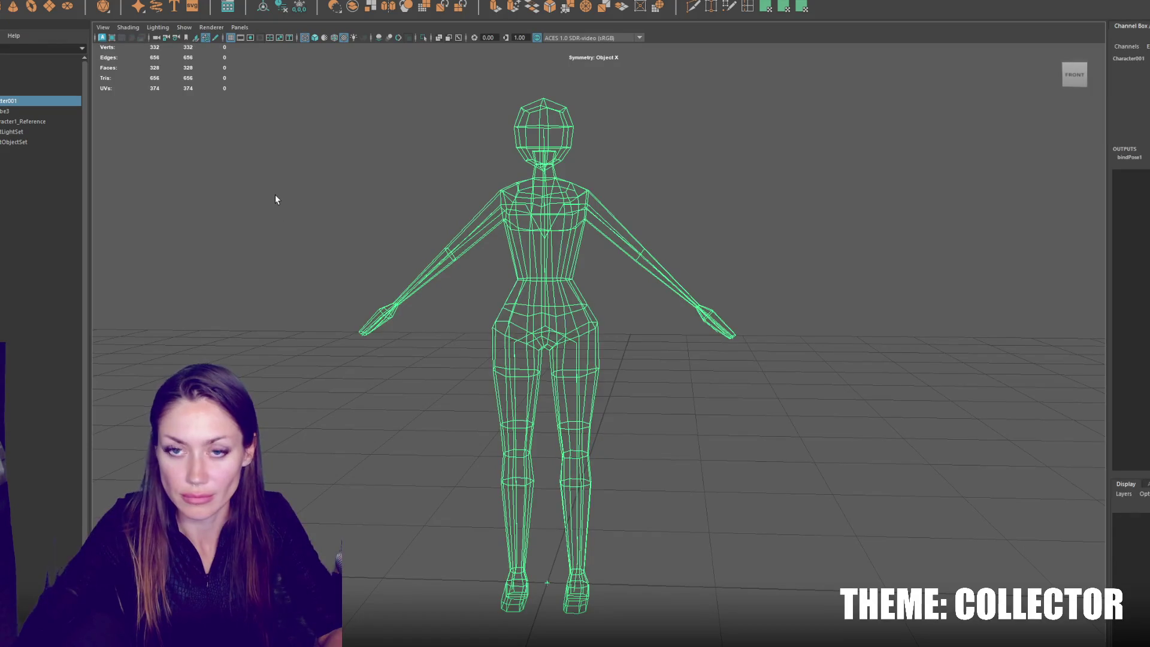
# Step: Move the new polygon sphere up over the character and reselect it in wireframe view
pyautogui.click(275, 194)
pyautogui.press('5')
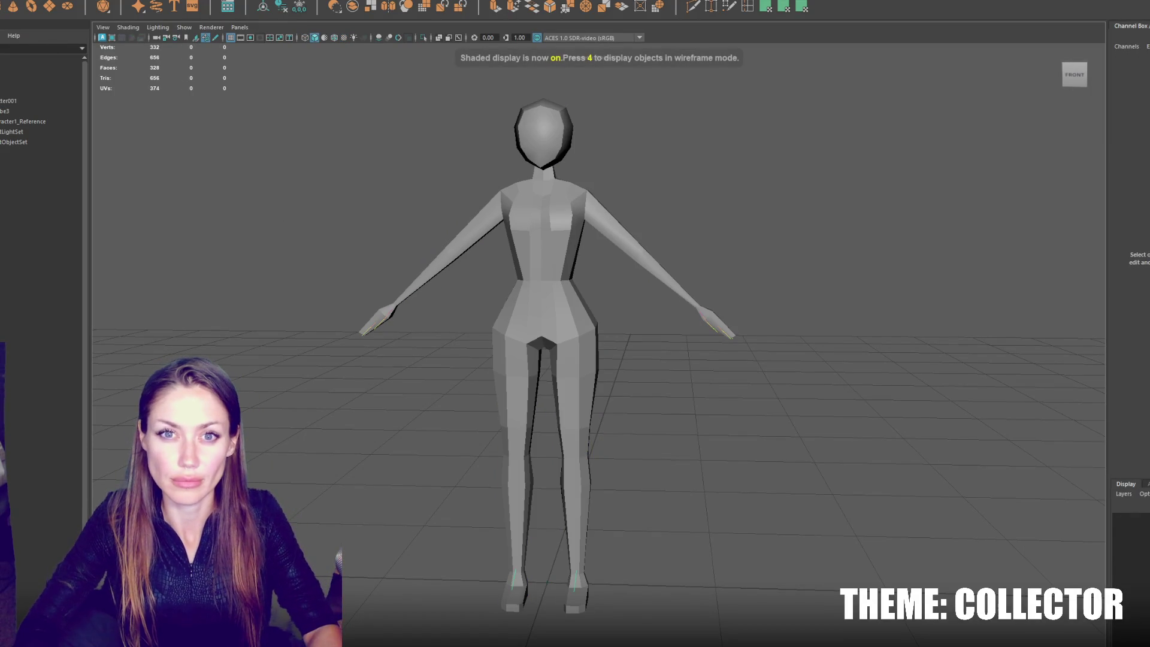
pyautogui.scroll(-5, 540, 426)
pyautogui.press('w')
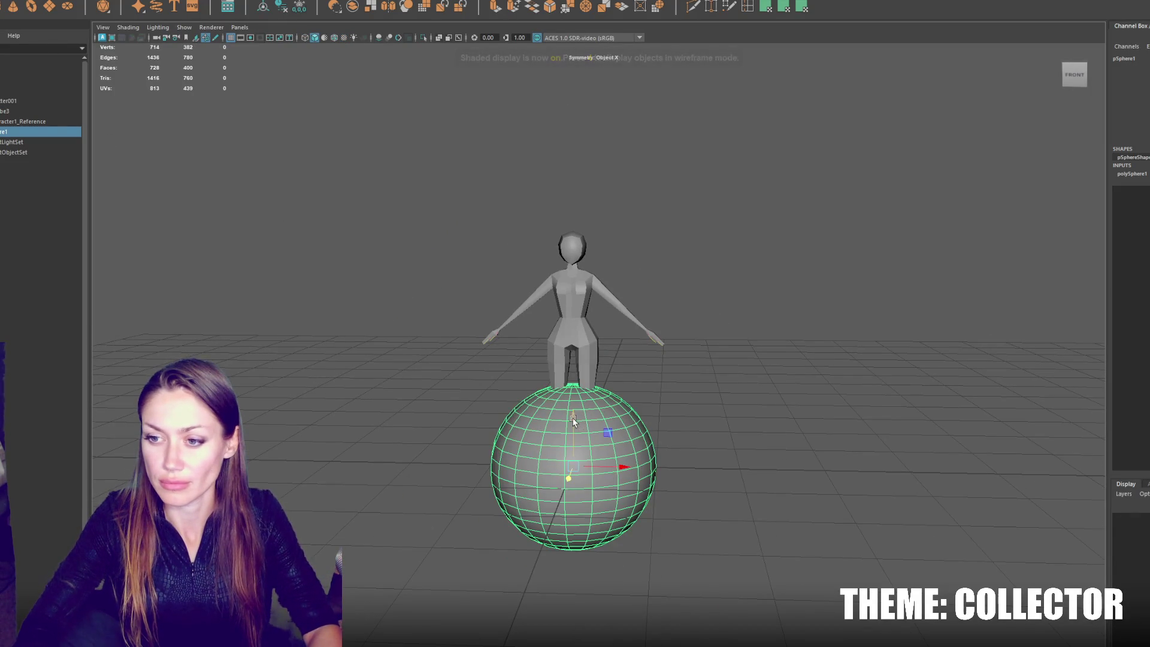
pyautogui.moveTo(606, 423); pyautogui.dragTo(606, 213)
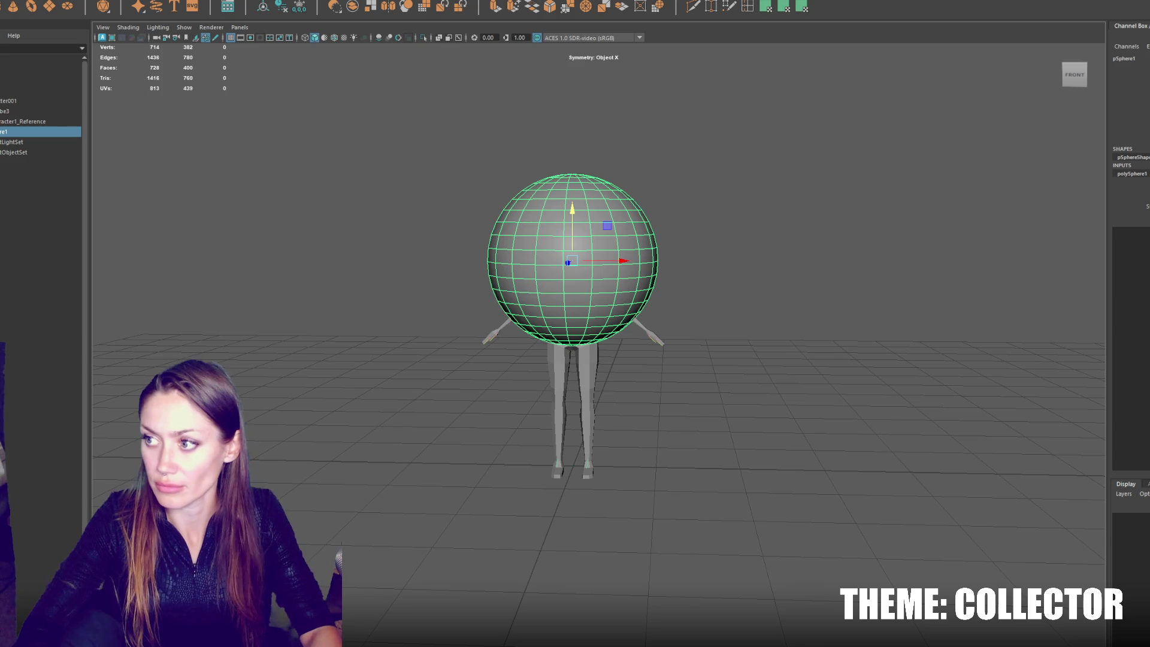
pyautogui.rightClick(793, 170)
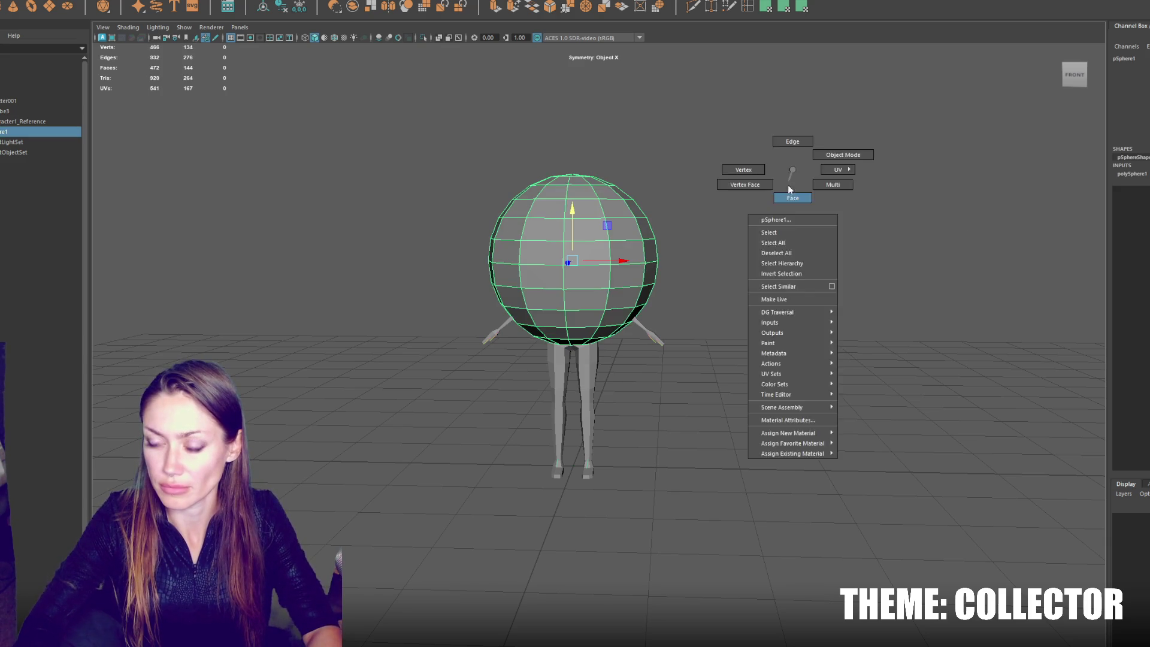
pyautogui.press('4')
pyautogui.moveTo(717, 241); pyautogui.dragTo(690, 268)
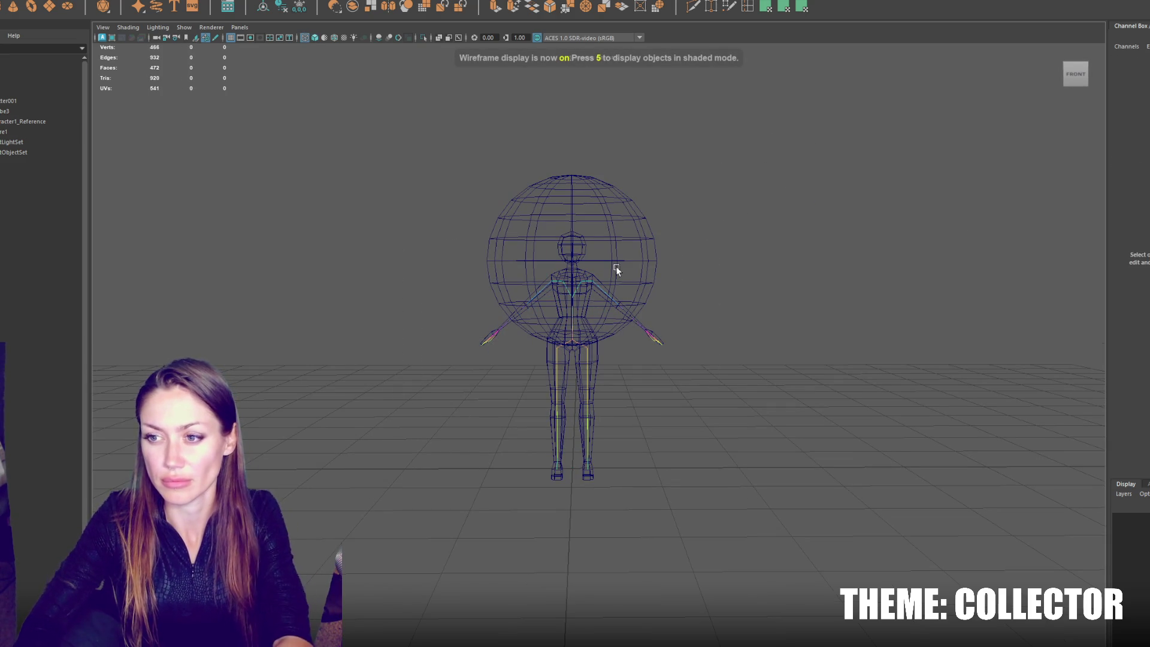
pyautogui.click(611, 242)
# Step: Delete the sphere's lower half of faces to leave a dome, then scale it down onto the head
pyautogui.rightClick(750, 228)
pyautogui.click(802, 227)
pyautogui.moveTo(737, 231); pyautogui.dragTo(427, 407)
pyautogui.moveTo(712, 242); pyautogui.dragTo(501, 352)
pyautogui.press('Delete')
pyautogui.press('6')
pyautogui.press('r')
pyautogui.moveTo(573, 261); pyautogui.dragTo(456, 304)
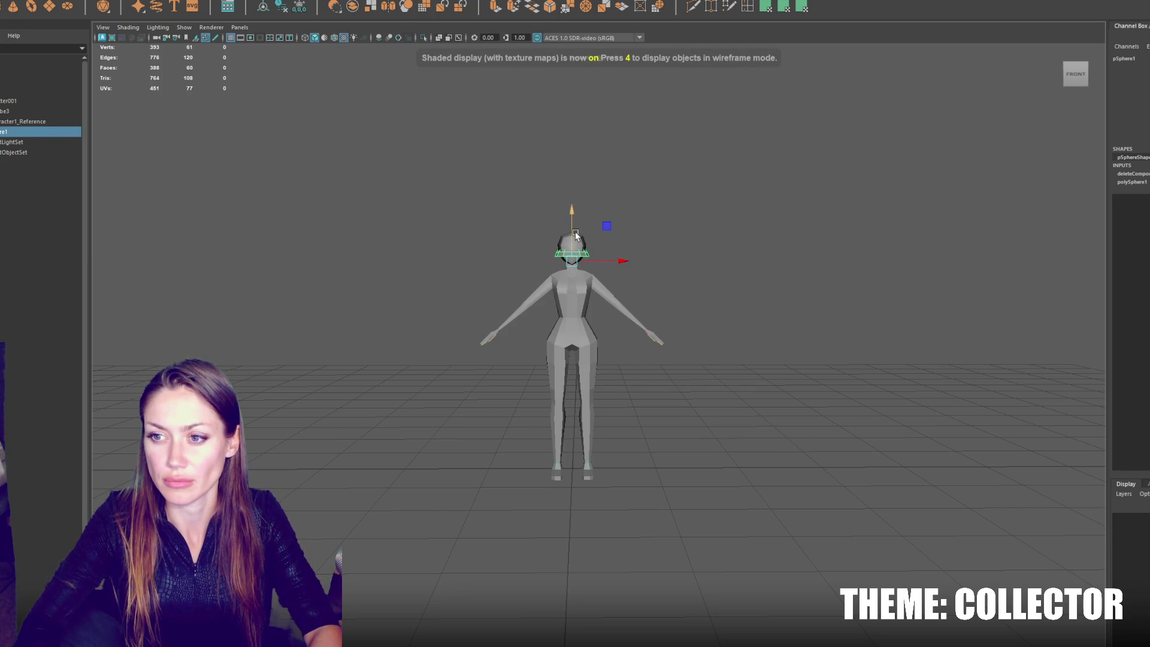
# Step: Extrude the dome's bottom edge loop outward into a wide brim and give it downward thickness
pyautogui.press('f')
pyautogui.rightClick(661, 187)
pyautogui.doubleClick(657, 517)
pyautogui.scroll(-5, 657, 517)
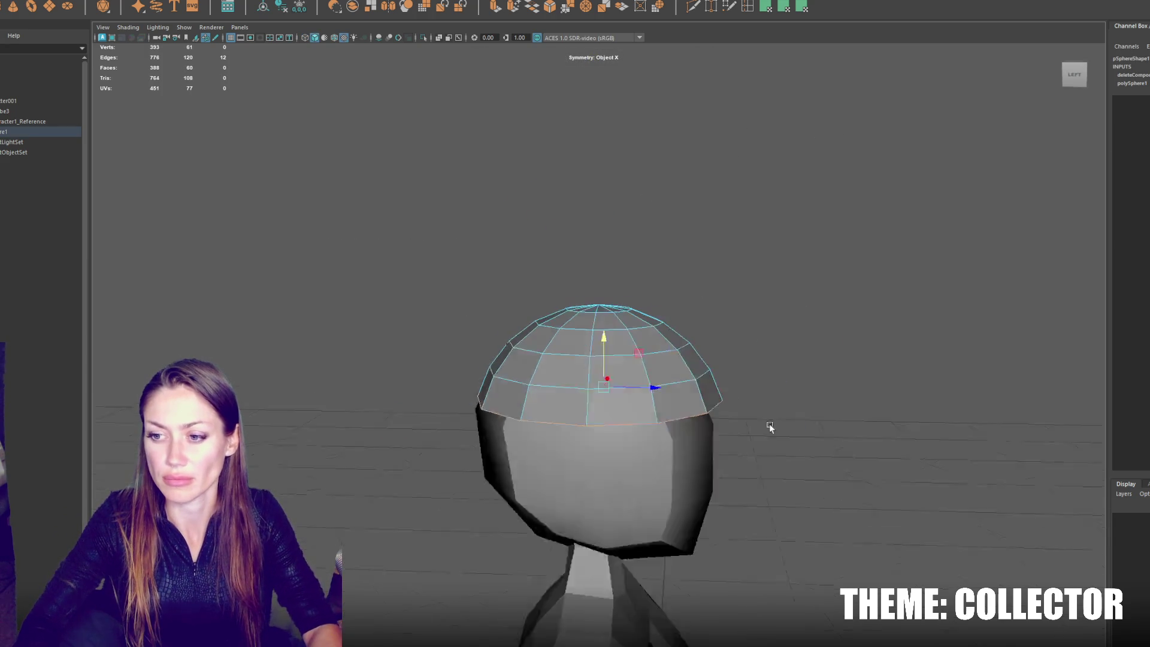
pyautogui.click(496, 8)
pyautogui.moveTo(587, 383); pyautogui.dragTo(828, 350)
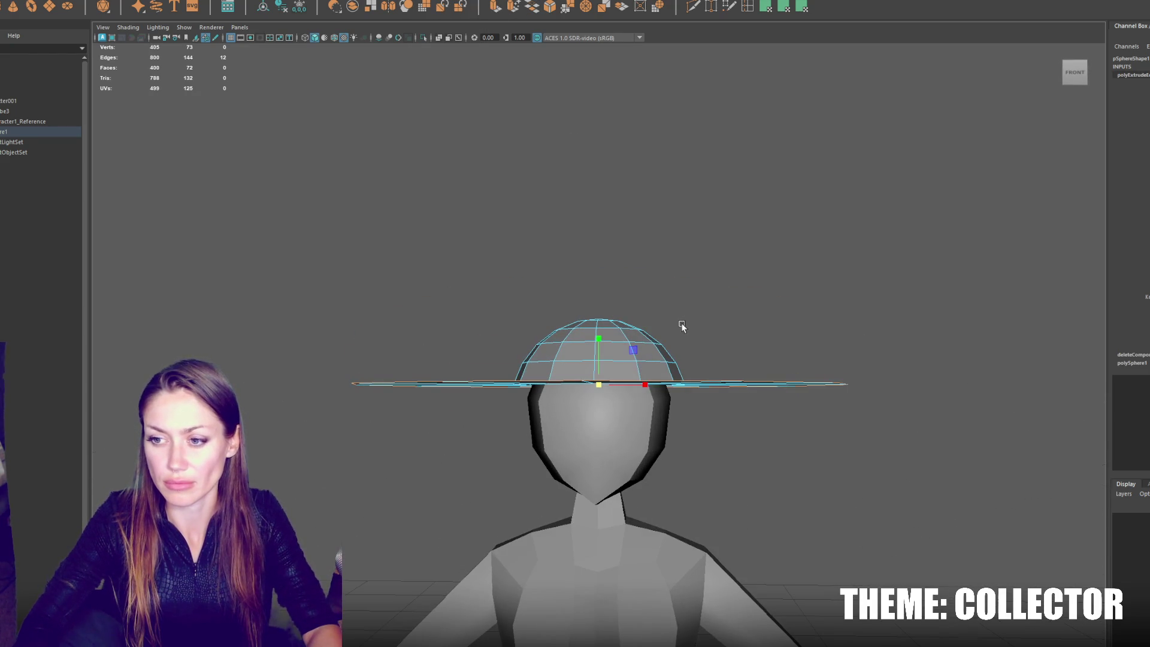
pyautogui.hotkey('ctrl', 'e')
pyautogui.moveTo(599, 337); pyautogui.dragTo(599, 346)
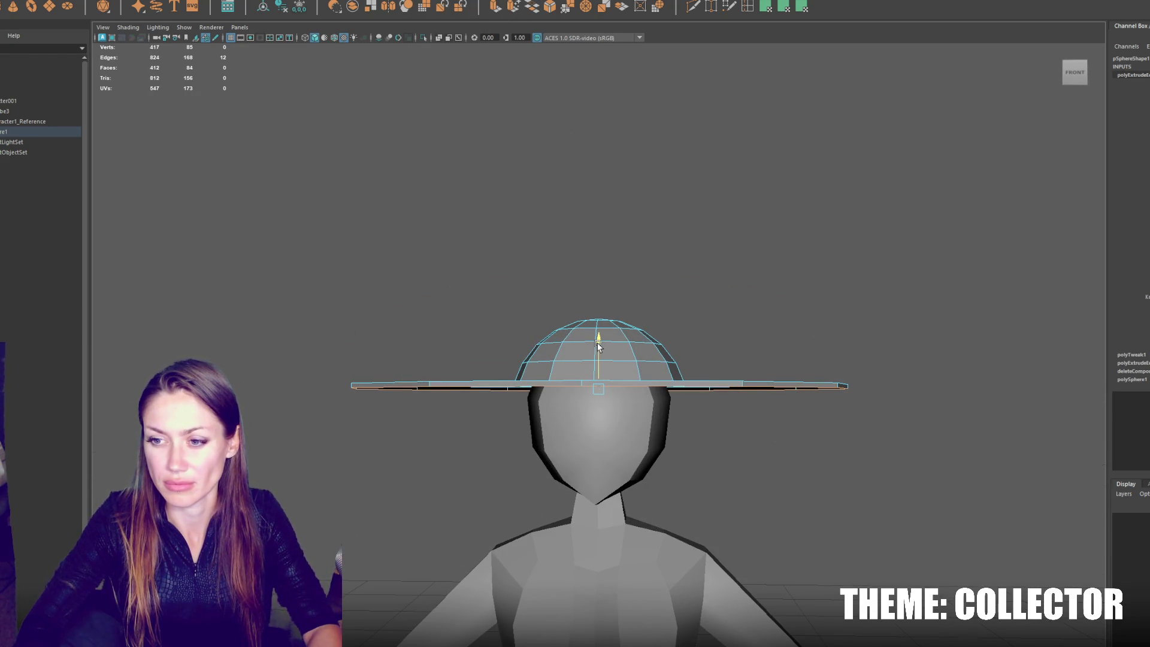
# Step: Add another brim extrusion, merge the hat's overlapping vertices, and orbit around to inspect it
pyautogui.hotkey('ctrl', 'e')
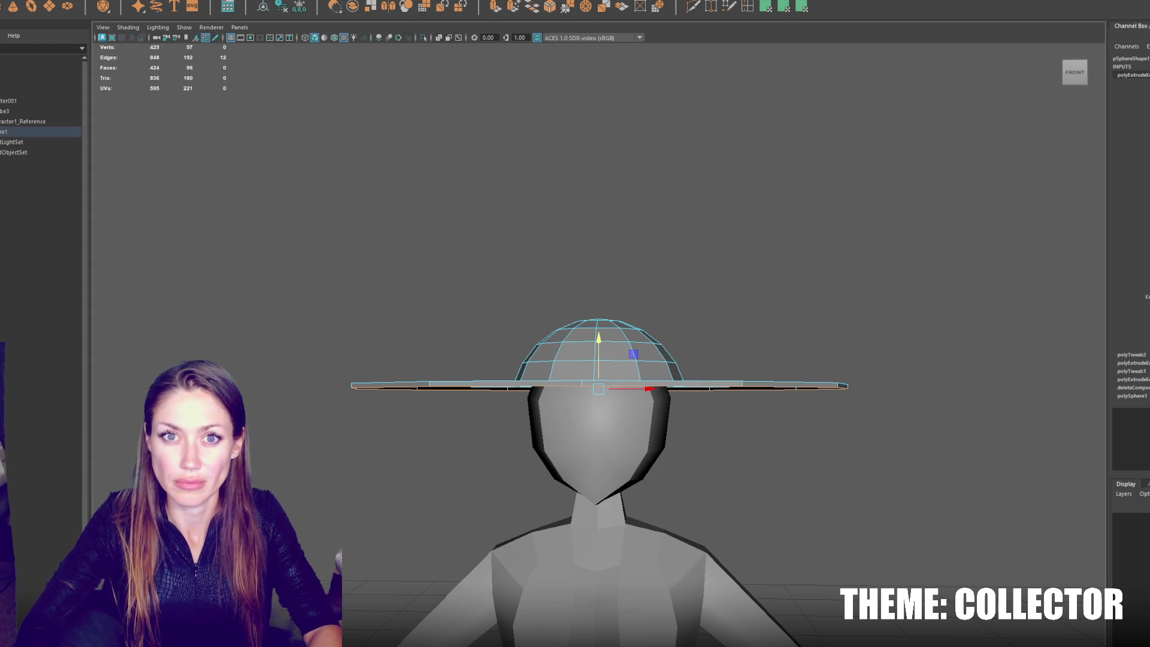
pyautogui.click(144, 1)
pyautogui.moveTo(123, 2)
pyautogui.moveTo(159, 1)
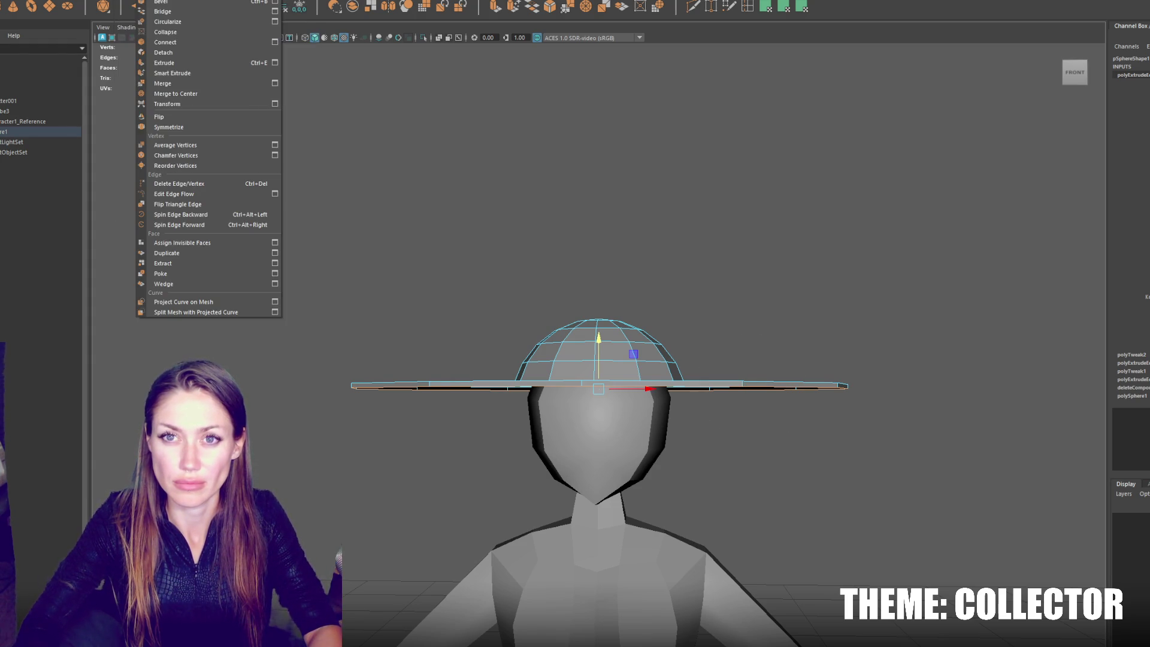
pyautogui.click(180, 84)
pyautogui.press('F8')
pyautogui.moveTo(622, 135); pyautogui.dragTo(650, 305)
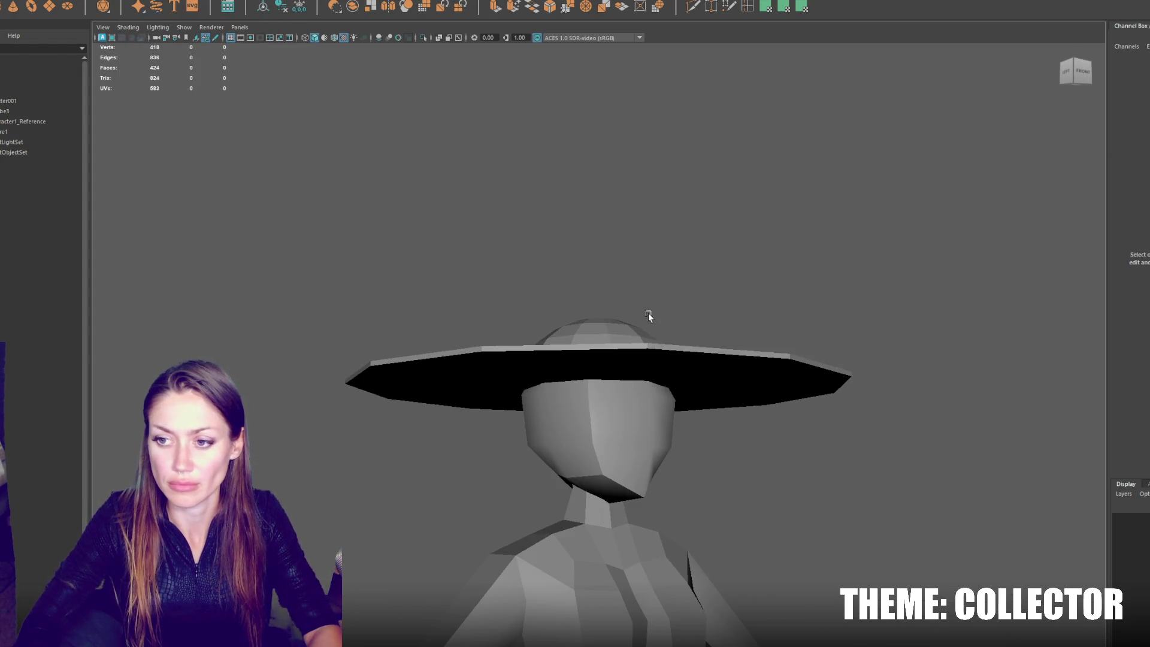
pyautogui.scroll(-5, 650, 304)
pyautogui.moveTo(719, 321)
pyautogui.mouseDown()
pyautogui.moveTo(664, 303)
pyautogui.moveTo(644, 320)
pyautogui.moveTo(598, 315)
pyautogui.mouseUp()
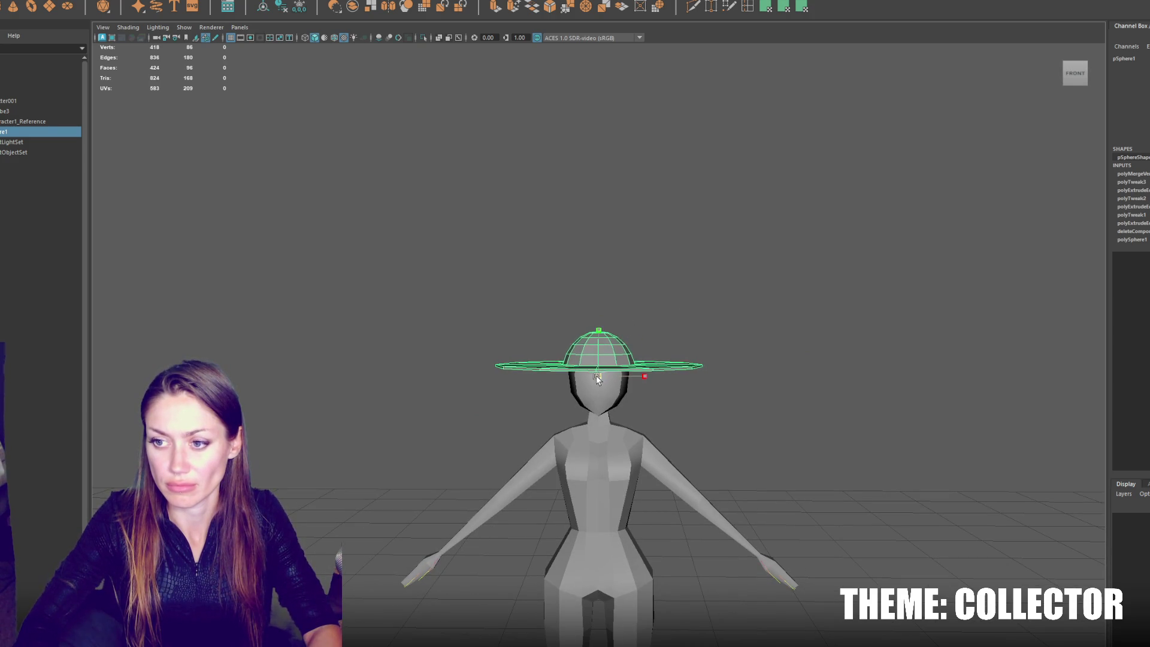
pyautogui.scroll(-2, 663, 287)
pyautogui.moveTo(664, 287)
pyautogui.mouseDown()
pyautogui.moveTo(825, 316)
pyautogui.moveTo(679, 291)
pyautogui.moveTo(677, 302)
pyautogui.mouseUp()
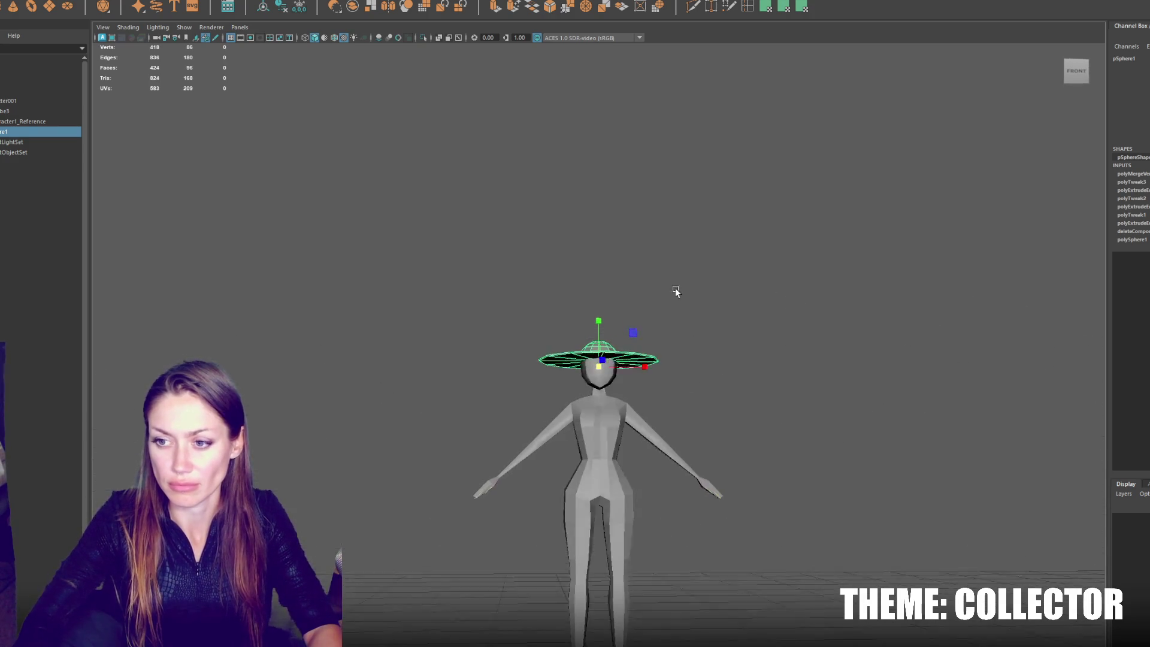
# Step: Rename the sphere object pSphere1 to Sunhat in the Outliner
pyautogui.click(298, 8)
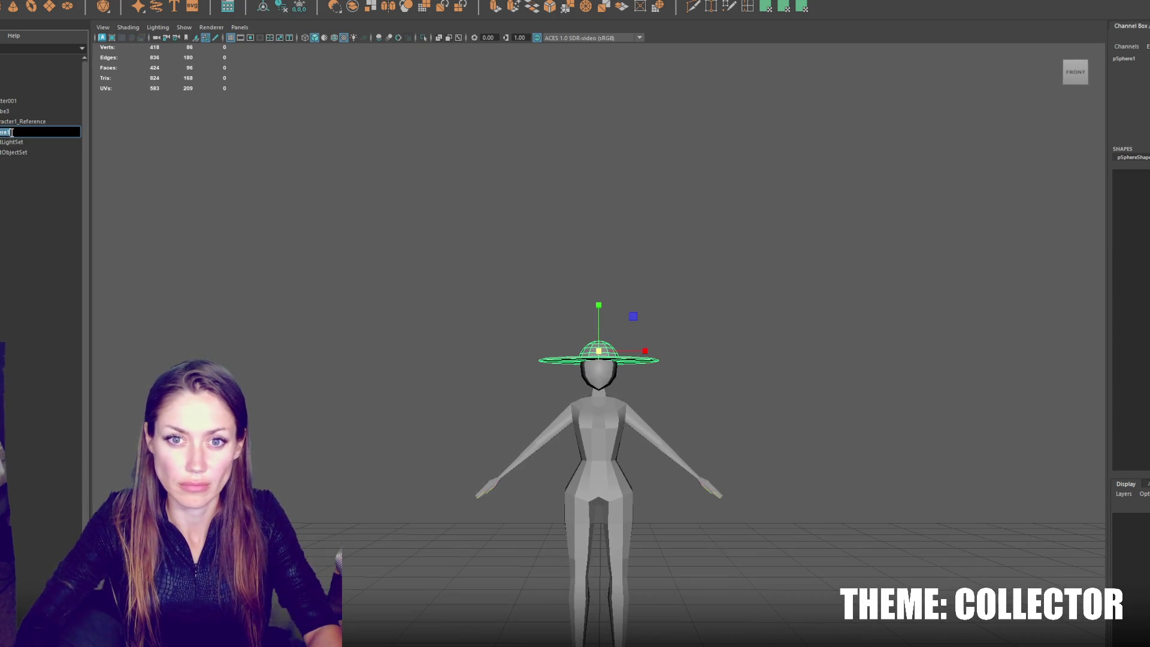
pyautogui.doubleClick(2, 131)
pyautogui.write('Sunhat')
pyautogui.press('Return')
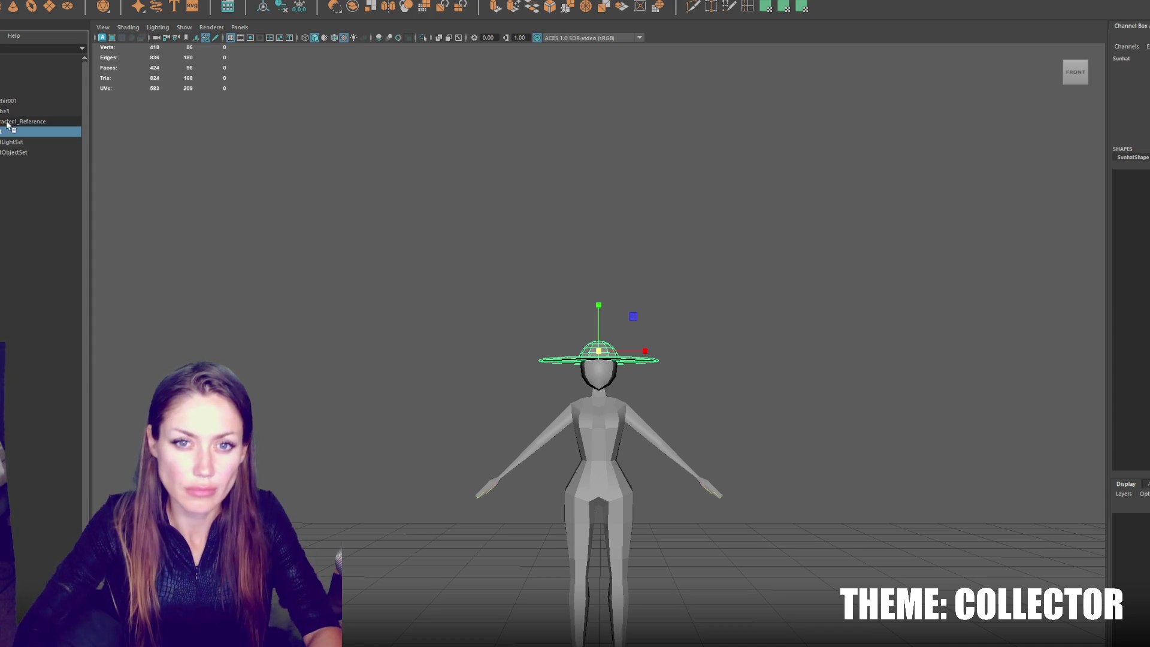
pyautogui.moveTo(17, 116); pyautogui.dragTo(24, 107)
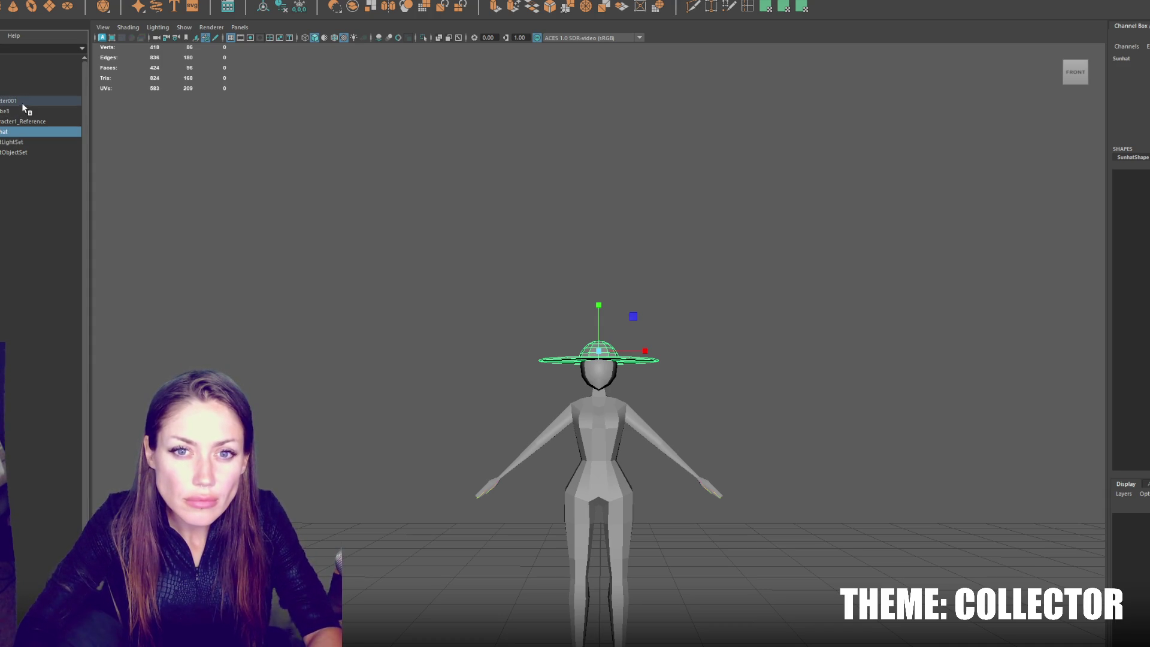
pyautogui.hotkey('ctrl', 'b')
# Step: Group Sunhat into a new group named Hats and expand it to show the hat
pyautogui.hotkey('ctrl', 'g')
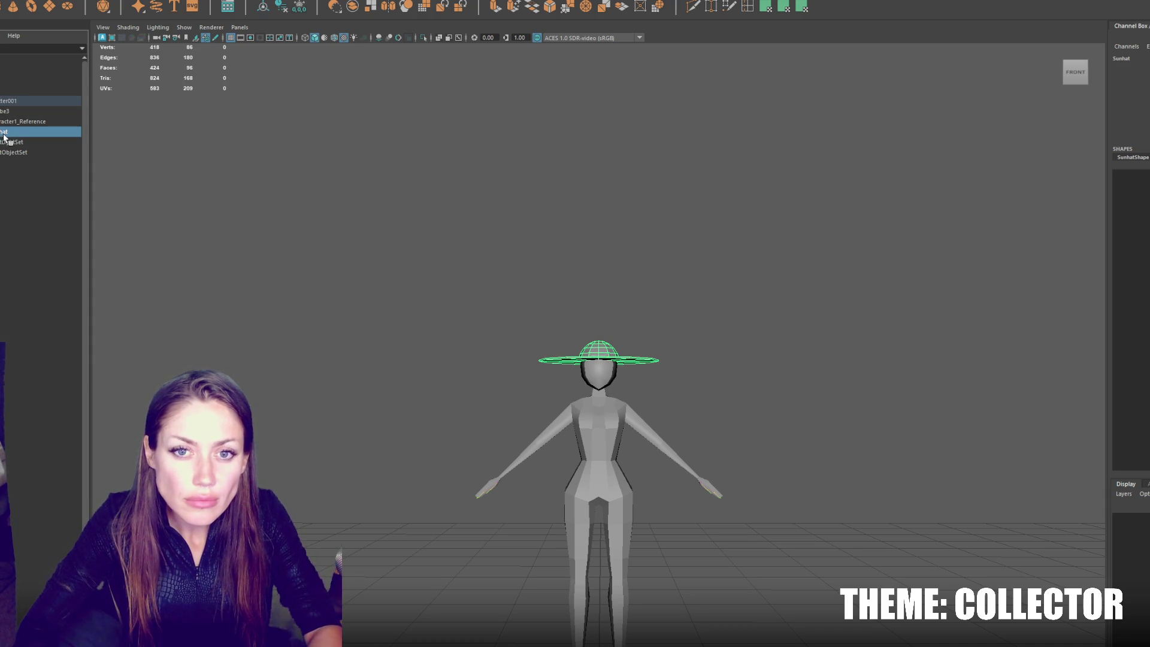
pyautogui.doubleClick(4, 133)
pyautogui.write('Hats')
pyautogui.press('Return')
pyautogui.click(2, 132)
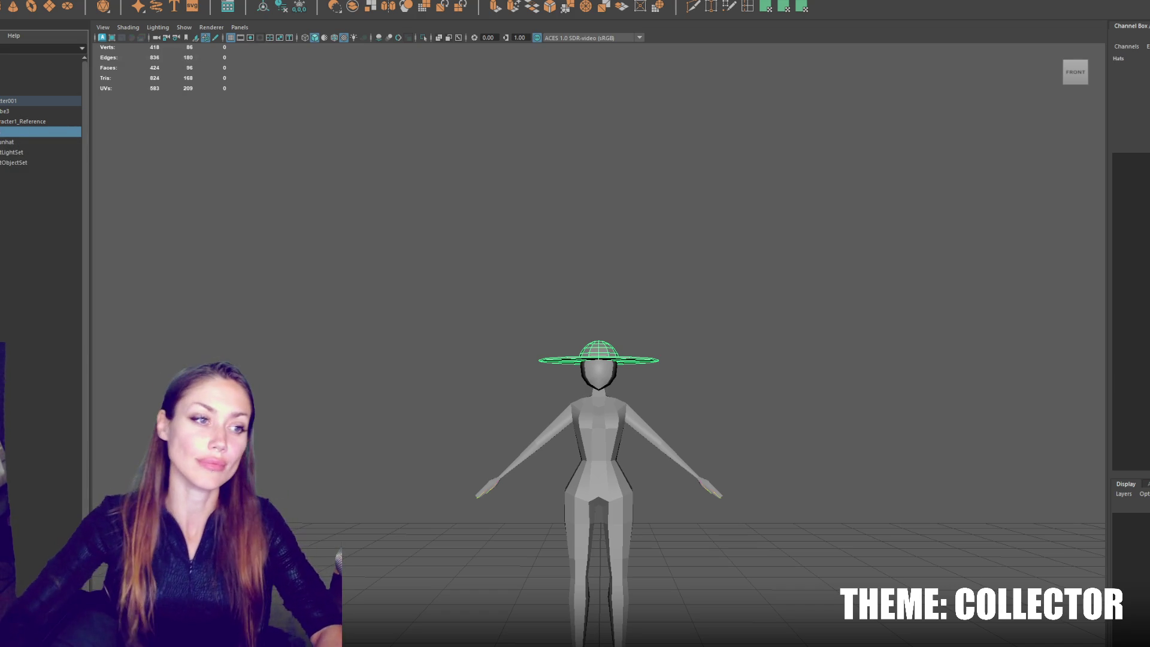
pyautogui.click(560, 358)
# Step: Adjust the Sunhat's tilt and position on the character's head
pyautogui.moveTo(560, 358)
pyautogui.mouseDown()
pyautogui.moveTo(620, 318)
pyautogui.moveTo(575, 313)
pyautogui.mouseUp()
pyautogui.press('e')
pyautogui.press('w')
pyautogui.moveTo(622, 354)
pyautogui.mouseDown()
pyautogui.moveTo(668, 325)
pyautogui.moveTo(627, 323)
pyautogui.mouseUp()
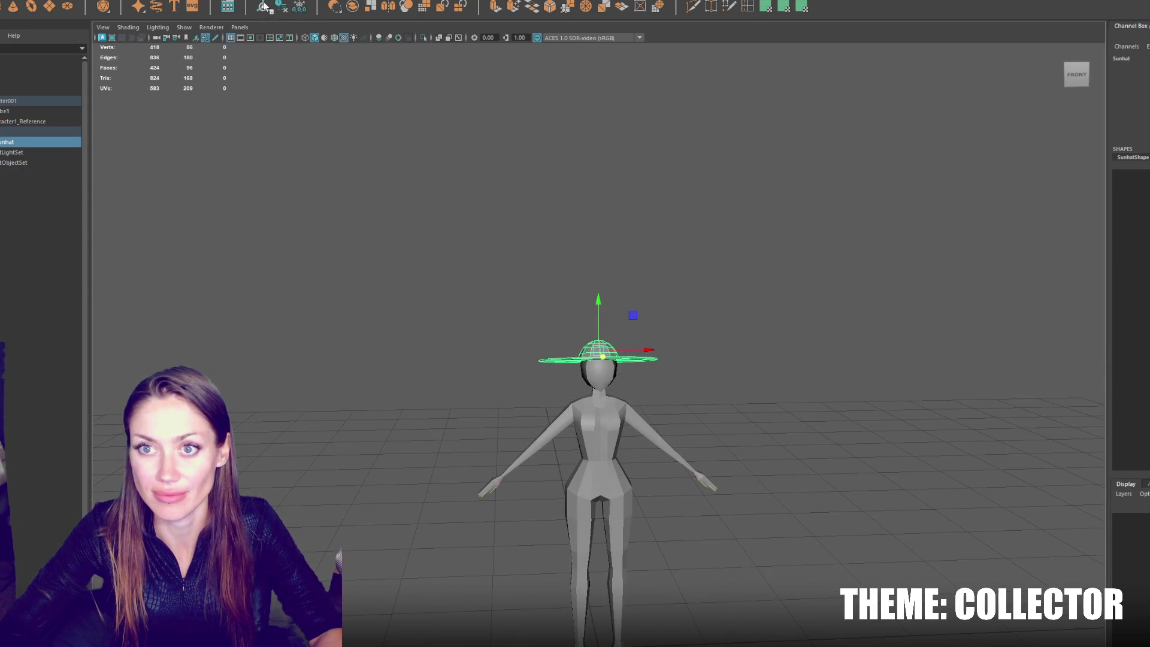
# Step: Select Character1_Hips with the Sunhat and apply Bind Skin
pyautogui.click(1, 133)
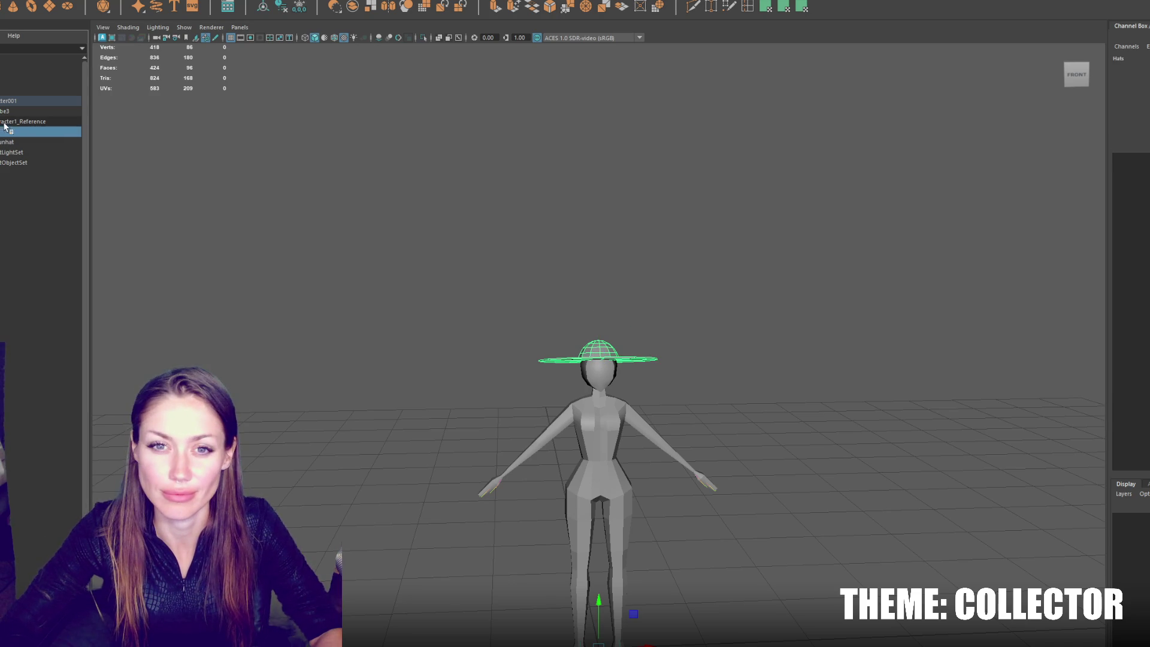
pyautogui.click(9, 143)
pyautogui.moveTo(16, 125); pyautogui.dragTo(16, 131)
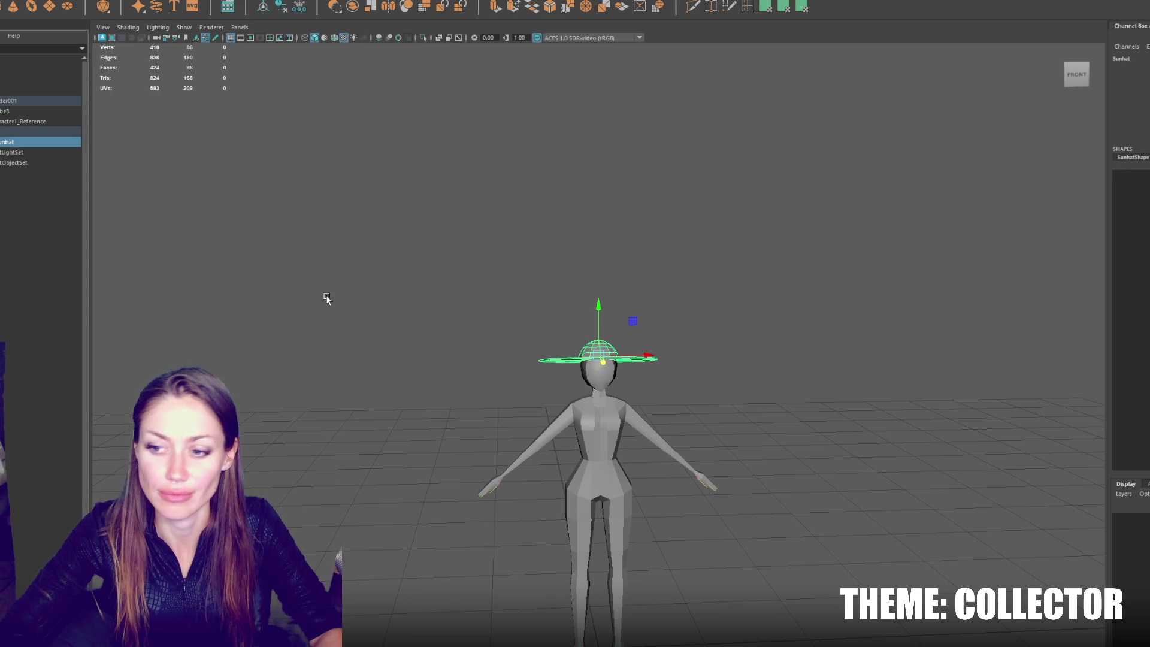
pyautogui.click(19, 132)
pyautogui.keyDown('ctrl'); pyautogui.click(8, 152); pyautogui.keyUp('ctrl')
pyautogui.click(125, 0)
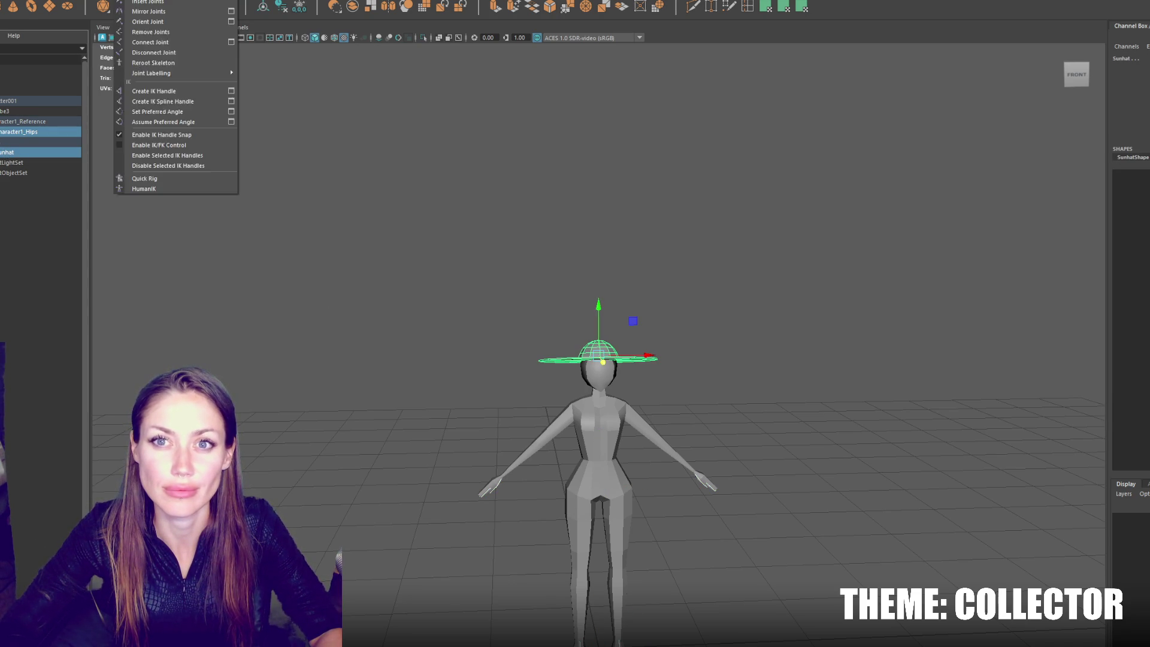
pyautogui.click(180, 2)
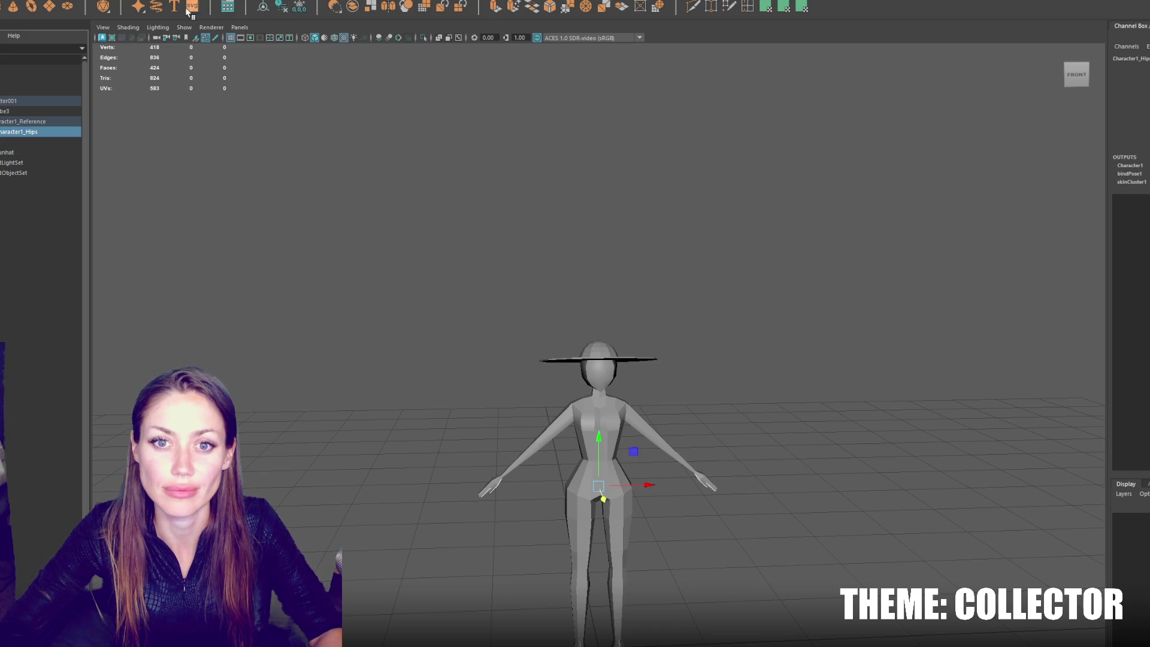
# Step: Switch to wireframe and inspect the body mesh pCube3 and the neck joint
pyautogui.click(570, 519)
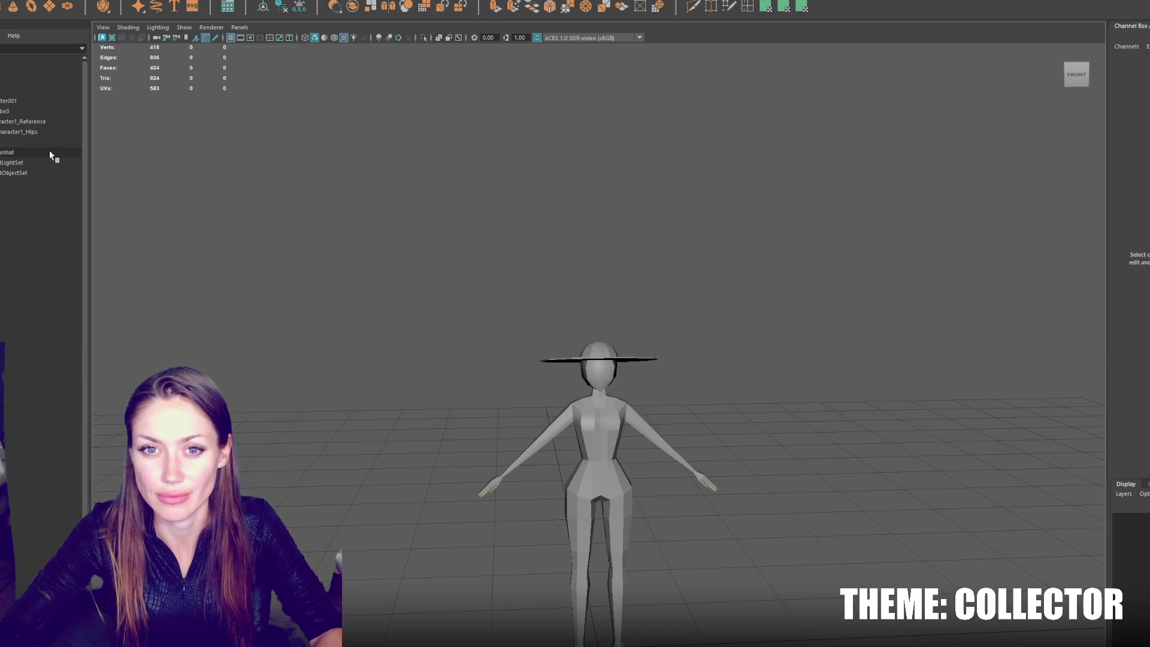
pyautogui.click(45, 129)
pyautogui.press('4')
pyautogui.click(602, 390)
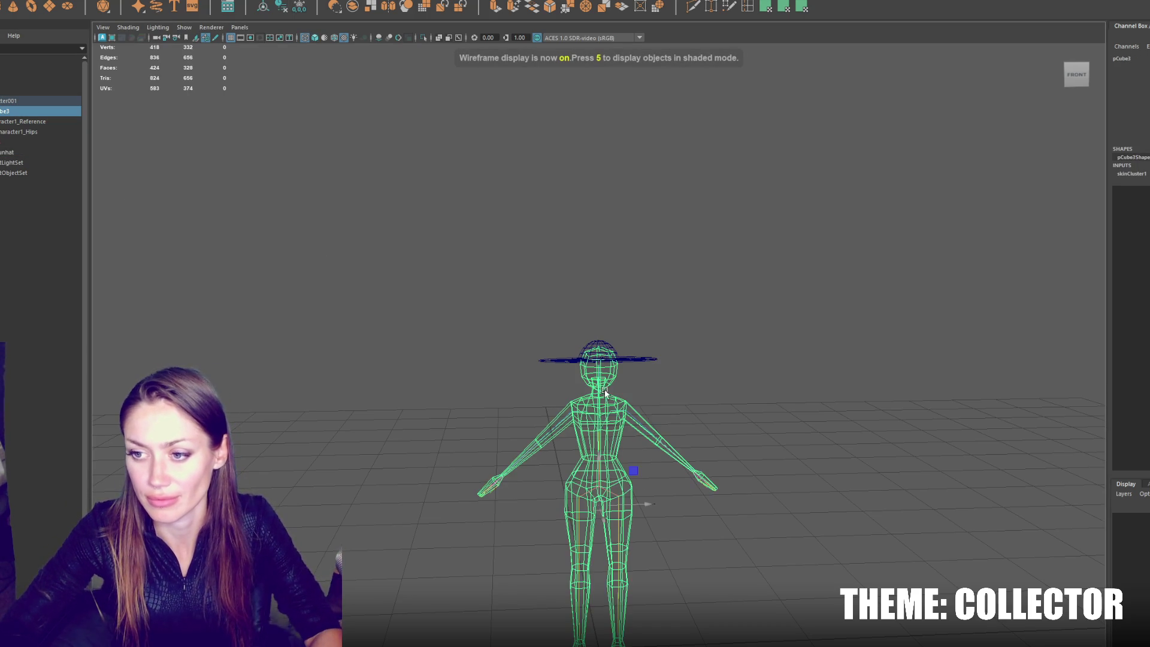
pyautogui.scroll(3, 600, 420)
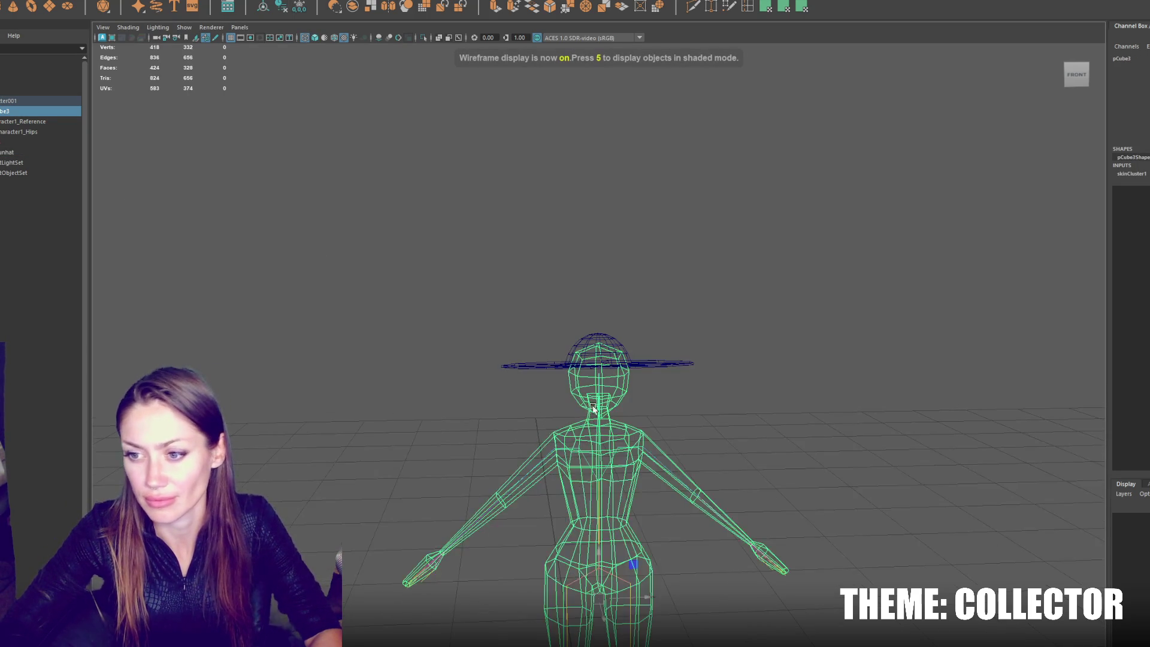
pyautogui.click(599, 416)
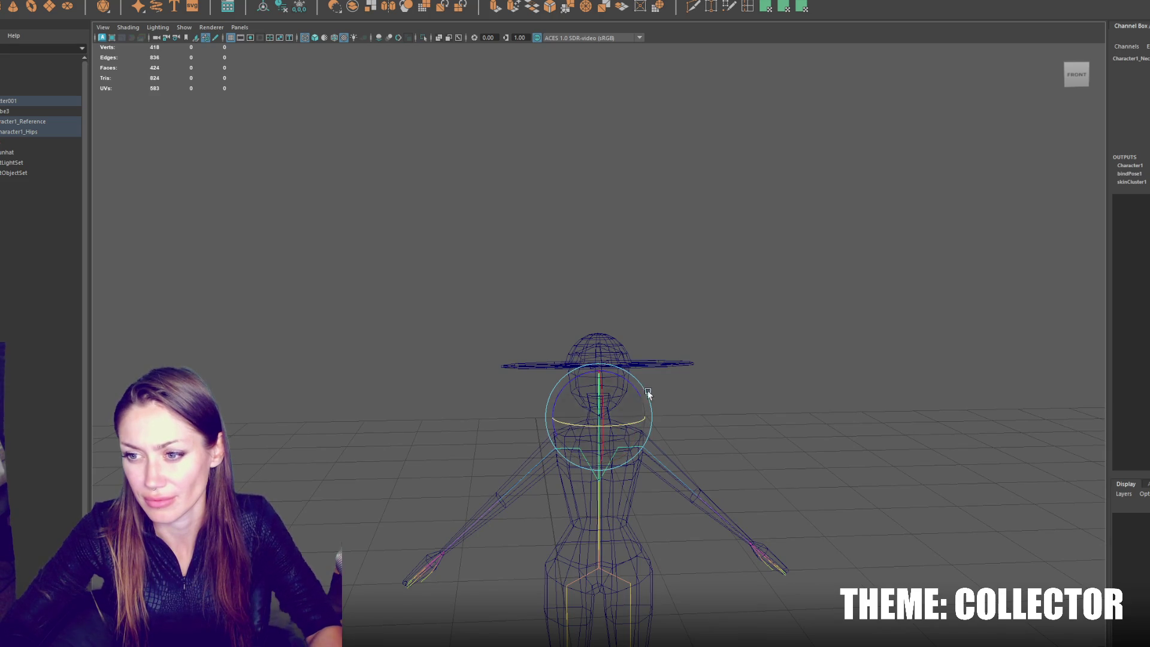
# Step: Parent the Sunhat under pCube3, then unbind skin from the body and hat
pyautogui.click(48, 111)
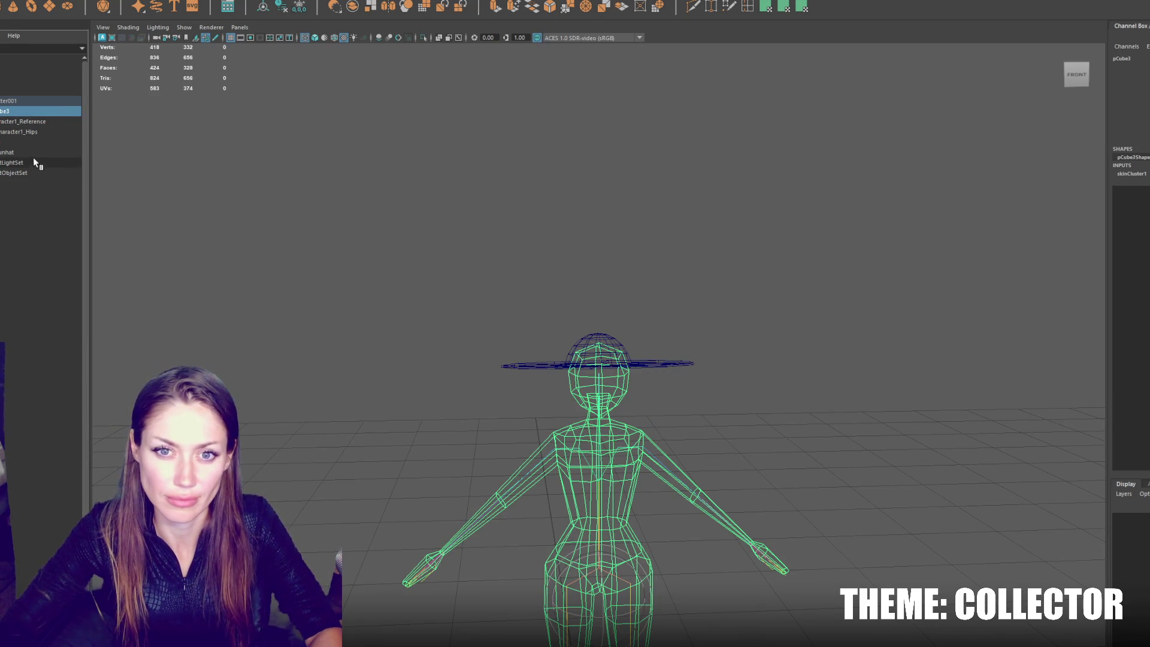
pyautogui.click(12, 152)
pyautogui.moveTo(12, 152)
pyautogui.mouseDown()
pyautogui.moveTo(13, 117)
pyautogui.moveTo(11, 131)
pyautogui.mouseUp()
pyautogui.keyDown('ctrl'); pyautogui.click(12, 111); pyautogui.keyUp('ctrl')
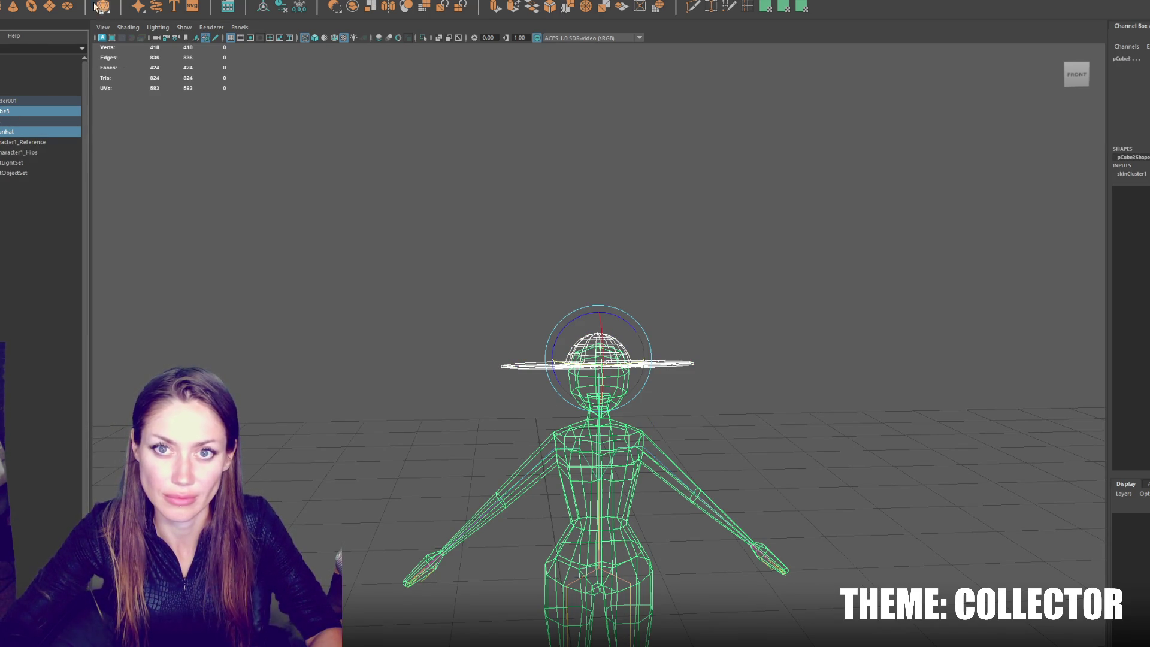
pyautogui.rightClick(282, 10)
pyautogui.click(282, 20)
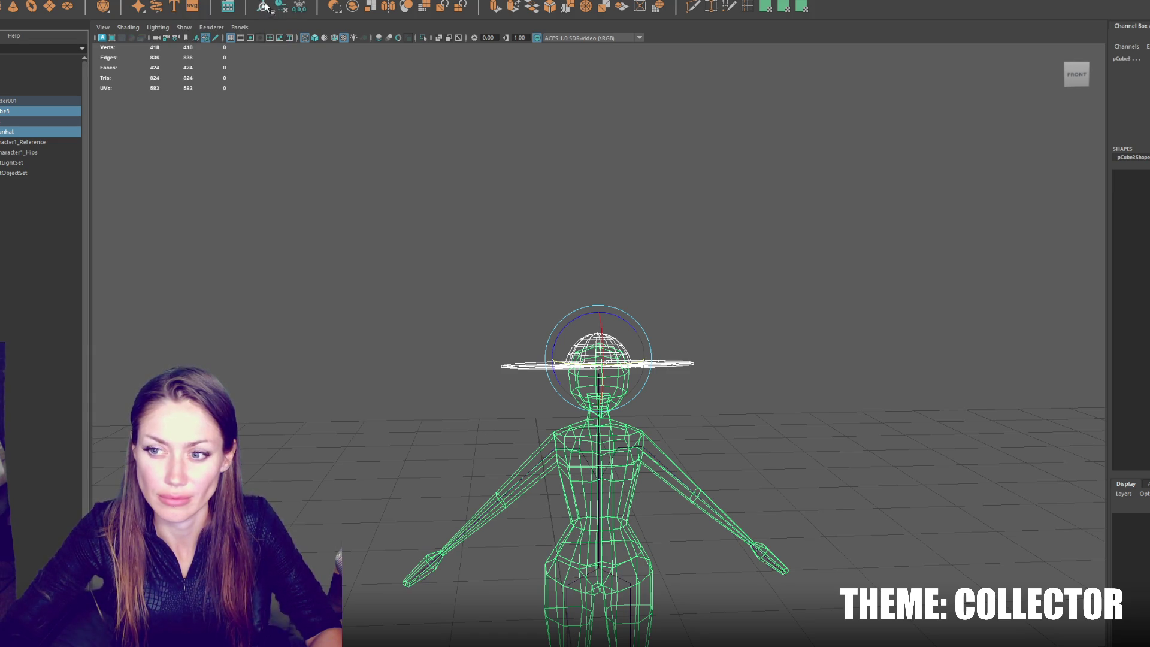
# Step: Reselect the Sunhat and add the body pCube3 to the selection
pyautogui.click(527, 328)
pyautogui.press('w')
pyautogui.click(586, 348)
pyautogui.hotkey('ctrl', 'z')
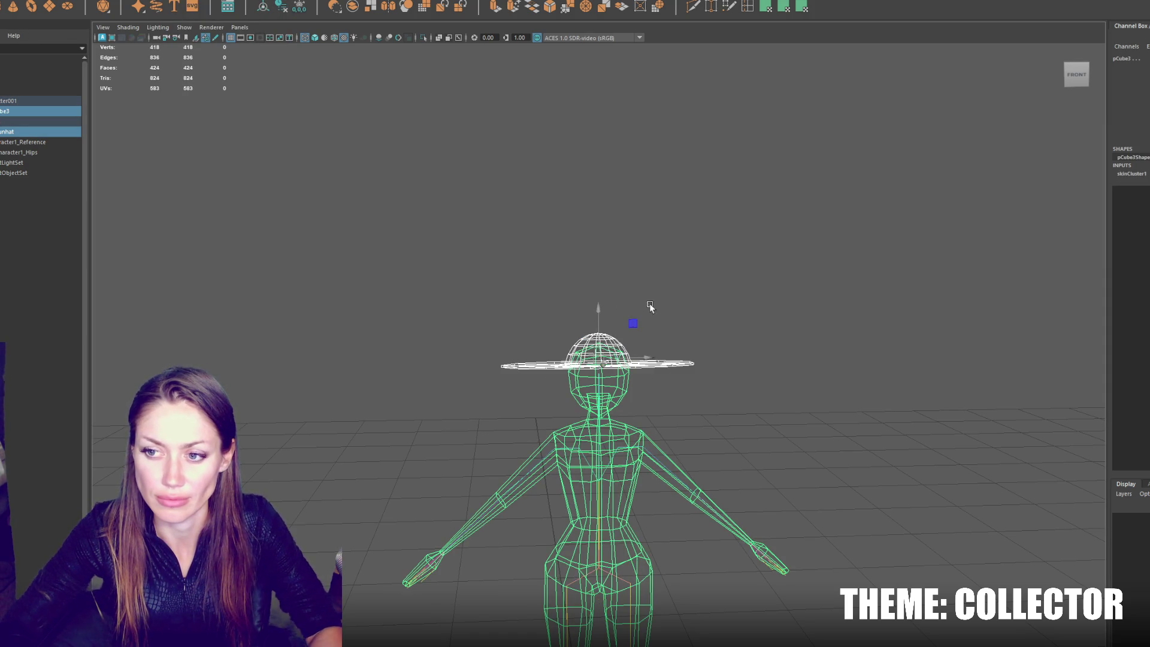
pyautogui.click(613, 340)
pyautogui.scroll(-4, 657, 363)
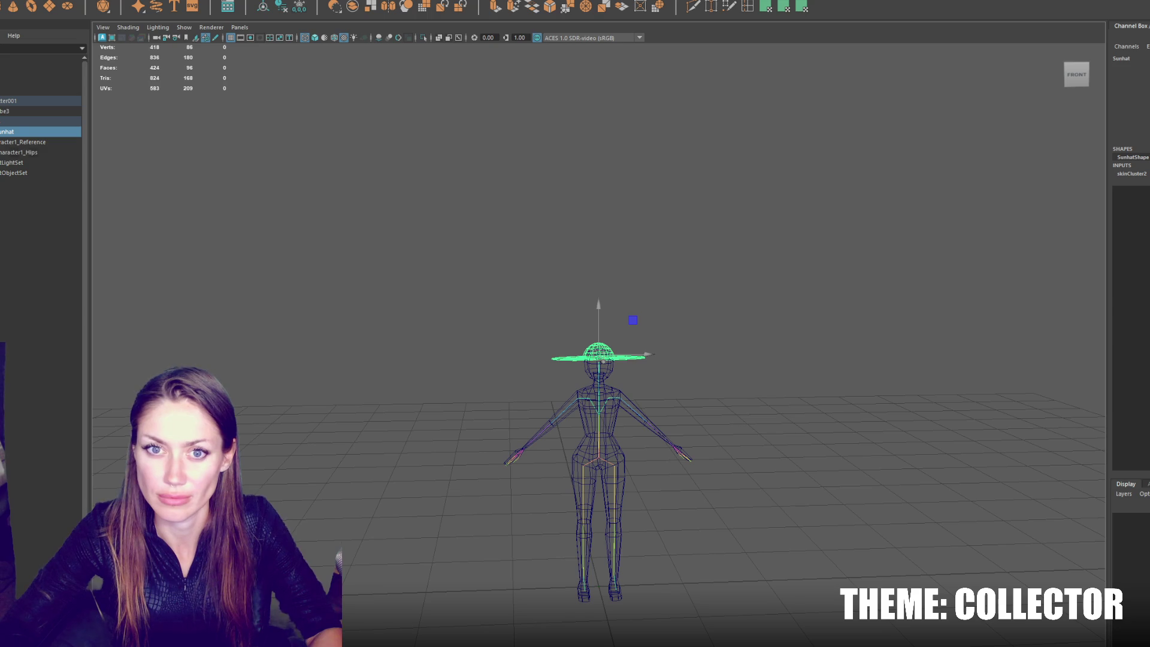
pyautogui.keyDown('ctrl'); pyautogui.click(24, 111); pyautogui.keyUp('ctrl')
# Step: Unbind the skin again and reselect the body, Sunhat and Character1_Hips
pyautogui.click(174, 1)
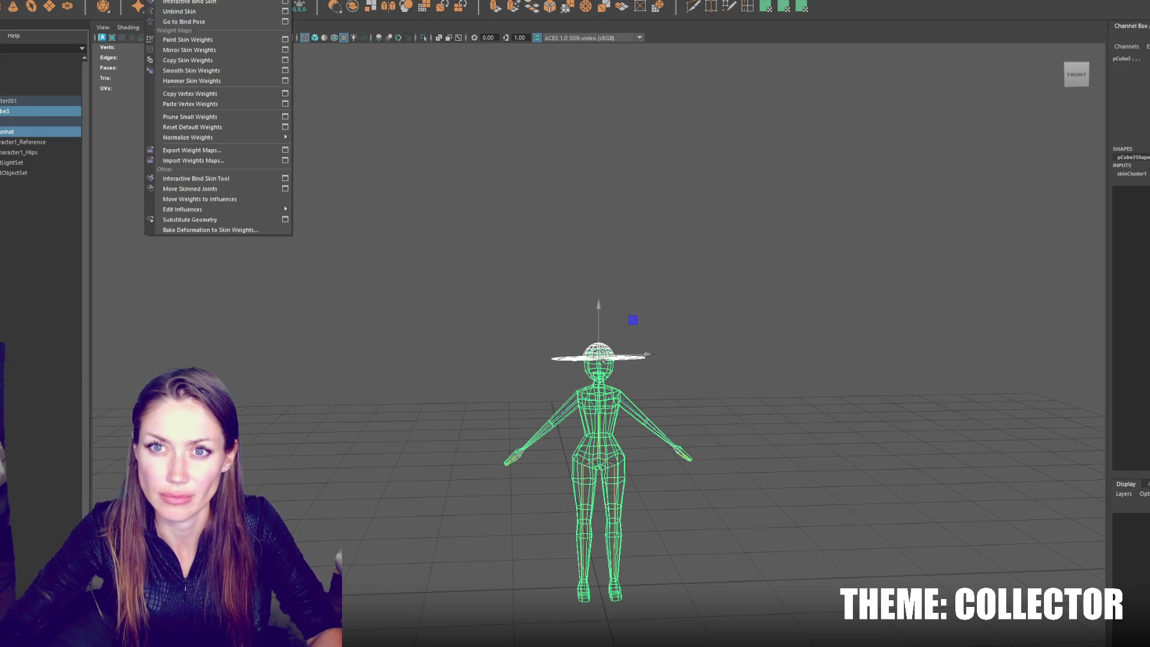
pyautogui.click(173, 12)
pyautogui.click(593, 347)
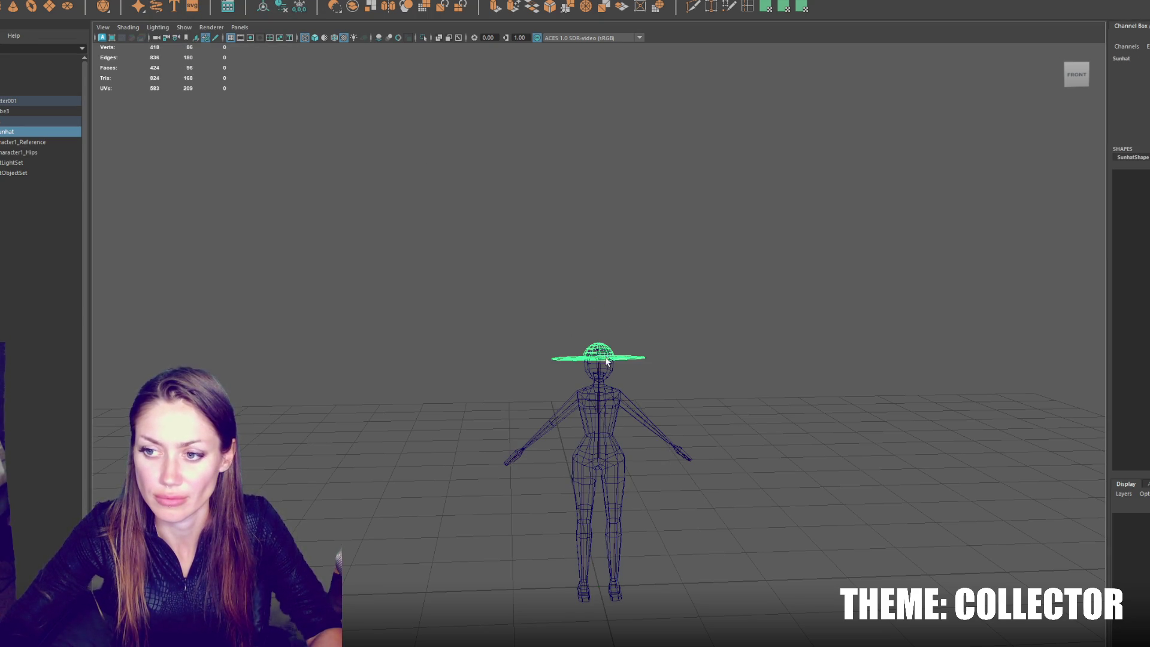
pyautogui.click(575, 325)
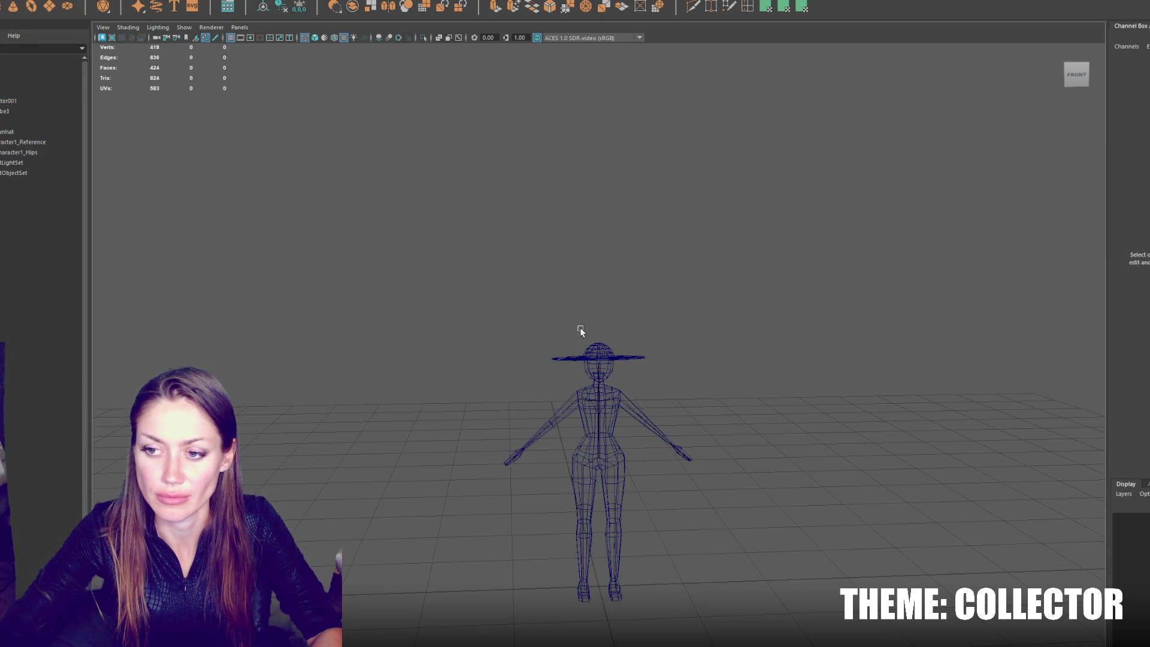
pyautogui.click(600, 431)
pyautogui.keyDown('shift'); pyautogui.click(600, 355); pyautogui.keyUp('shift')
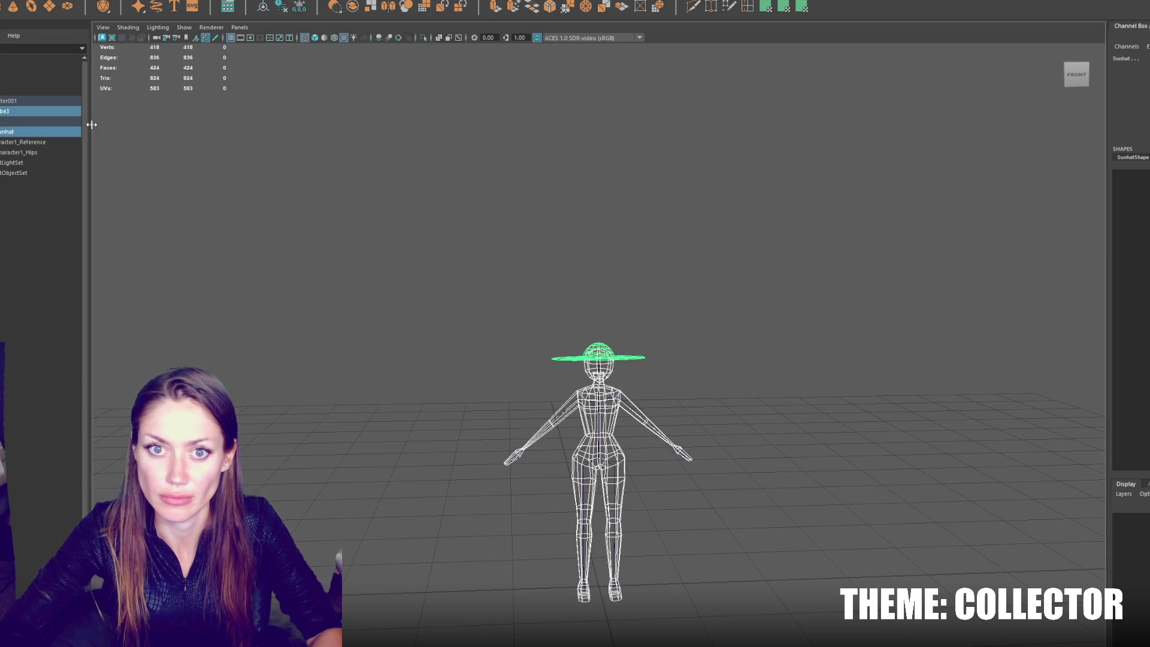
pyautogui.click(27, 153)
# Step: Rotate Character1_Neck to confirm the Sunhat follows the head, then undo the tilt
pyautogui.click(589, 396)
pyautogui.click(600, 382)
pyautogui.press('e')
pyautogui.moveTo(620, 390); pyautogui.dragTo(639, 397)
pyautogui.hotkey('ctrl', 'z')
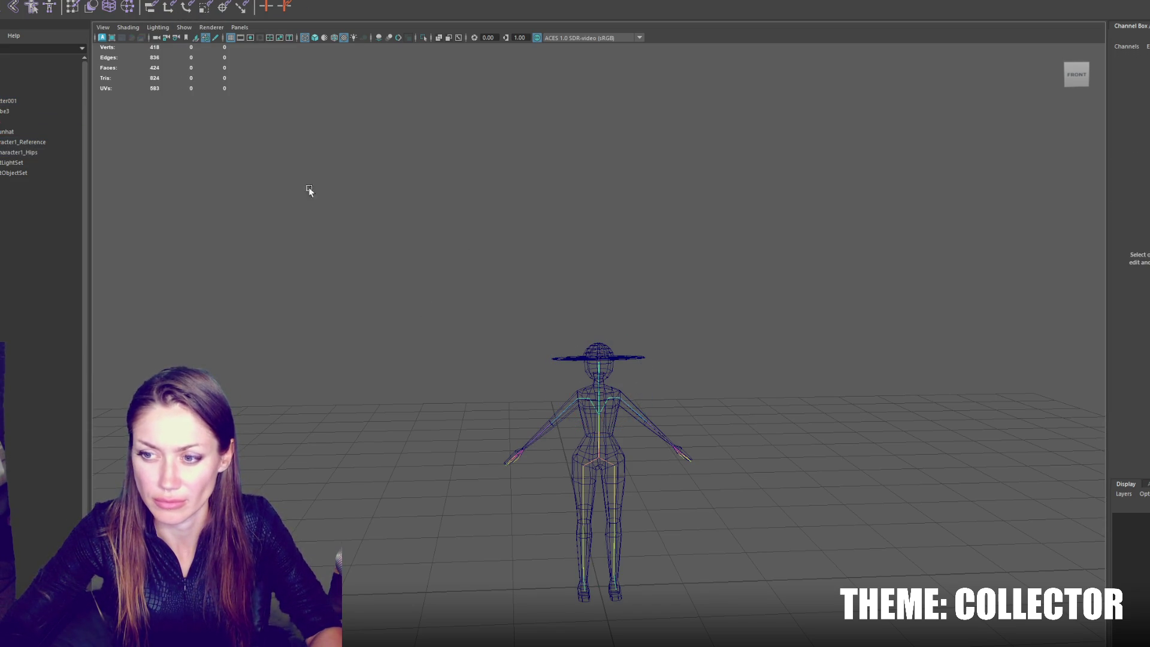
# Step: Export the Character001 group with Export Selection, dismissing the file error
pyautogui.click(24, 101)
pyautogui.click(256, 189)
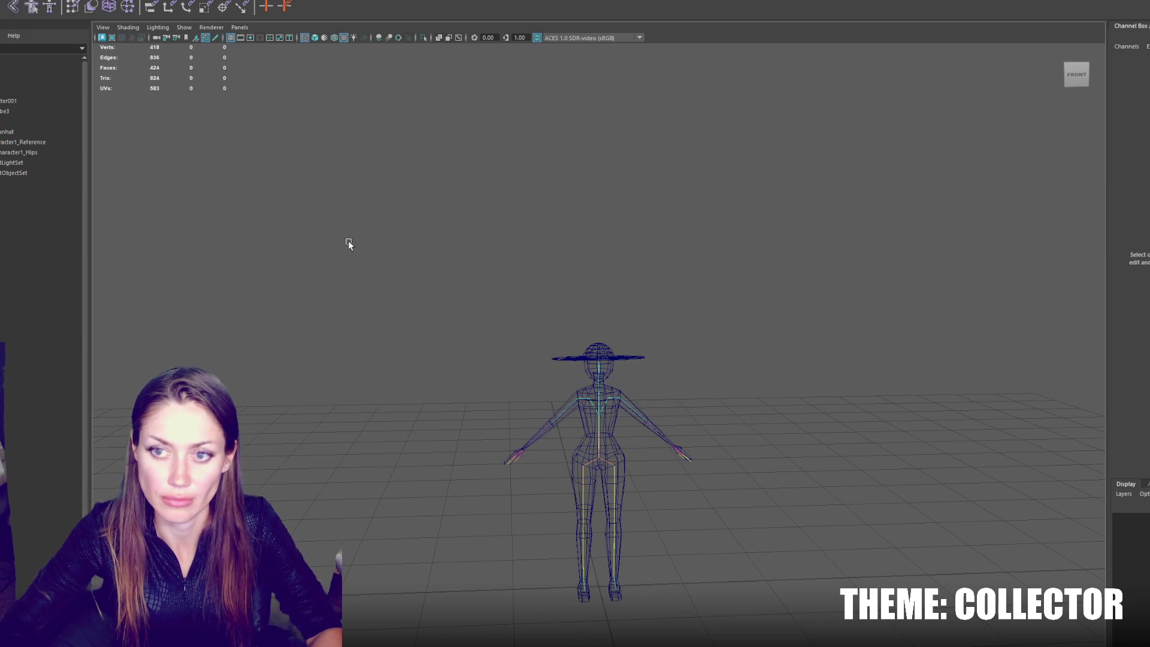
pyautogui.click(24, 99)
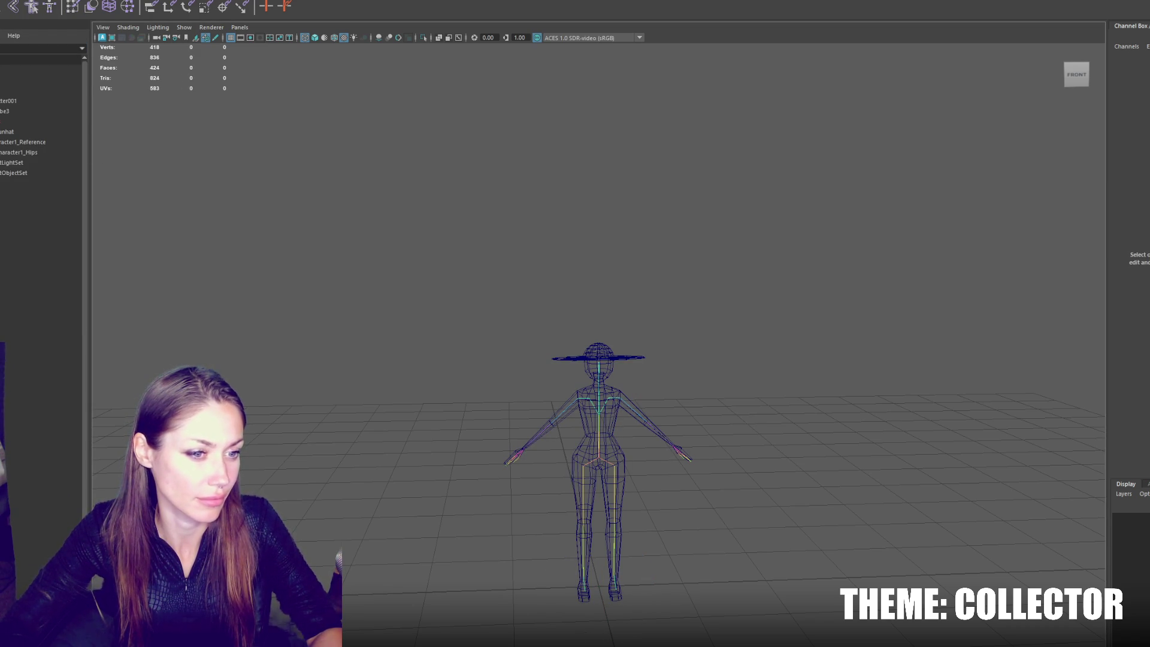
pyautogui.click(570, 317)
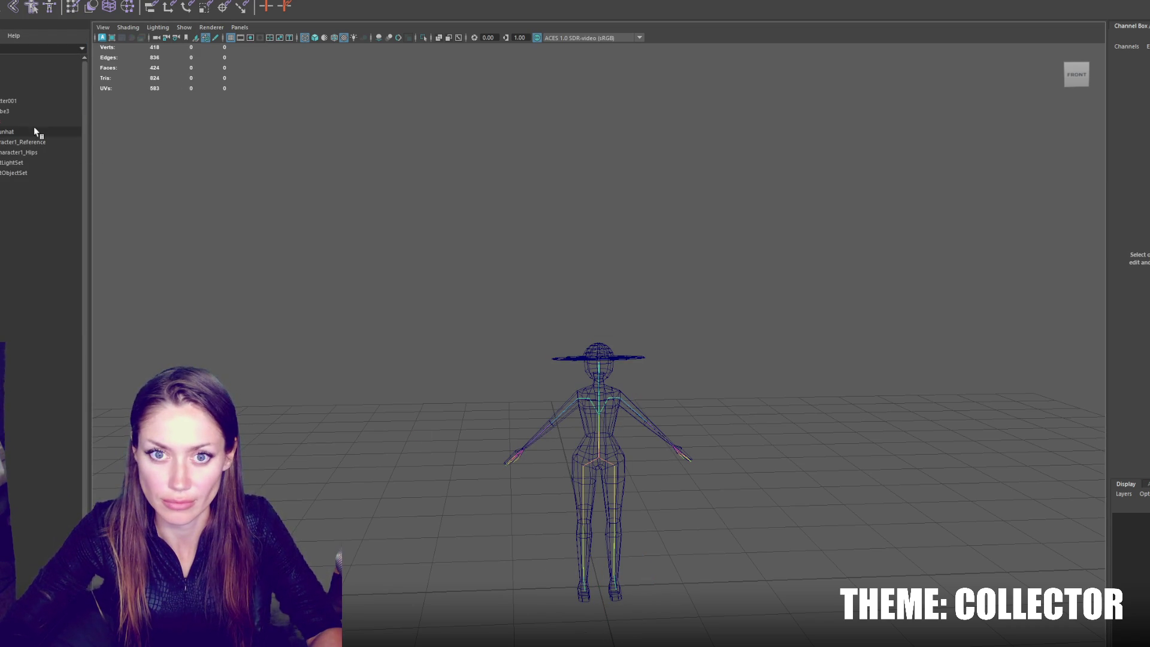
pyautogui.click(28, 102)
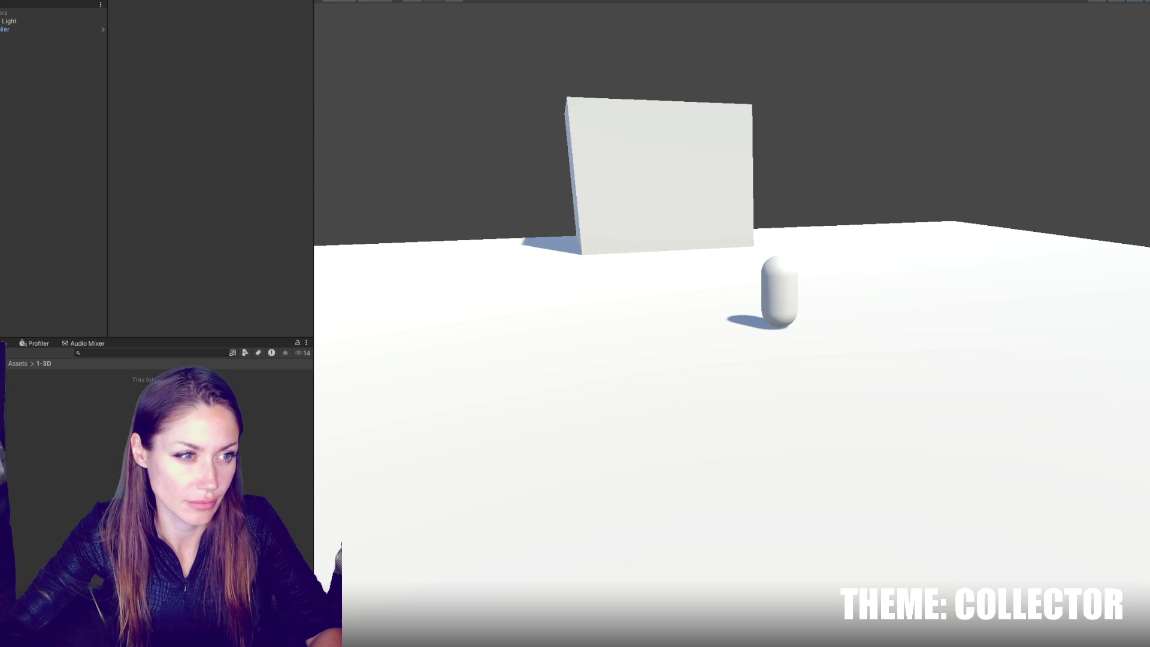
# Step: Import the character into the 1-3D folder, disable animation import and set its rig animation type
pyautogui.moveTo(3, 397); pyautogui.dragTo(32, 398)
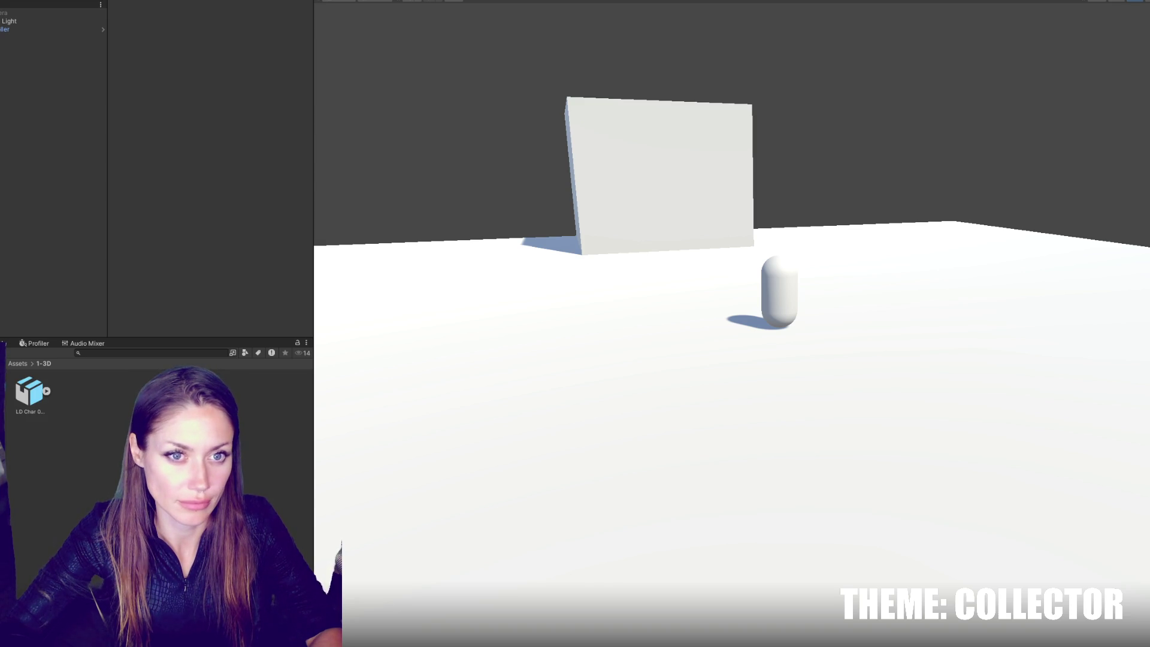
pyautogui.rightClick(31, 386)
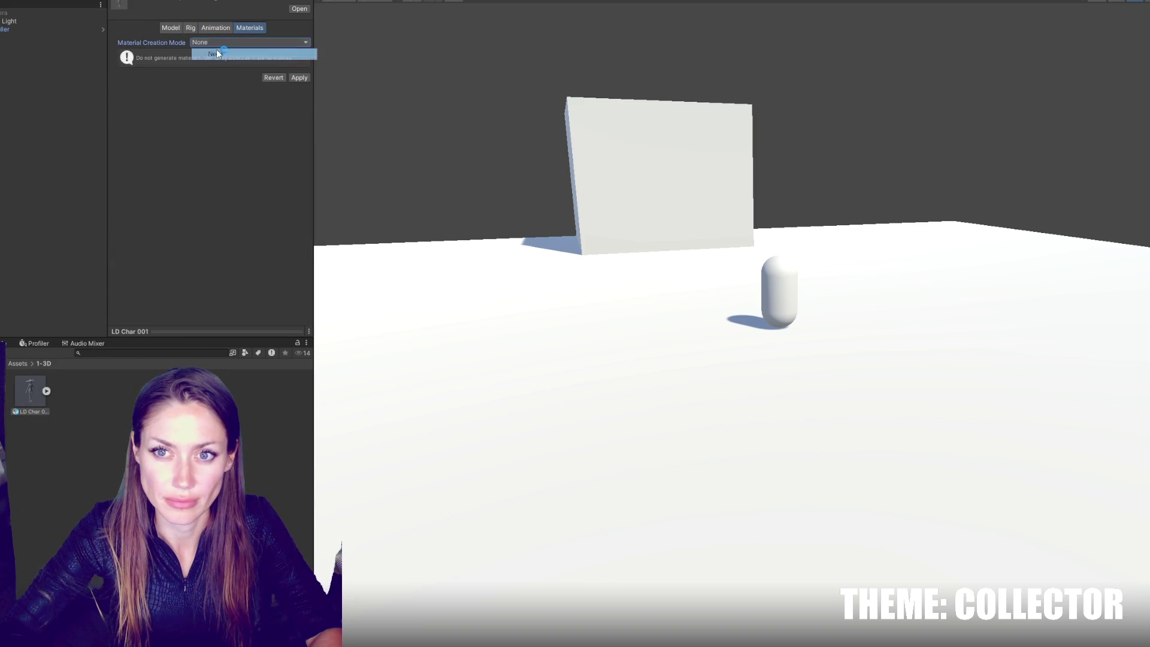
pyautogui.click(191, 52)
pyautogui.click(190, 28)
pyautogui.click(246, 42)
pyautogui.click(216, 78)
# Step: Generate colliders and lightmap UVs, drop cameras, visibility and blend shapes, apply, and place LD Char 001 in the scene
pyautogui.click(170, 28)
pyautogui.click(190, 62)
pyautogui.click(191, 82)
pyautogui.click(191, 92)
pyautogui.click(191, 102)
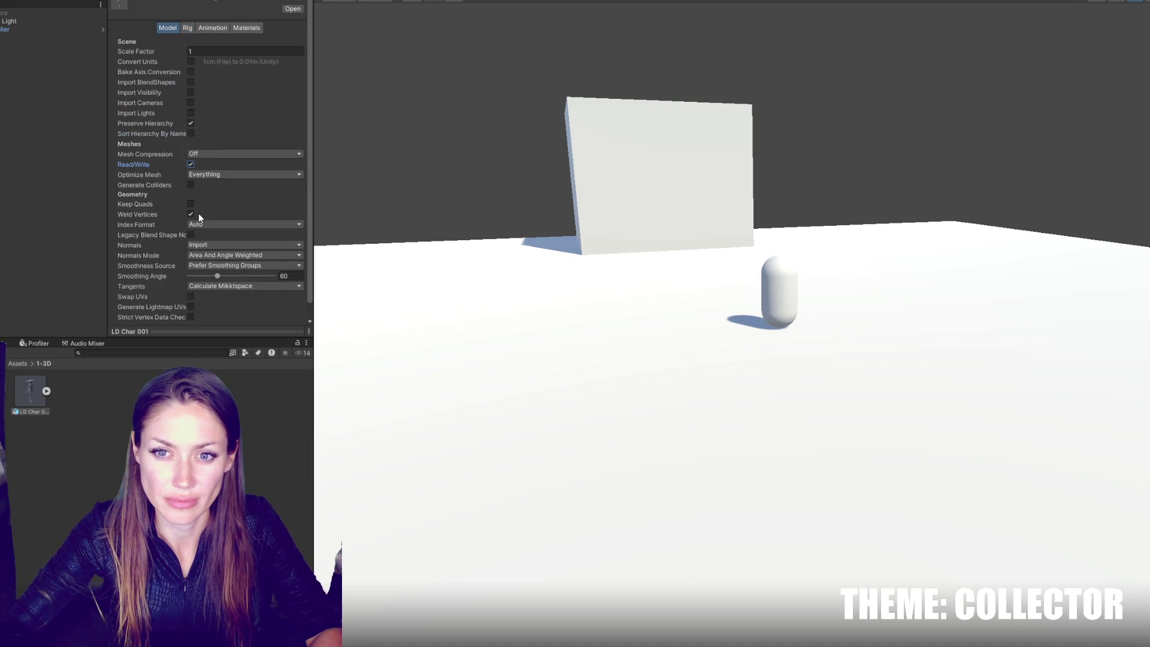
pyautogui.click(191, 185)
pyautogui.scroll(-1, 214, 234)
pyautogui.click(190, 291)
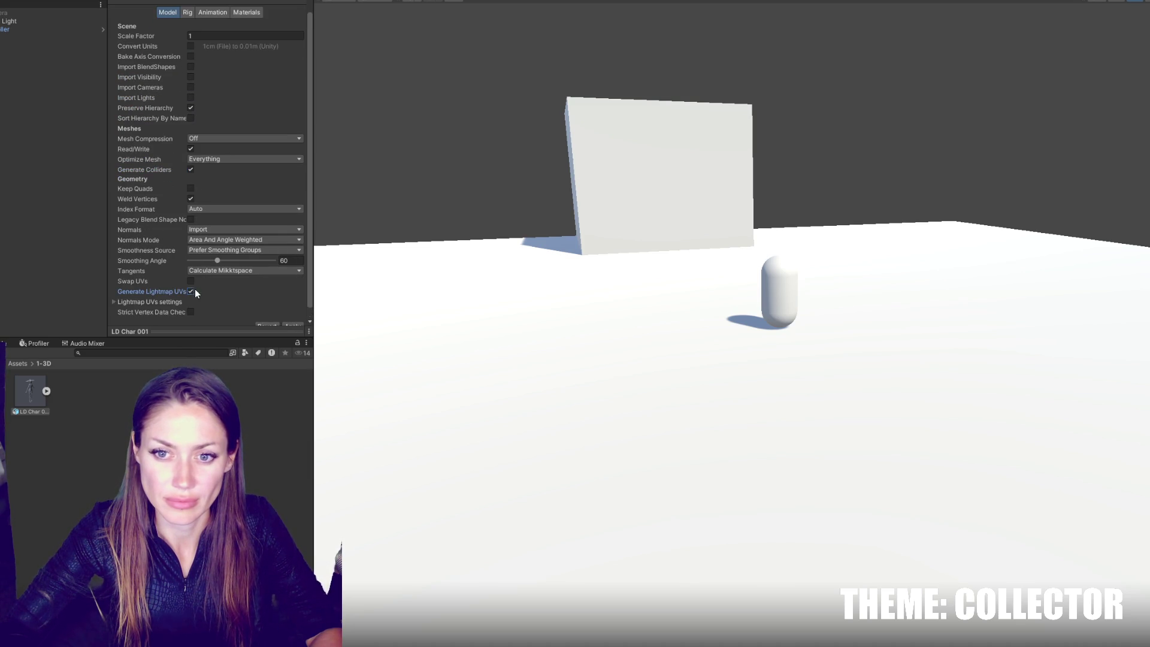
pyautogui.click(296, 324)
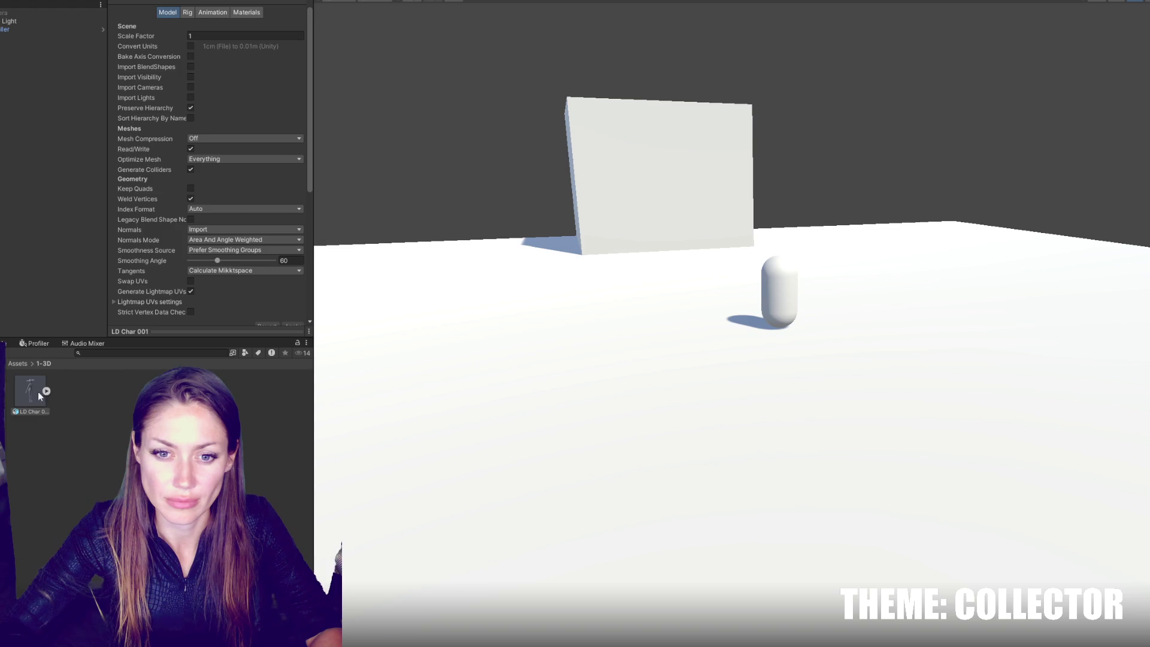
pyautogui.moveTo(37, 393); pyautogui.dragTo(30, 243)
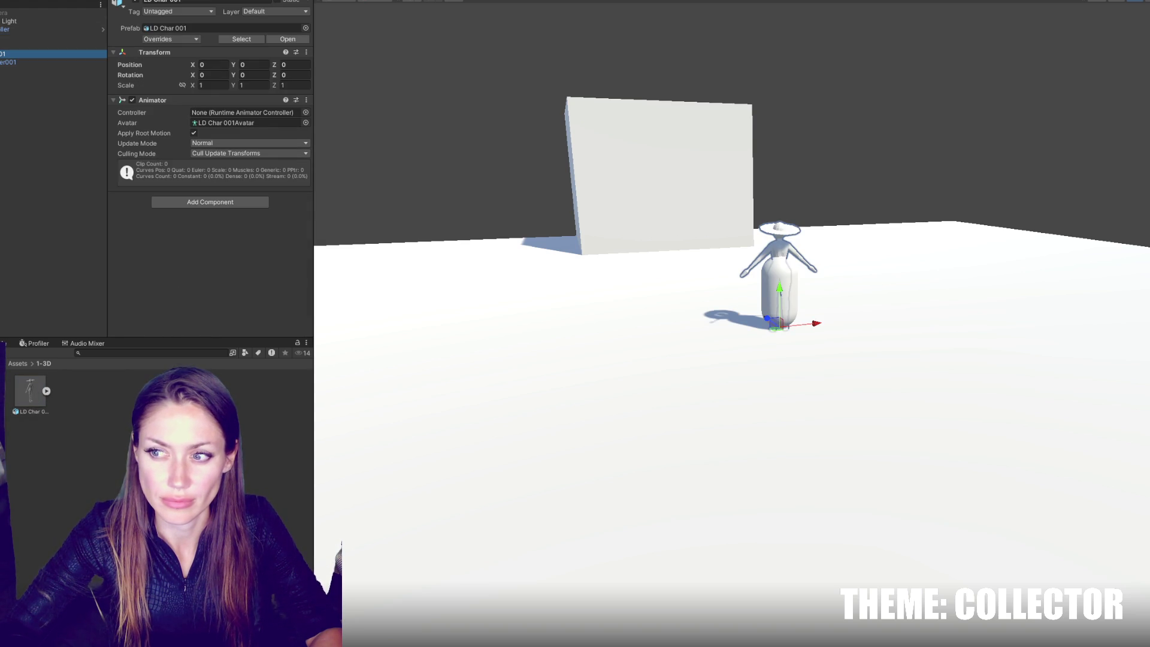
# Step: Move LD Char 001 to Position Z 8.08 and turn it to Rotation Y about 188
pyautogui.click(35, 30)
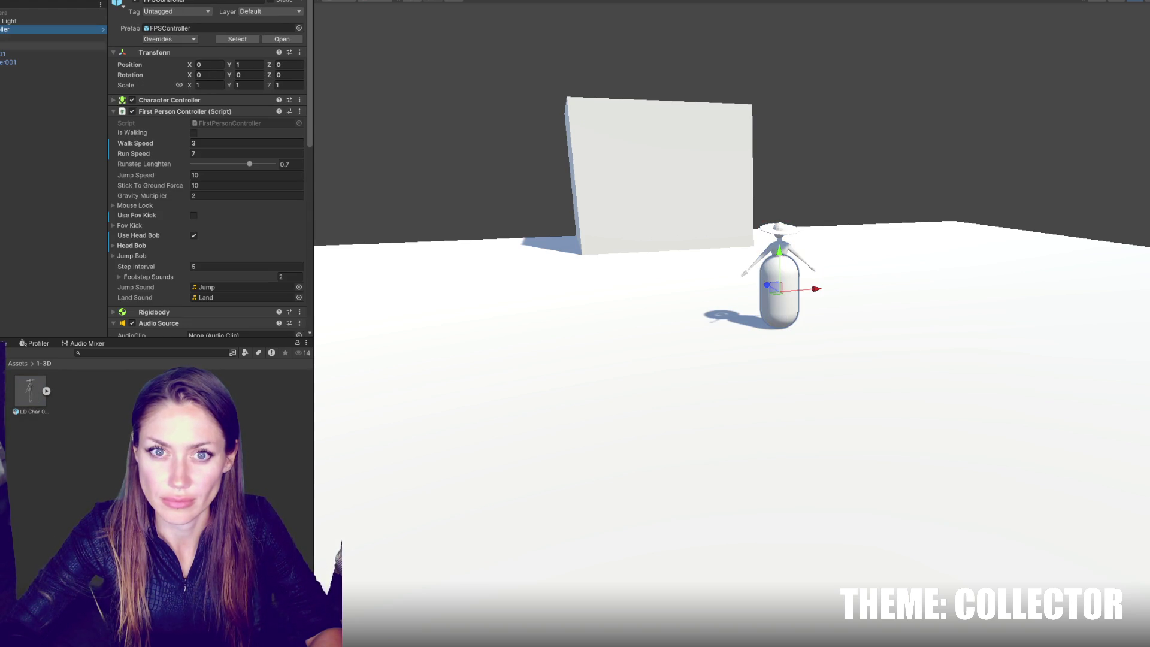
pyautogui.click(36, 54)
pyautogui.click(818, 320)
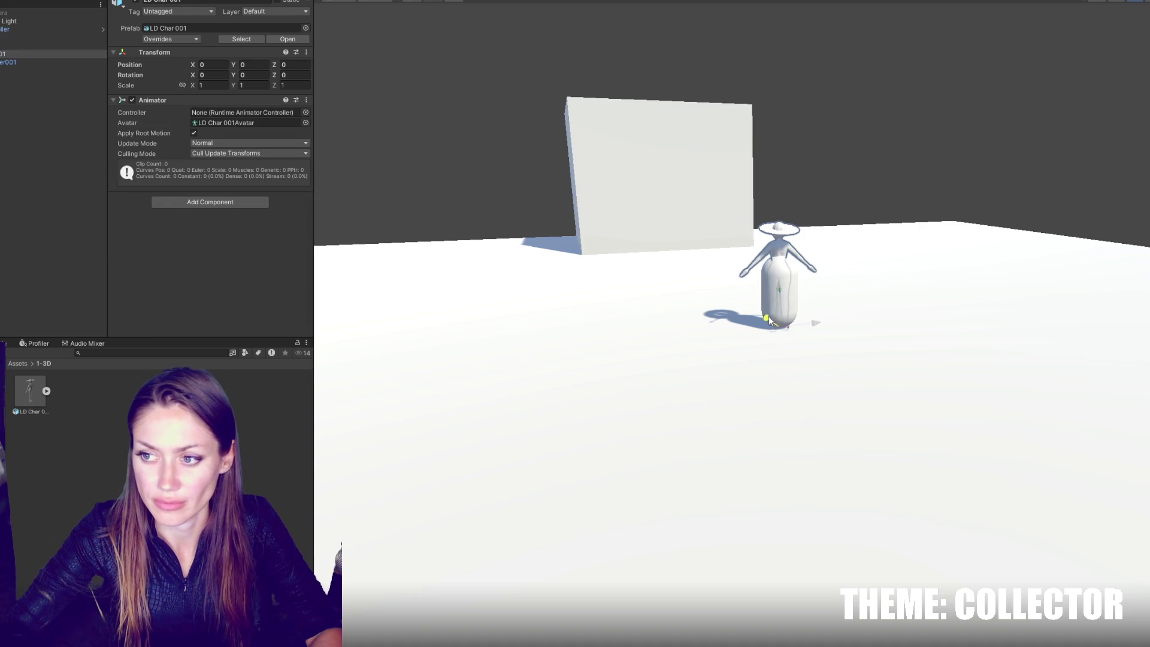
pyautogui.hotkey('ctrl', 'z')
pyautogui.press('e')
pyautogui.hotkey('ctrl', 'z')
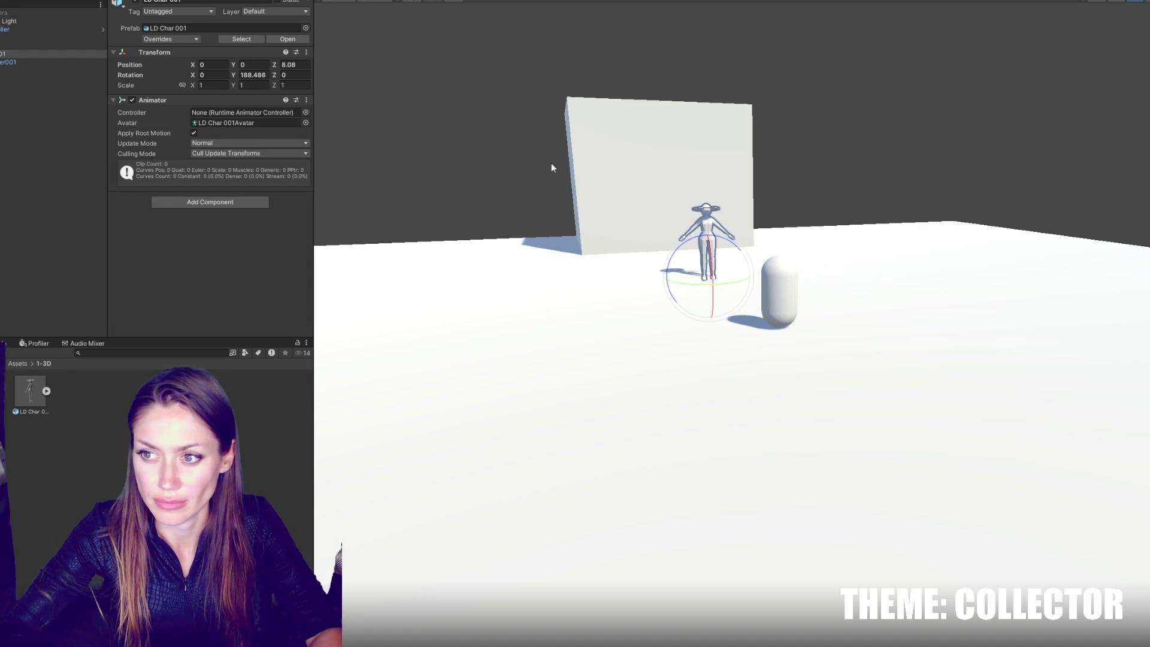
# Step: Test in play mode by walking the player up to the character and back
pyautogui.hotkey('ctrl', 'p')
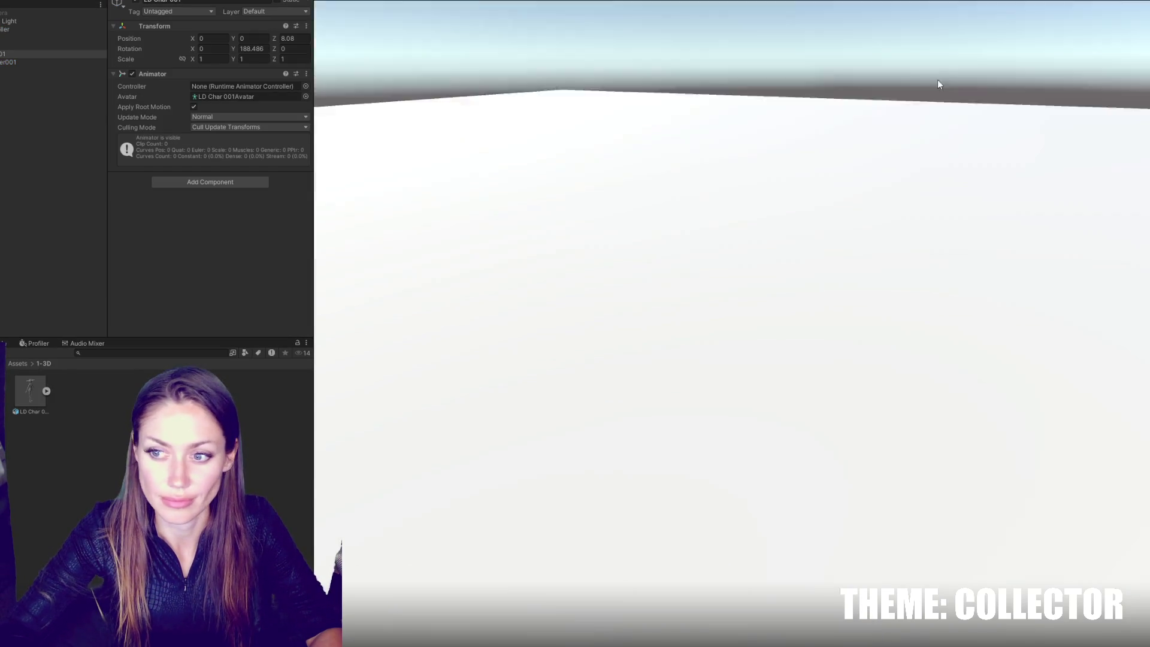
pyautogui.click(940, 84)
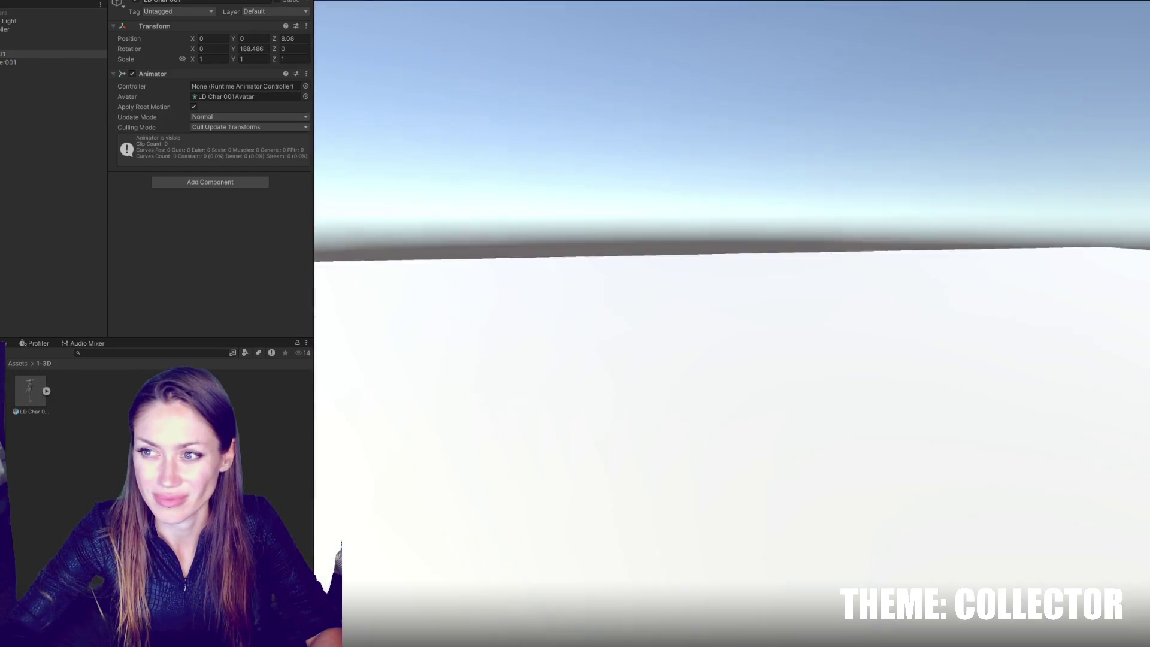
pyautogui.press('w')
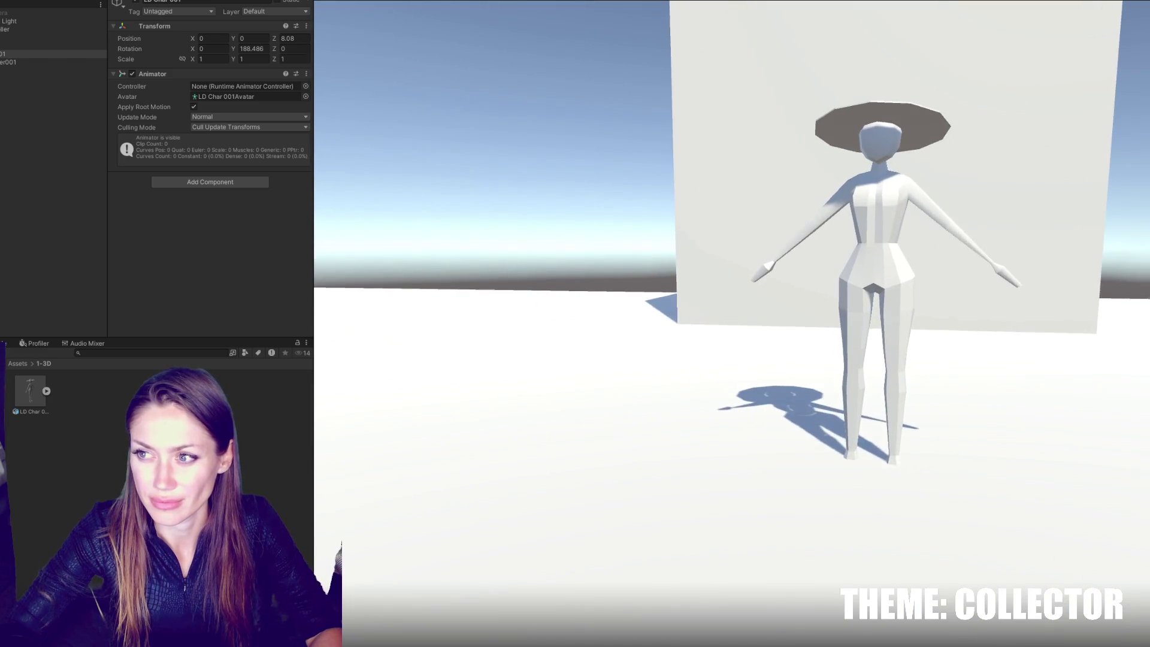
pyautogui.press('s')
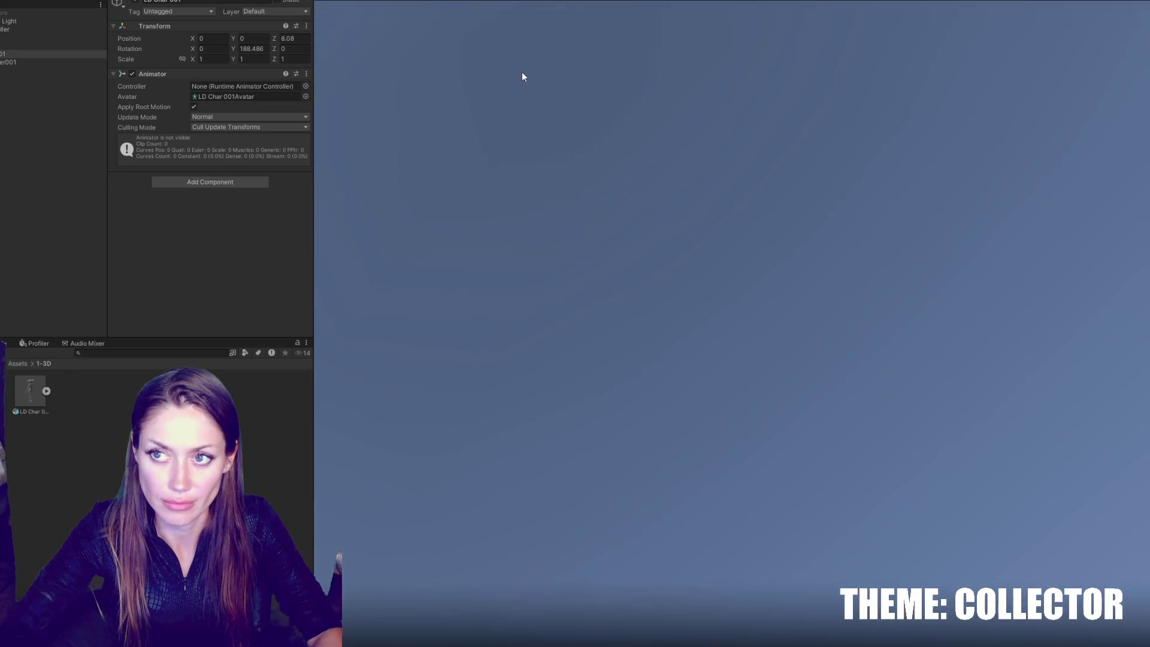
pyautogui.hotkey('ctrl', 'p')
pyautogui.rightClick(27, 111)
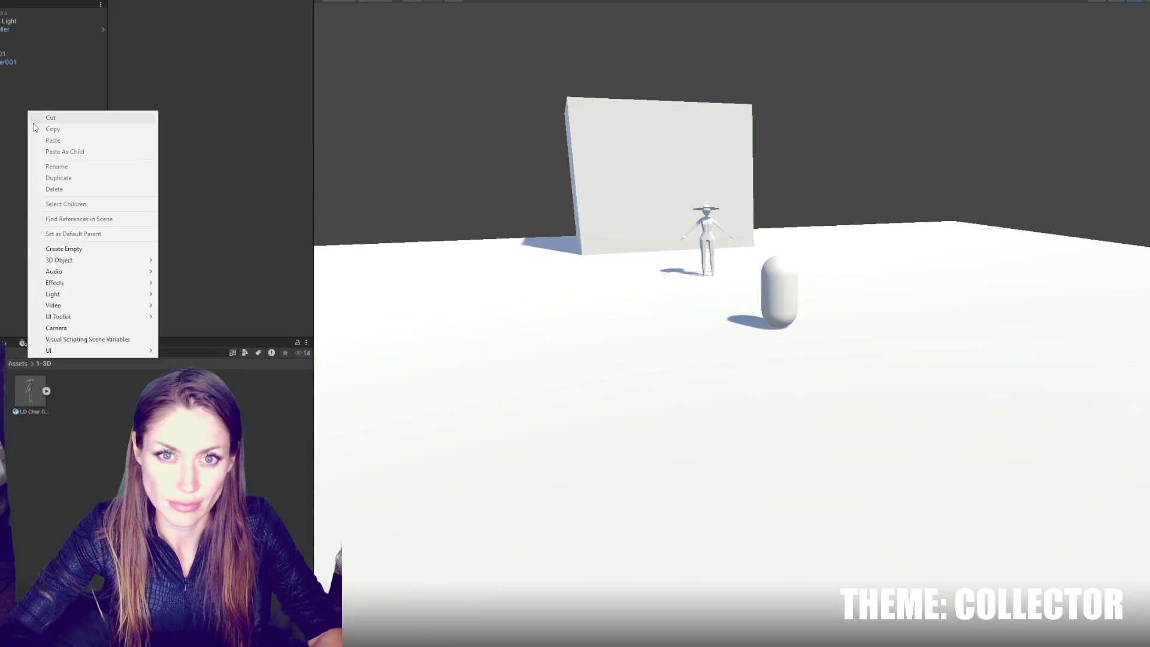
# Step: Create an empty object named CONTROLS
pyautogui.click(96, 249)
pyautogui.write('CONTROLS')
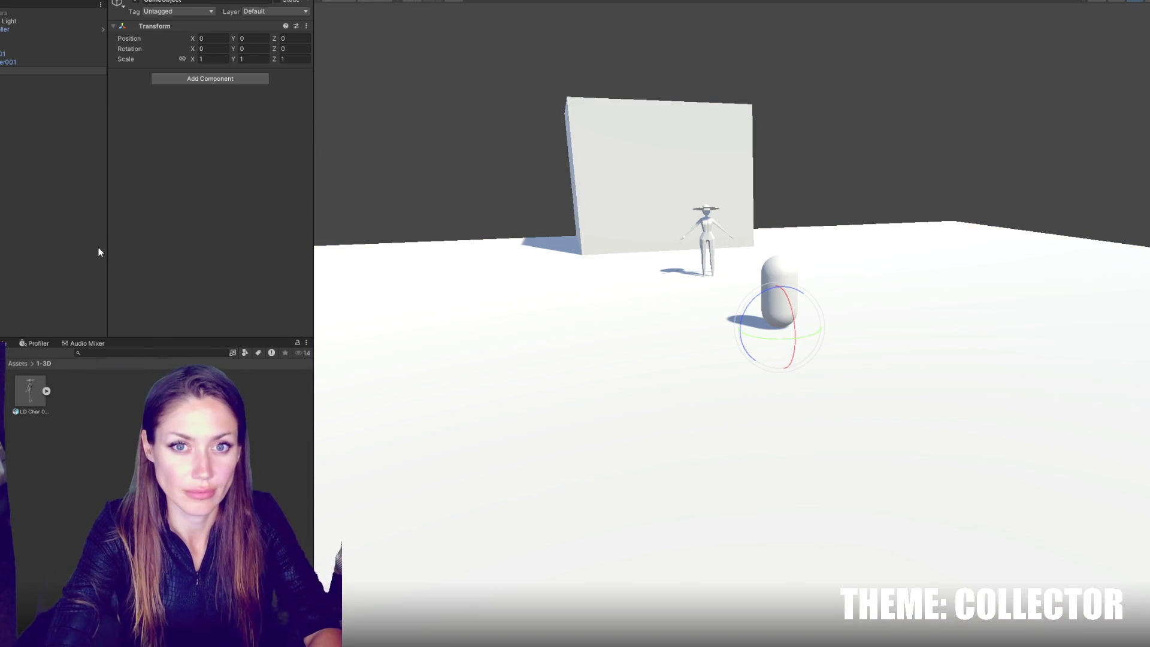
pyautogui.press('Return')
# Step: Attach a new MainControls script to CONTROLS and open it for editing
pyautogui.click(266, 82)
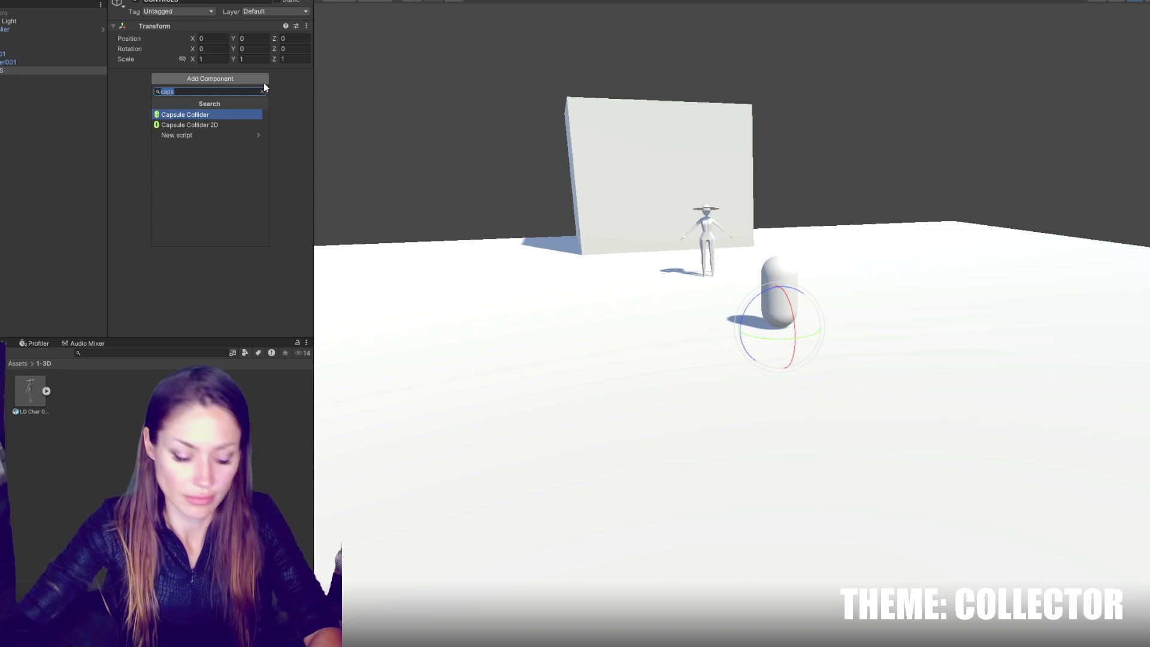
pyautogui.write('MainControls')
pyautogui.press('Return')
pyautogui.press('Return')
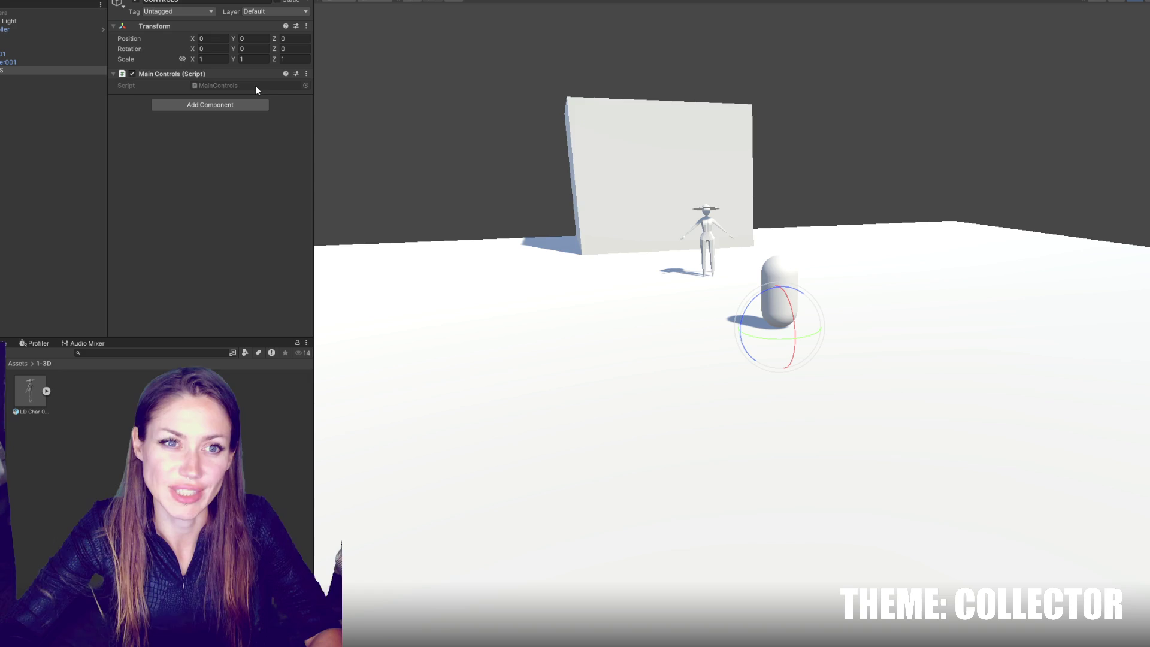
pyautogui.doubleClick(256, 87)
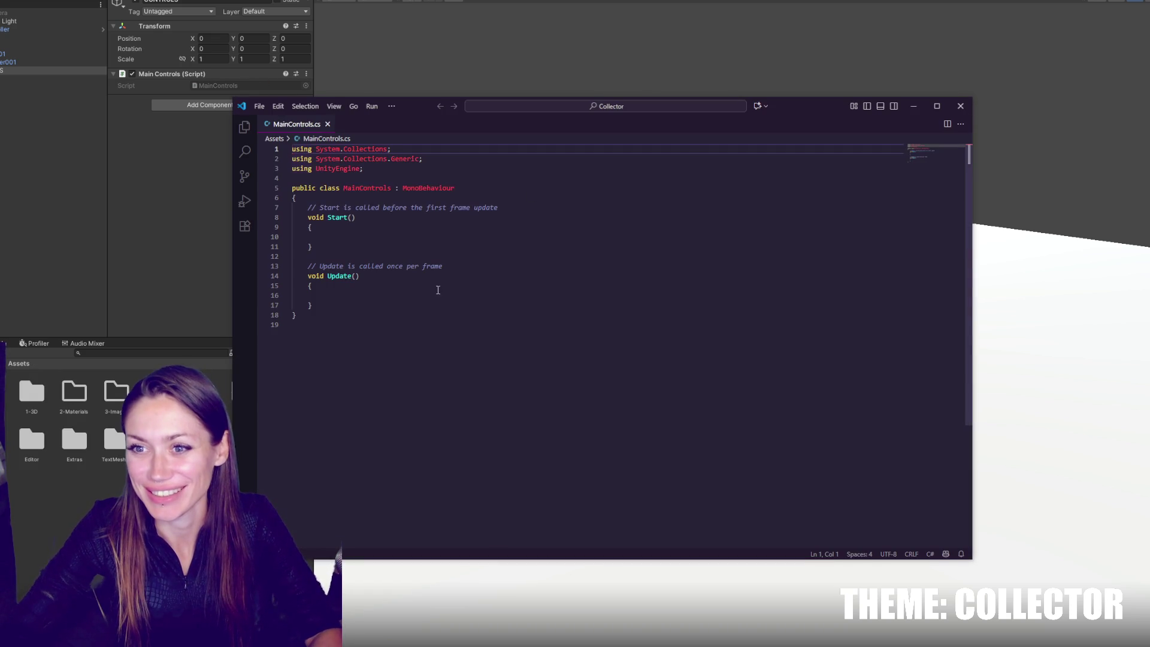
# Step: Replace the default Start and Update methods with an empty void Update() method
pyautogui.moveTo(351, 299); pyautogui.dragTo(281, 208)
pyautogui.press('Delete')
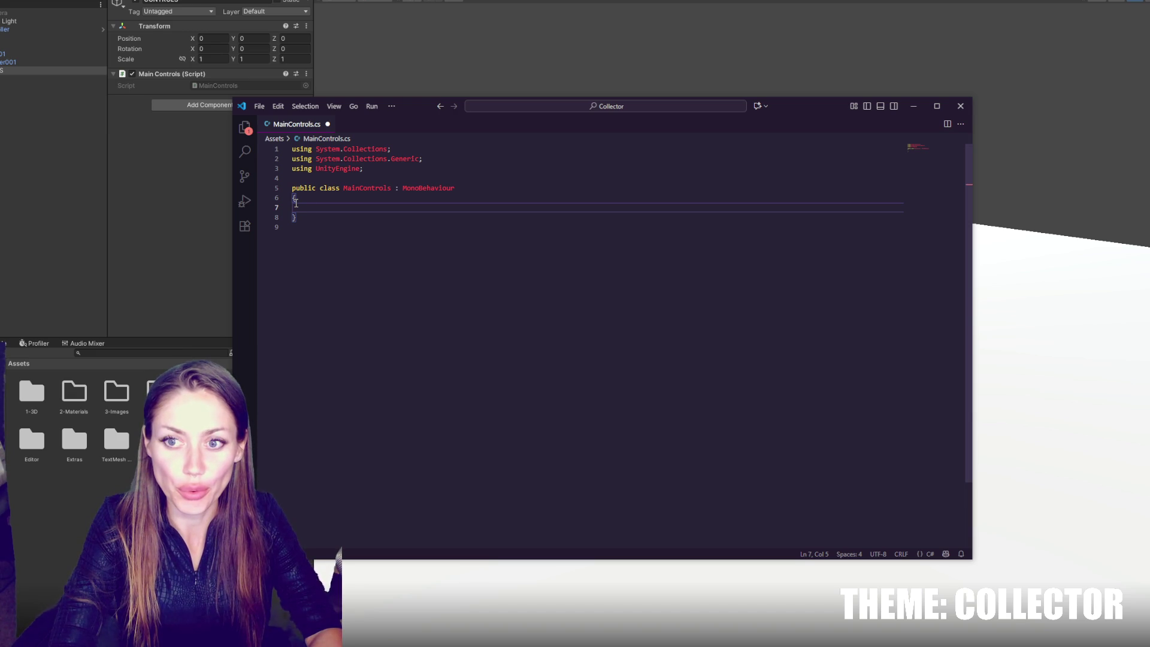
pyautogui.write('void Update(){')
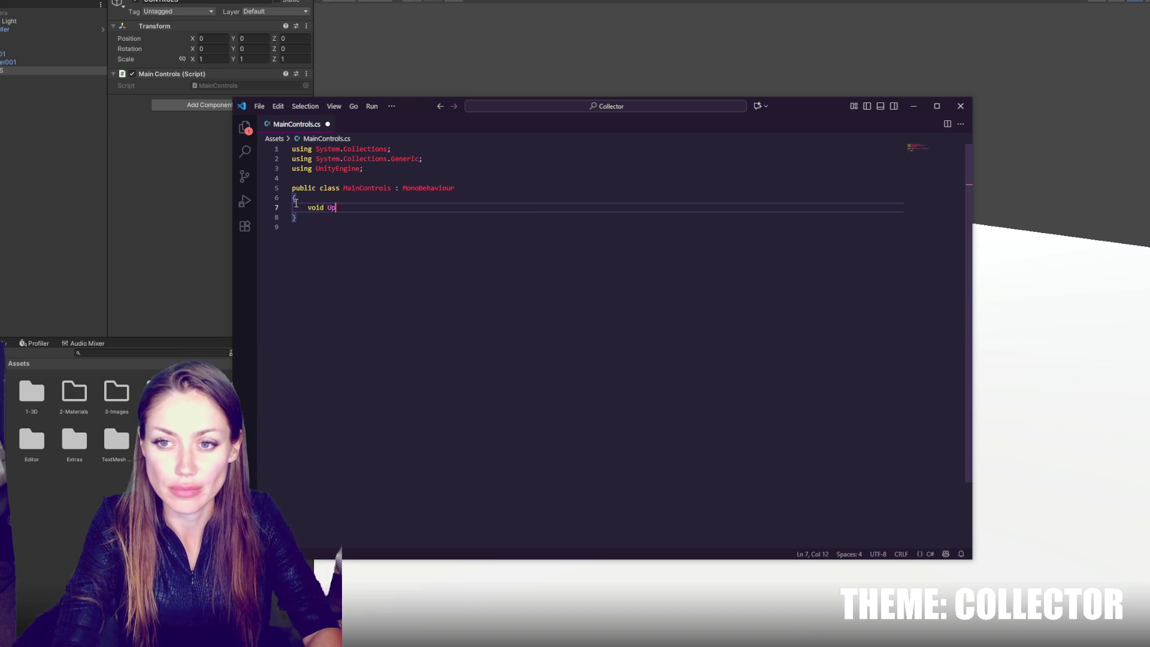
pyautogui.press('Return')
pyautogui.press('Return')
pyautogui.press('Return')
pyautogui.write('}')
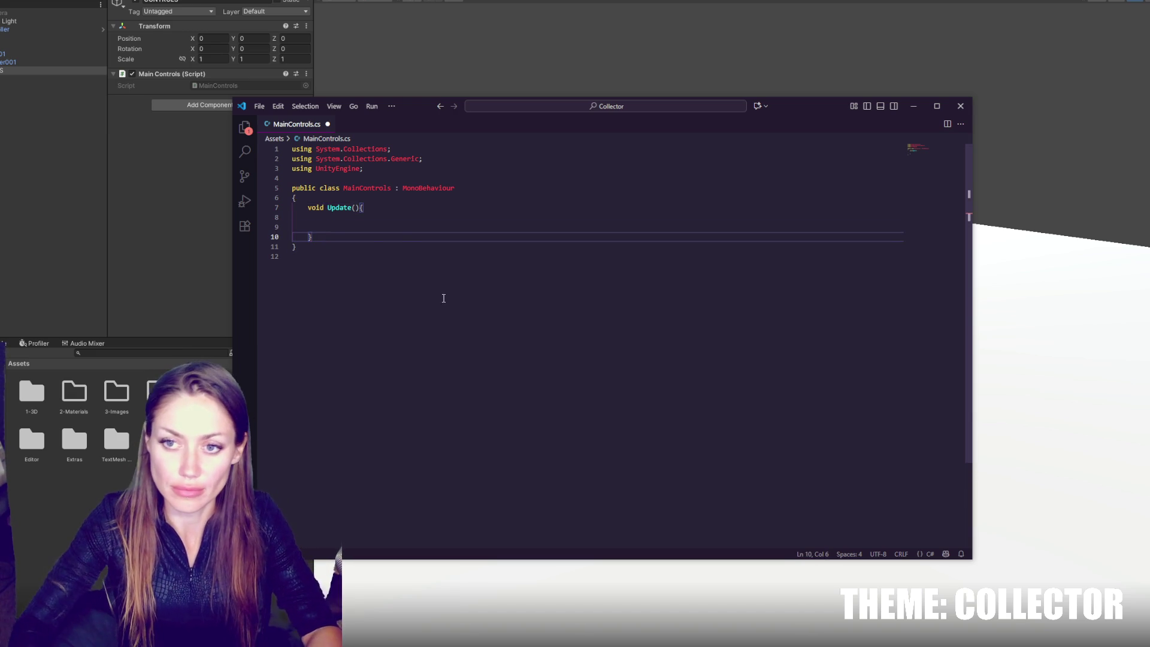
# Step: Make Update set Time.timeScale to 0 when Input.GetKeyDown(KeyCode.Escape), and save MainControls.cs
pyautogui.click(396, 228)
pyautogui.write('if(Input.')
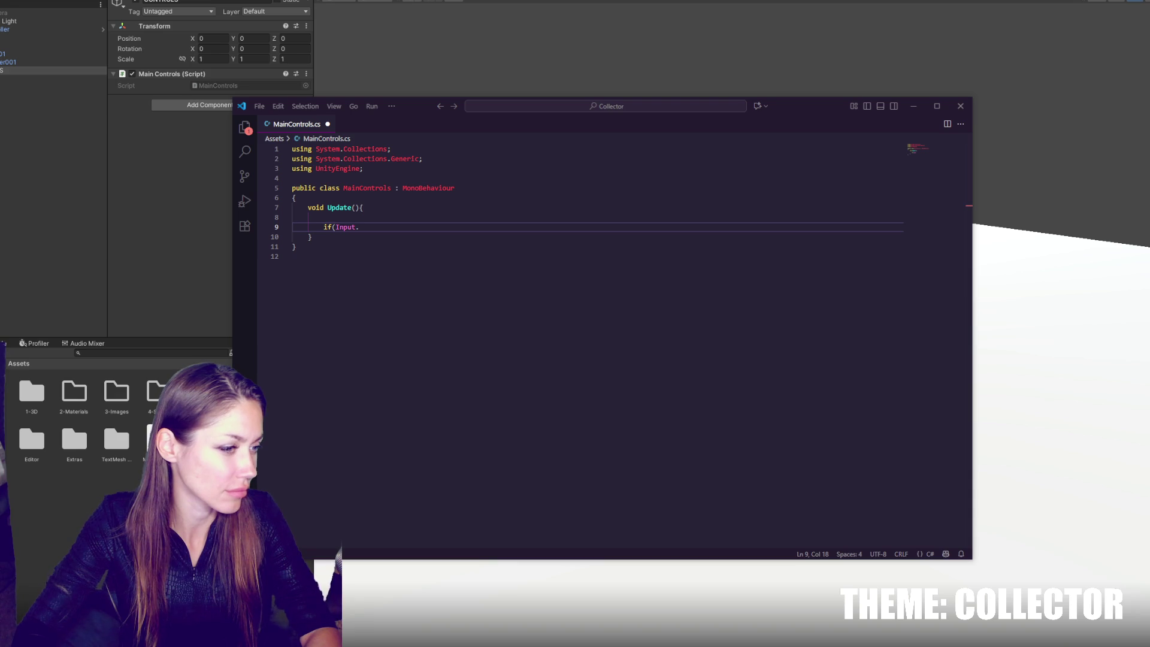
pyautogui.write('GetKeyDown(KeyCode')
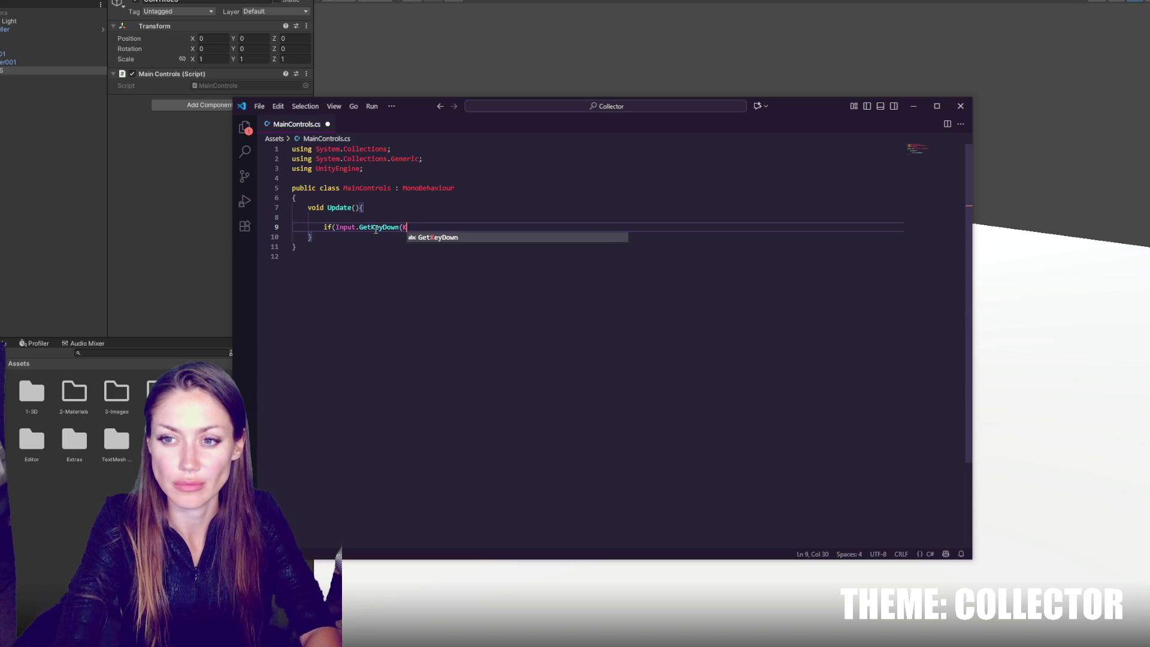
pyautogui.write('.Escape')
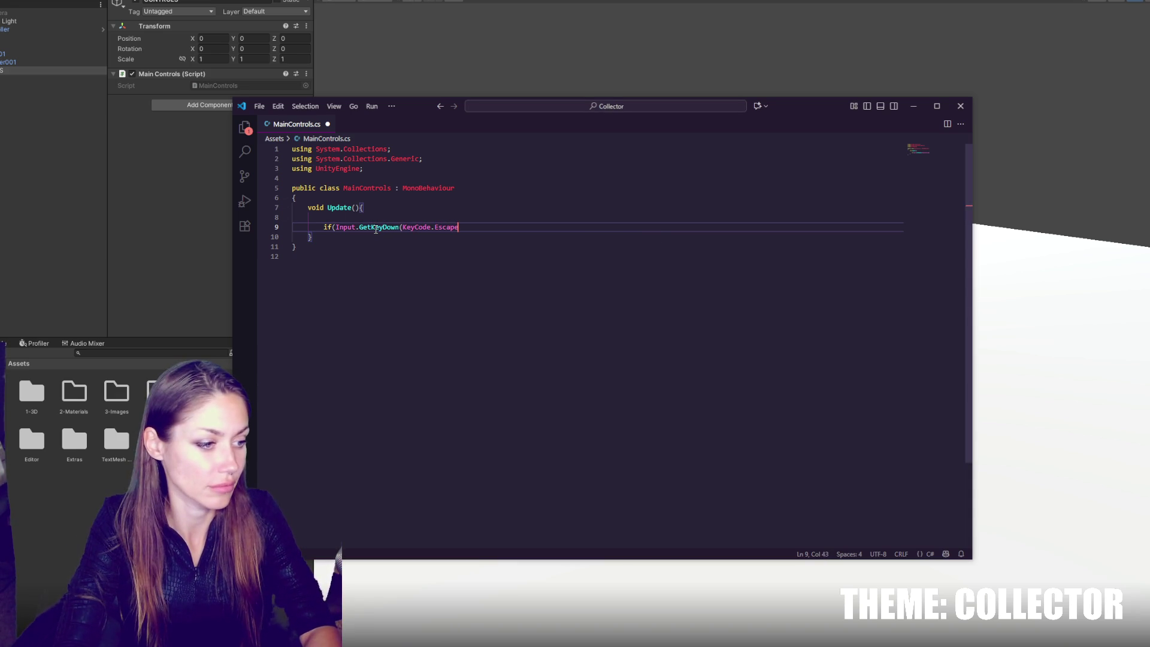
pyautogui.press('Return')
pyautogui.press('Return')
pyautogui.click(371, 233)
pyautogui.write('Time.')
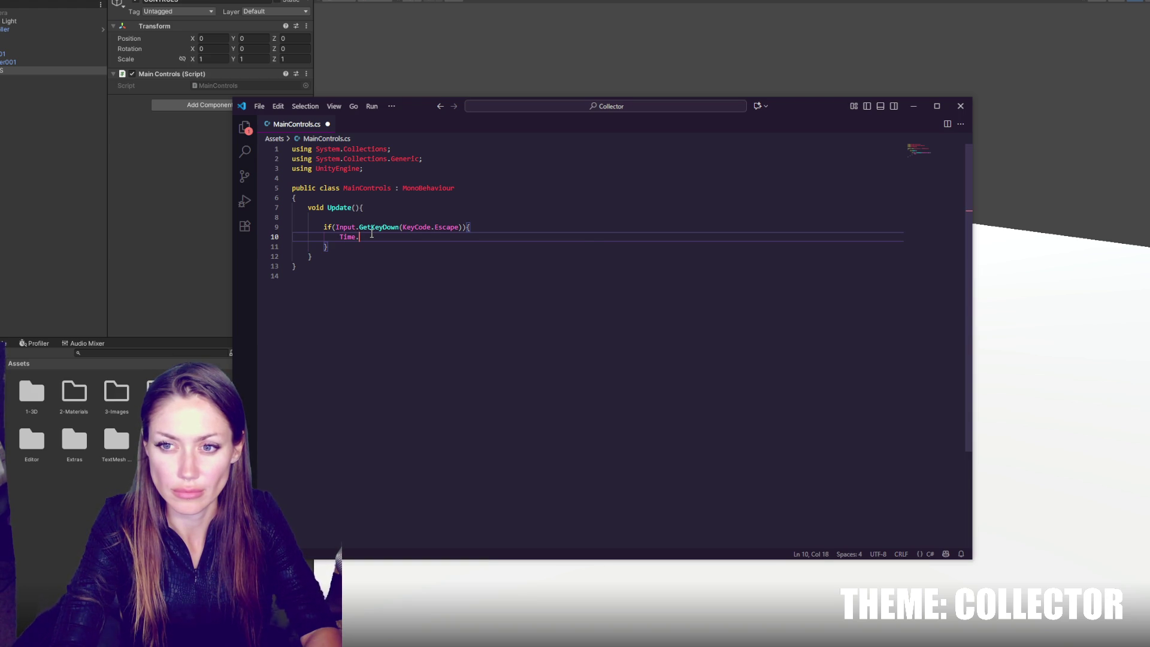
pyautogui.write('timeScale = 0;')
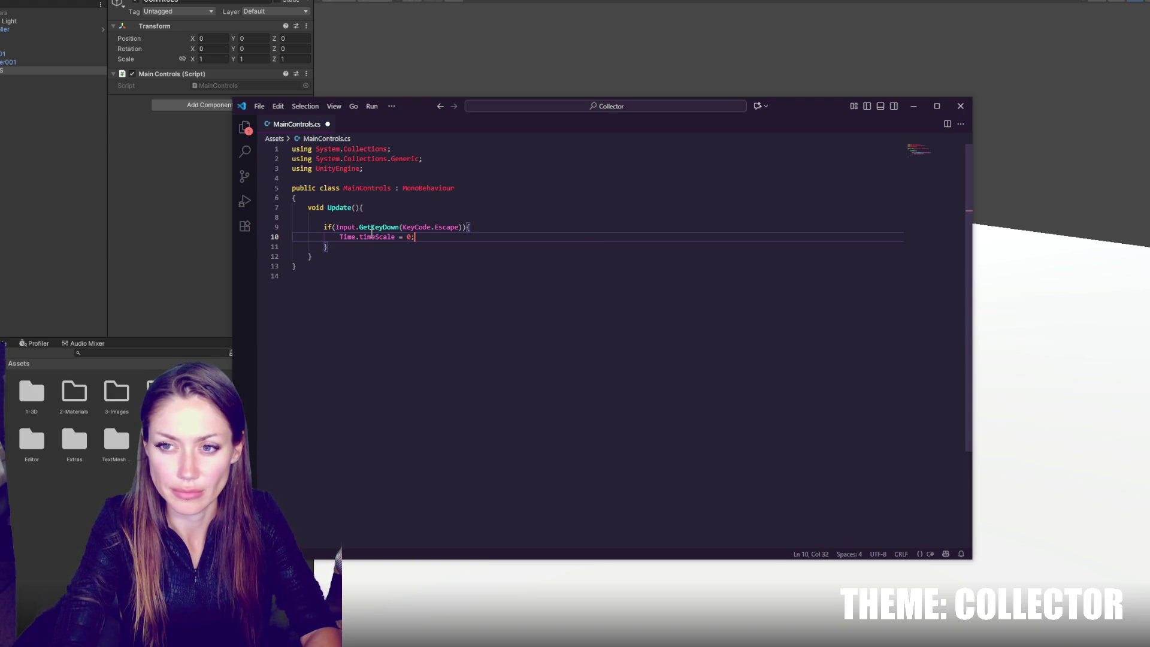
pyautogui.press('Return')
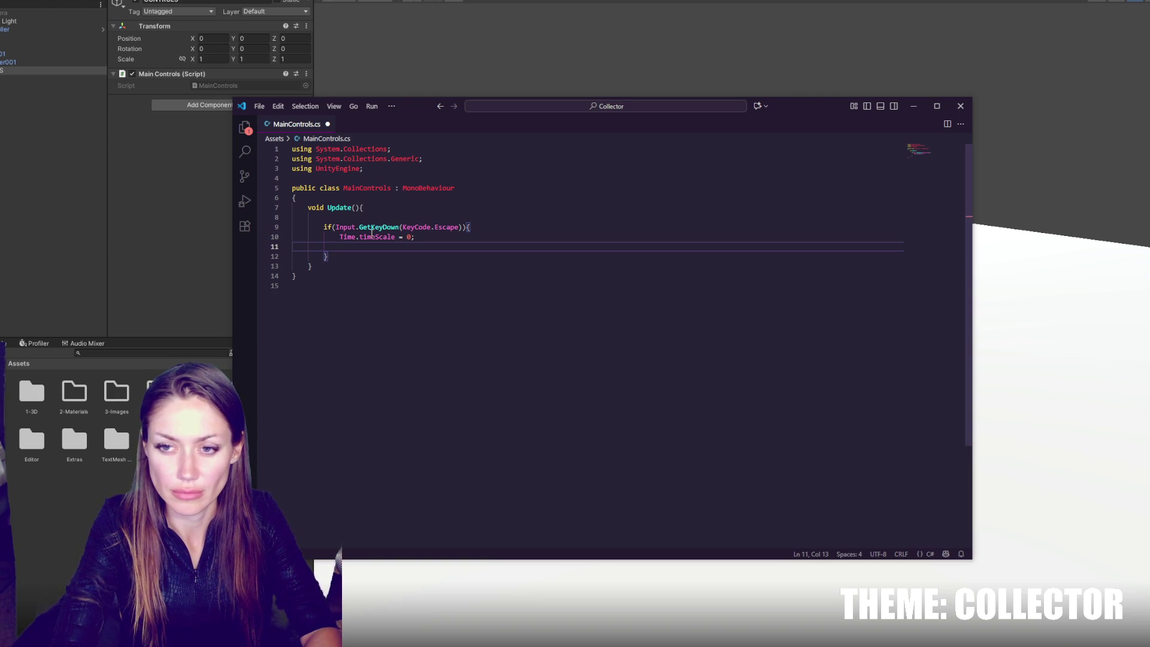
pyautogui.hotkey('ctrl', 's')
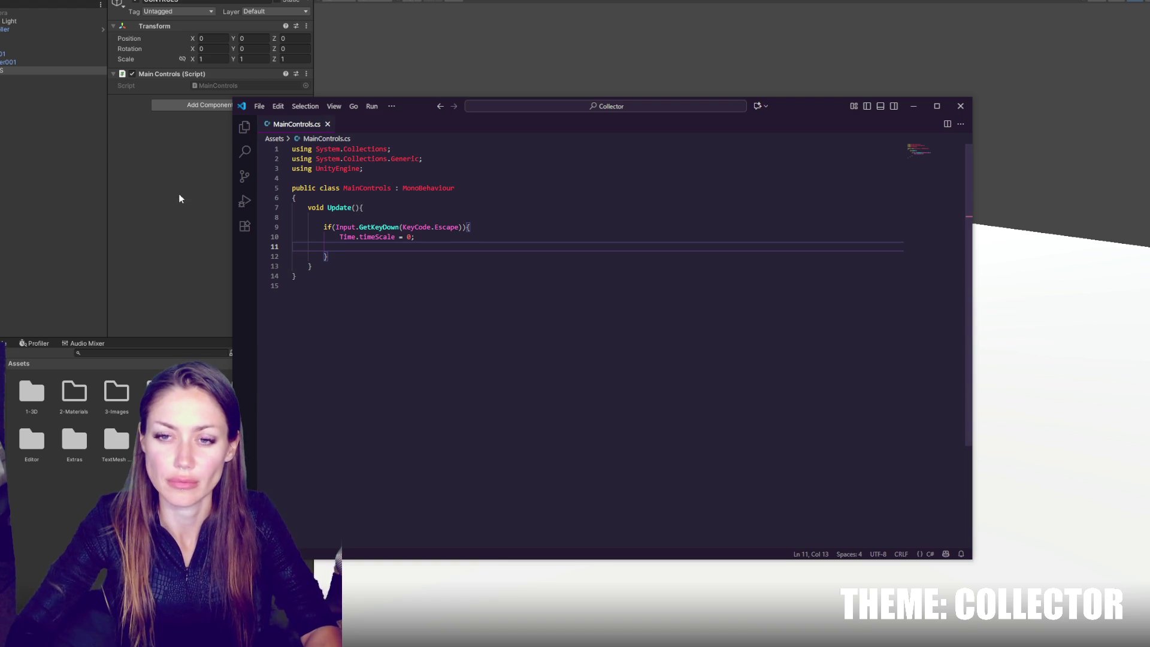
pyautogui.click(121, 233)
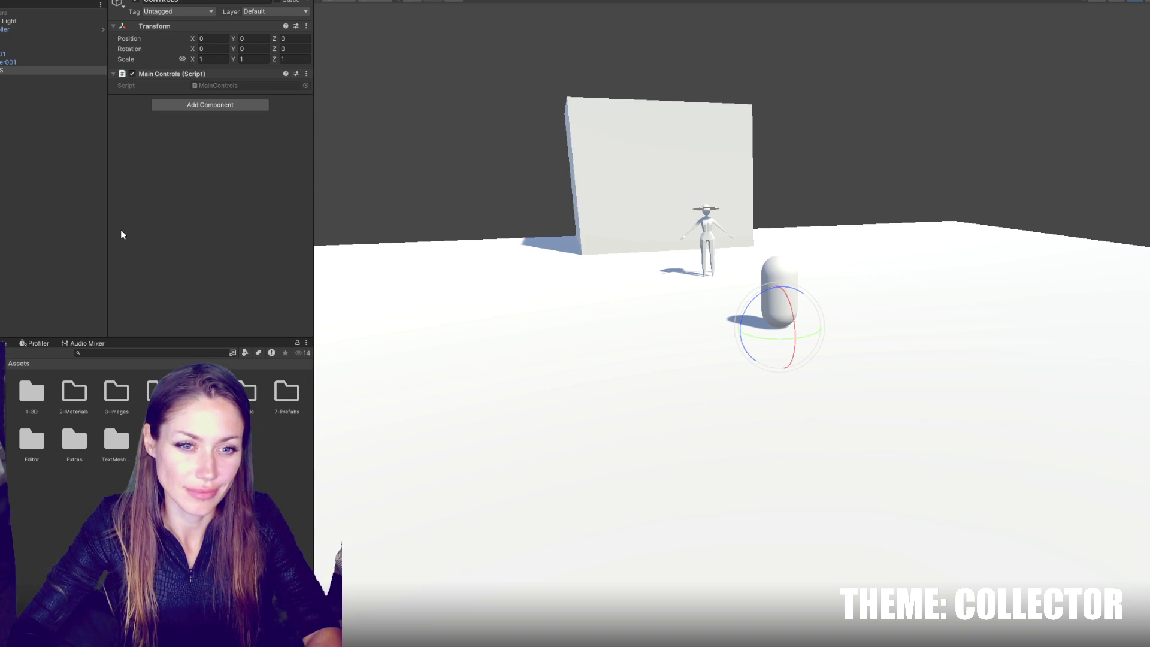
pyautogui.click(347, 111)
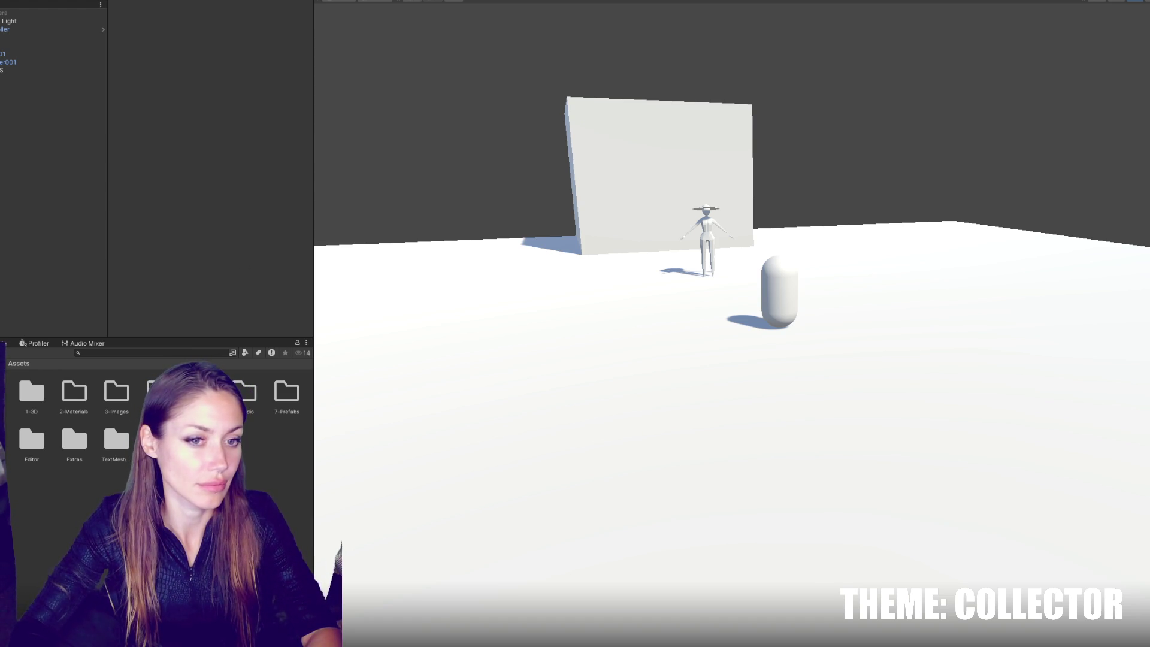
pyautogui.hotkey('alt', 'Tab')
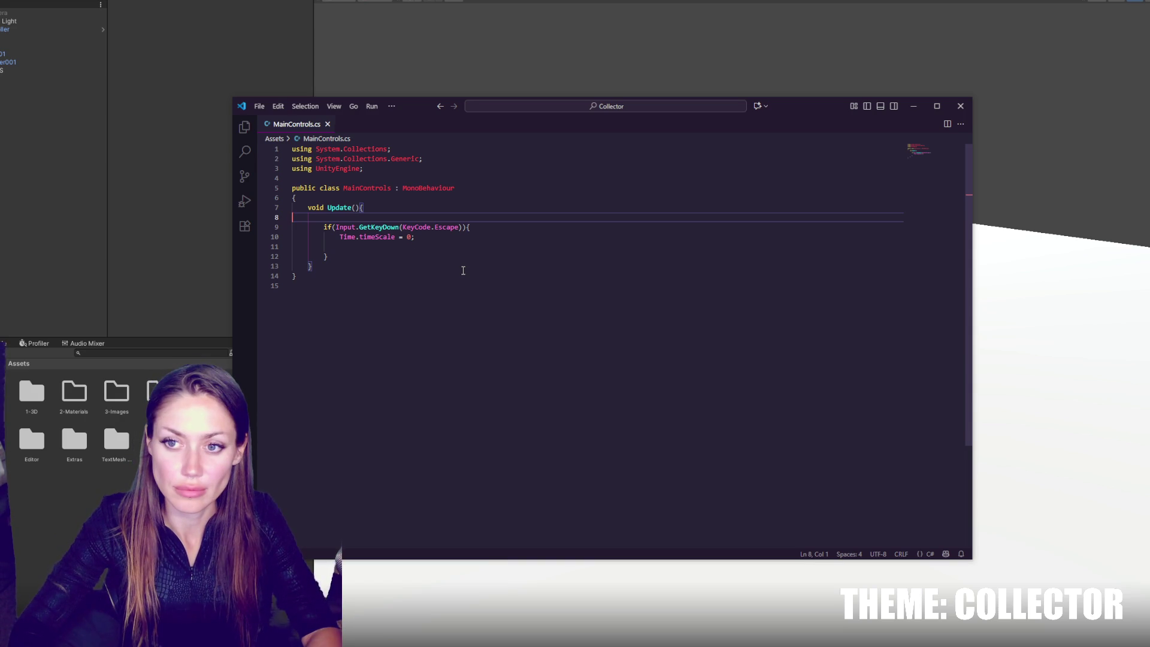
# Step: Add a Debug.Log("pause"); line inside MainControls' Escape check and save the script
pyautogui.click(22, 72)
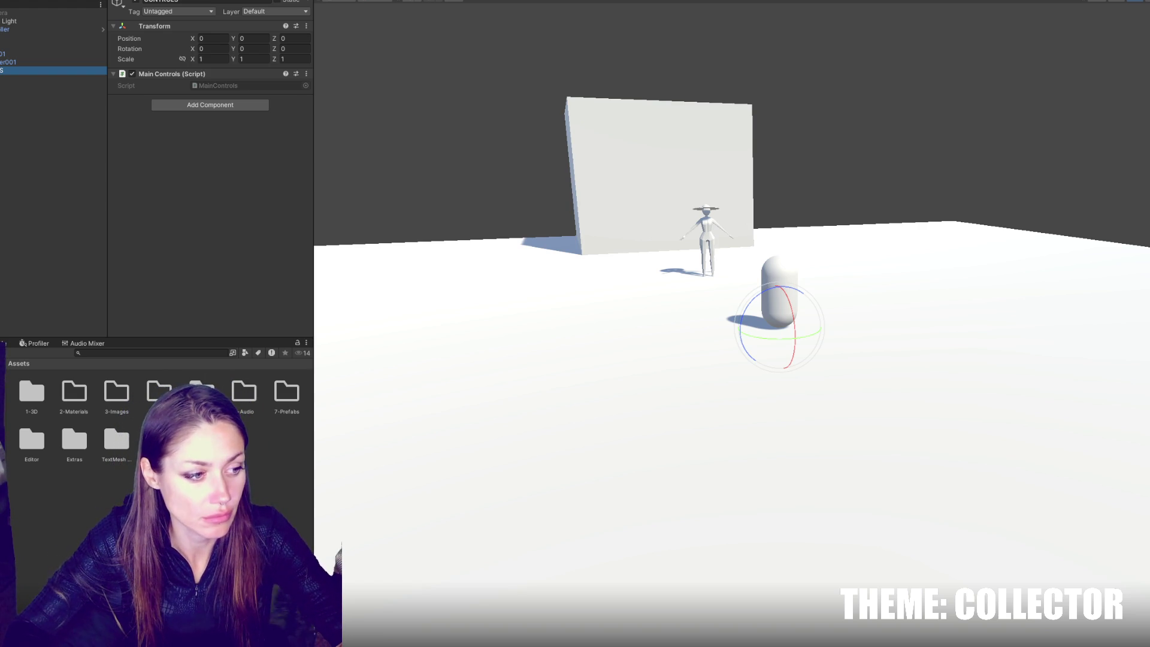
pyautogui.hotkey('alt', 'Tab')
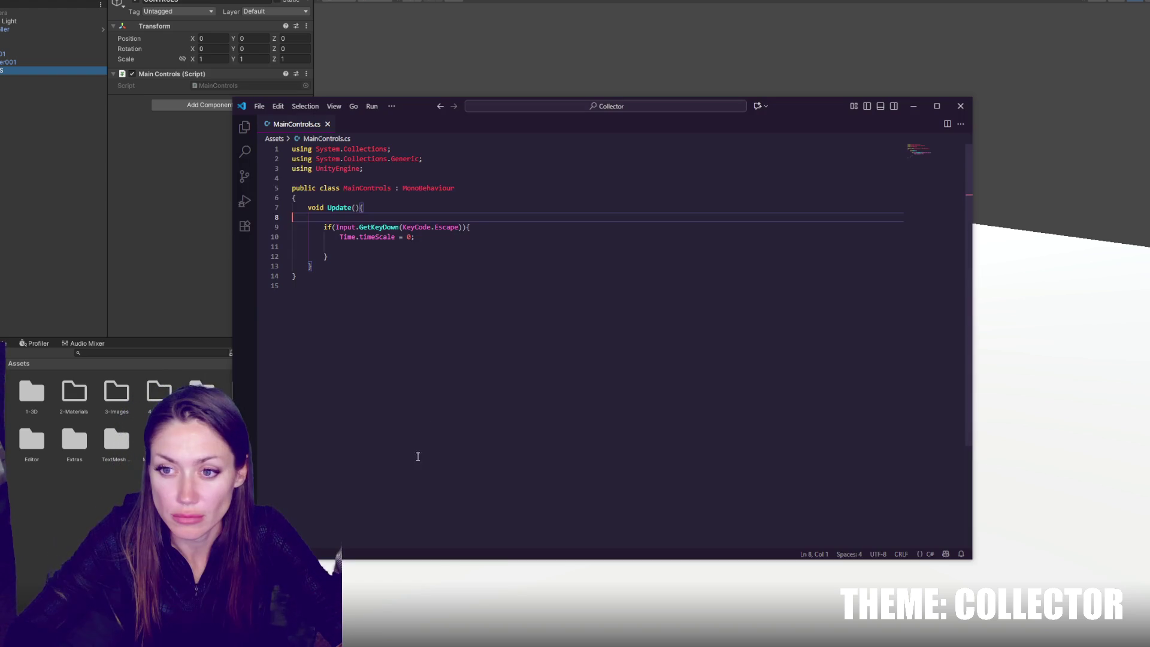
pyautogui.click(438, 240)
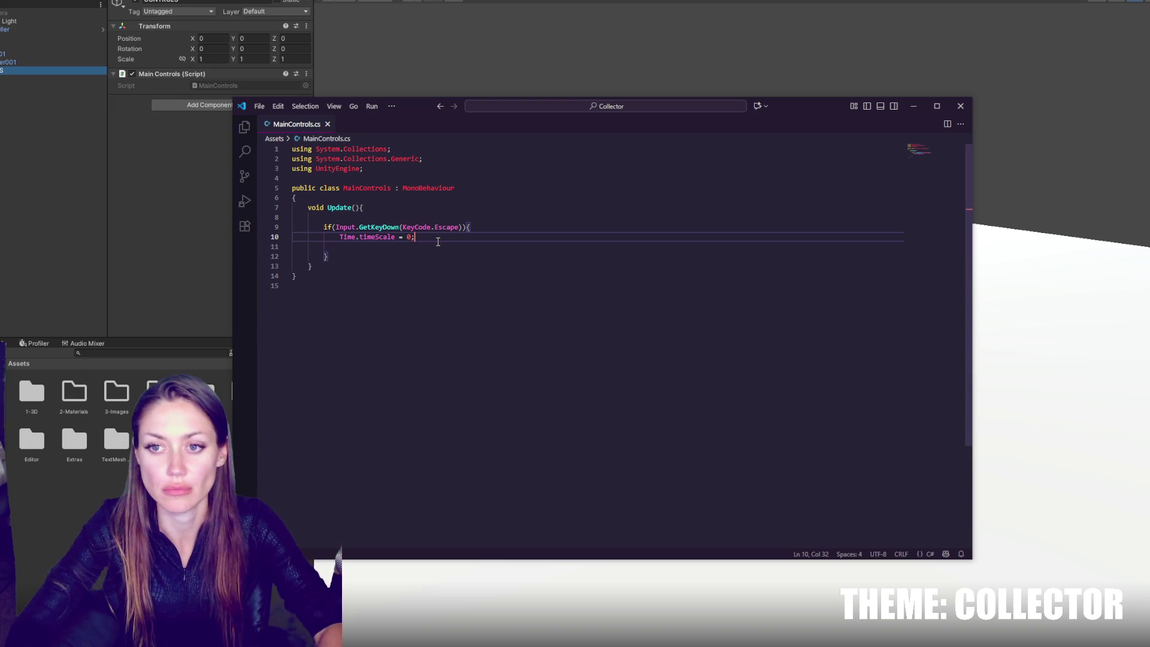
pyautogui.click(534, 229)
pyautogui.write('GetKeyDown')
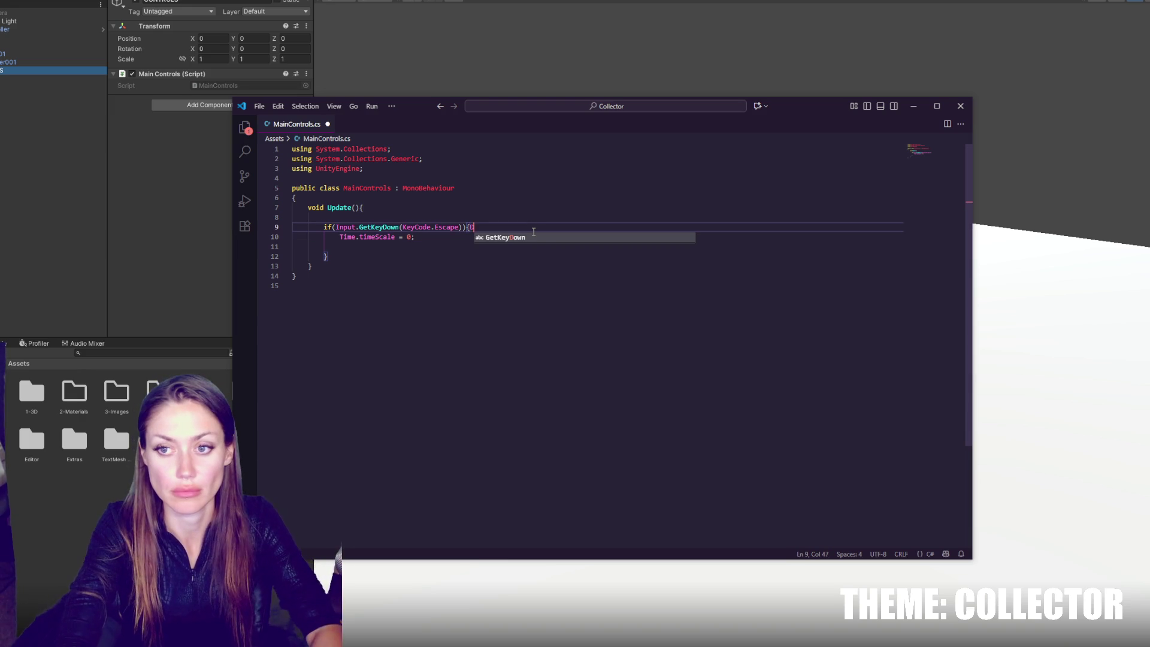
pyautogui.hotkey('ctrl', 'BackSpace')
pyautogui.press('Return')
pyautogui.write('D')
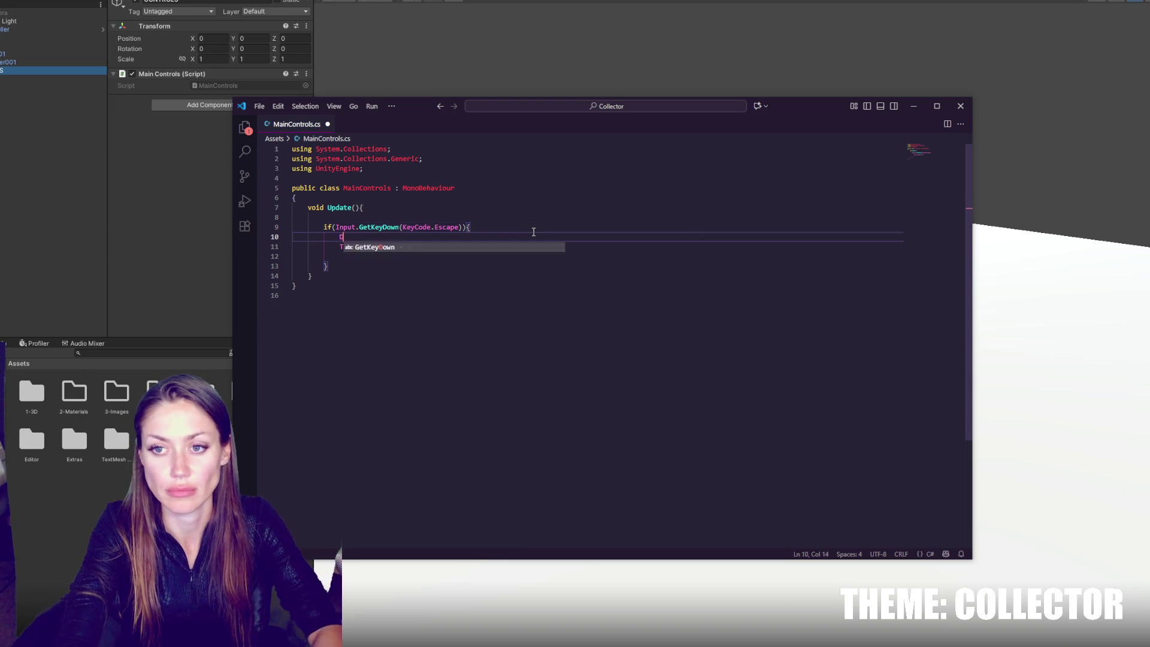
pyautogui.write('ebug.Log("pause");')
pyautogui.hotkey('ctrl', 's')
# Step: Declare a bool isPaused = false; field at the top of the MainControls class
pyautogui.click(532, 198)
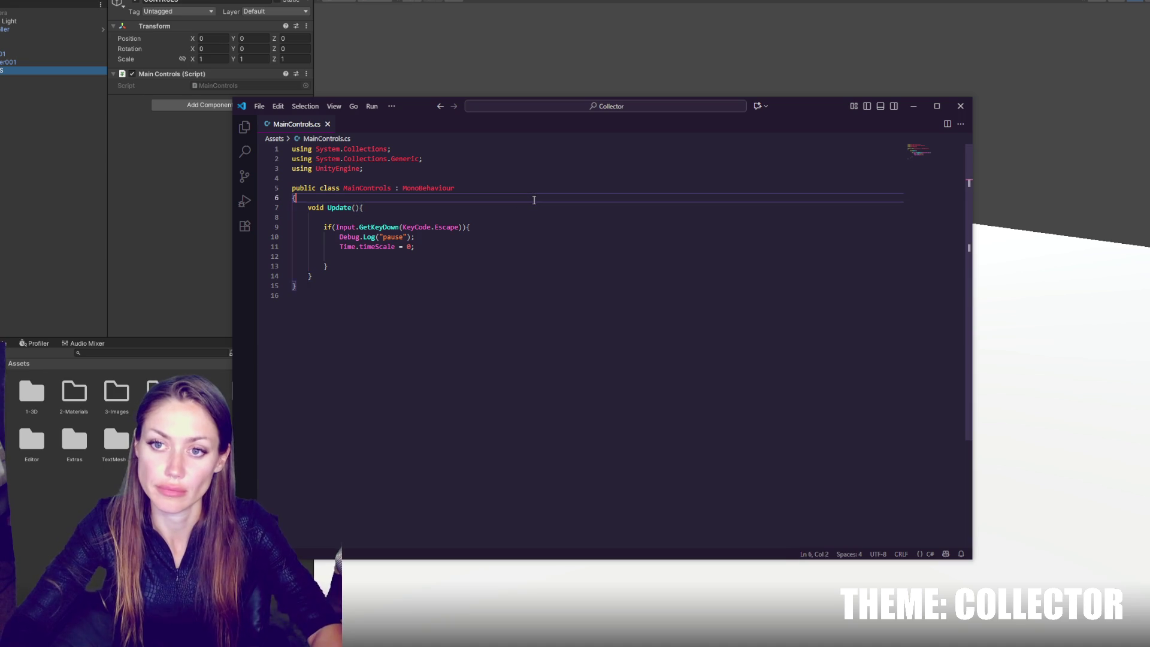
pyautogui.press('Return')
pyautogui.press('Return')
pyautogui.press('Up')
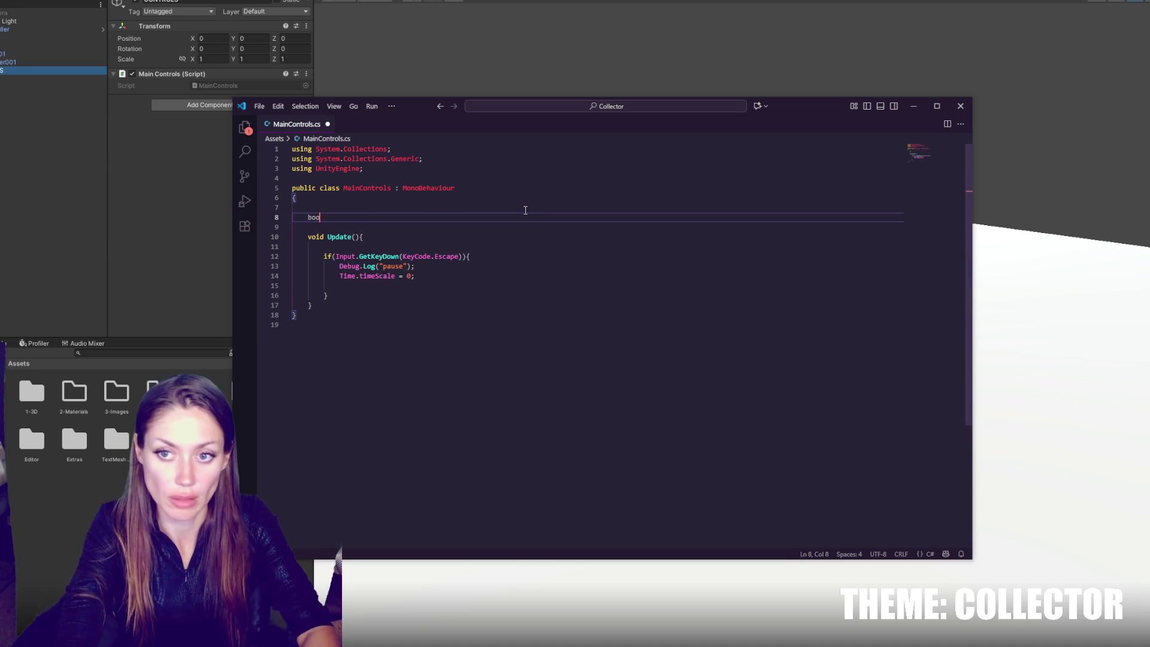
pyautogui.write('se;')
pyautogui.press('Return')
pyautogui.press('Return')
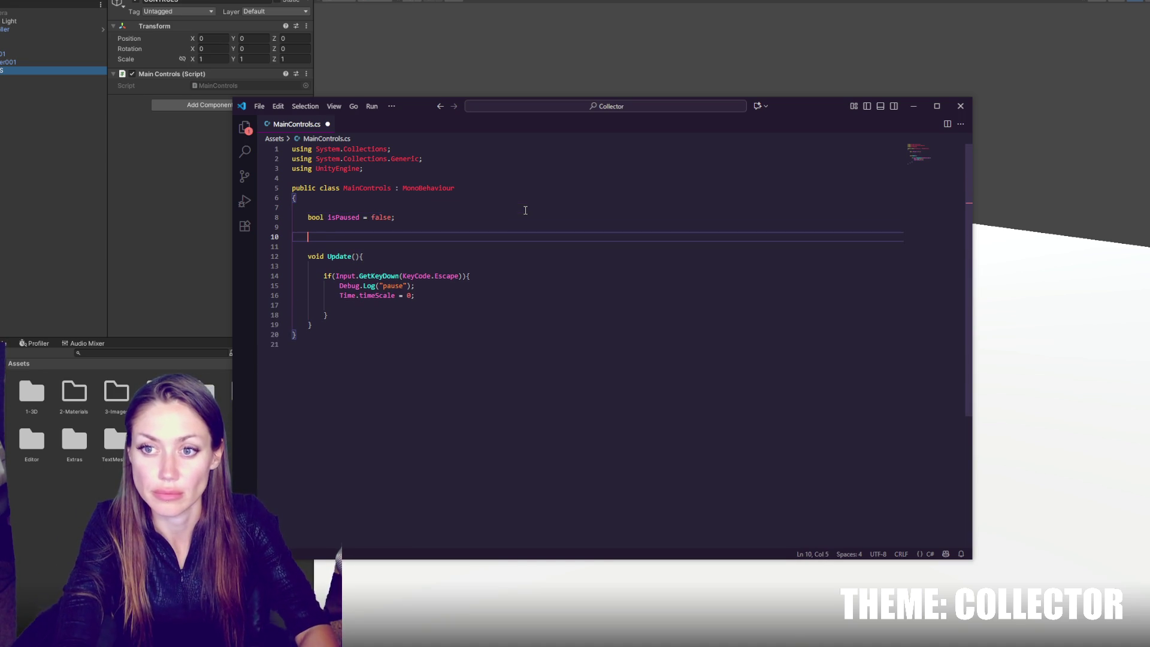
# Step: Write an if(isPaused) { //RESUME } else block at the start of Update
pyautogui.click(500, 254)
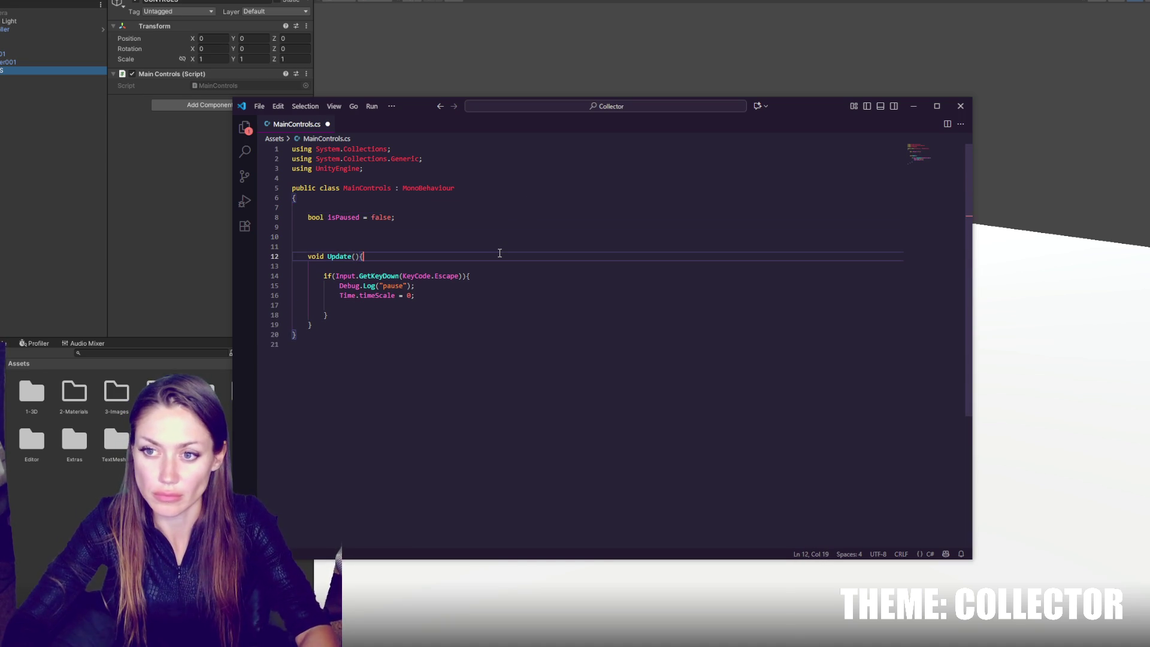
pyautogui.press('Return')
pyautogui.press('Return')
pyautogui.write('if(is')
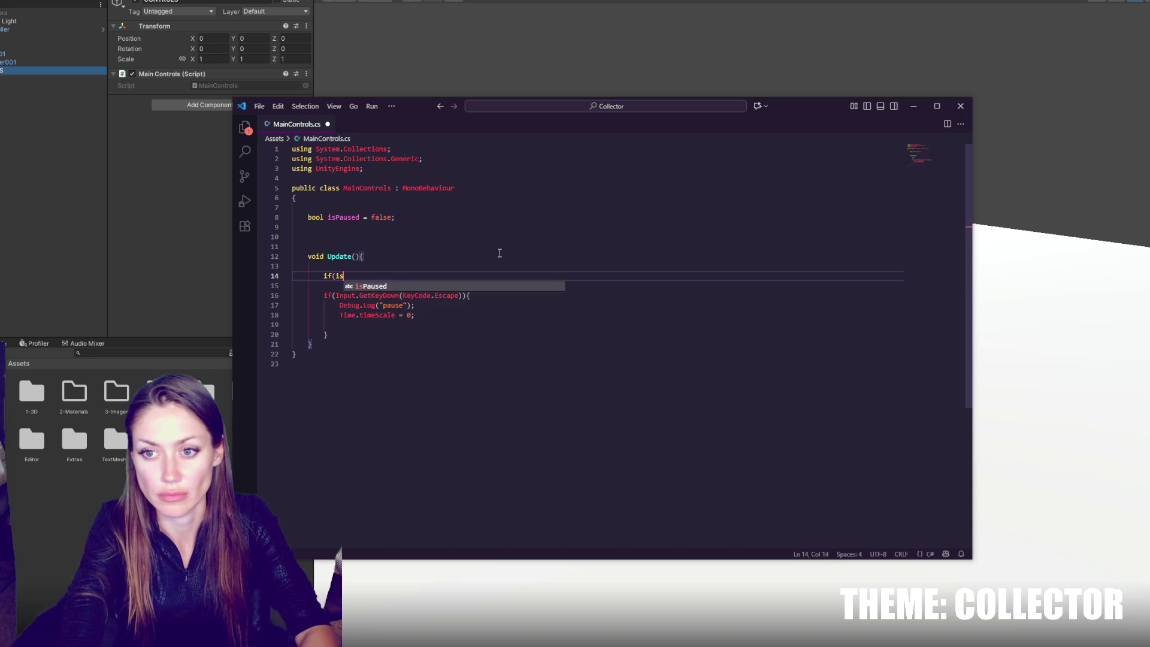
pyautogui.write('Paused)')
pyautogui.press('Return')
pyautogui.write('//')
pyautogui.press('Return')
pyautogui.press('Return')
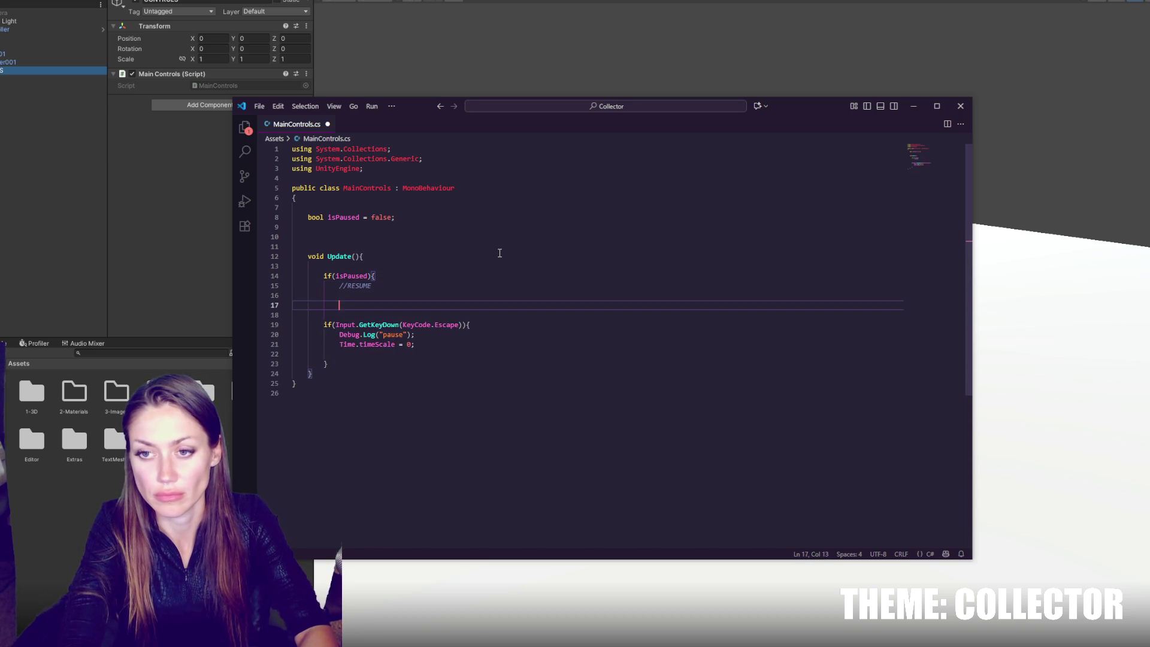
pyautogui.write('} else {')
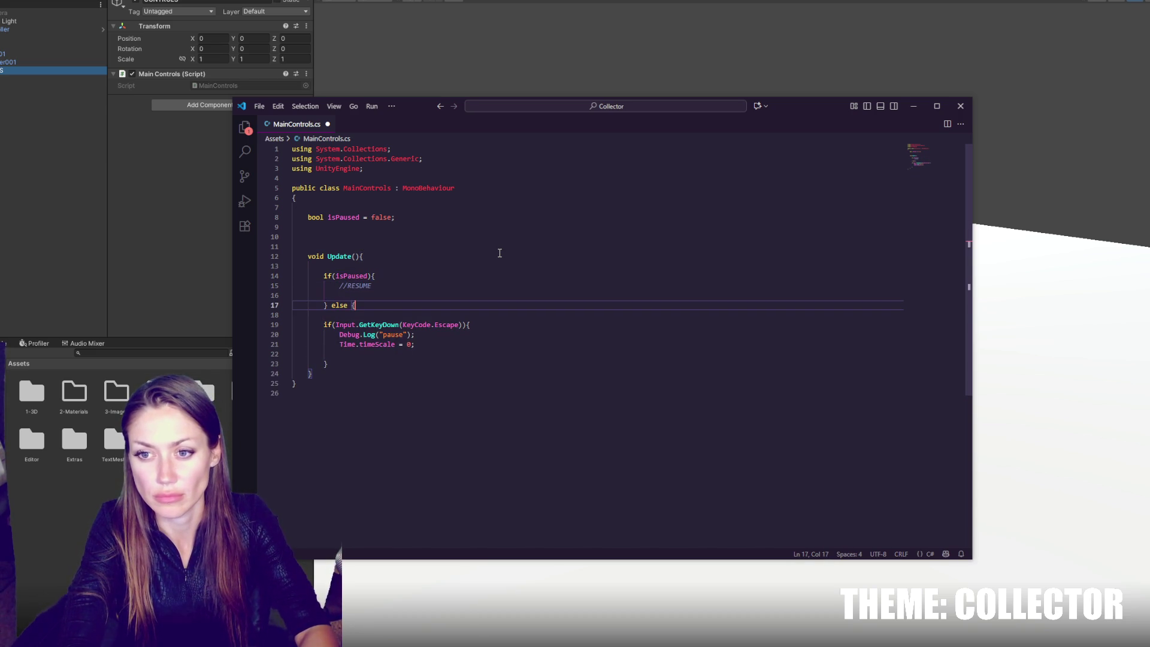
pyautogui.press('BackSpace')
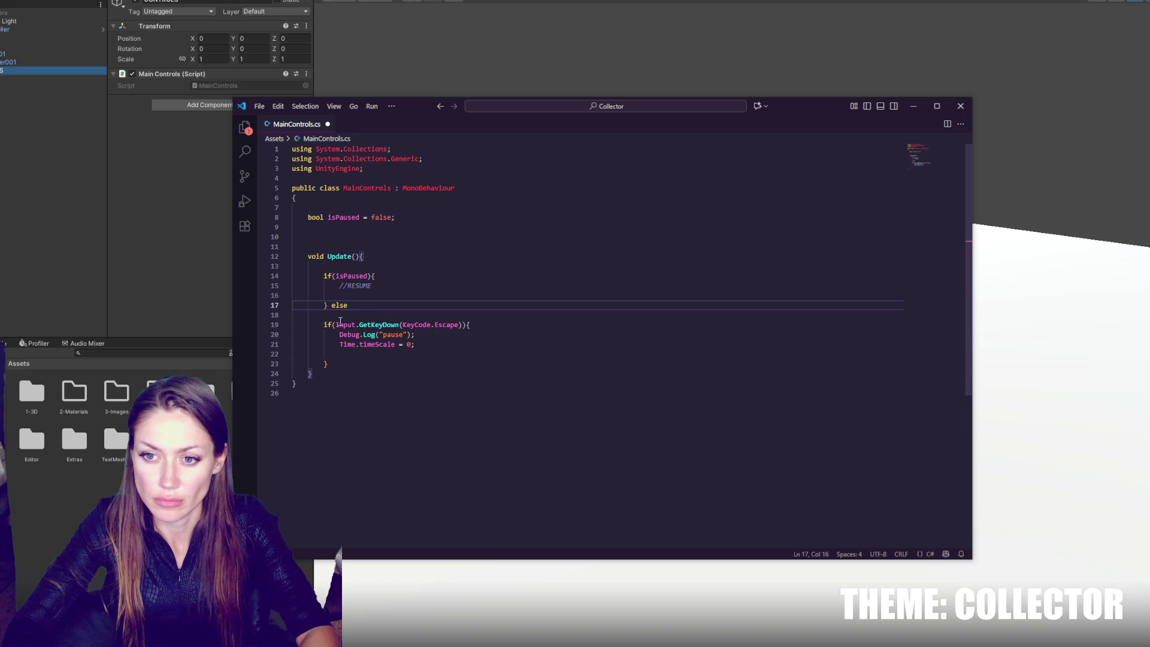
# Step: Move the Escape check above the isPaused block and indent the if/else inside it
pyautogui.tripleClick(333, 325)
pyautogui.press('Delete')
pyautogui.click(454, 273)
pyautogui.write('if(Input.GetKeyDown(KeyCode.Escape)){')
pyautogui.moveTo(323, 286); pyautogui.dragTo(395, 316)
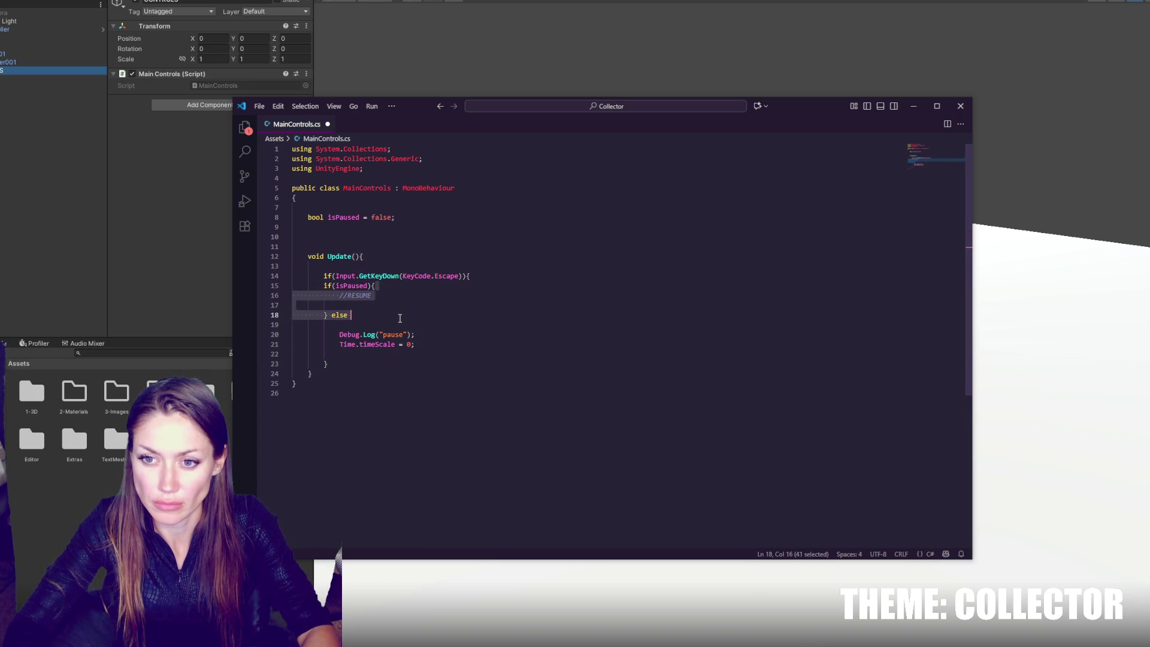
pyautogui.press('Tab')
pyautogui.click(421, 315)
# Step: Close the Escape block with a brace, indent the pause statements, and remove the stray blank line
pyautogui.click(420, 345)
pyautogui.press('Return')
pyautogui.write('}')
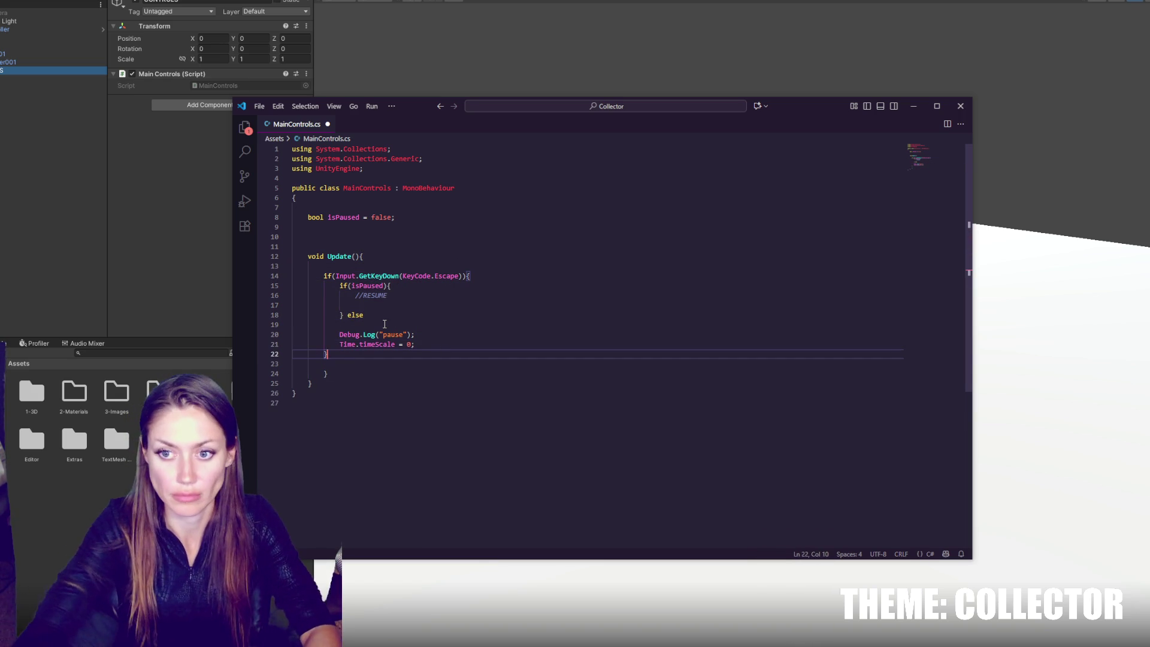
pyautogui.keyDown('shift'); pyautogui.click(378, 330); pyautogui.keyUp('shift')
pyautogui.press('Tab')
pyautogui.click(390, 325)
pyautogui.press('Delete')
pyautogui.click(378, 356)
pyautogui.press('BackSpace')
# Step: Open the else branch with a brace and comment line around the pause code, then save
pyautogui.click(429, 305)
pyautogui.click(429, 315)
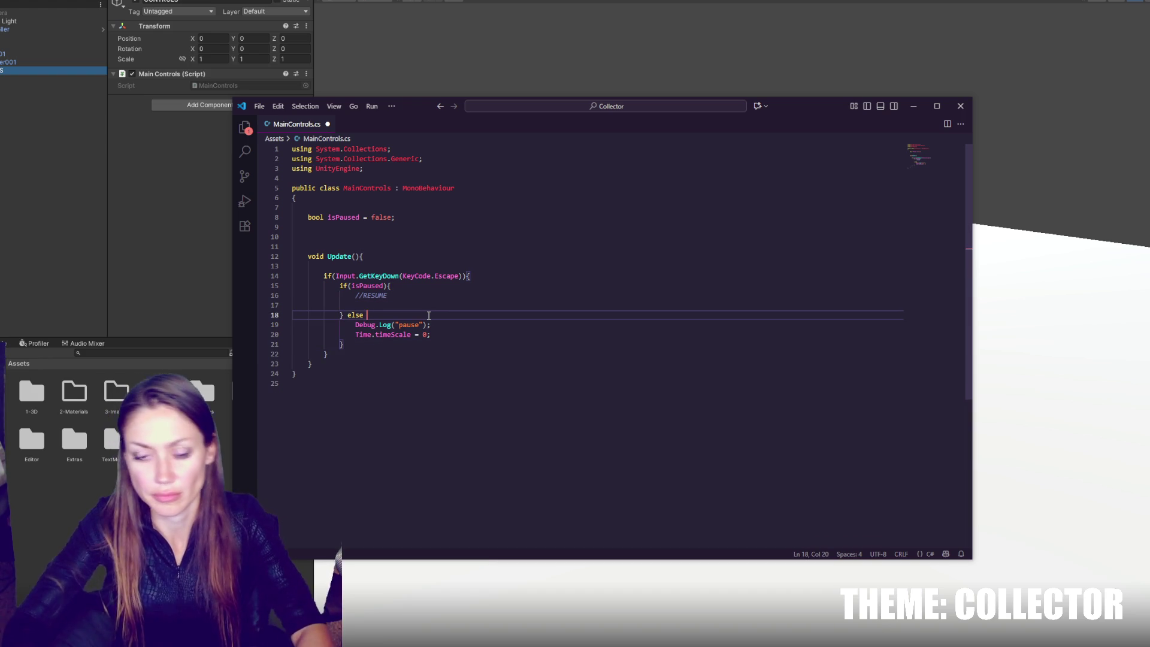
pyautogui.write('{')
pyautogui.press('Return')
pyautogui.write('// PAUSE')
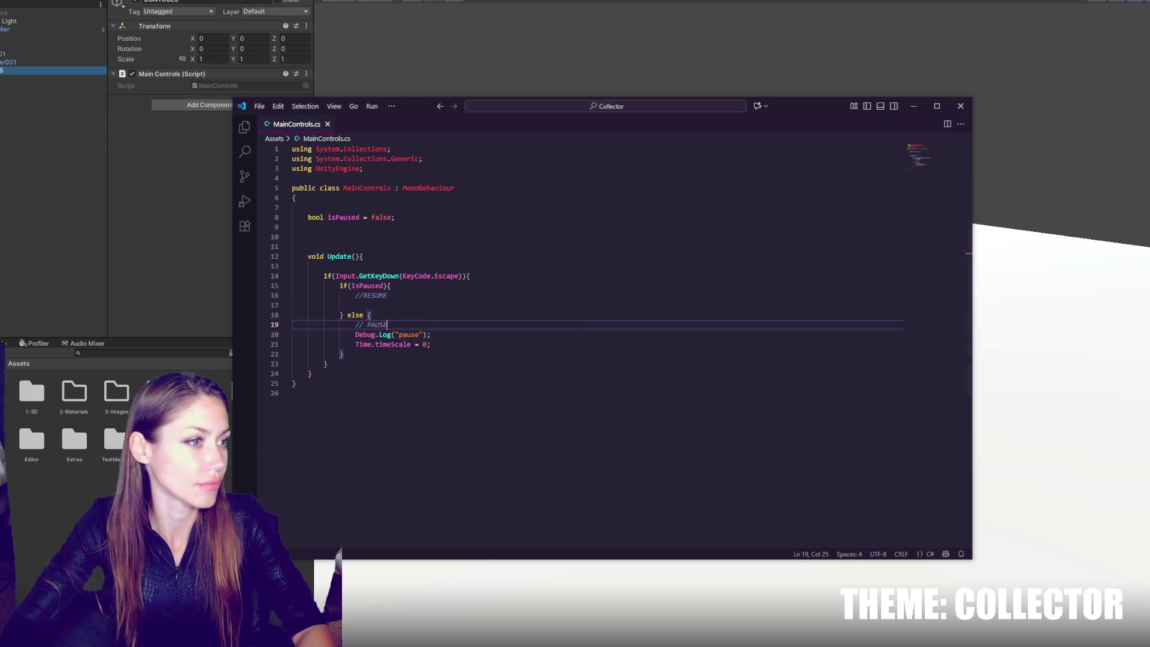
pyautogui.hotkey('ctrl', 's')
pyautogui.click(189, 229)
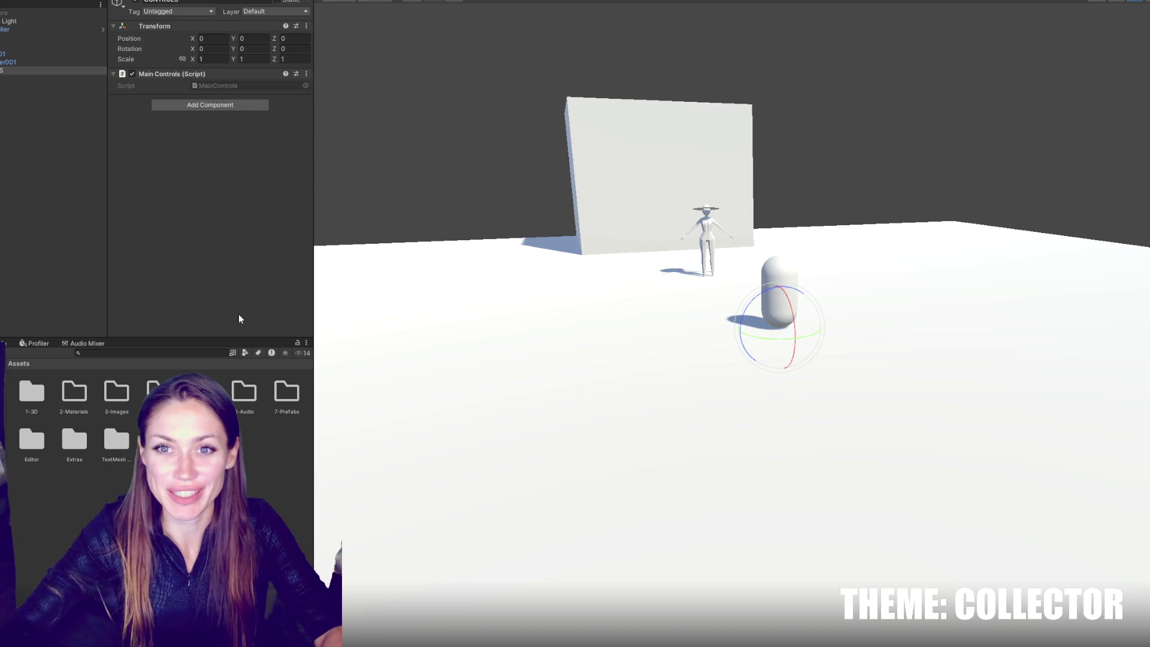
# Step: Remove the empty line under Update in the MainControls script
pyautogui.hotkey('alt', 'Tab')
pyautogui.click(411, 315)
pyautogui.click(400, 305)
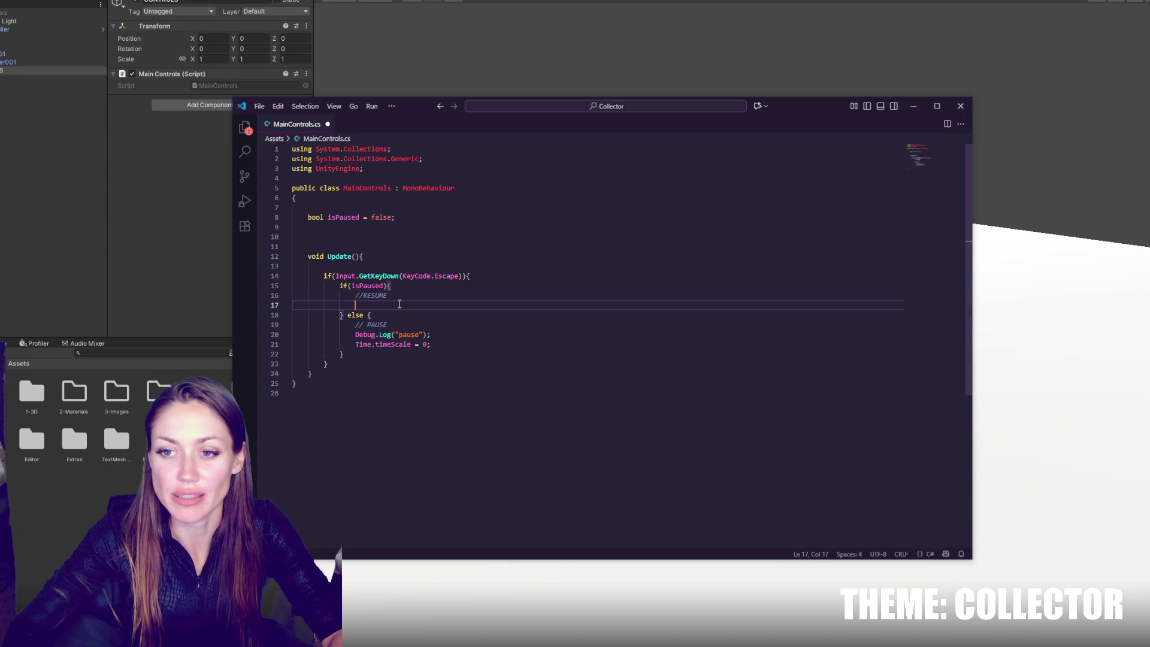
pyautogui.click(457, 334)
pyautogui.click(515, 353)
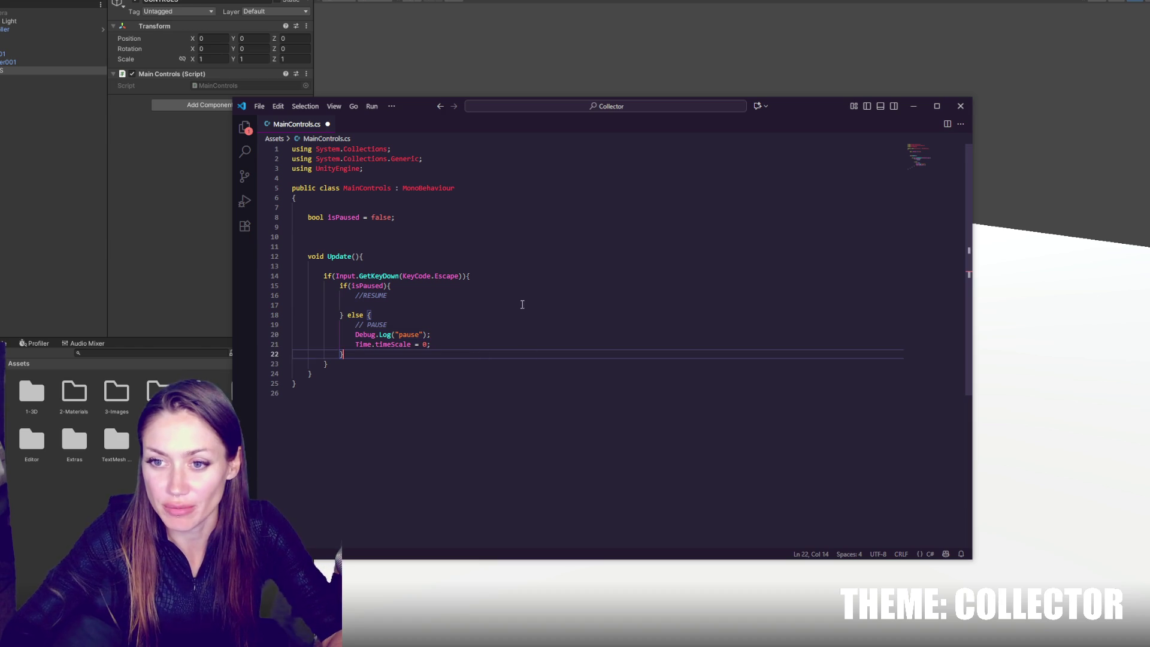
pyautogui.click(396, 267)
pyautogui.press('BackSpace')
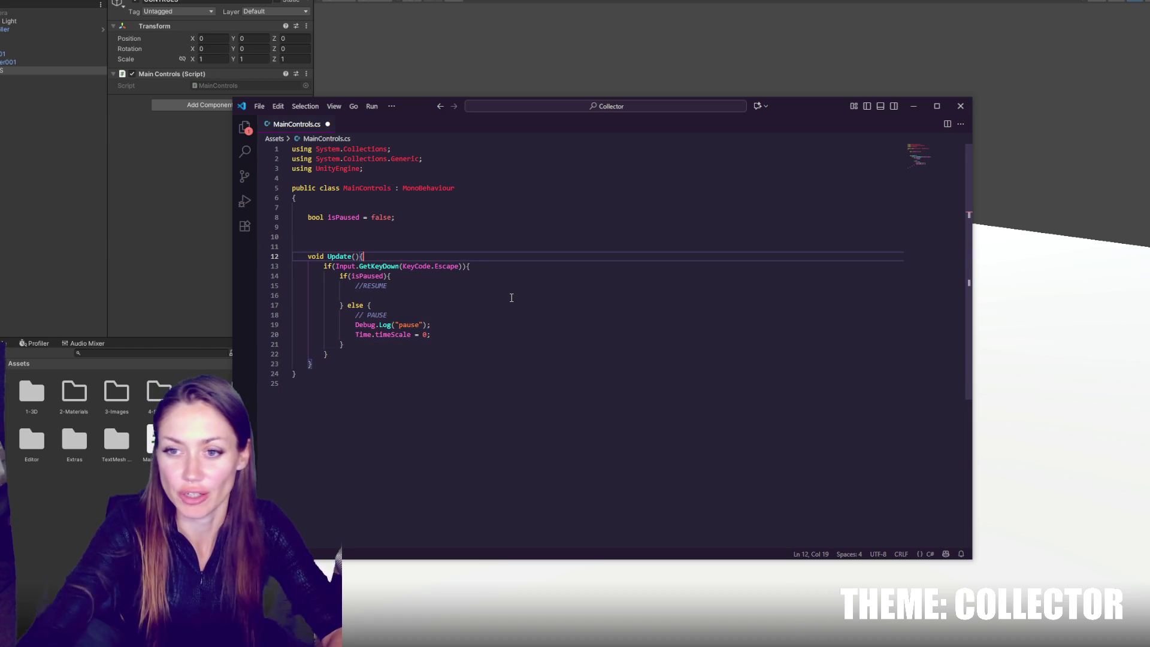
# Step: Join the class's opening brace onto line 5, delete the extra blank line before Update, and return to Unity
pyautogui.click(406, 210)
pyautogui.click(294, 198)
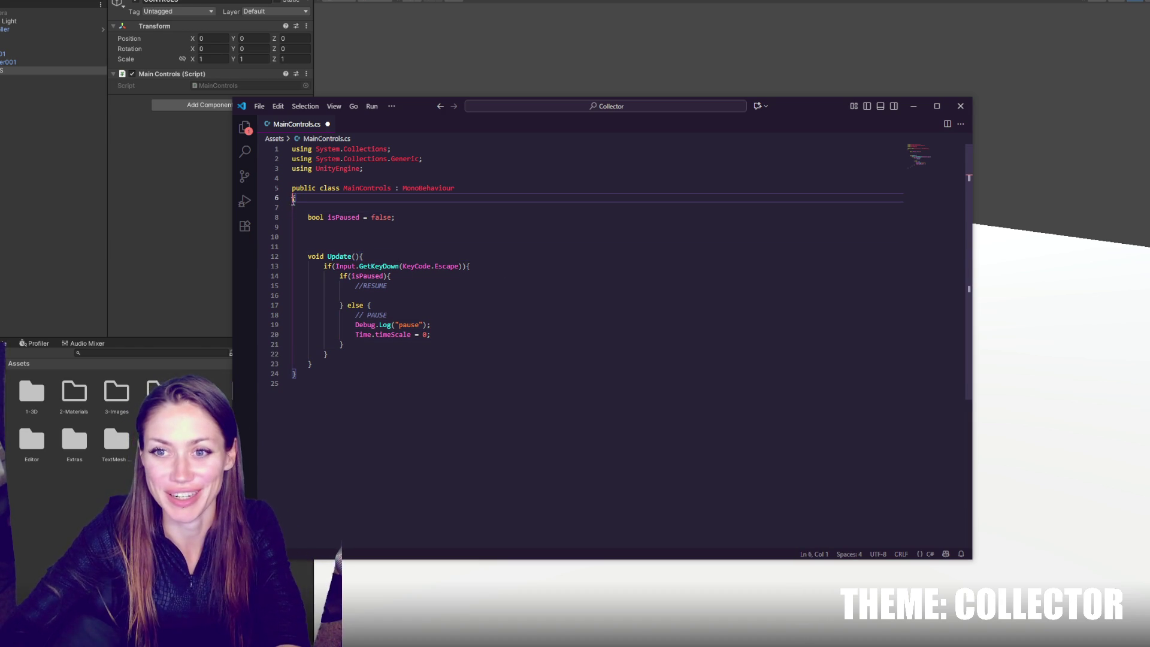
pyautogui.press('BackSpace')
pyautogui.press('Down')
pyautogui.click(353, 228)
pyautogui.press('BackSpace')
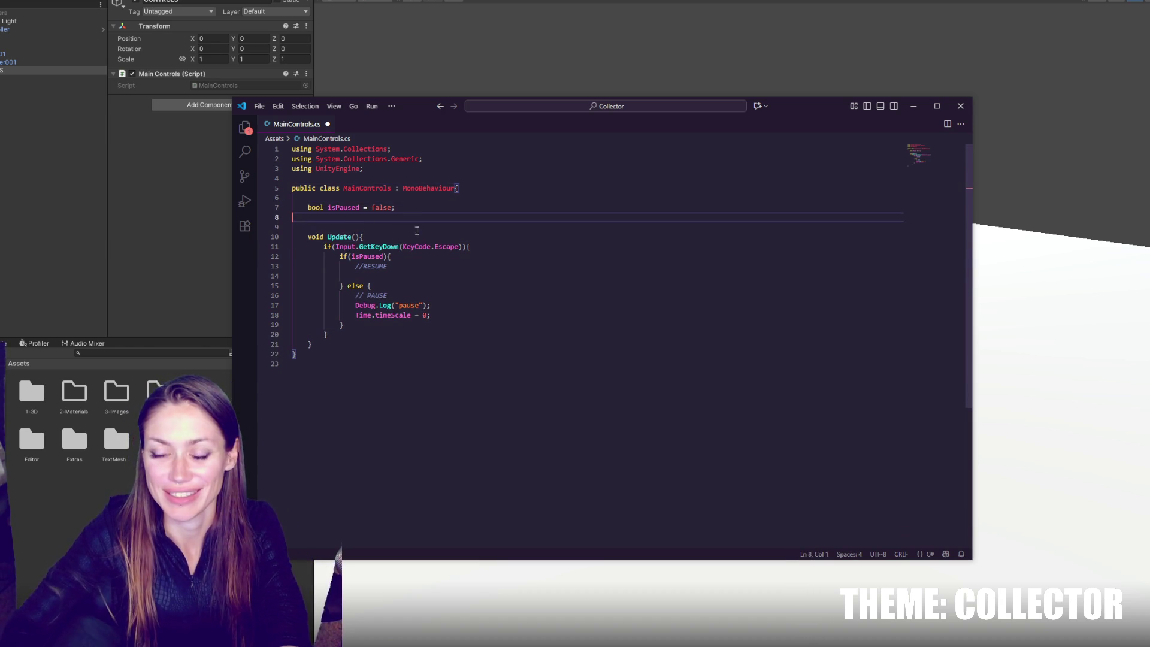
pyautogui.click(428, 262)
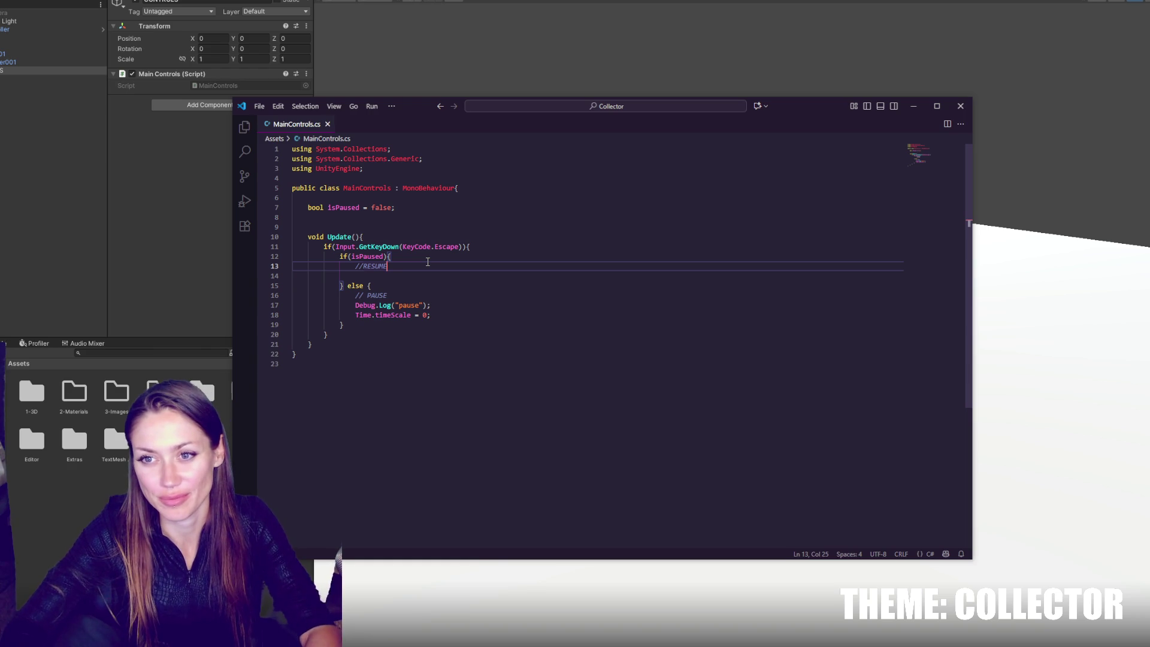
pyautogui.click(85, 239)
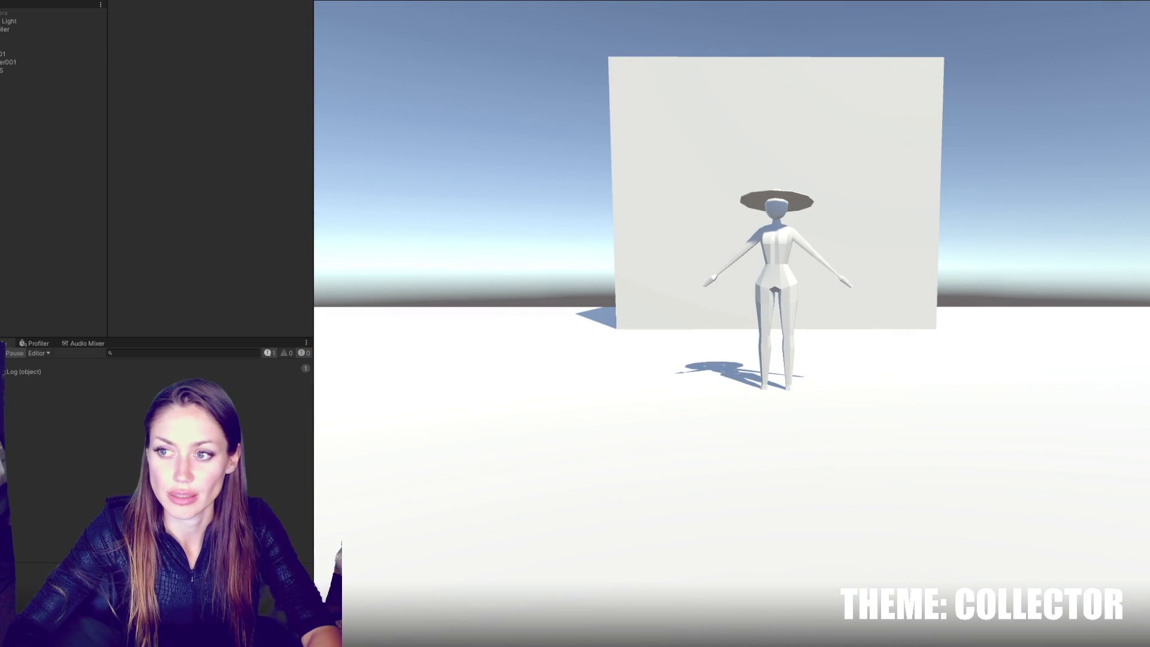
# Step: Stop Play mode and add a fourth using line below UnityEngine, typed so far as "using Unity"
pyautogui.hotkey('ctrl', 'p')
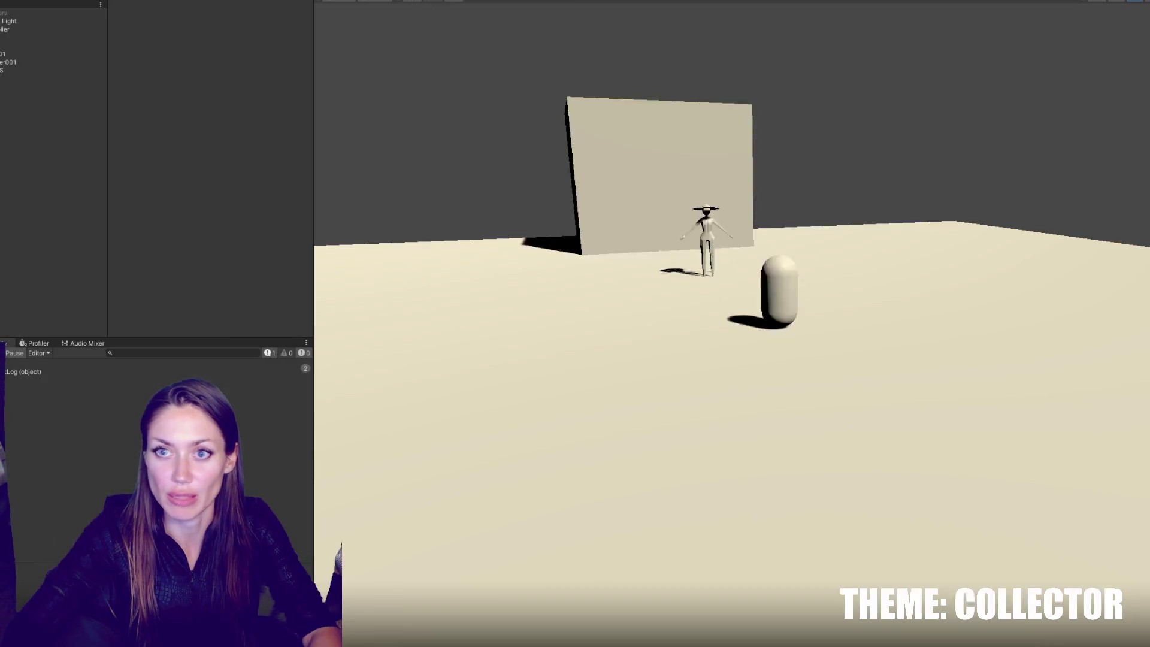
pyautogui.hotkey('alt', 'Tab')
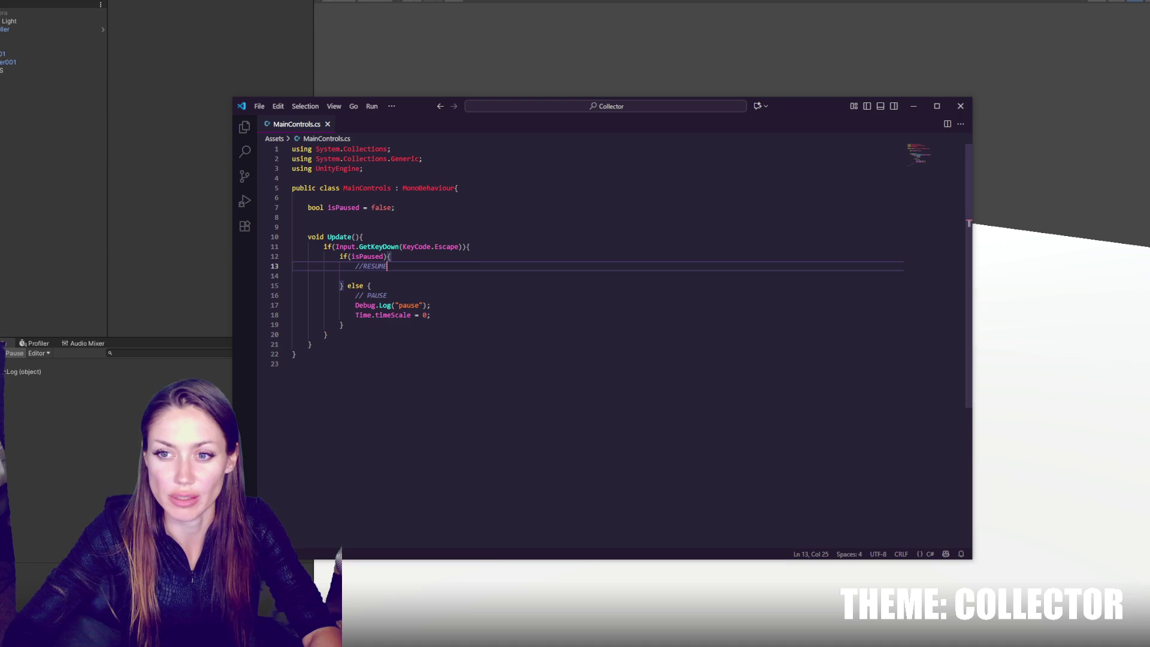
pyautogui.click(389, 274)
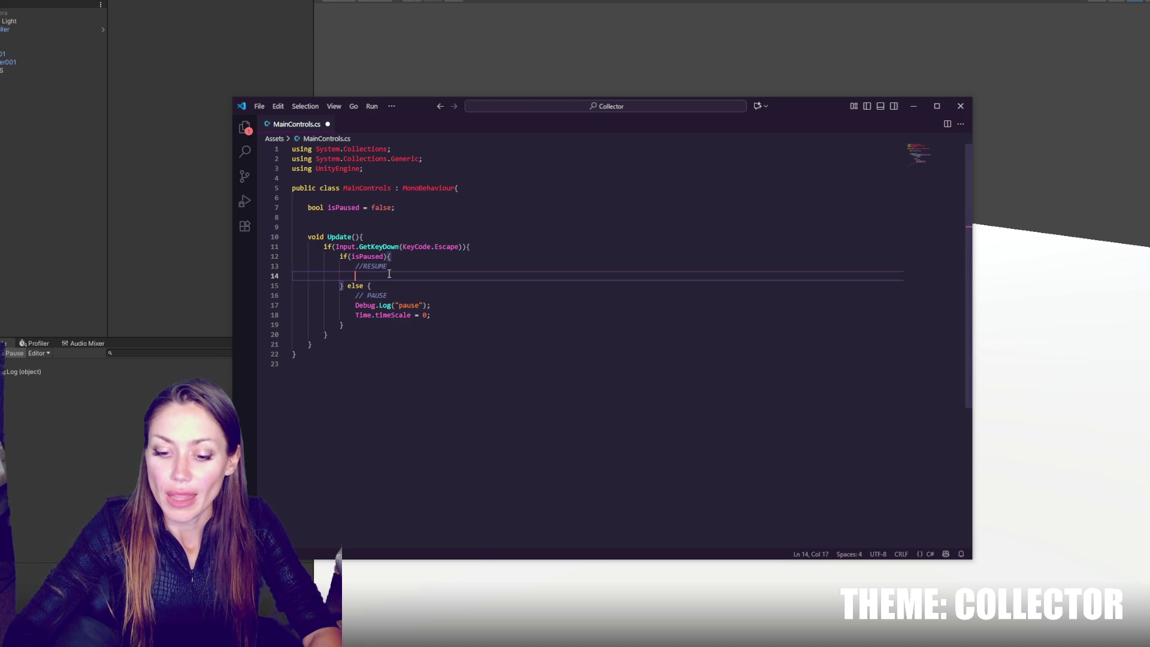
pyautogui.click(414, 178)
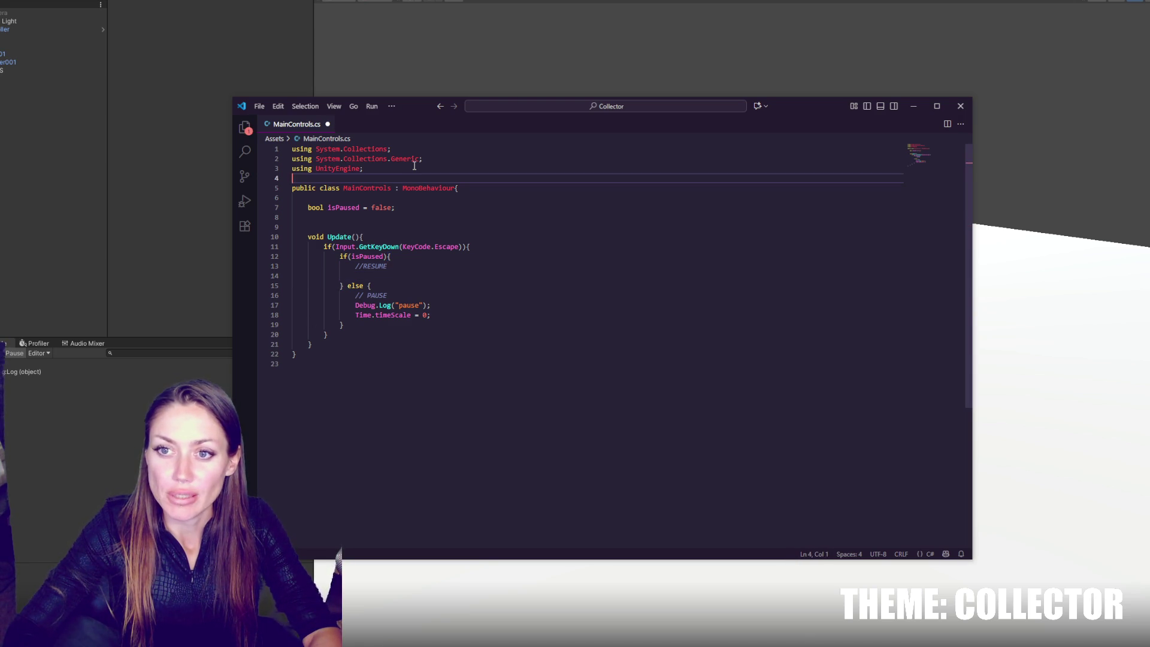
pyautogui.click(414, 168)
pyautogui.press('Return')
pyautogui.write('using Unity')
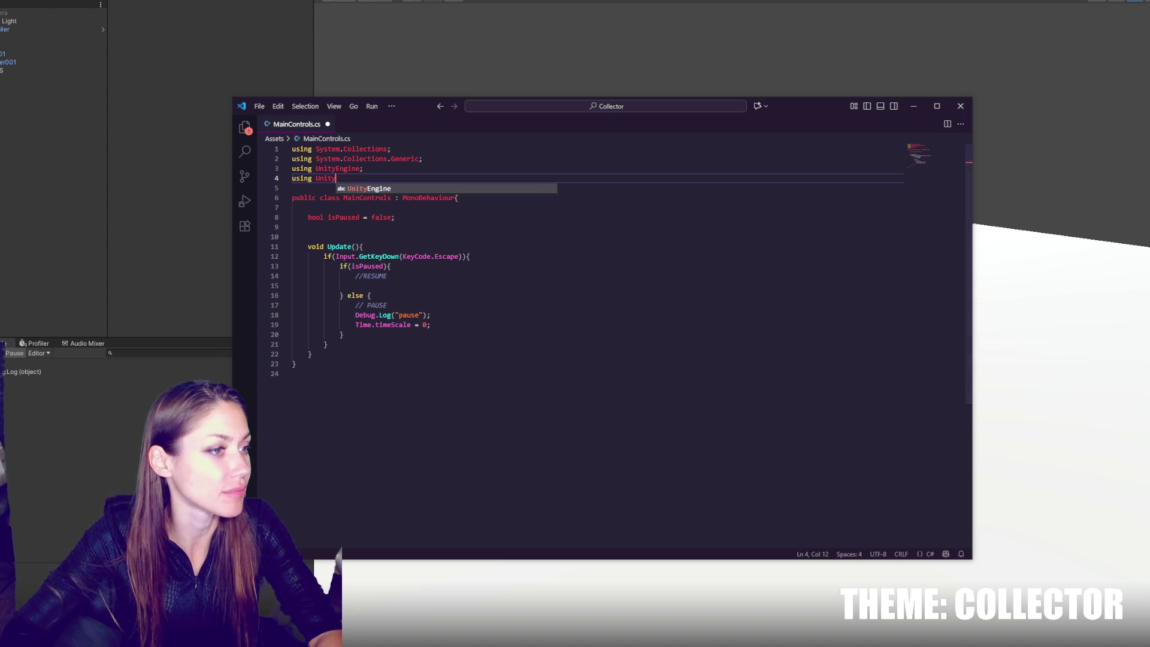
pyautogui.press('Escape')
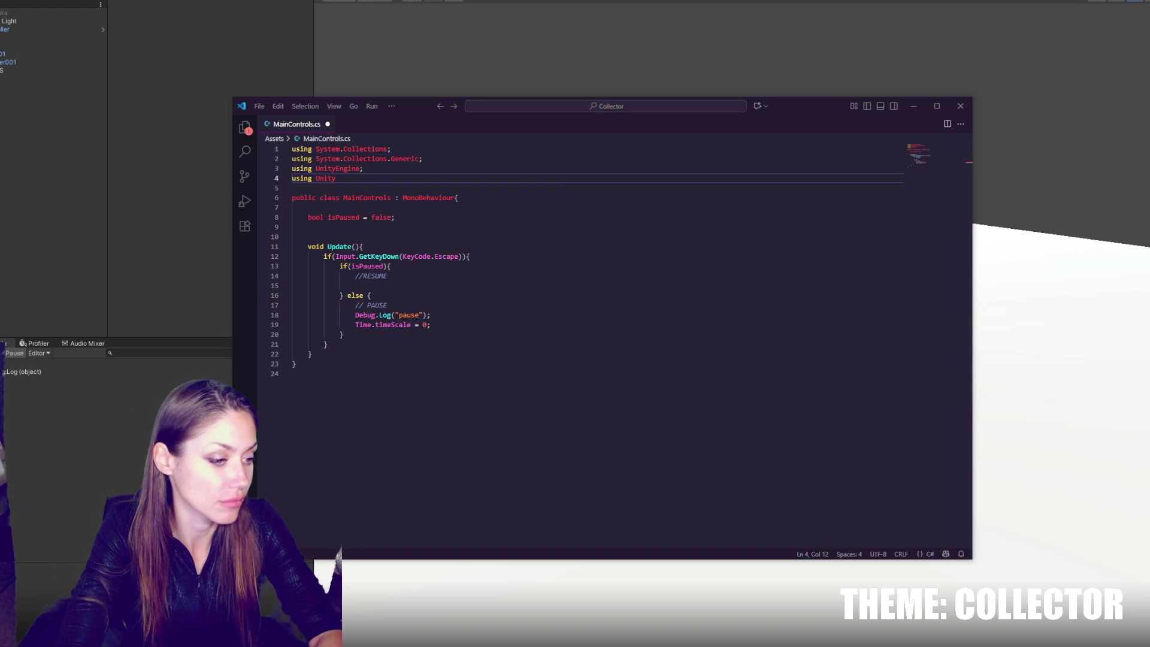
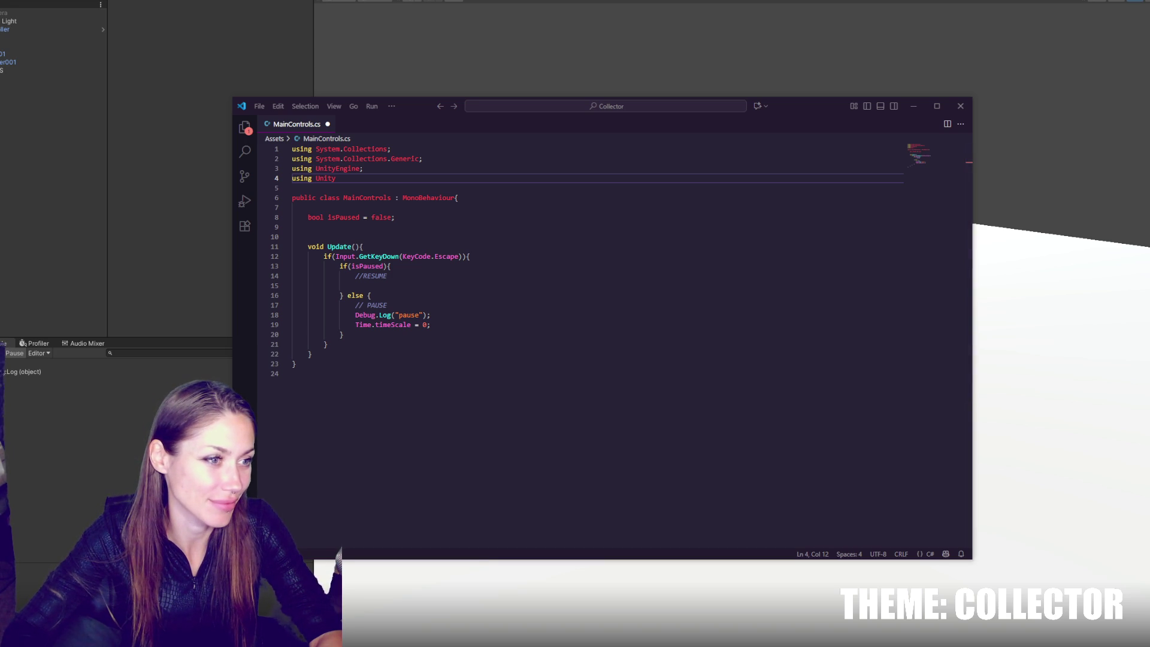
# Step: Complete the UnityStandardAssets.Characters.FirstPerson using line and add a serialized FirstPersonController fps field
pyautogui.click(352, 179)
pyautogui.write('StandardAssets.')
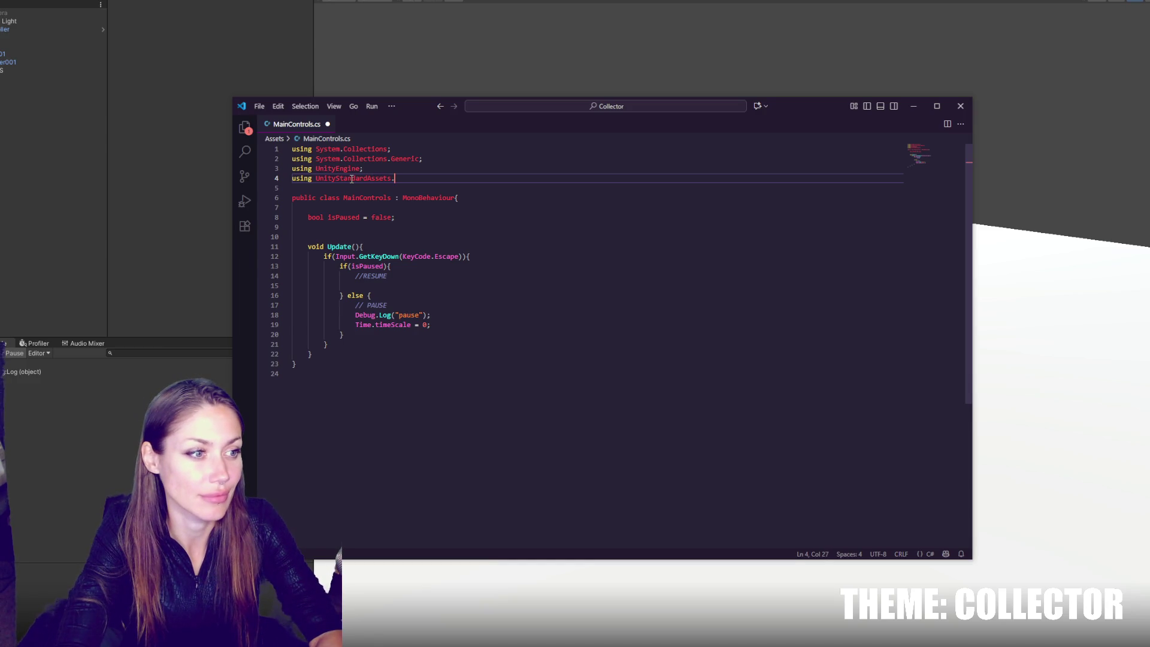
pyautogui.write('Characters.FirstPerson')
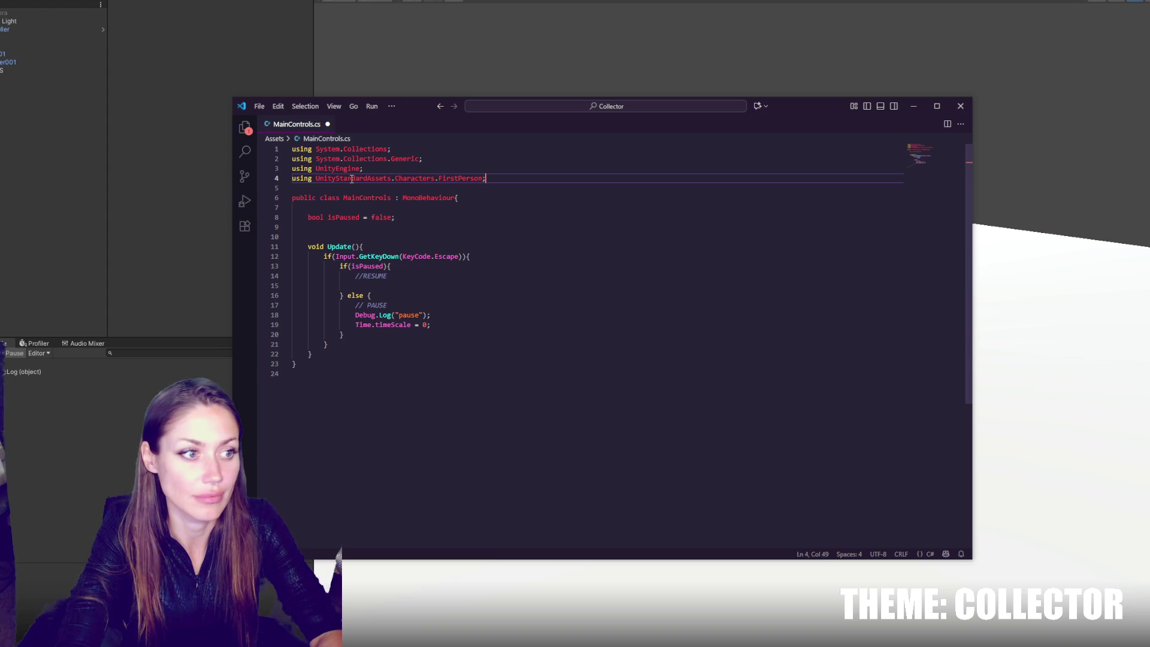
pyautogui.write(';')
pyautogui.click(467, 216)
pyautogui.press('Return')
pyautogui.press('Return')
pyautogui.write('[SerializeField] ')
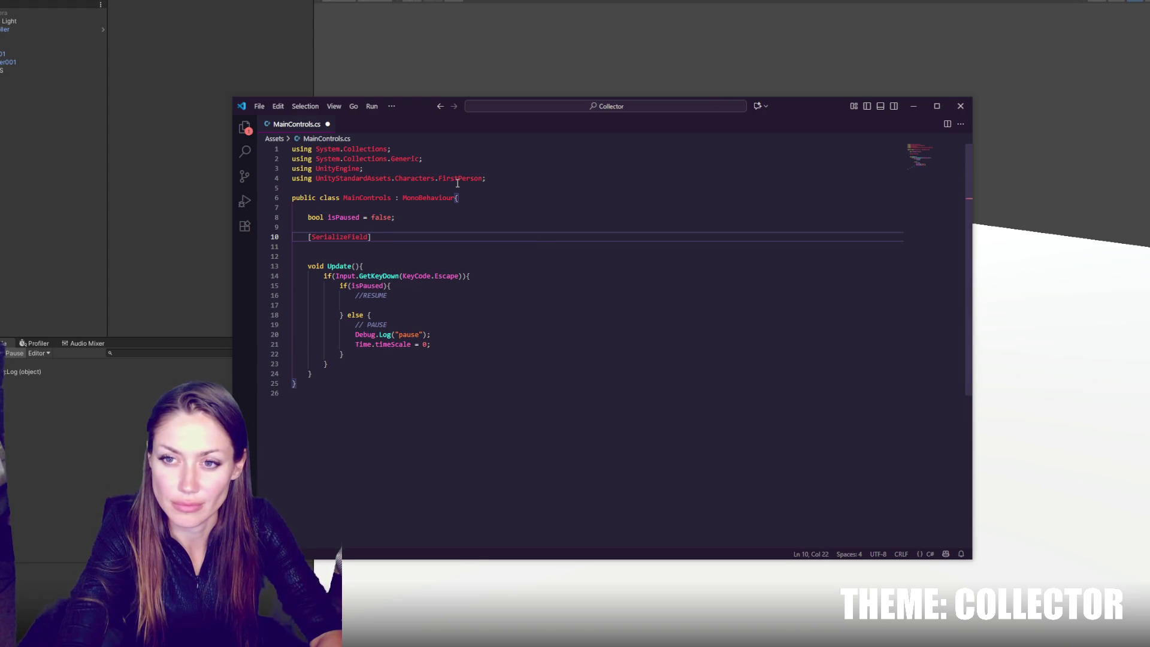
pyautogui.write('FirstPersonController fps;')
pyautogui.hotkey('ctrl', 's')
# Step: Add 'fps.enabled = false;' after the pause log line in the pause branch
pyautogui.click(444, 300)
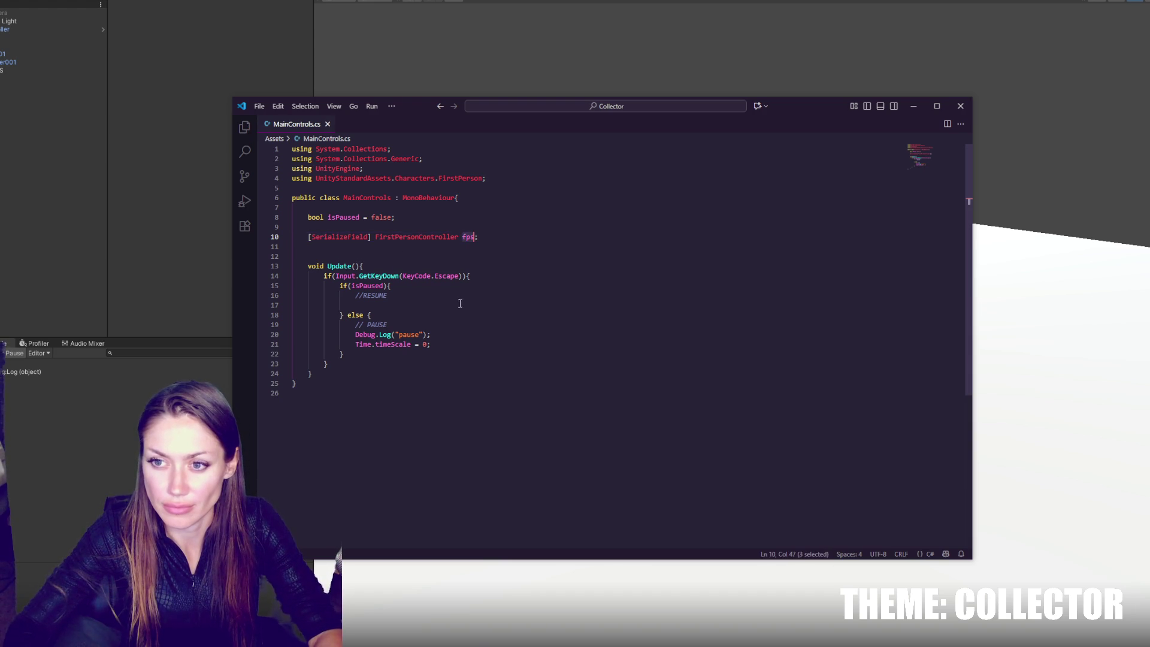
pyautogui.press('Return')
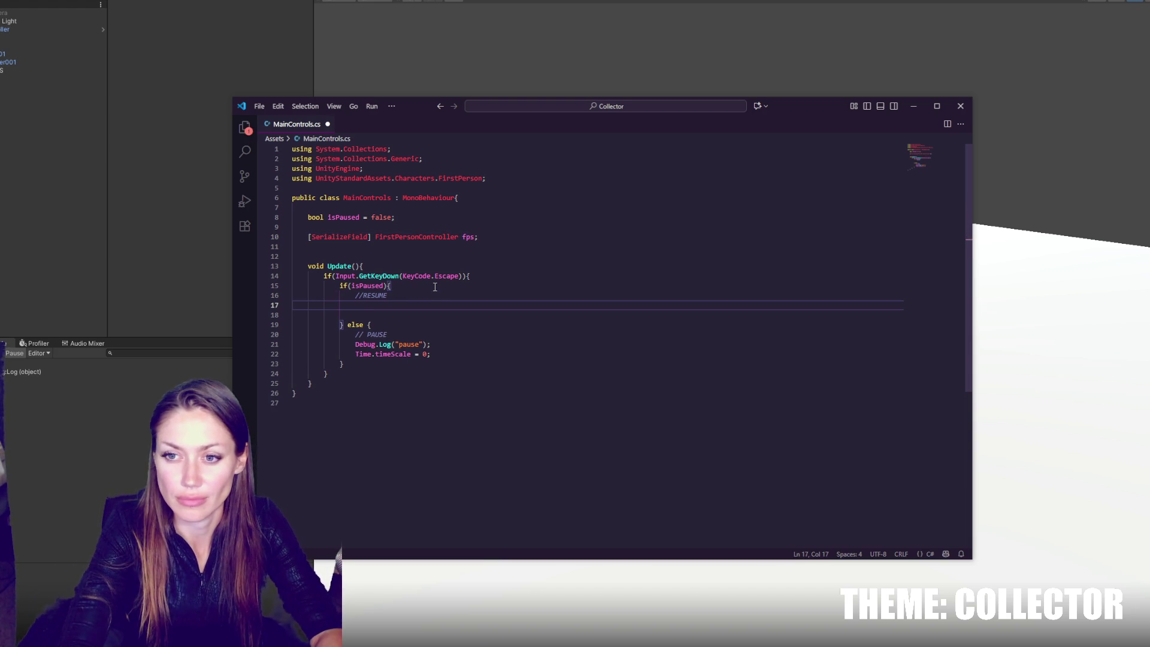
pyautogui.click(426, 343)
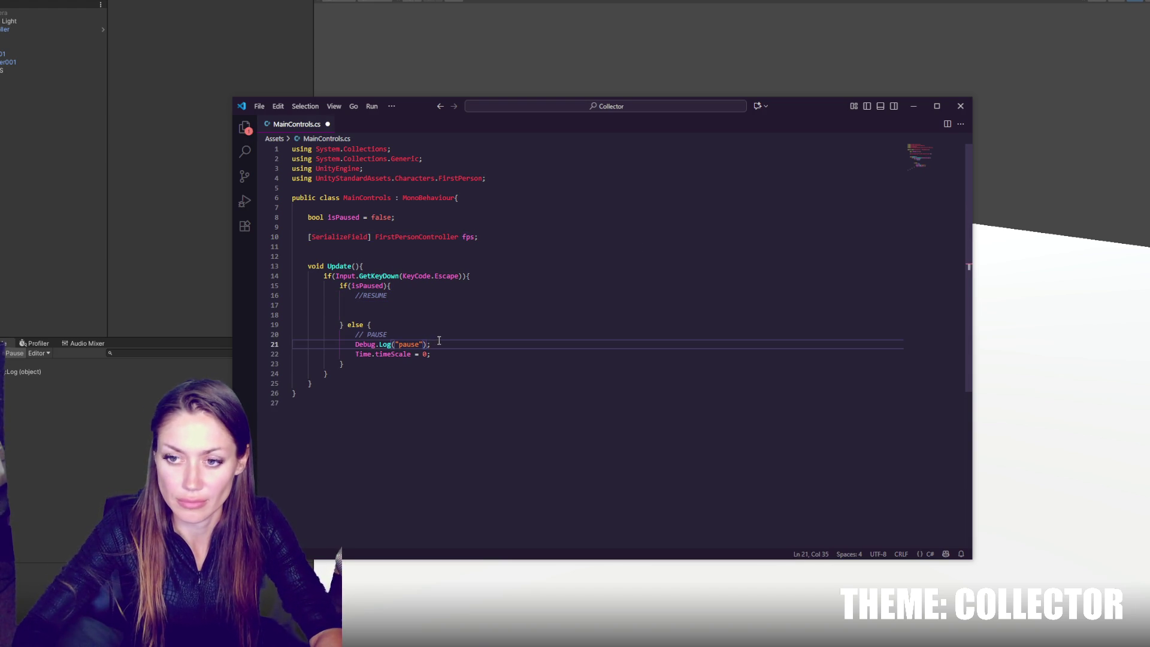
pyautogui.press('Return')
pyautogui.write('fps.enabled = ')
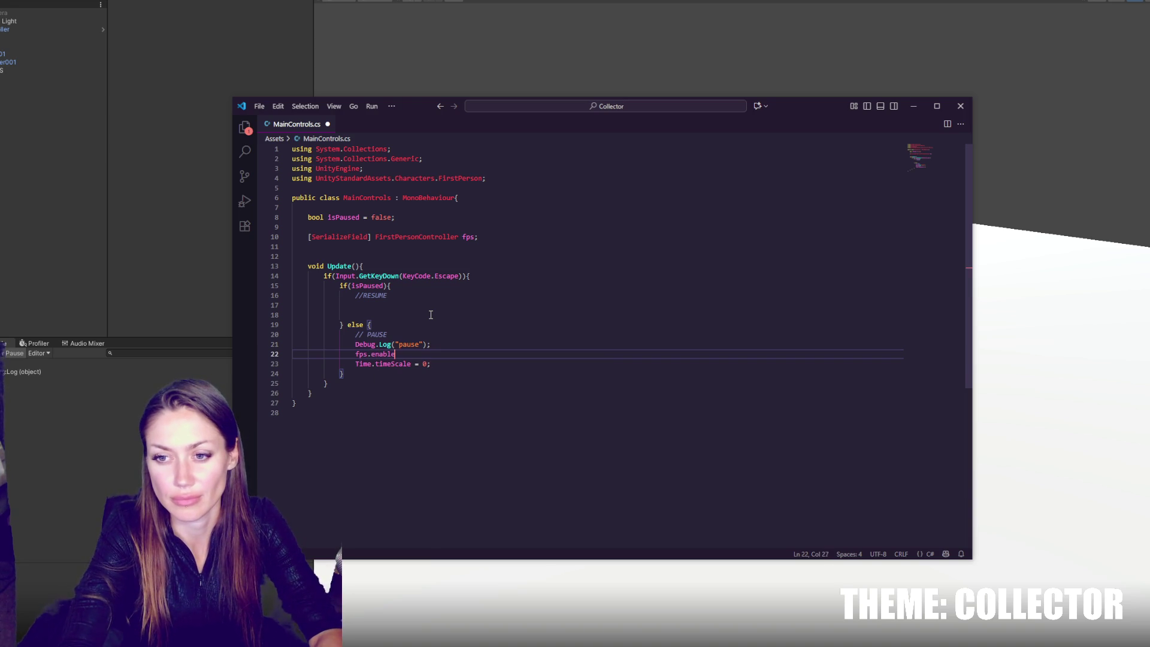
pyautogui.write('false;')
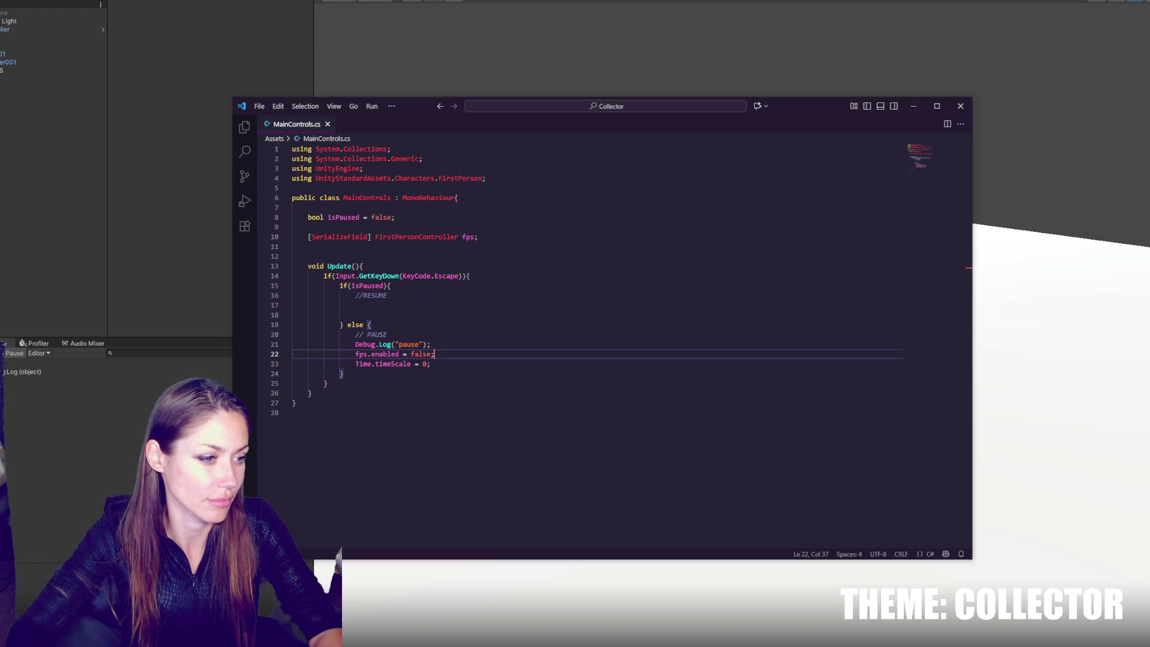
pyautogui.click(127, 233)
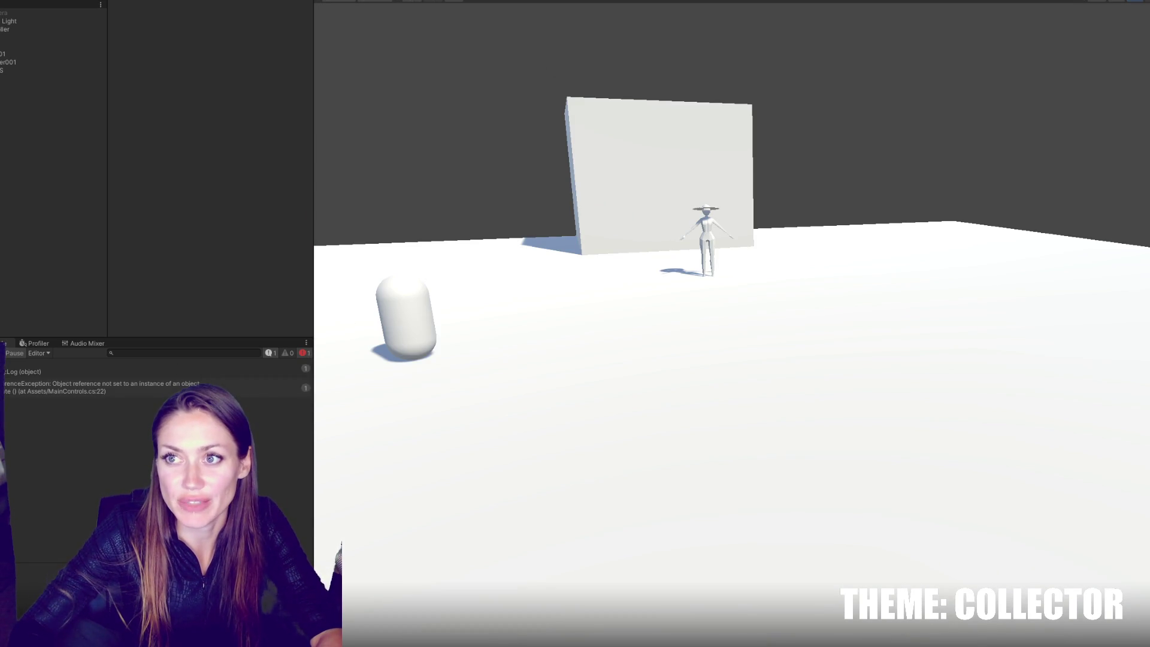
# Step: Stop the test run and show the Project assets (1-3D, 2-Materials, 7-Prefabs)
pyautogui.hotkey('ctrl', 'p')
pyautogui.hotkey('ctrl', '5')
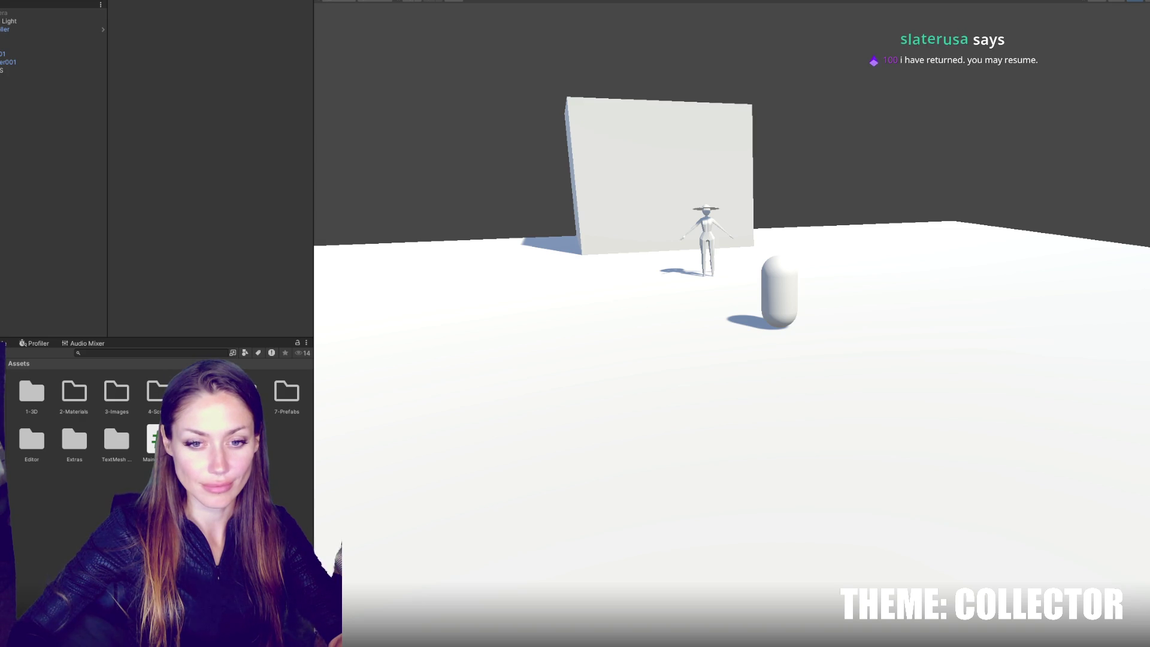
# Step: Move CONTROLS to the top, delete Main Camera, and assign FPSController to the Fps field
pyautogui.moveTo(26, 70)
pyautogui.mouseDown()
pyautogui.moveTo(51, 17)
pyautogui.moveTo(36, 22)
pyautogui.mouseUp()
pyautogui.click(36, 22)
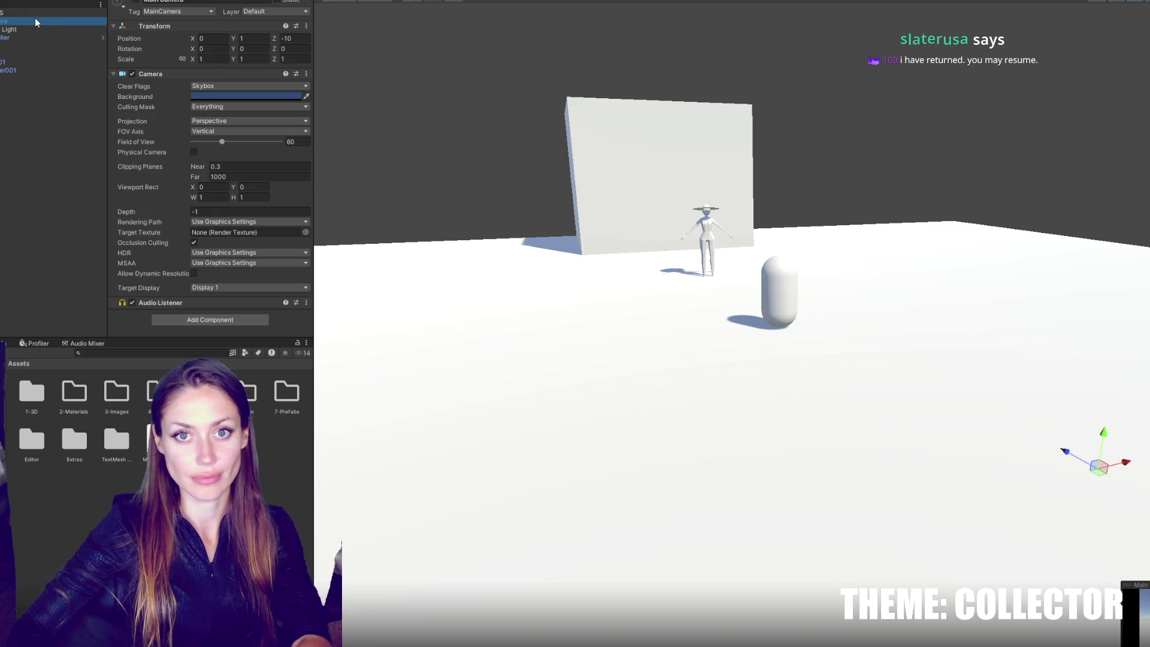
pyautogui.press('Delete')
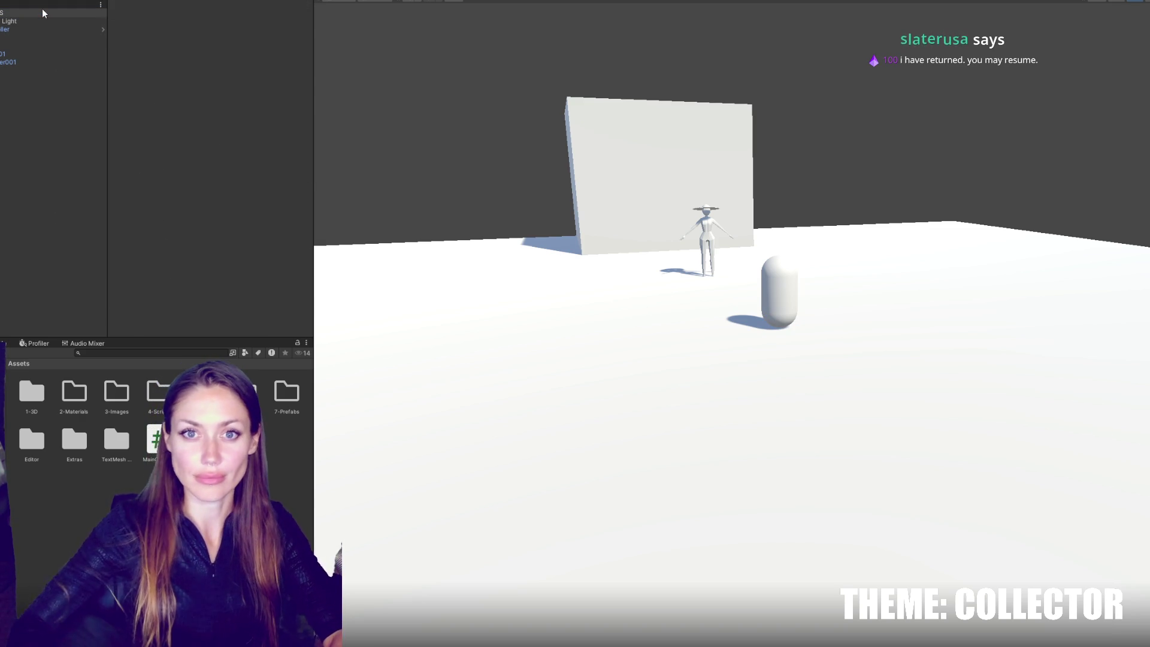
pyautogui.click(42, 12)
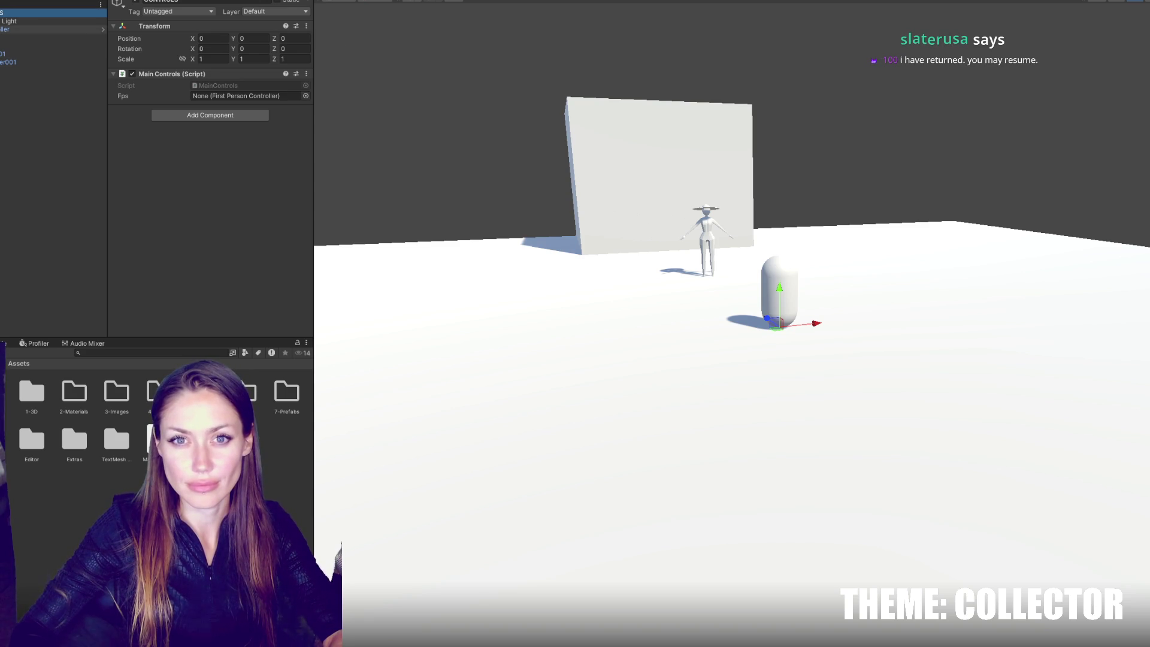
pyautogui.moveTo(12, 29); pyautogui.dragTo(240, 96)
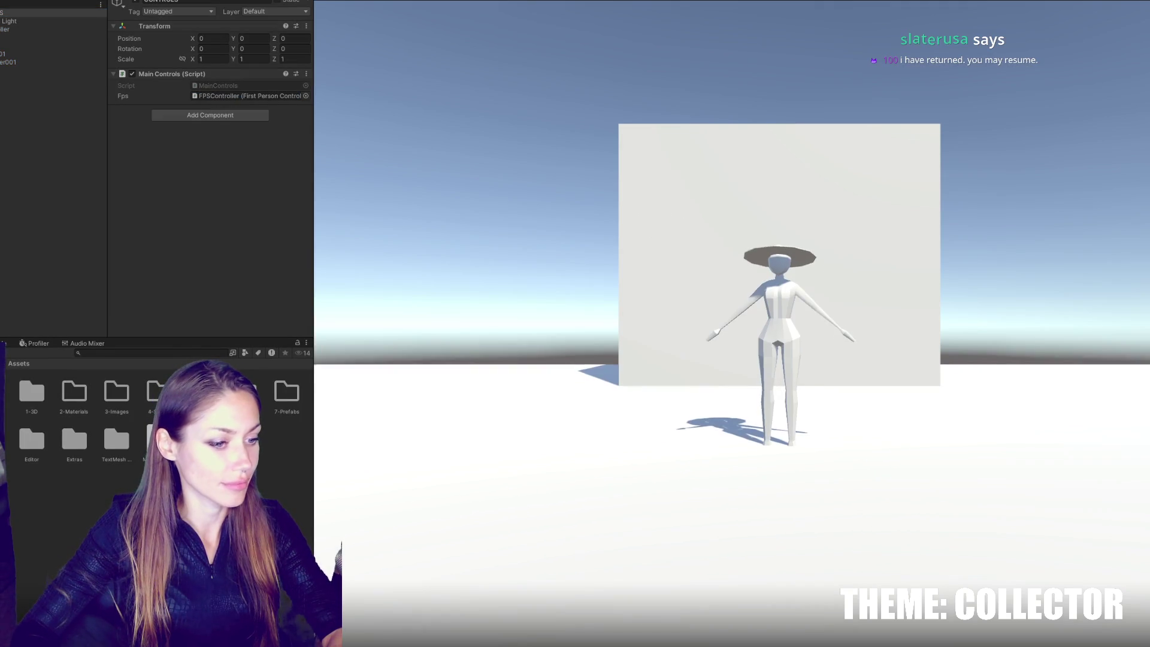
# Step: Test-play walking forward, then stop and copy the fps.enabled line in the script
pyautogui.press('w')
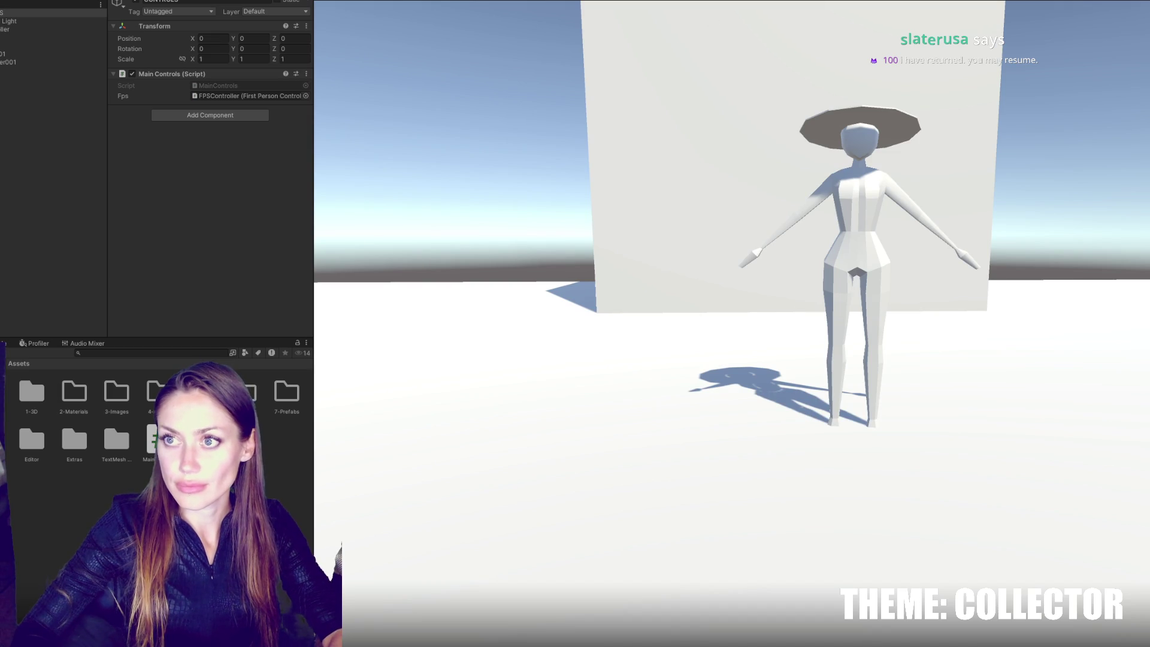
pyautogui.hotkey('ctrl', 'p')
pyautogui.hotkey('alt', 'Tab')
pyautogui.hotkey('ctrl', 'c')
pyautogui.click(424, 305)
# Step: Add the fps.enabled and Time.timeScale lines under the RESUME comment
pyautogui.hotkey('ctrl', 'v')
pyautogui.doubleClick(417, 307)
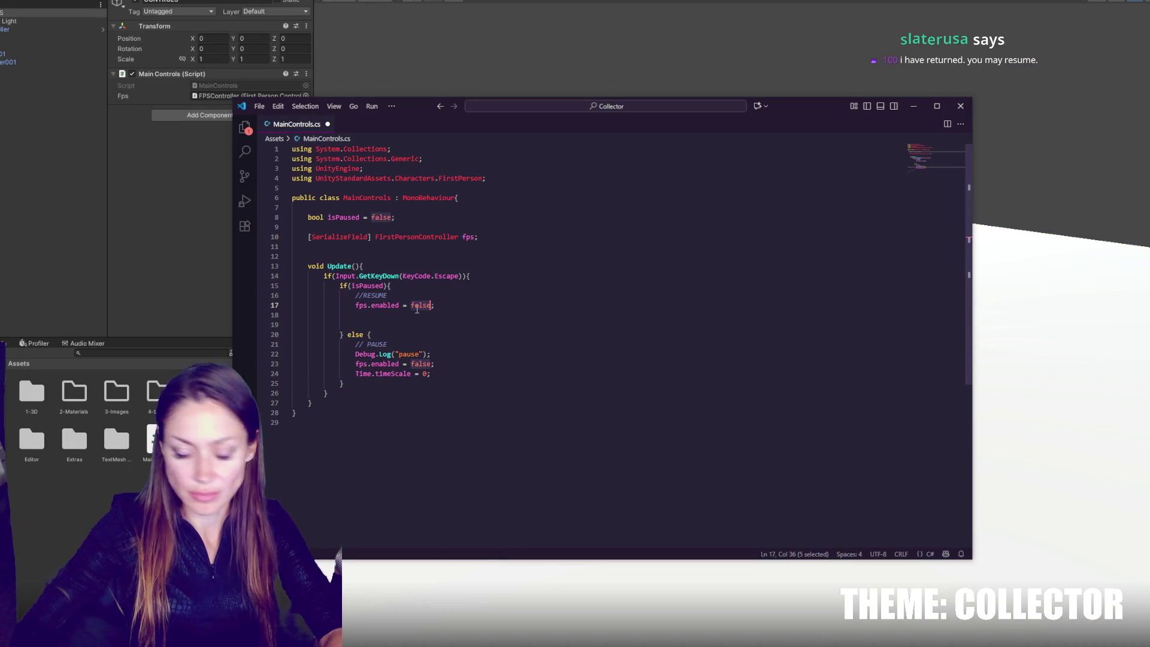
pyautogui.write('resume')
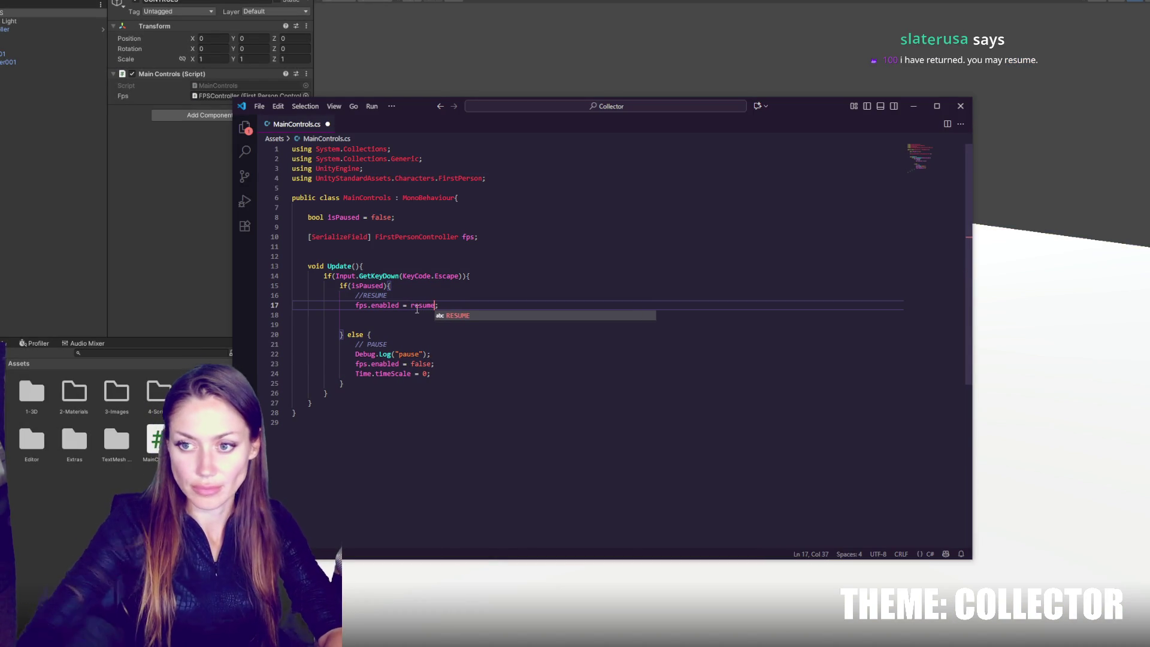
pyautogui.click(505, 371)
pyautogui.click(455, 302)
pyautogui.press('Return')
pyautogui.hotkey('ctrl', 'v')
# Step: Add a float defaultTimeScale = 1.0 field and use it in the resume time scale line
pyautogui.click(515, 242)
pyautogui.press('Return')
pyautogui.press('Return')
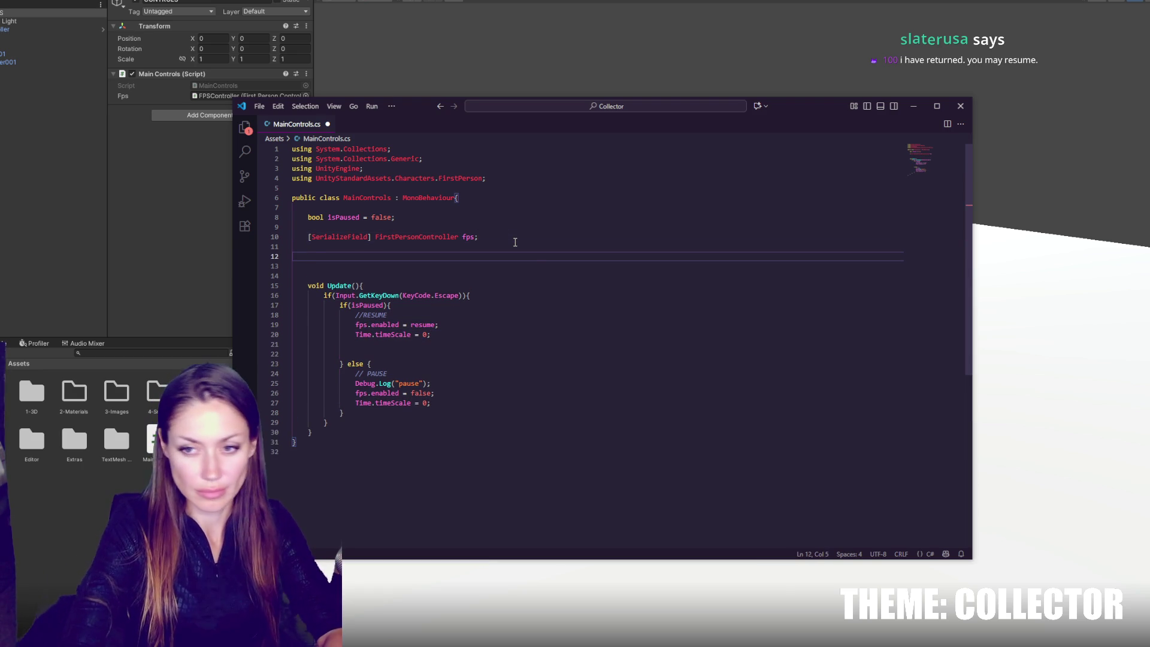
pyautogui.write('flaot oat defaultTimeScale = 0')
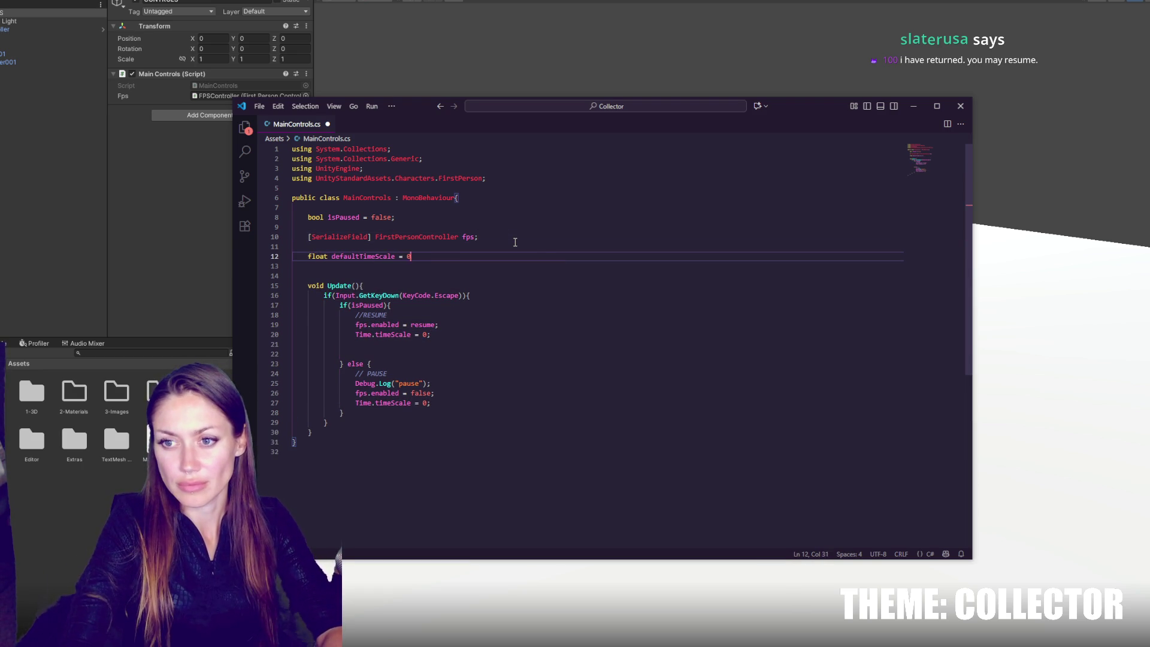
pyautogui.press('BackSpace')
pyautogui.write('1.f0;')
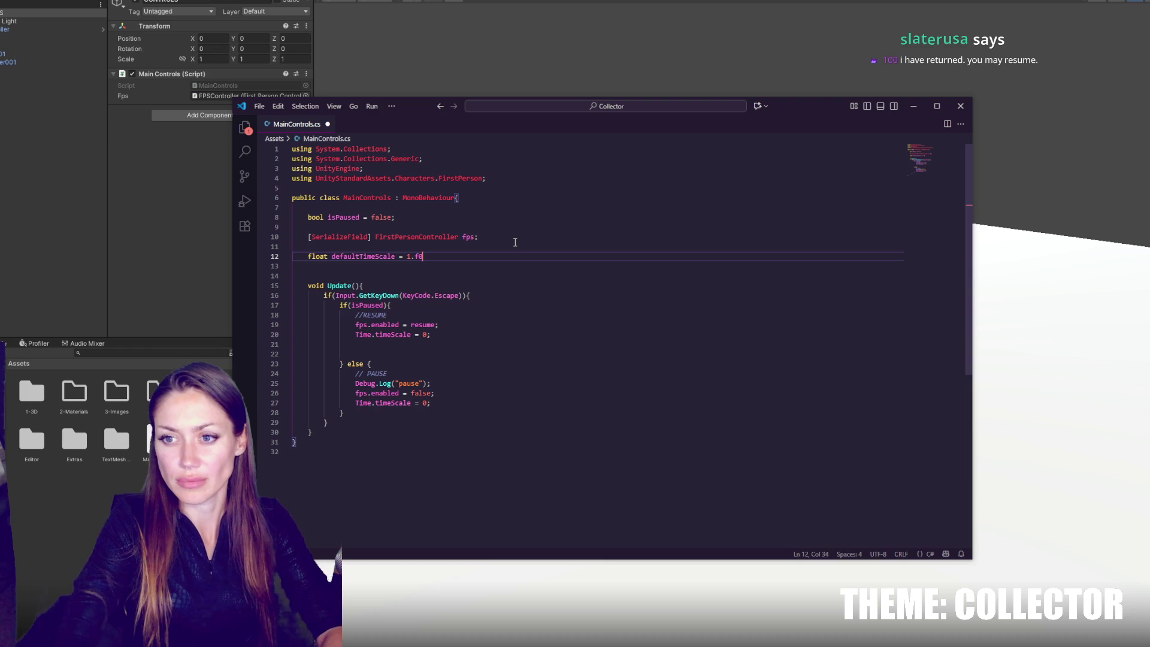
pyautogui.doubleClick(370, 255)
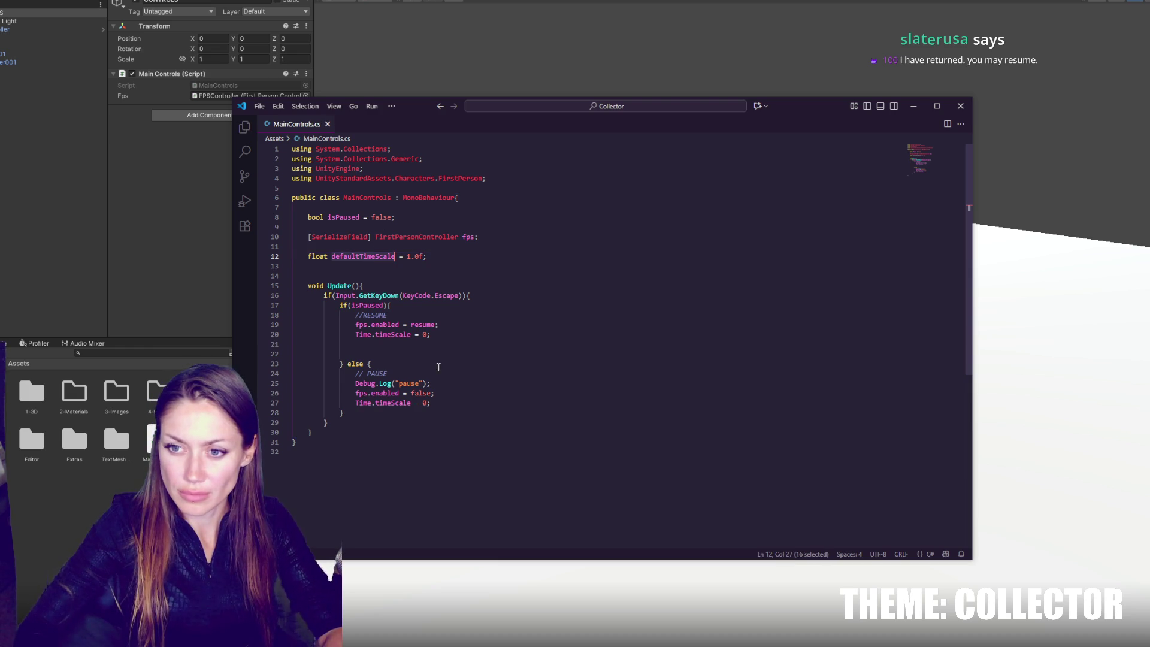
pyautogui.doubleClick(423, 335)
pyautogui.hotkey('ctrl', 'v')
# Step: Delete the Debug.Log pause line from the pause branch
pyautogui.click(451, 392)
pyautogui.moveTo(443, 385); pyautogui.dragTo(469, 377)
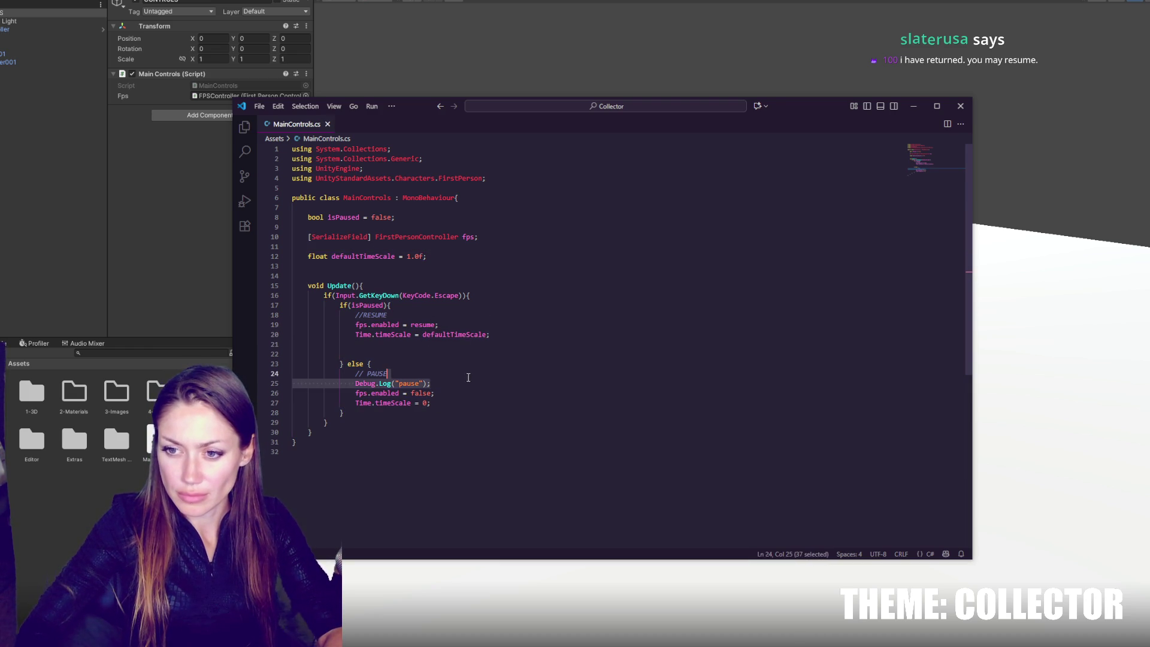
pyautogui.press('BackSpace')
pyautogui.click(436, 352)
pyautogui.click(507, 344)
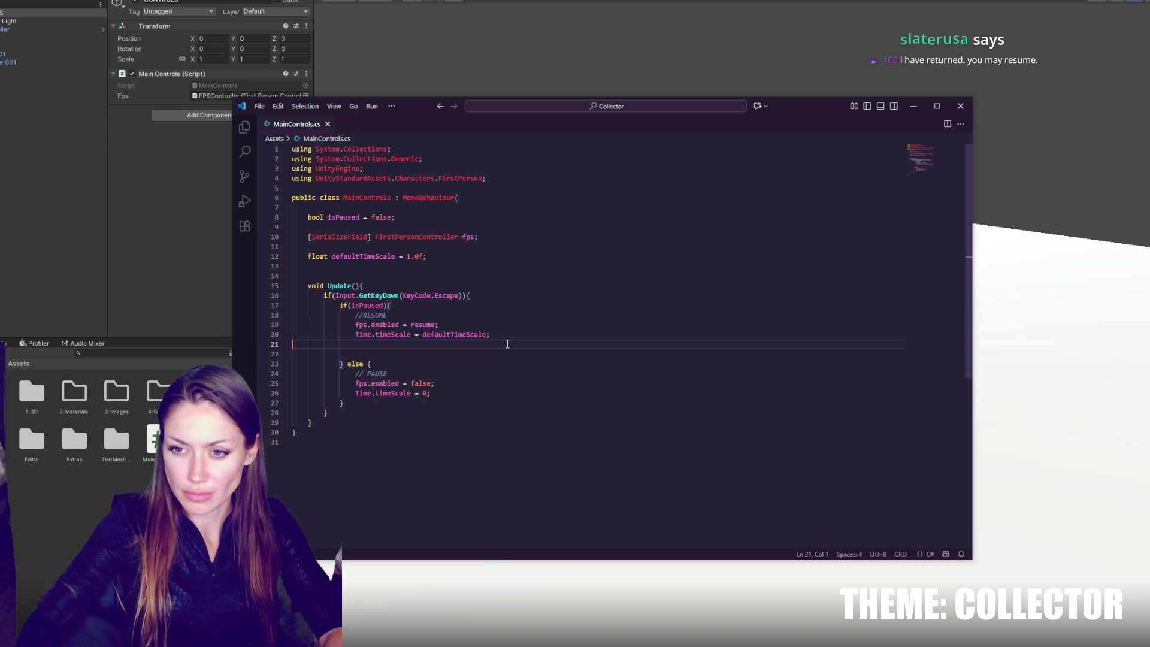
# Step: Add a //UI STUFF comment with a serialized GameObject pauseScreen field below it
pyautogui.click(492, 256)
pyautogui.press('Return')
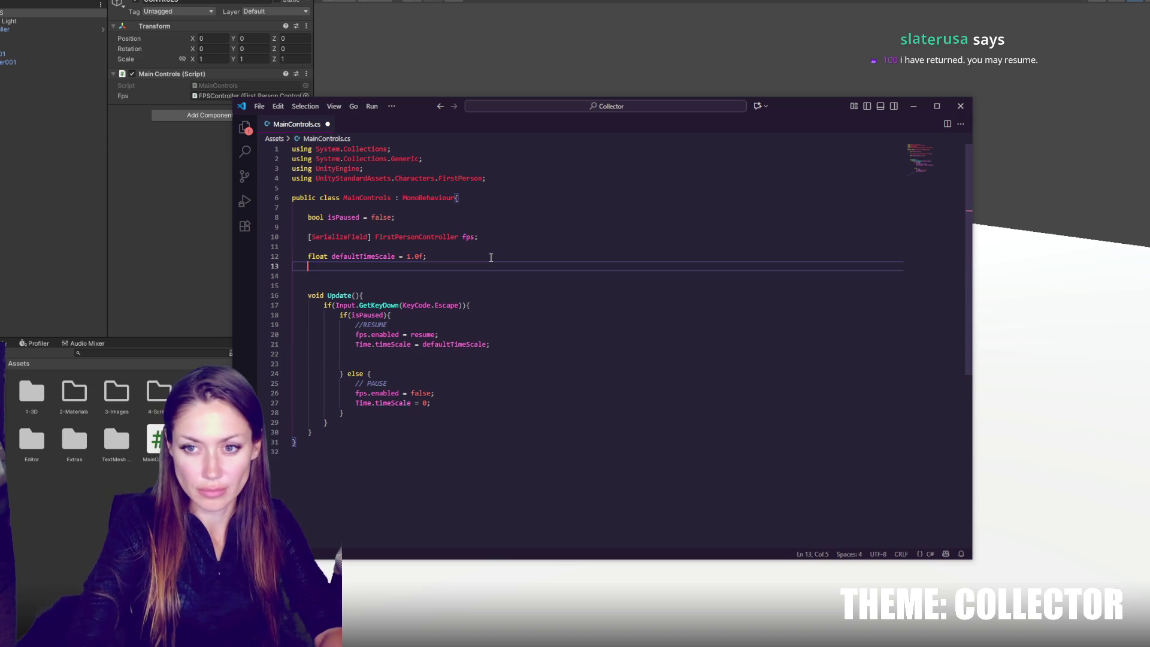
pyautogui.press('Up')
pyautogui.press('Up')
pyautogui.press('Up')
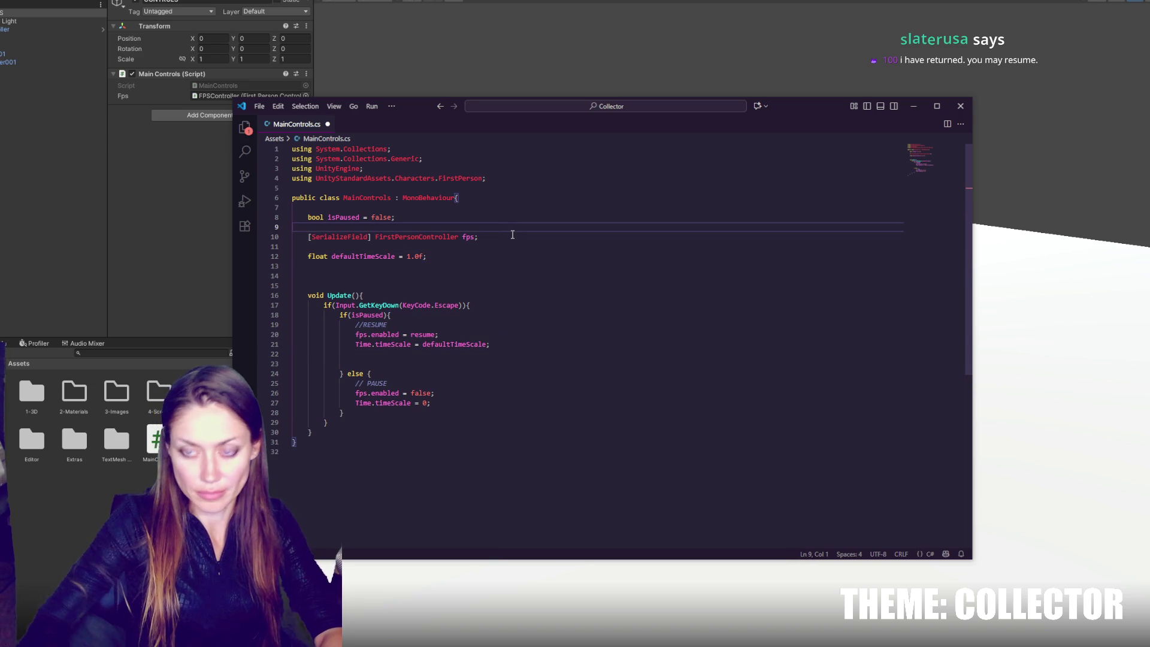
pyautogui.press('Down')
pyautogui.press('Down')
pyautogui.press('Return')
pyautogui.press('Return')
pyautogui.press('Return')
pyautogui.click(511, 254)
pyautogui.write('//')
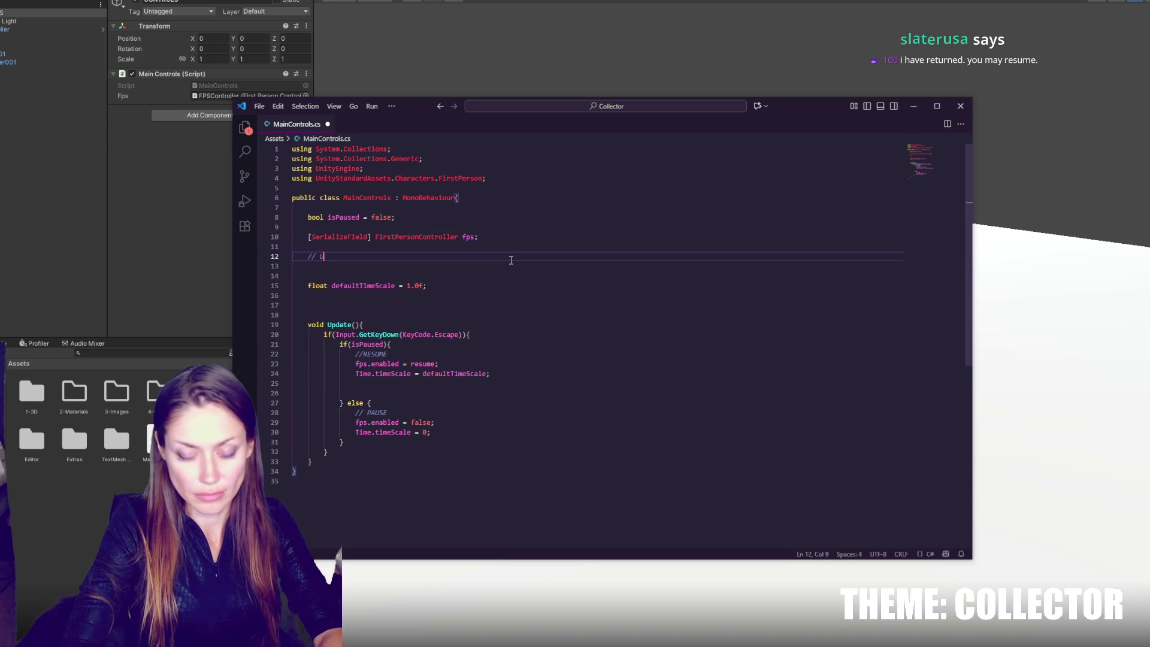
pyautogui.write('UFF')
pyautogui.press('Return')
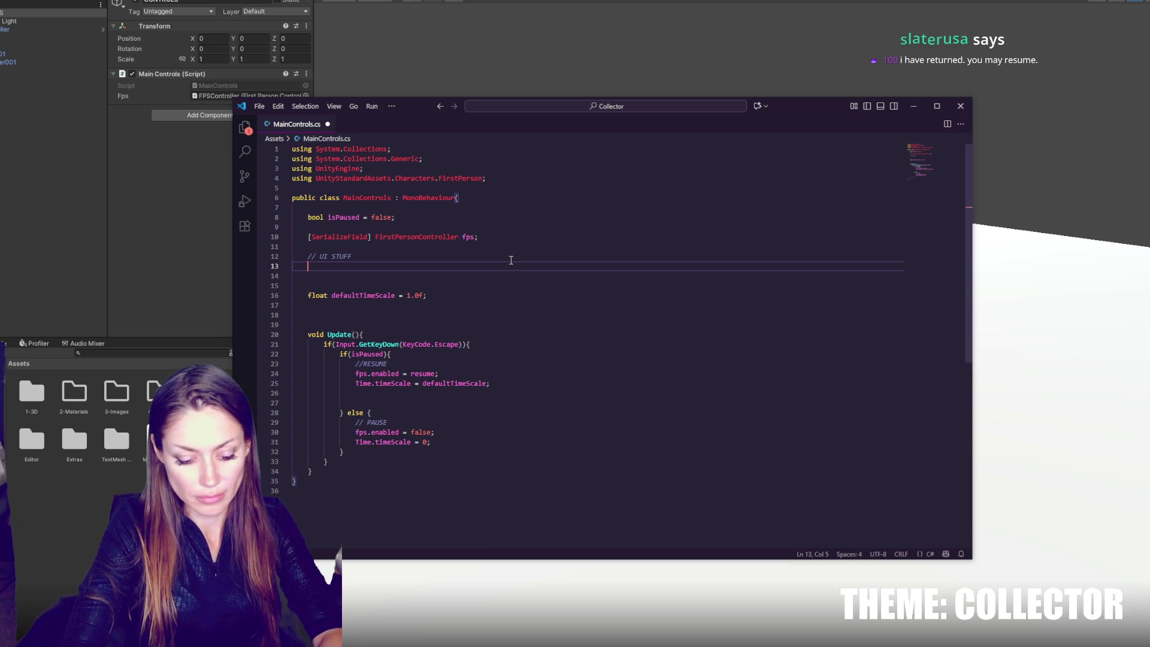
pyautogui.write('[SerializeField] GameObject ')
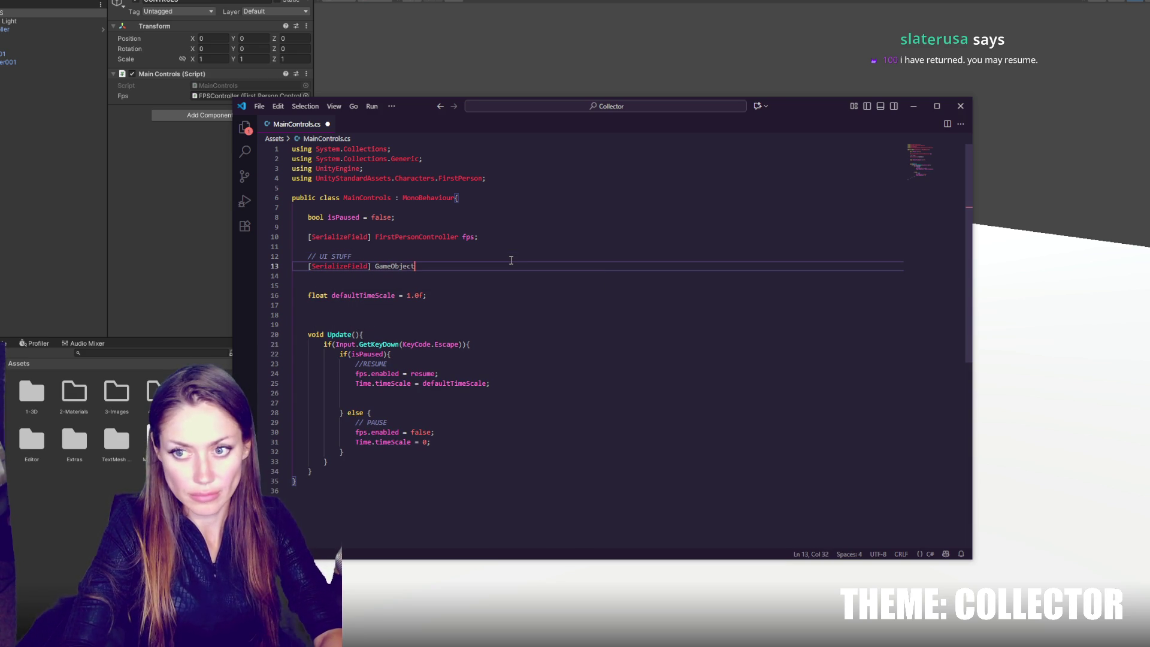
pyautogui.write('pauseScreen;')
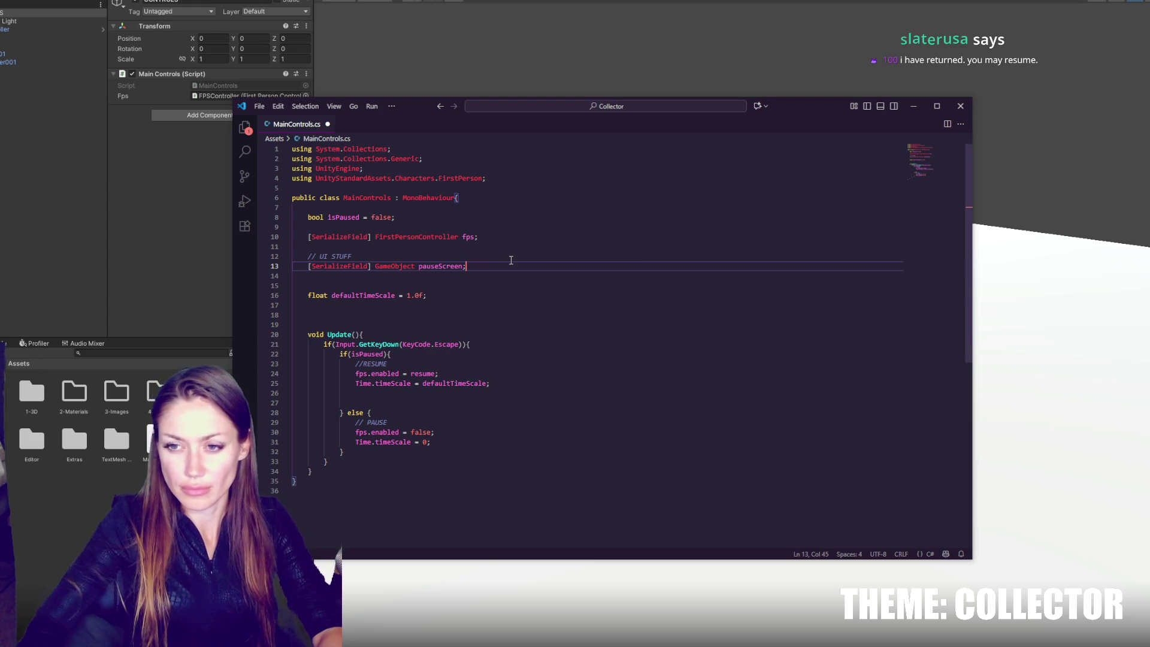
pyautogui.doubleClick(454, 269)
pyautogui.hotkey('ctrl', 's')
# Step: Add a serialized CanvasGroup pauseScreenCG field and rename pauseScreen to pauseScreenGO
pyautogui.click(472, 267)
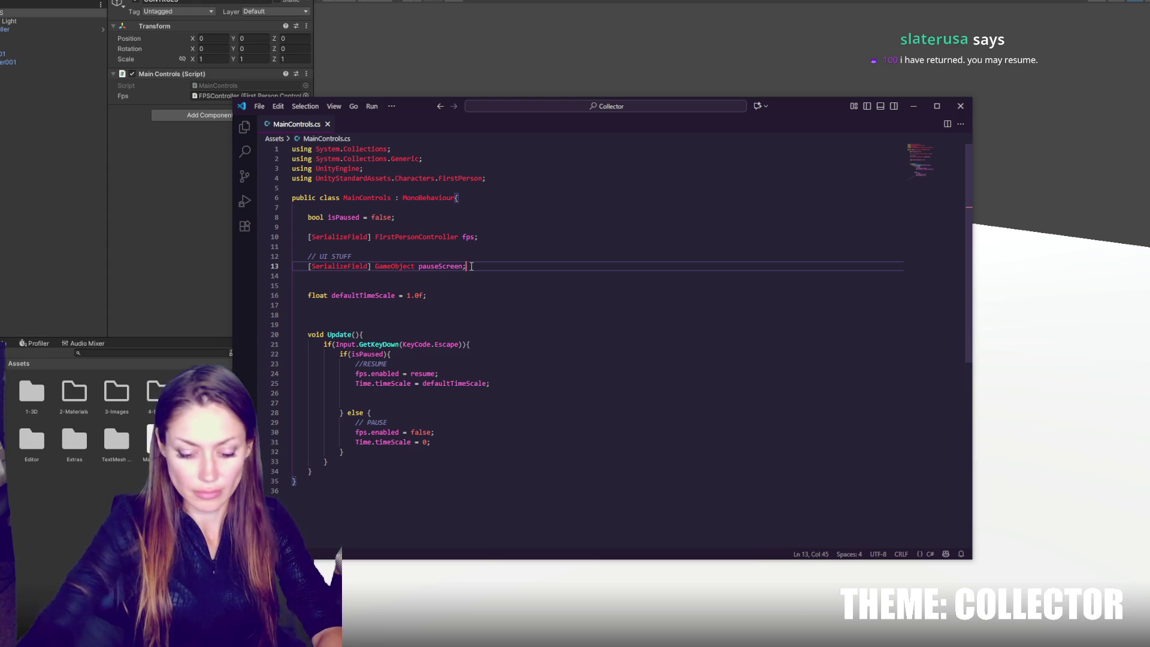
pyautogui.press('Return')
pyautogui.write('[Serialzief')
pyautogui.press('BackSpace')
pyautogui.press('BackSpace')
pyautogui.press('BackSpace')
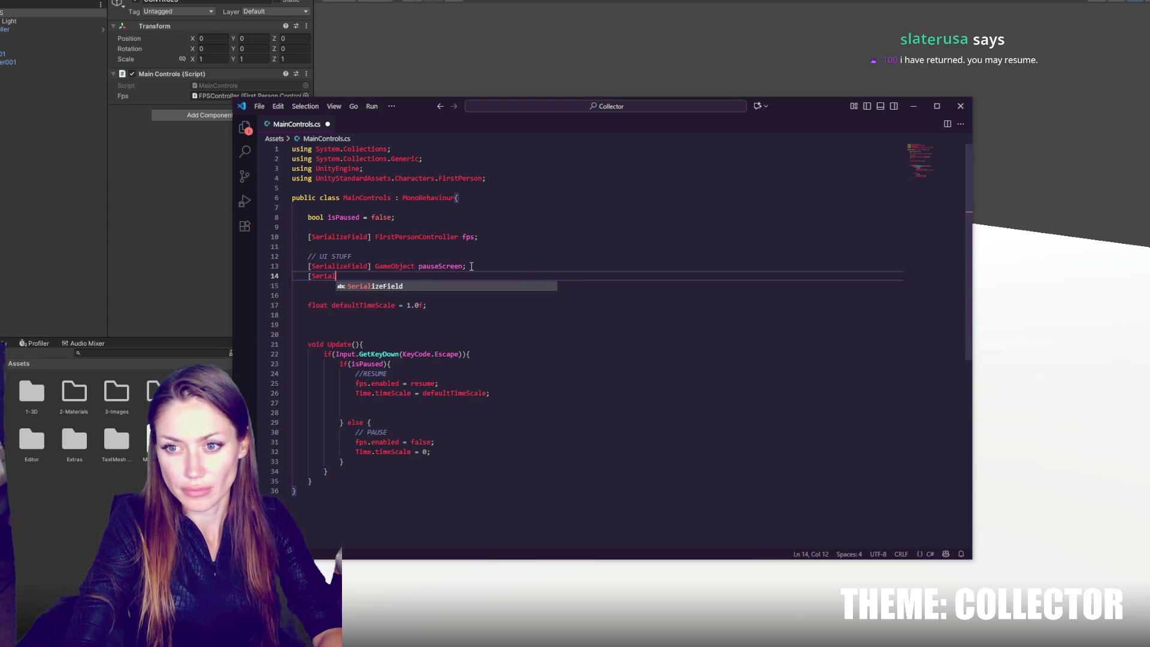
pyautogui.write('zeFie')
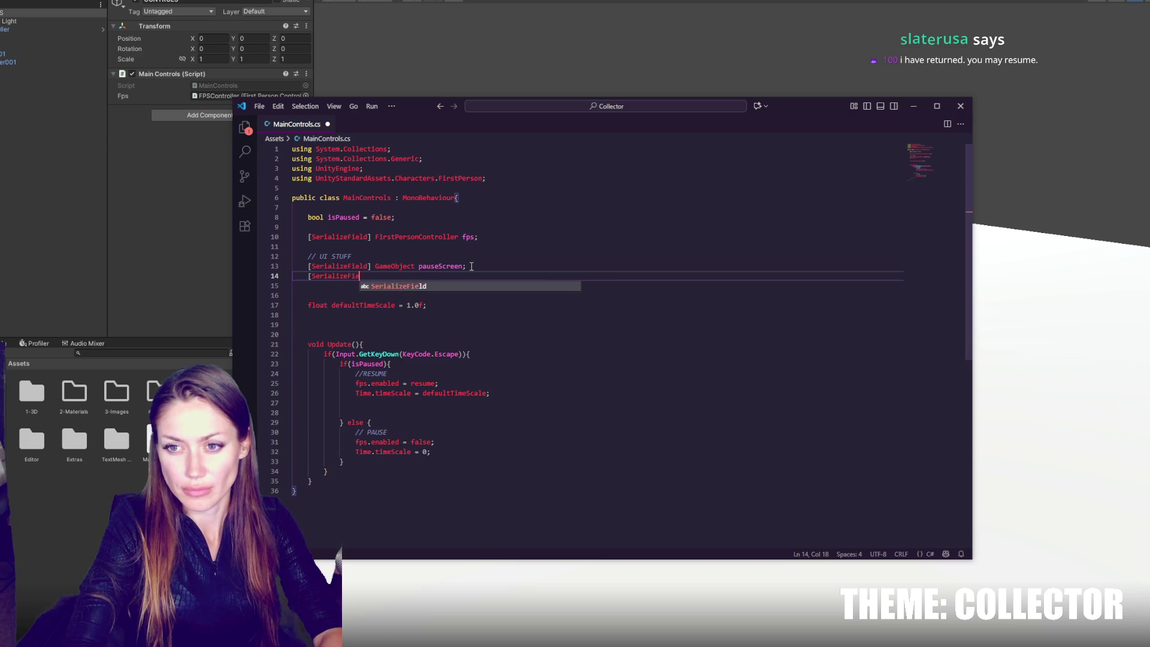
pyautogui.write('ld] CanvasGroup')
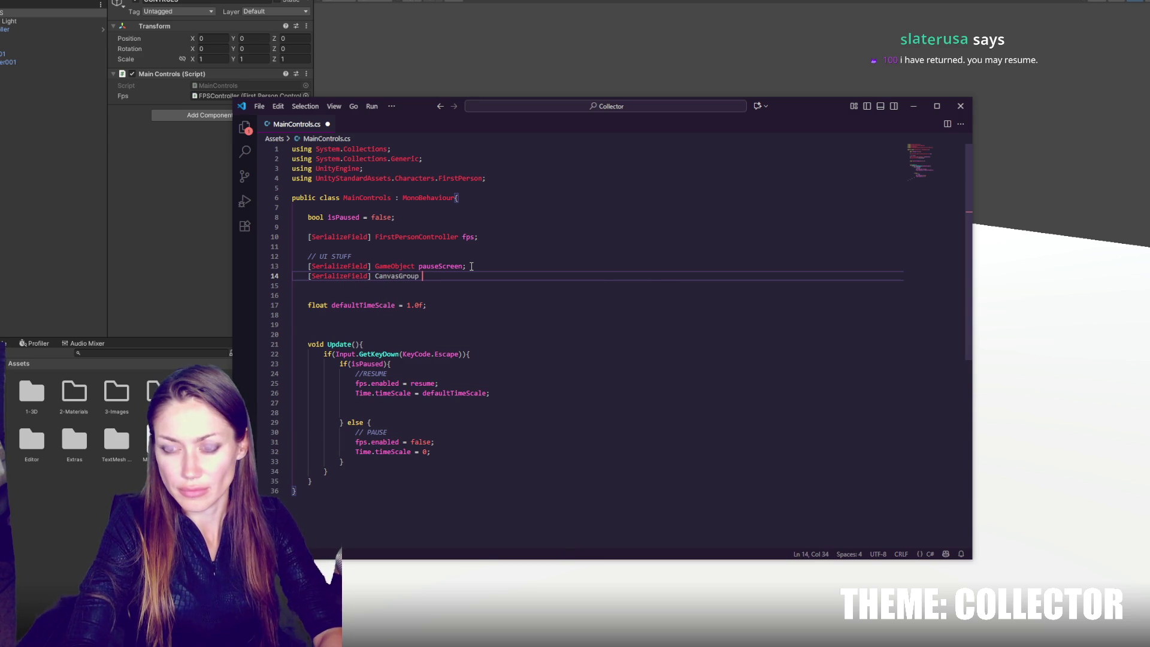
pyautogui.write(' pauseScreen')
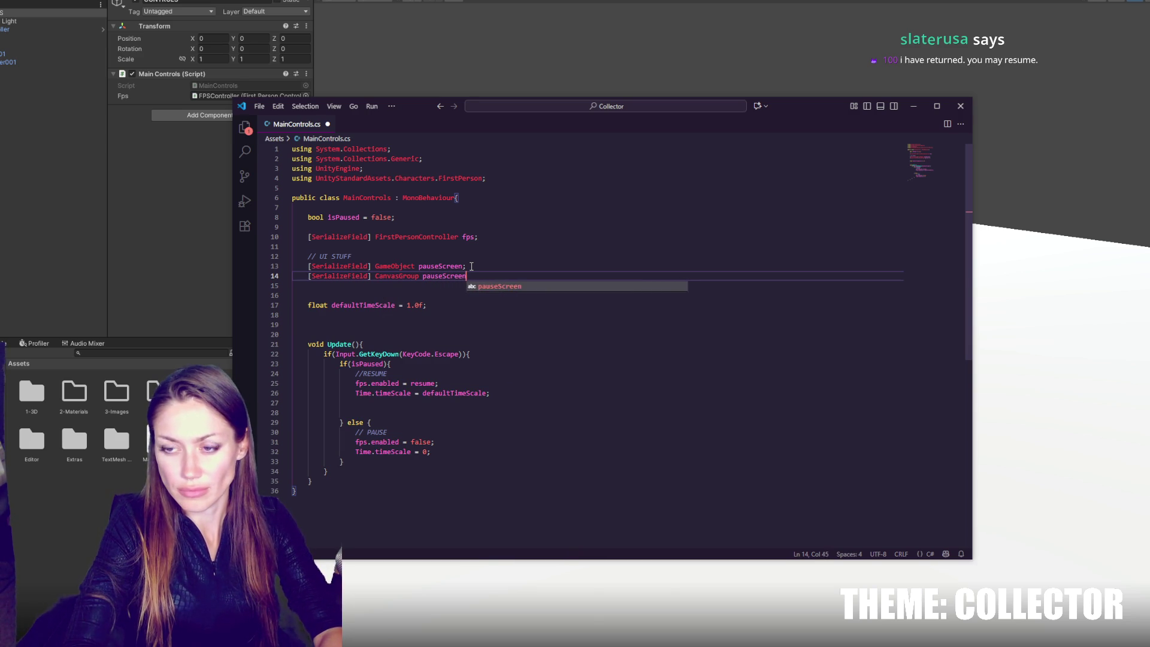
pyautogui.write('CG;')
pyautogui.click(464, 268)
pyautogui.write('GO')
pyautogui.click(506, 171)
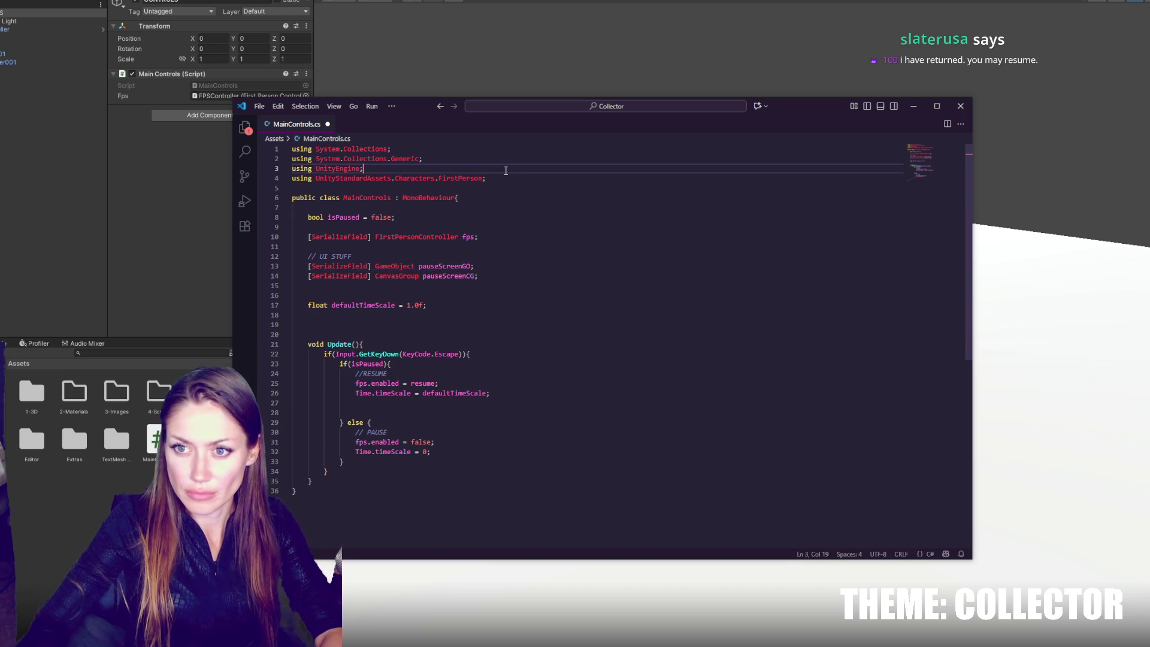
# Step: Import UnityEngine.UI and add a pauseScreenGO.enabled = true line in the pause branch
pyautogui.press('Return')
pyautogui.write('using UnityEngine.')
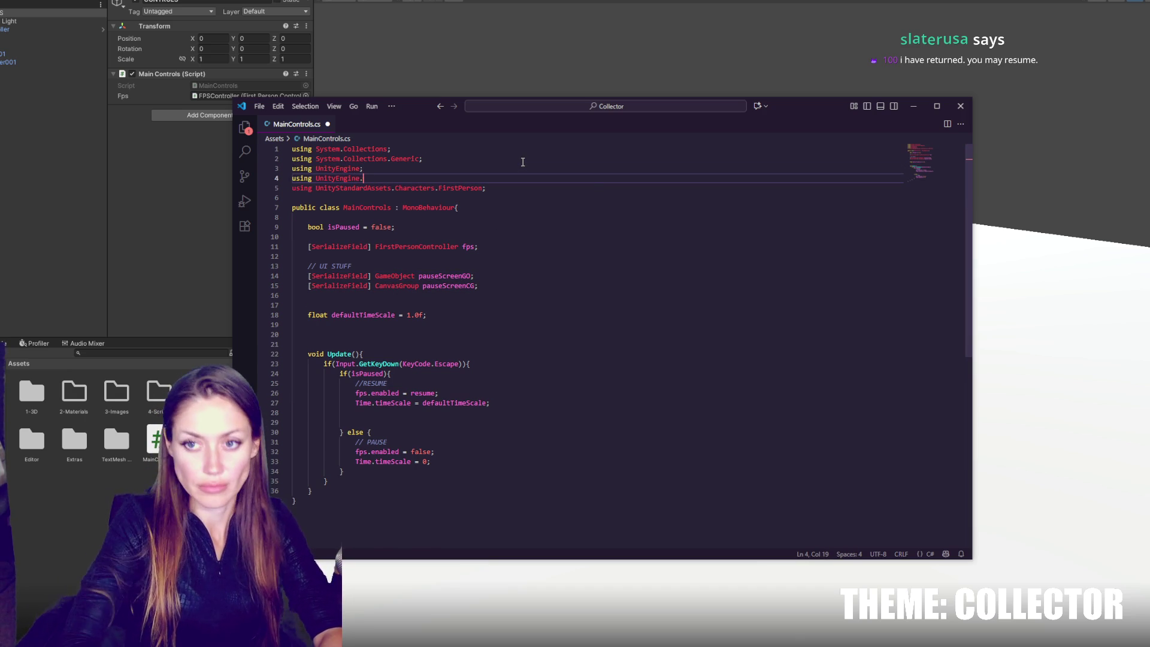
pyautogui.write('UI;')
pyautogui.hotkey('ctrl', 's')
pyautogui.doubleClick(455, 276)
pyautogui.click(484, 408)
pyautogui.click(480, 461)
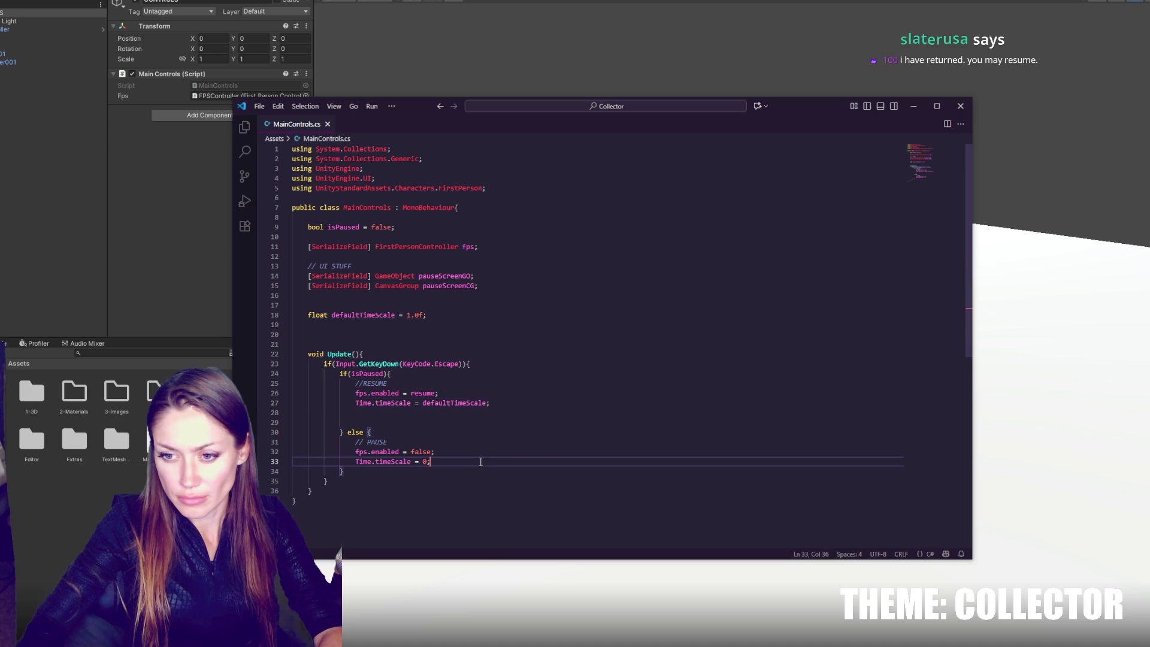
pyautogui.write('pauseScreenGO')
pyautogui.hotkey('ctrl', 'Left')
pyautogui.press('Return')
pyautogui.press('End')
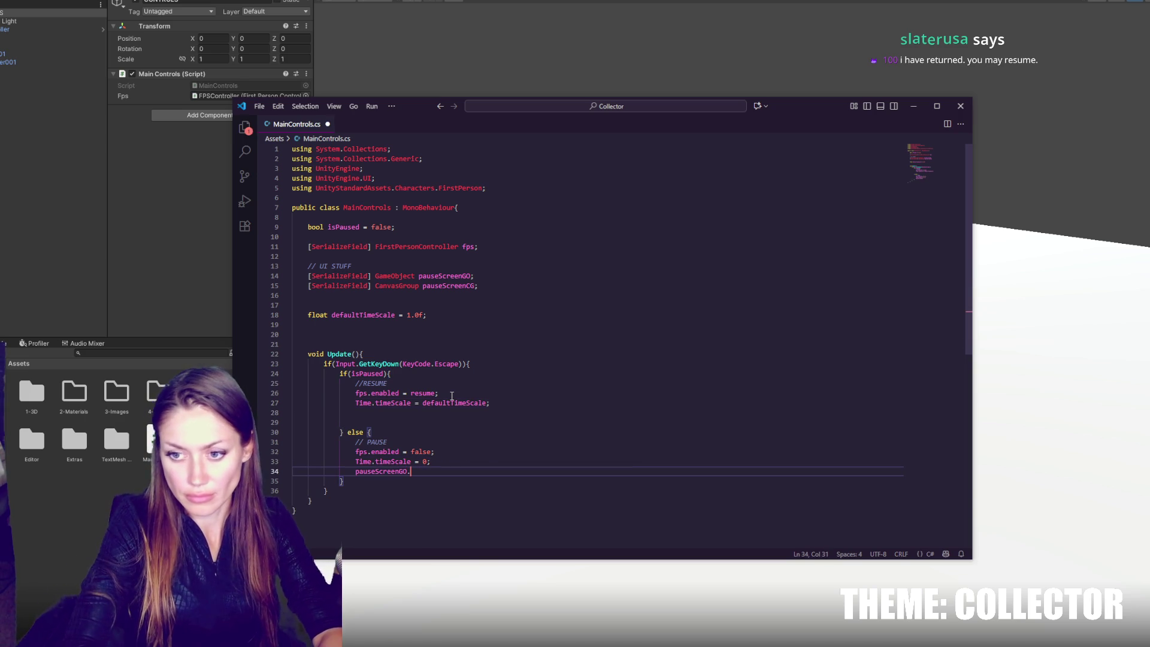
pyautogui.write('.enabled = true;')
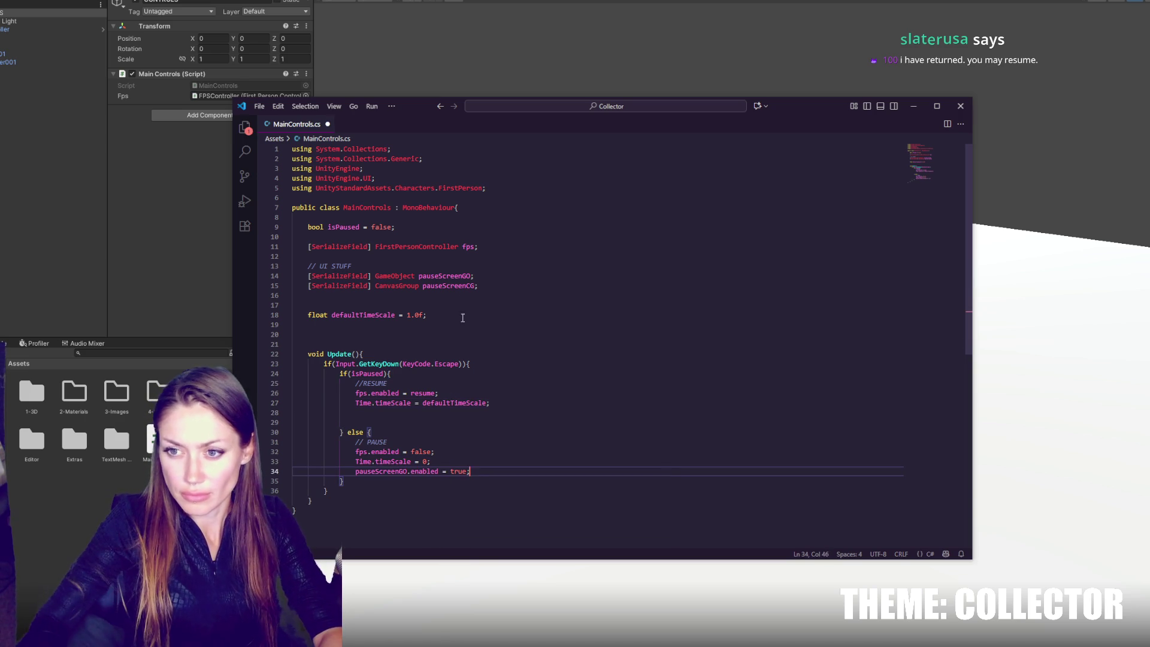
# Step: Copy the pause screen line into the resume branch with its value set to false
pyautogui.doubleClick(447, 286)
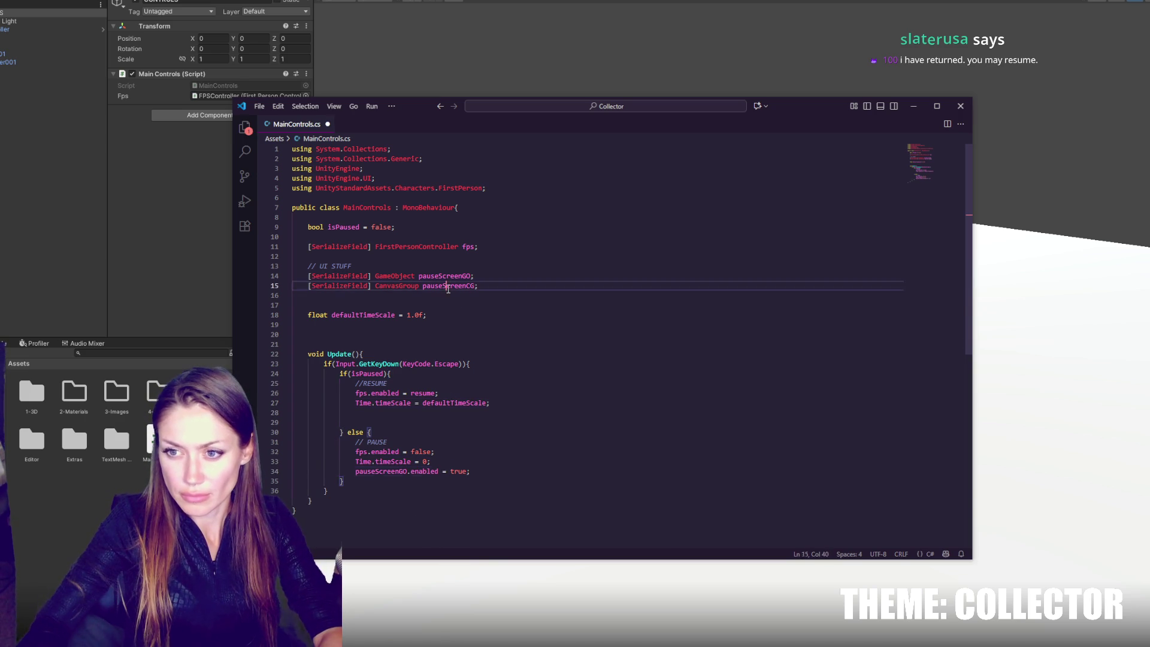
pyautogui.click(479, 471)
pyautogui.hotkey('shift', 'Up')
pyautogui.hotkey('ctrl', 'c')
pyautogui.click(503, 402)
pyautogui.hotkey('ctrl', 'v')
pyautogui.doubleClick(459, 413)
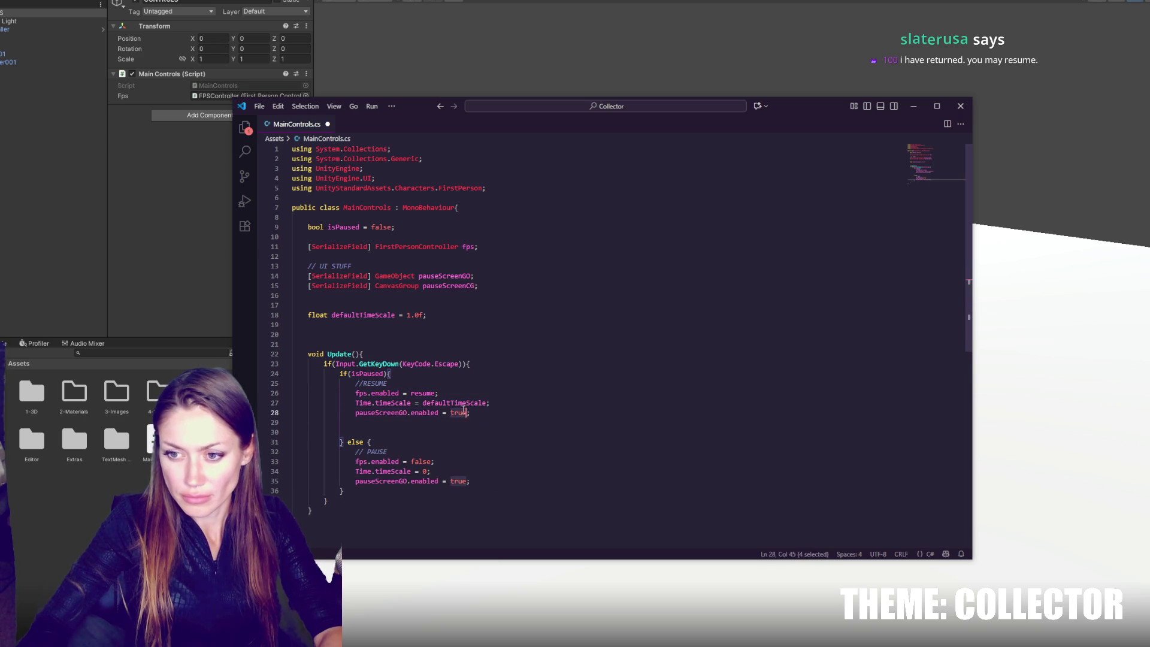
pyautogui.write('fa')
pyautogui.press('Return')
pyautogui.hotkey('ctrl', 's')
# Step: Add a cursor.LockState = None line to the resume branch and open Unity's compile error
pyautogui.press('Up')
pyautogui.press('Up')
pyautogui.press('Up')
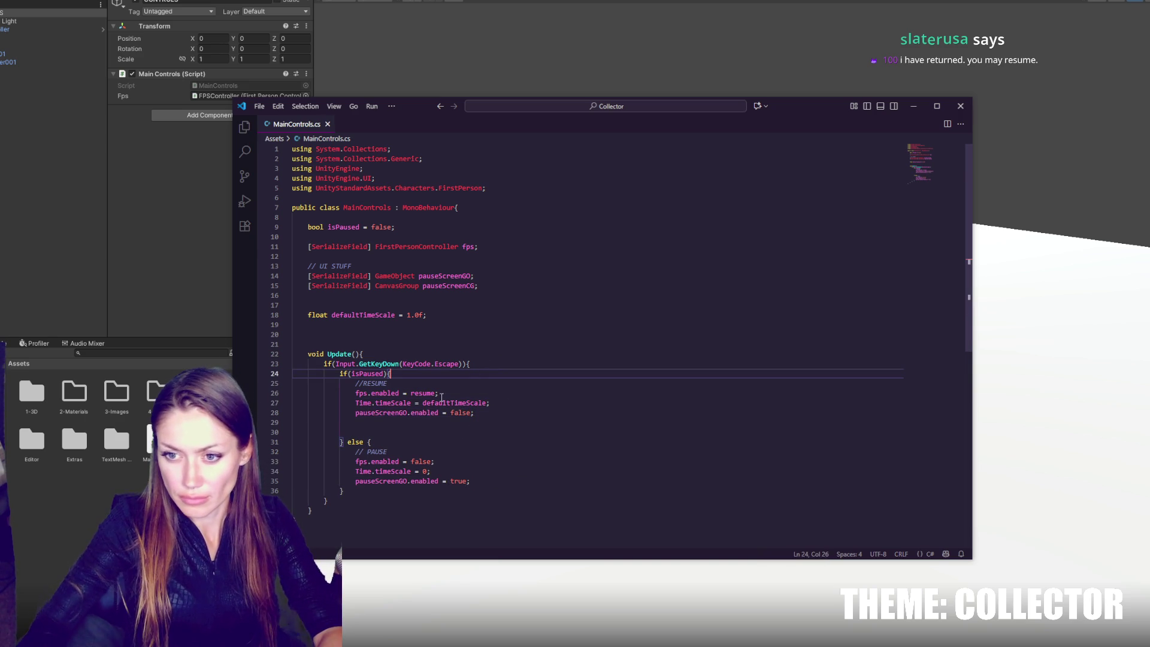
pyautogui.click(419, 426)
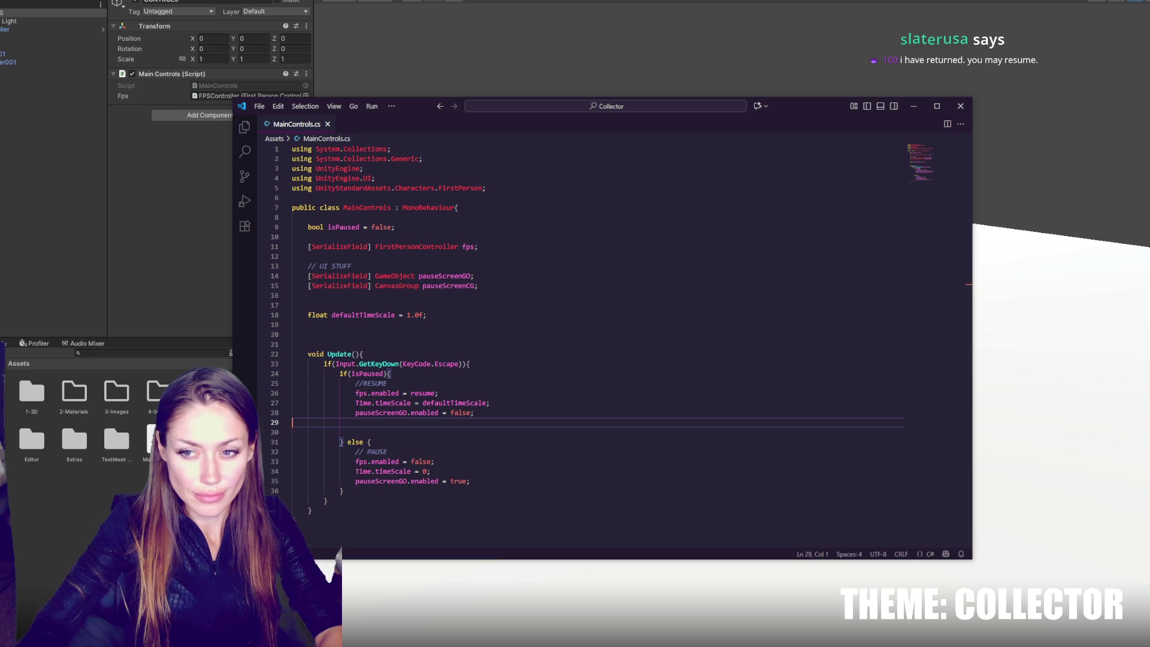
pyautogui.press('Tab')
pyautogui.press('Tab')
pyautogui.press('Tab')
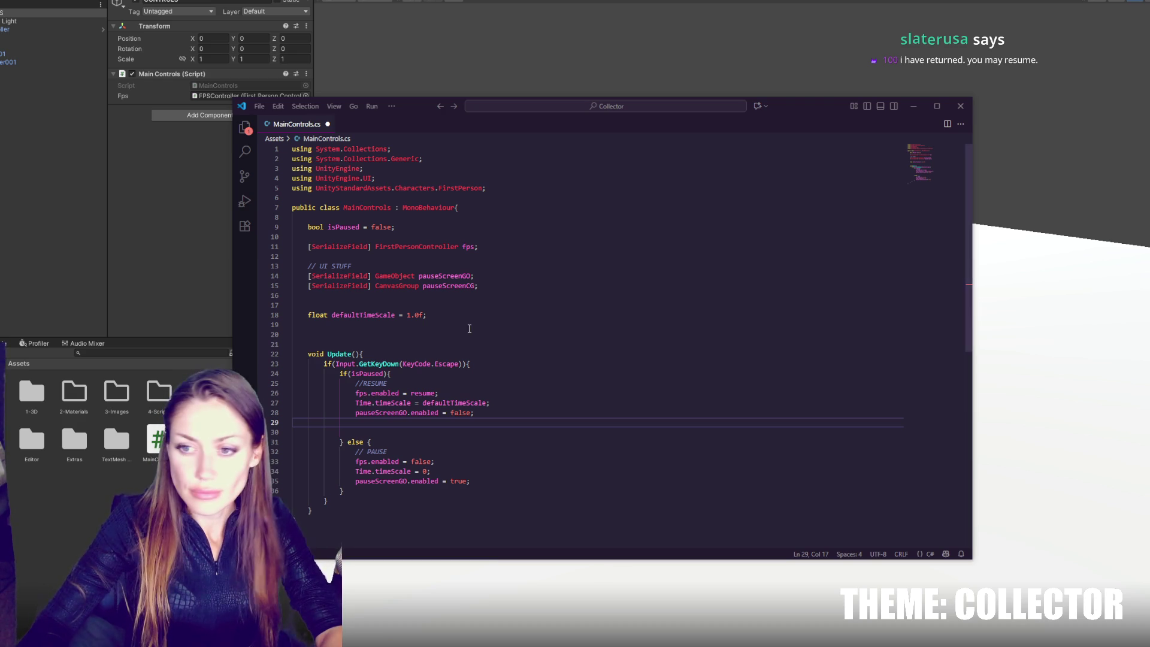
pyautogui.write('cursor.LockState =')
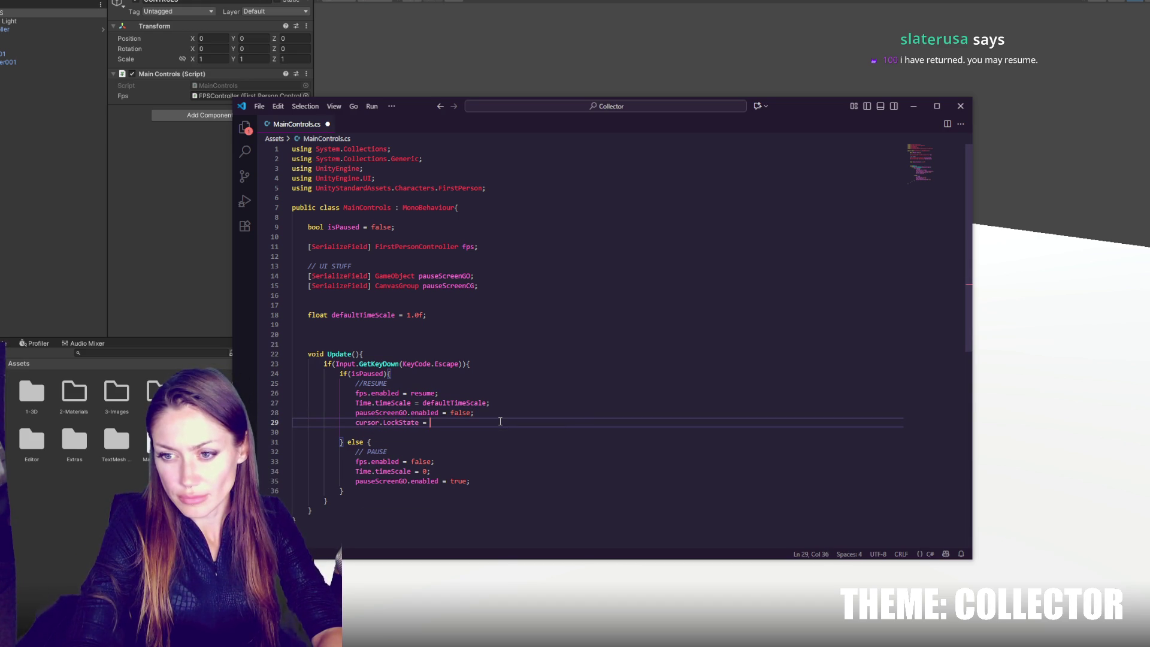
pyautogui.write('one;')
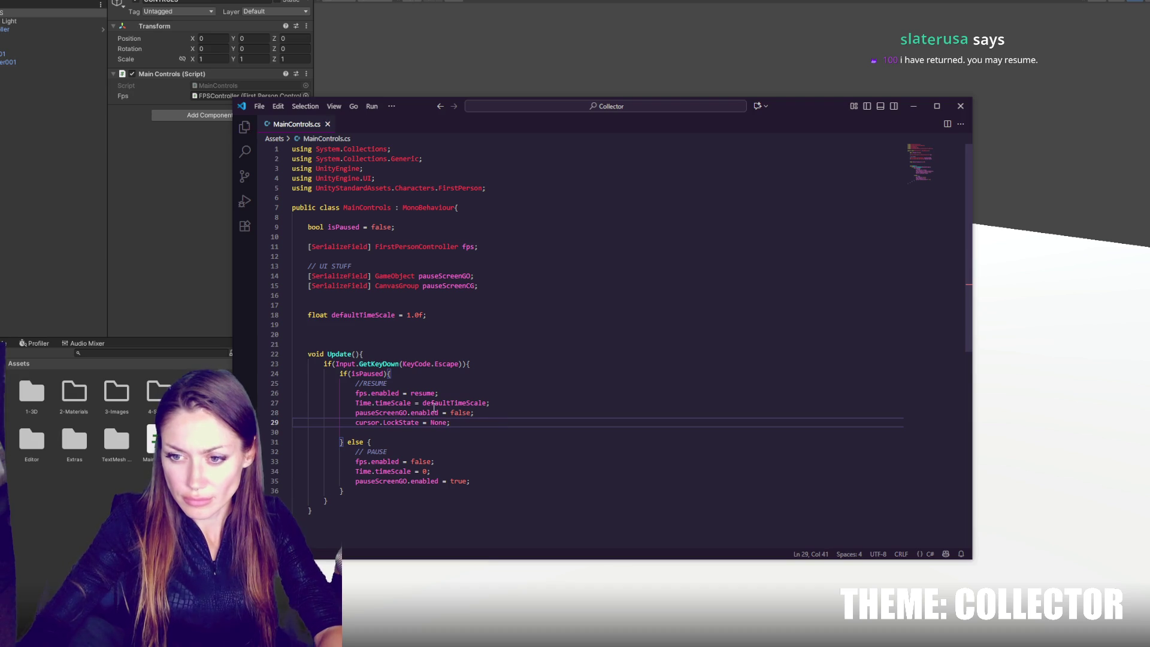
pyautogui.hotkey('alt', 'Tab')
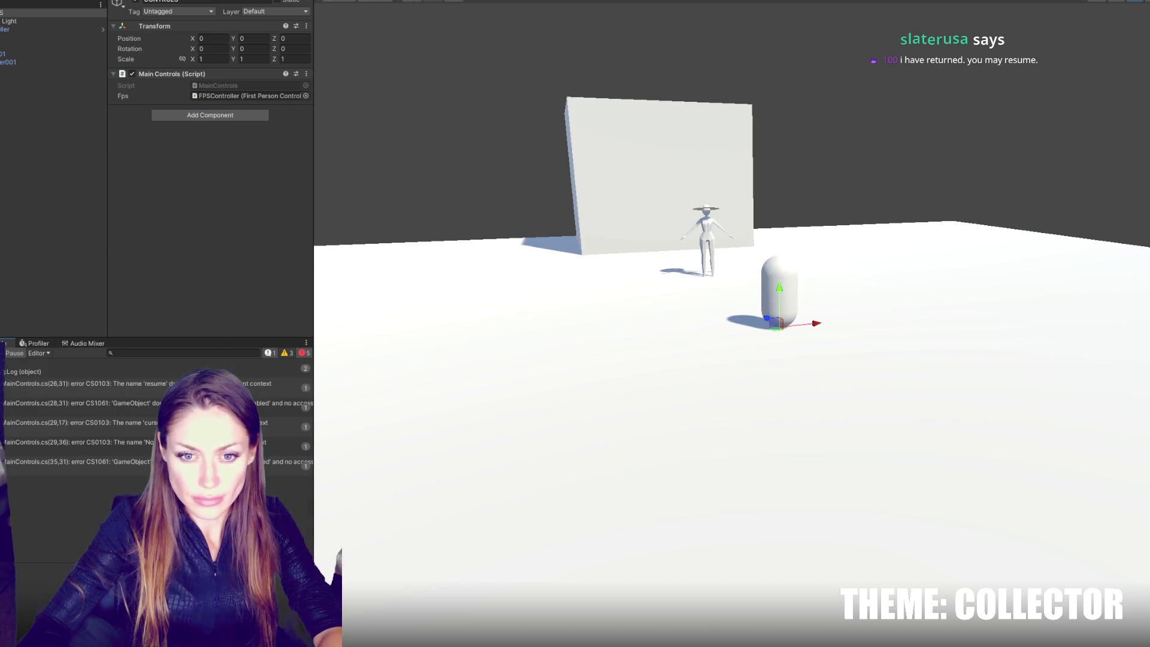
pyautogui.doubleClick(82, 367)
pyautogui.doubleClick(428, 346)
# Step: Set fps.enabled to true in the resume branch and recheck Unity's errors
pyautogui.write('true;')
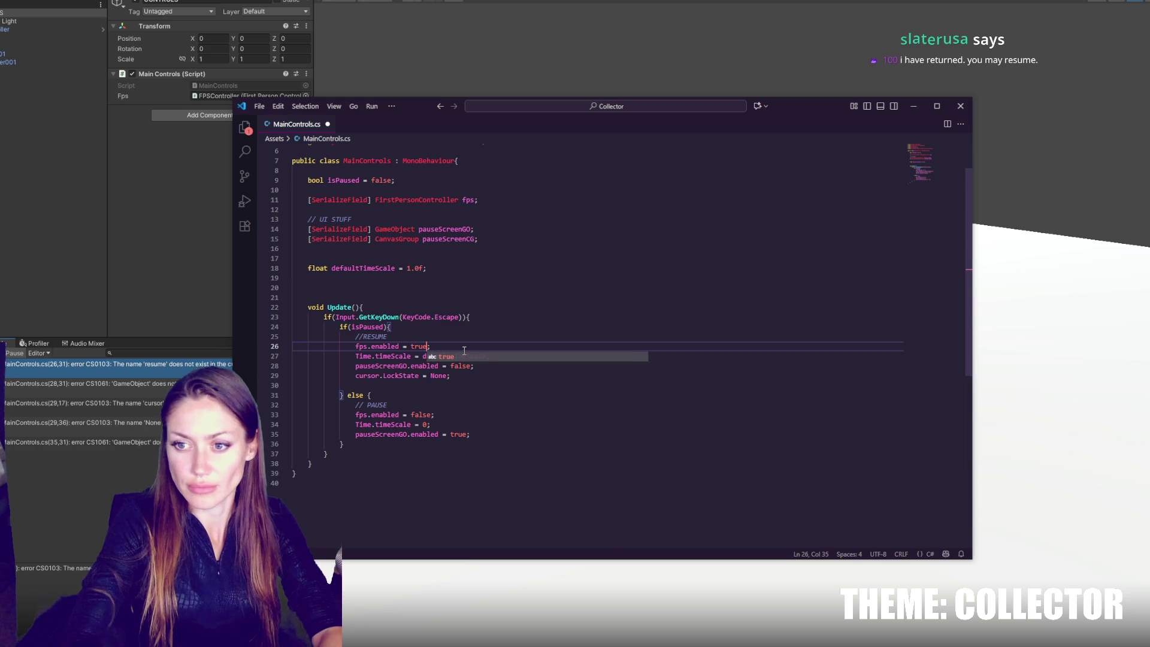
pyautogui.hotkey('ctrl', 's')
pyautogui.click(130, 351)
pyautogui.doubleClick(130, 364)
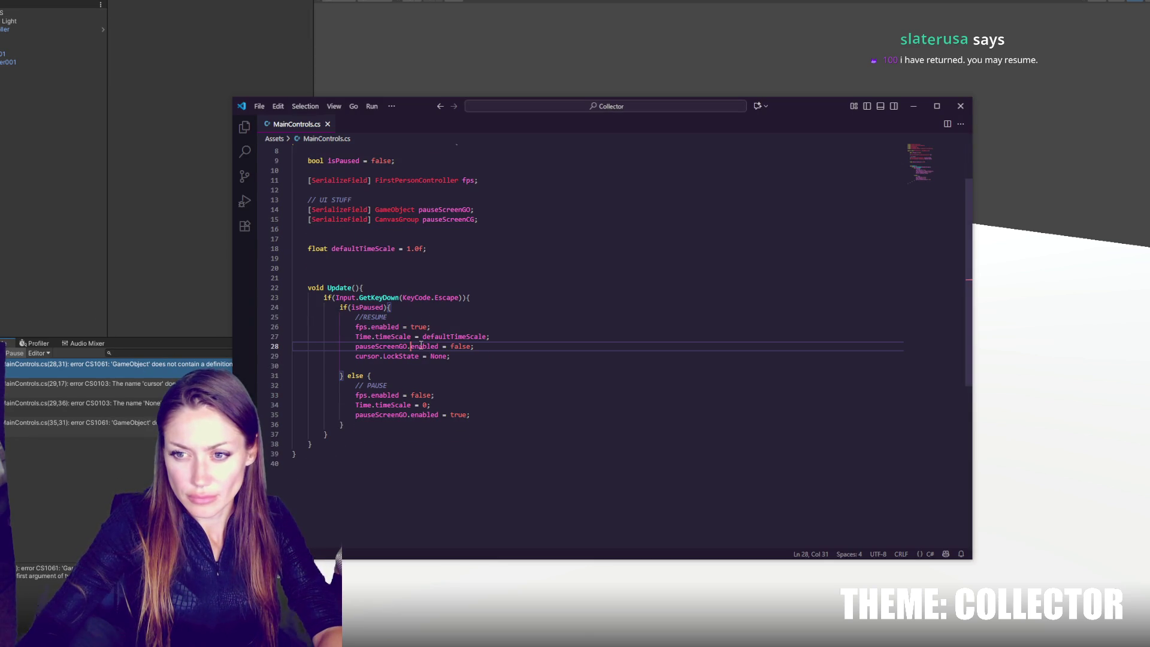
# Step: Replace pauseScreenGO.enabled with SetActive(false) on resume and SetActive(true) on pause
pyautogui.doubleClick(426, 346)
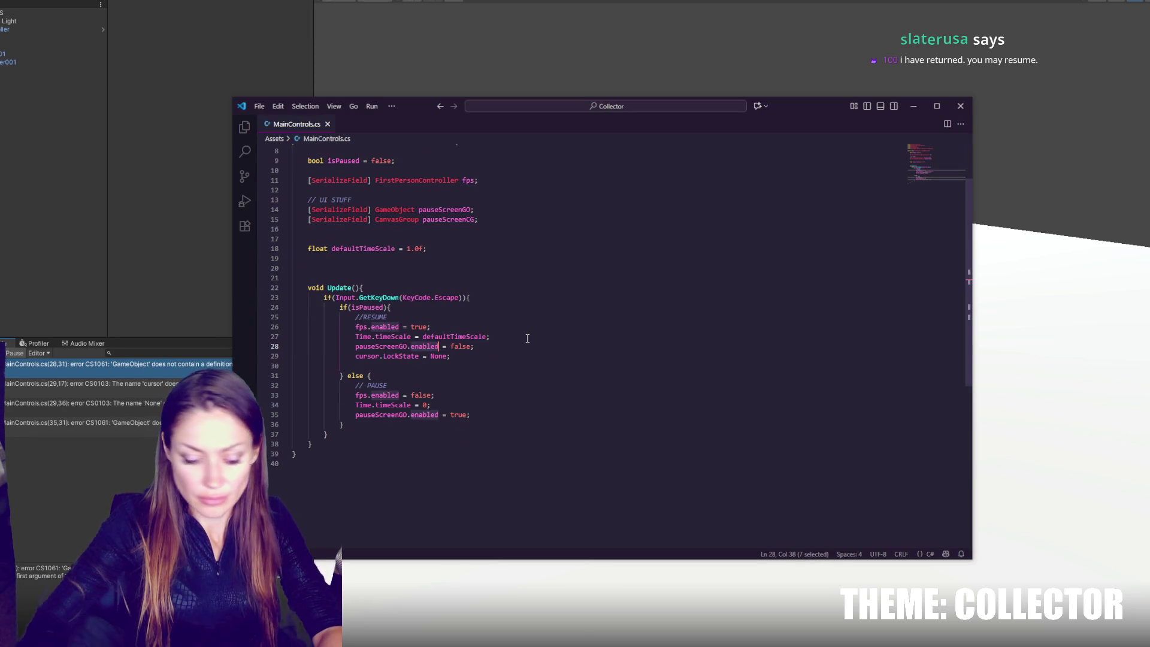
pyautogui.write('s')
pyautogui.click(527, 336)
pyautogui.click(479, 346)
pyautogui.press('BackSpace')
pyautogui.press('BackSpace')
pyautogui.press('BackSpace')
pyautogui.write('SetActive(')
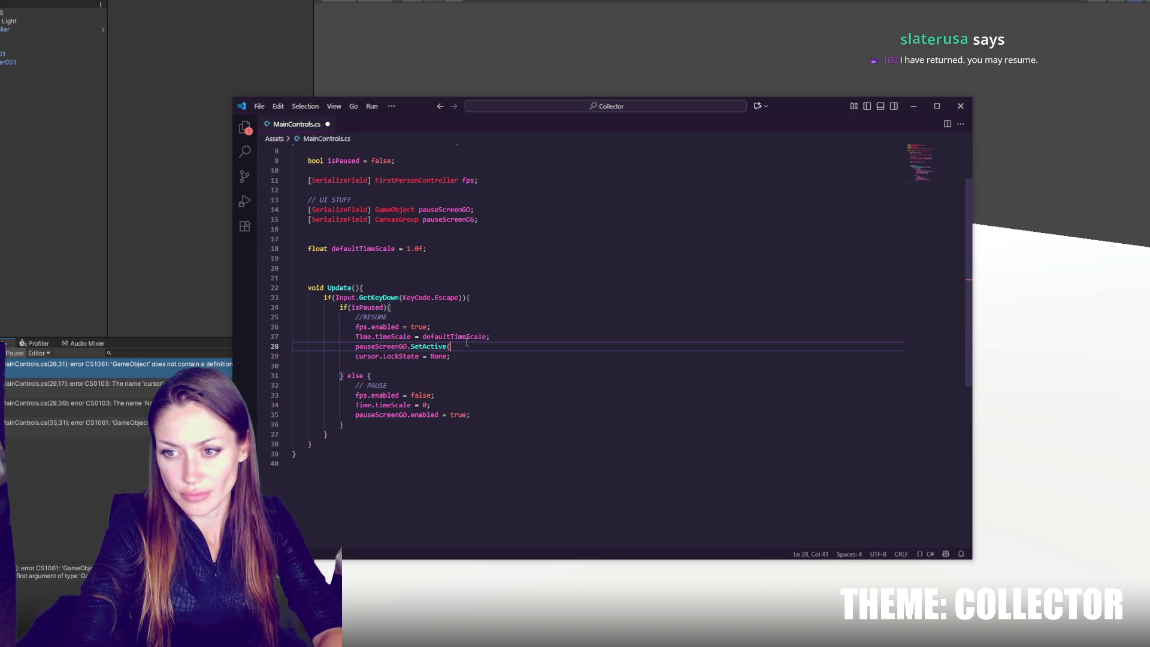
pyautogui.write('false);')
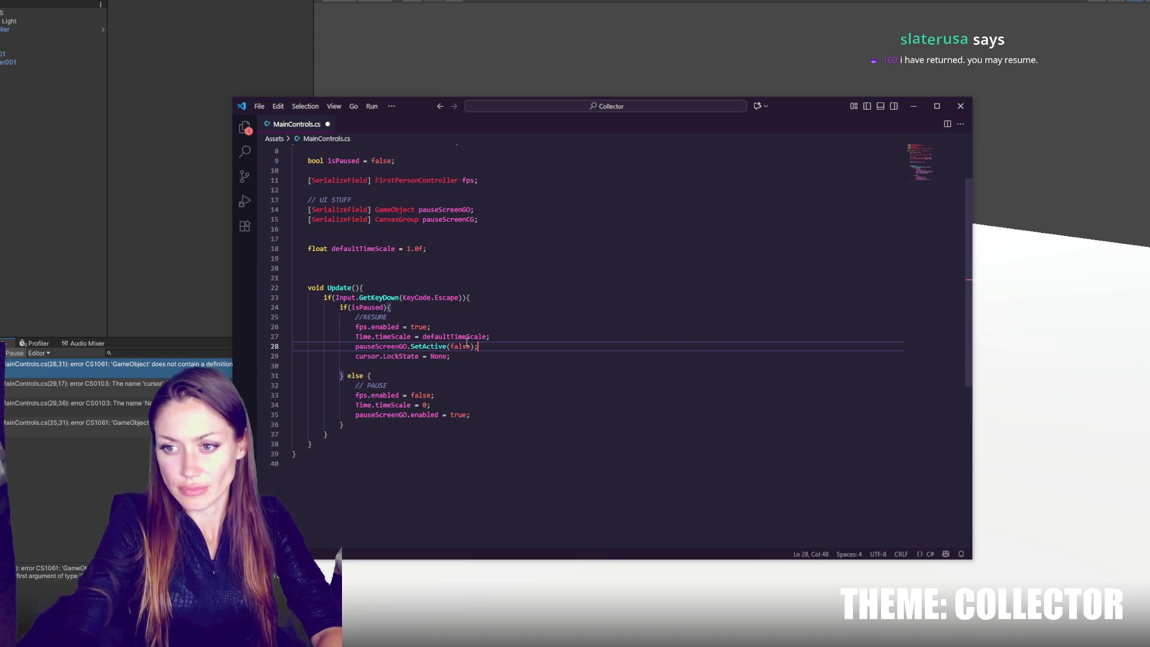
pyautogui.keyDown('shift'); pyautogui.click(514, 340); pyautogui.keyUp('shift')
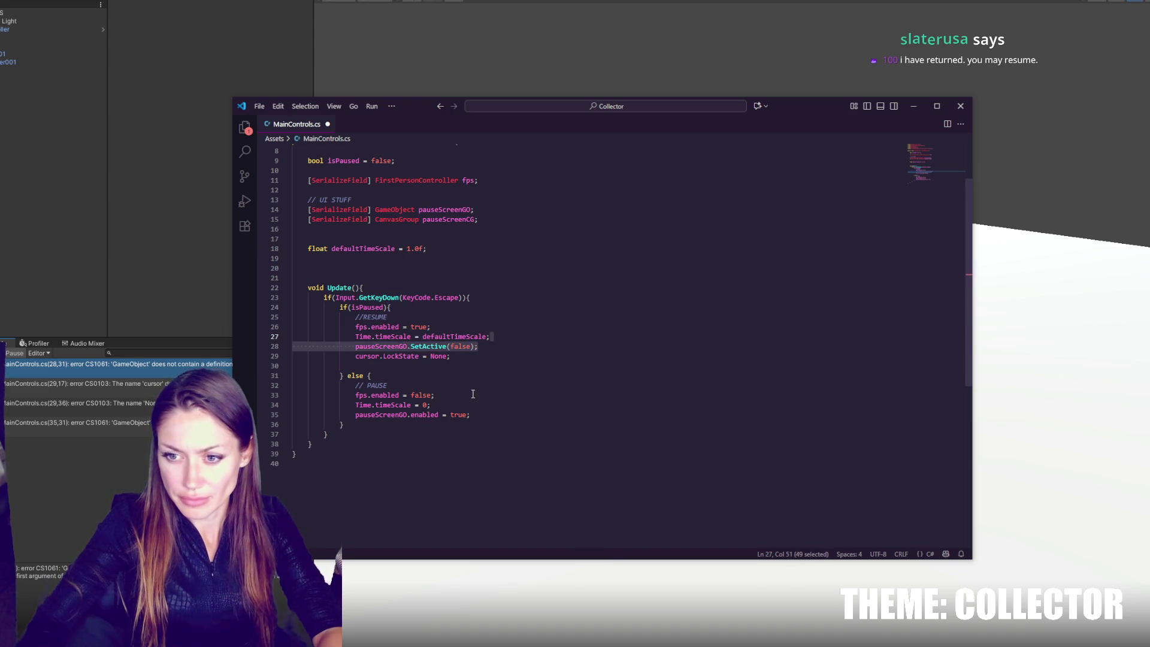
pyautogui.click(482, 414)
pyautogui.press('Left')
pyautogui.hotkey('ctrl', 'shift', 'Left')
pyautogui.hotkey('ctrl', 'shift', 'Left')
pyautogui.hotkey('ctrl', 'shift', 'Left')
pyautogui.write('SetActive(true')
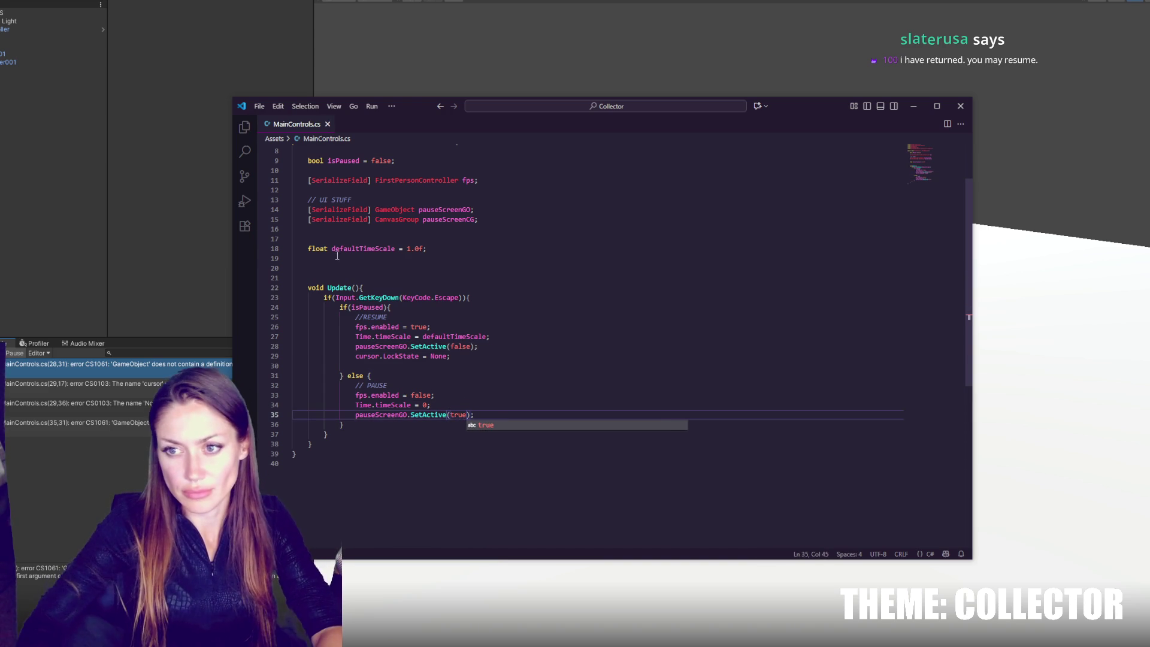
pyautogui.click(174, 210)
# Step: Capitalize cursor to Cursor and add LockState to the None value, recompiling in Unity
pyautogui.doubleClick(70, 365)
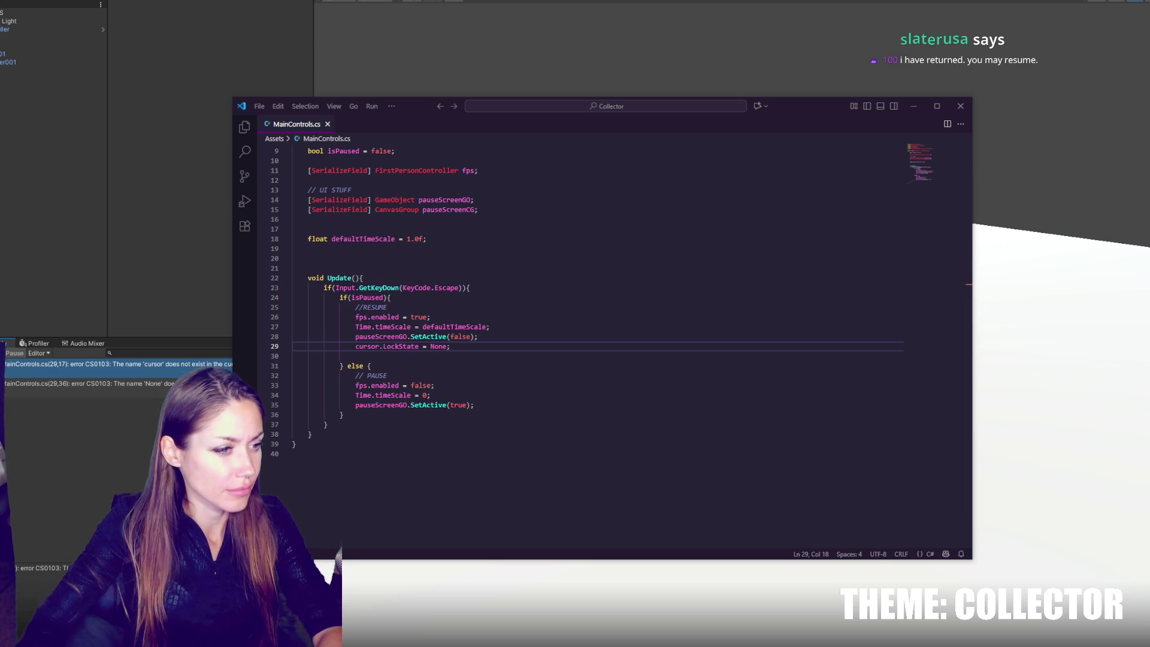
pyautogui.press('BackSpace')
pyautogui.write('C')
pyautogui.press('Escape')
pyautogui.hotkey('ctrl', 's')
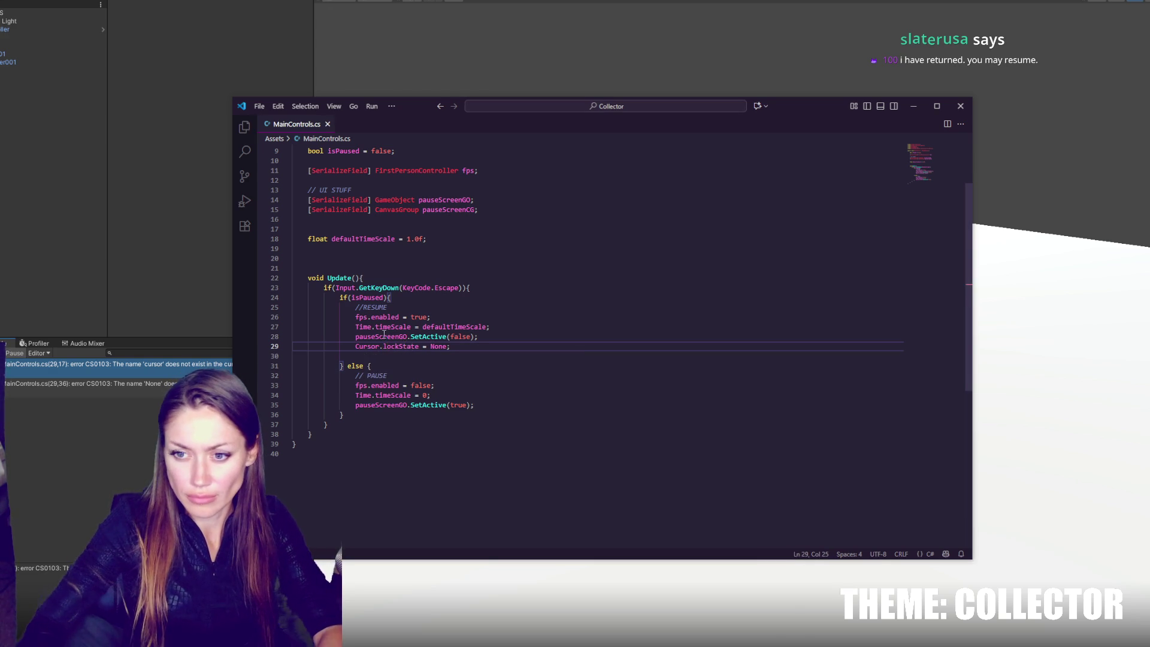
pyautogui.click(143, 250)
pyautogui.doubleClick(160, 363)
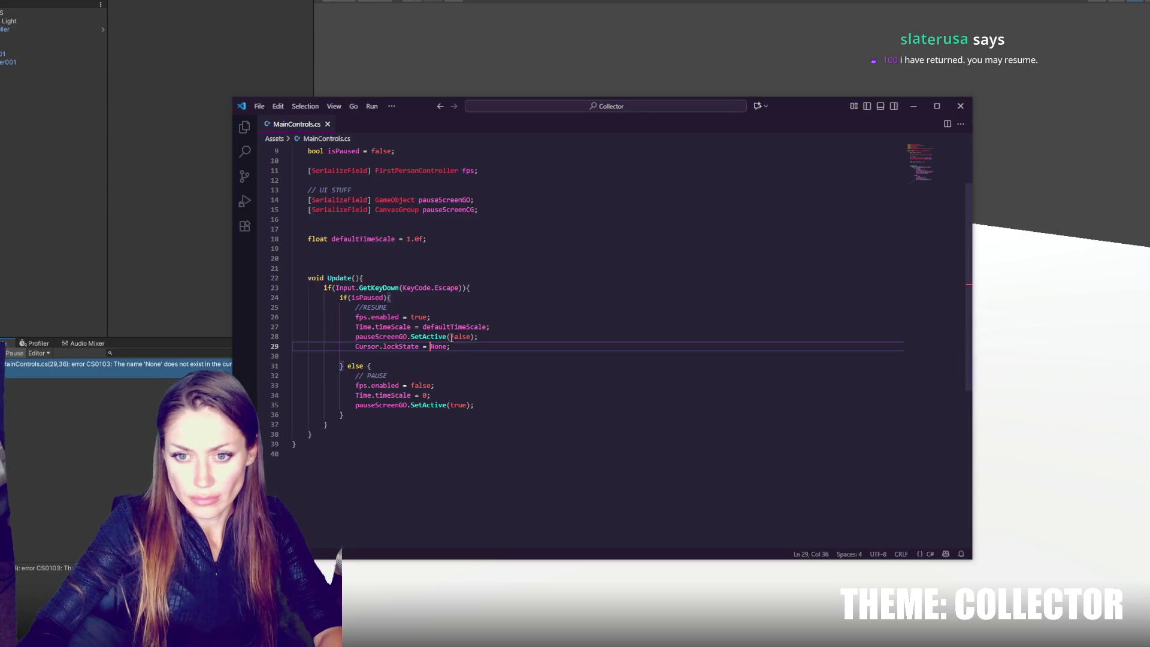
pyautogui.write('LockS')
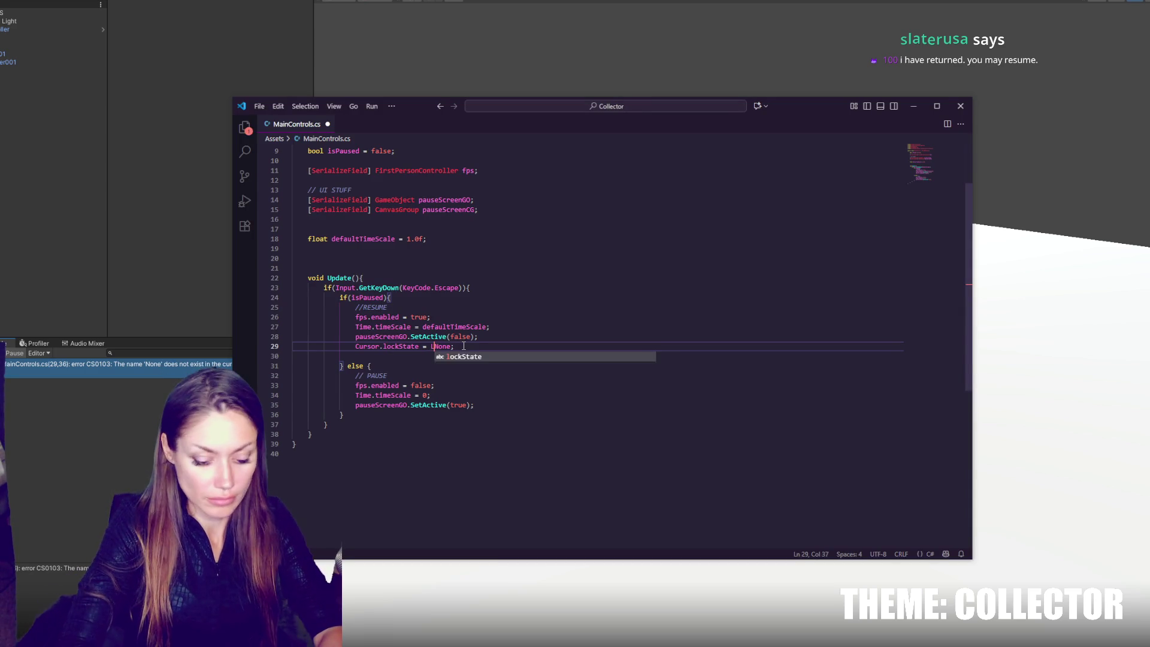
pyautogui.write('tate')
pyautogui.press('Delete')
pyautogui.press('Delete')
pyautogui.press('Delete')
pyautogui.hotkey('ctrl', 's')
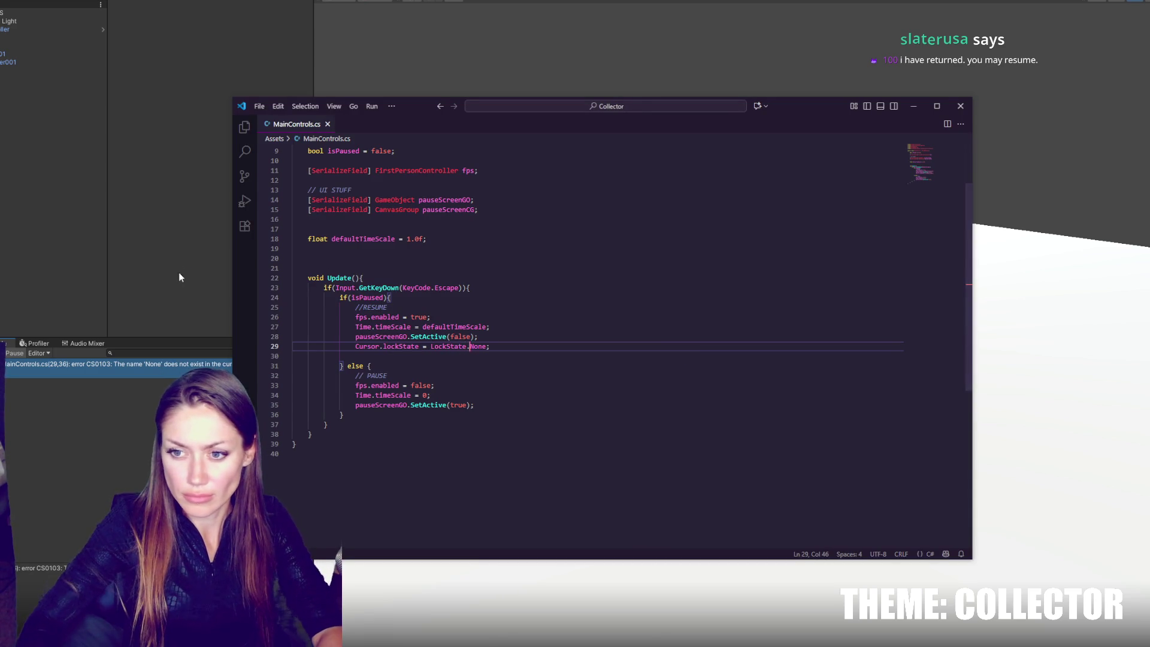
pyautogui.click(181, 272)
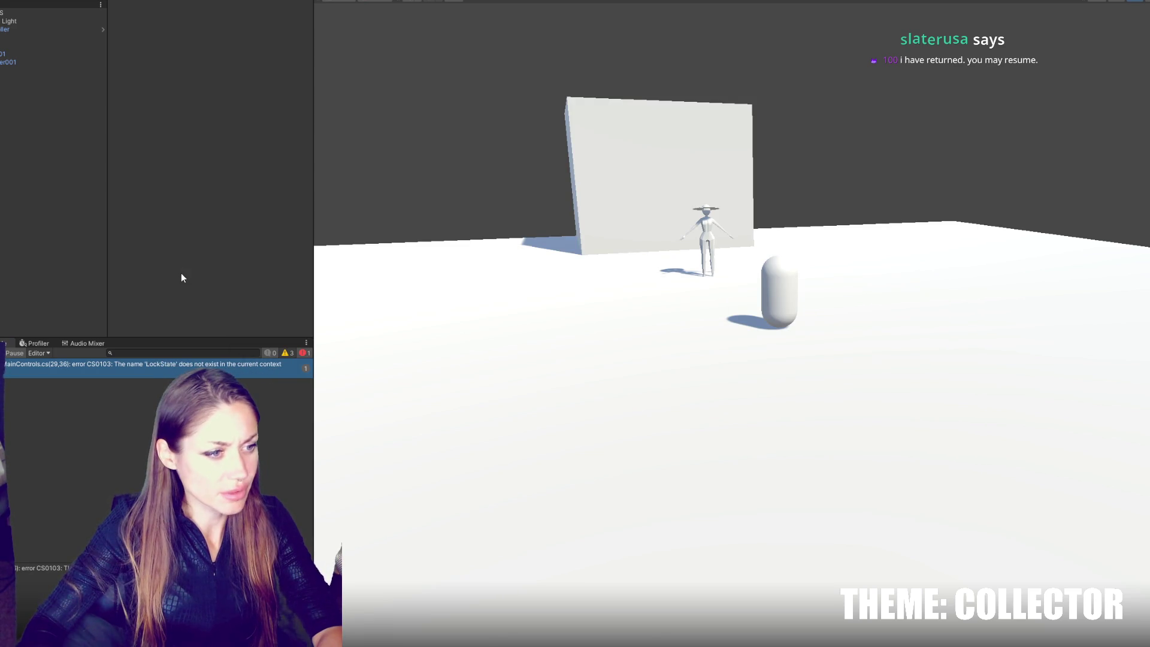
# Step: Set Cursor.lockState to CursorLockMode.None, then begin a Cursor.visible = true line
pyautogui.hotkey('alt', 'Tab')
pyautogui.click(447, 346)
pyautogui.press('BackSpace')
pyautogui.press('BackSpace')
pyautogui.press('BackSpace')
pyautogui.write('Cursor')
pyautogui.press('Delete')
pyautogui.press('Delete')
pyautogui.press('Delete')
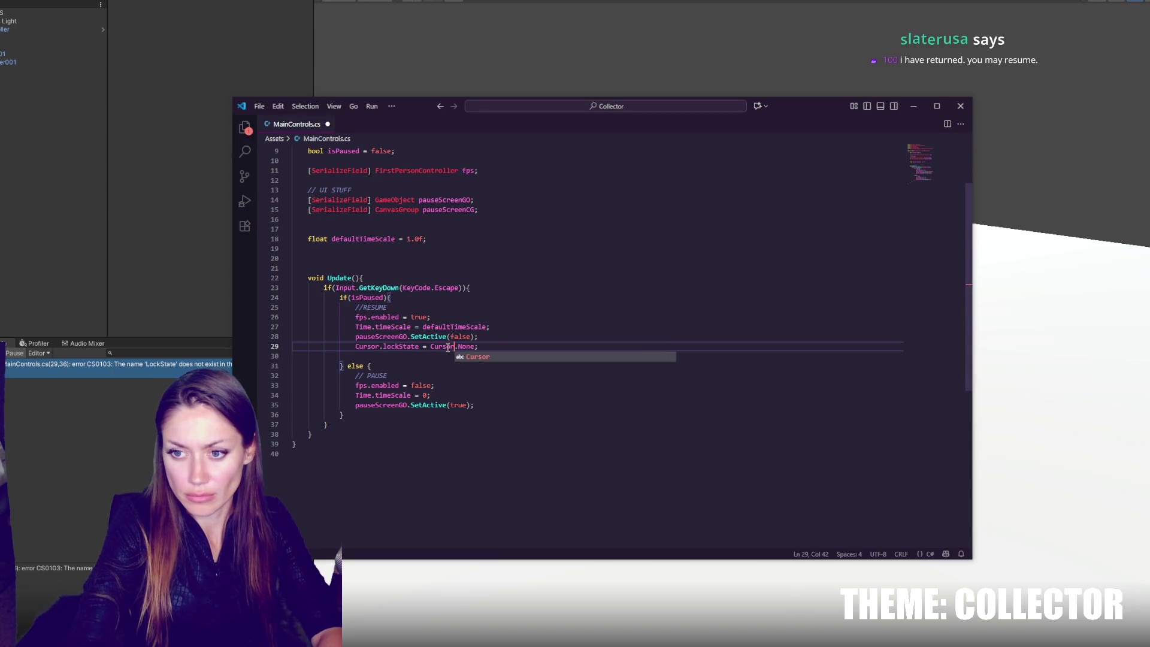
pyautogui.write('LockMode')
pyautogui.hotkey('ctrl', 's')
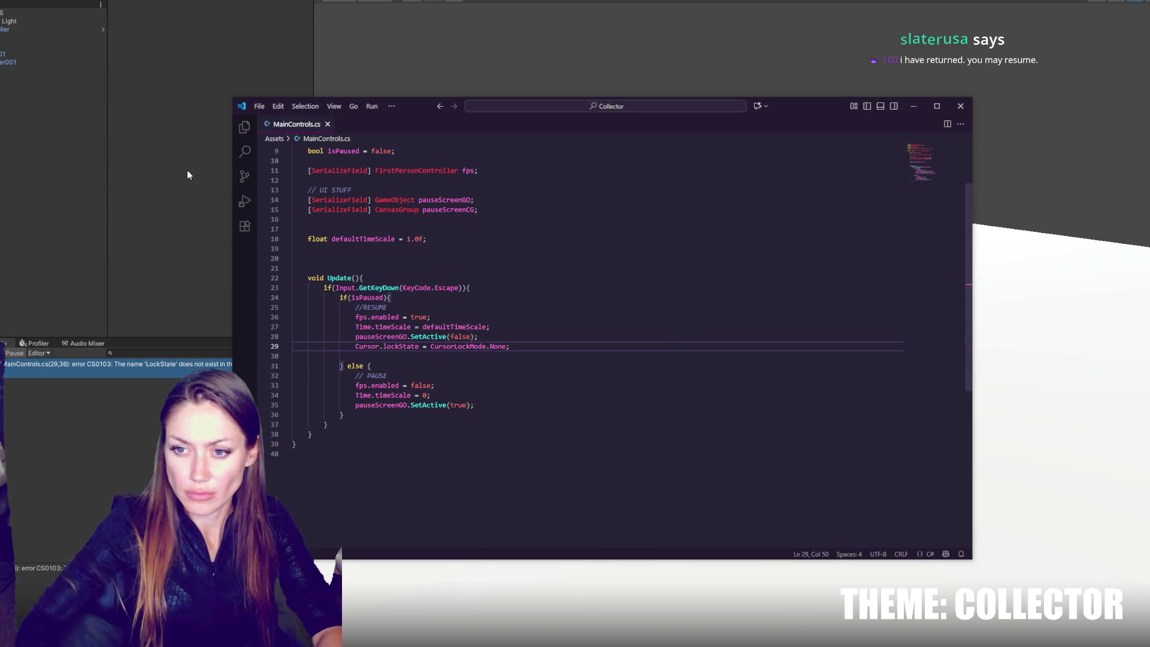
pyautogui.click(188, 182)
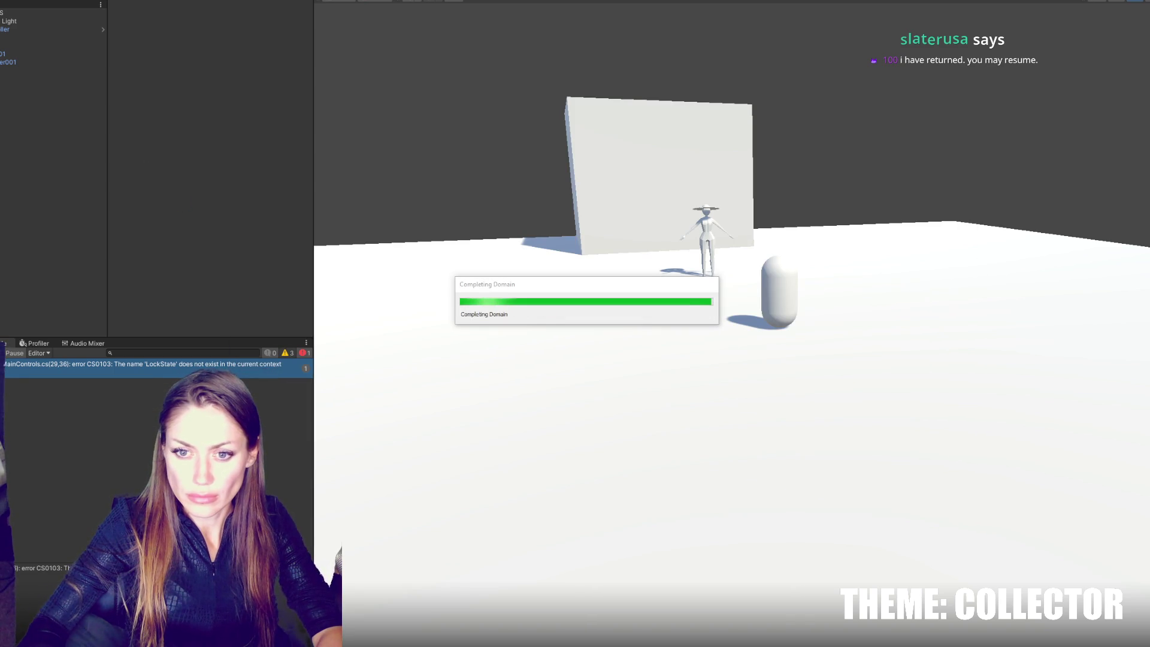
pyautogui.hotkey('alt', 'Tab')
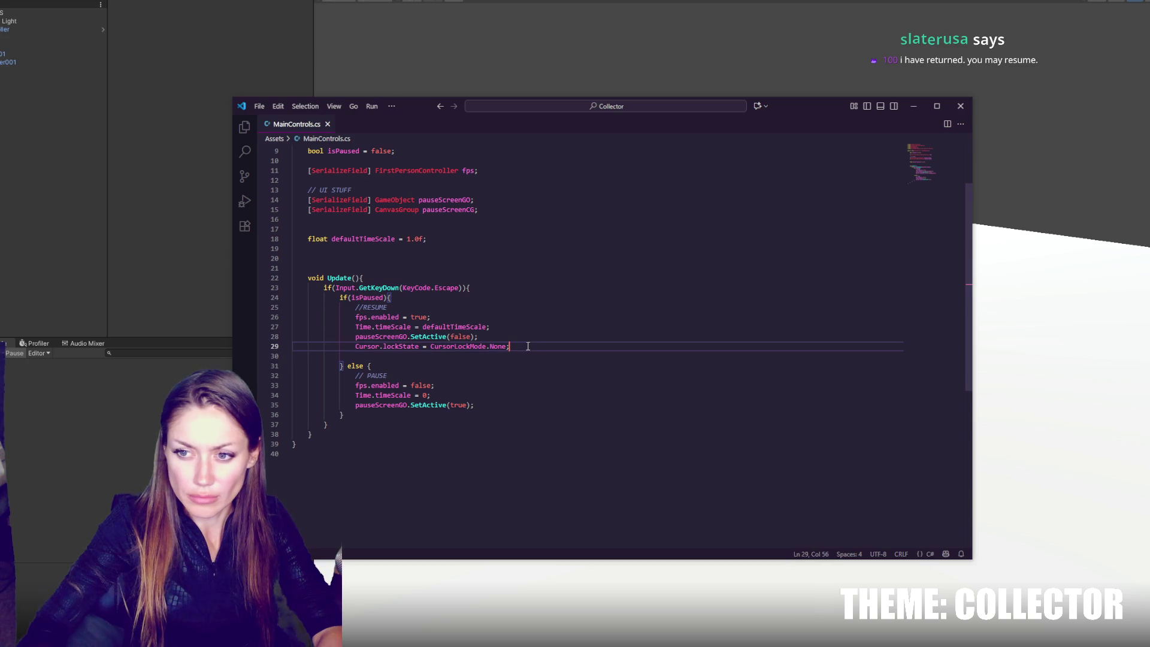
pyautogui.press('Return')
pyautogui.write('Cursor.')
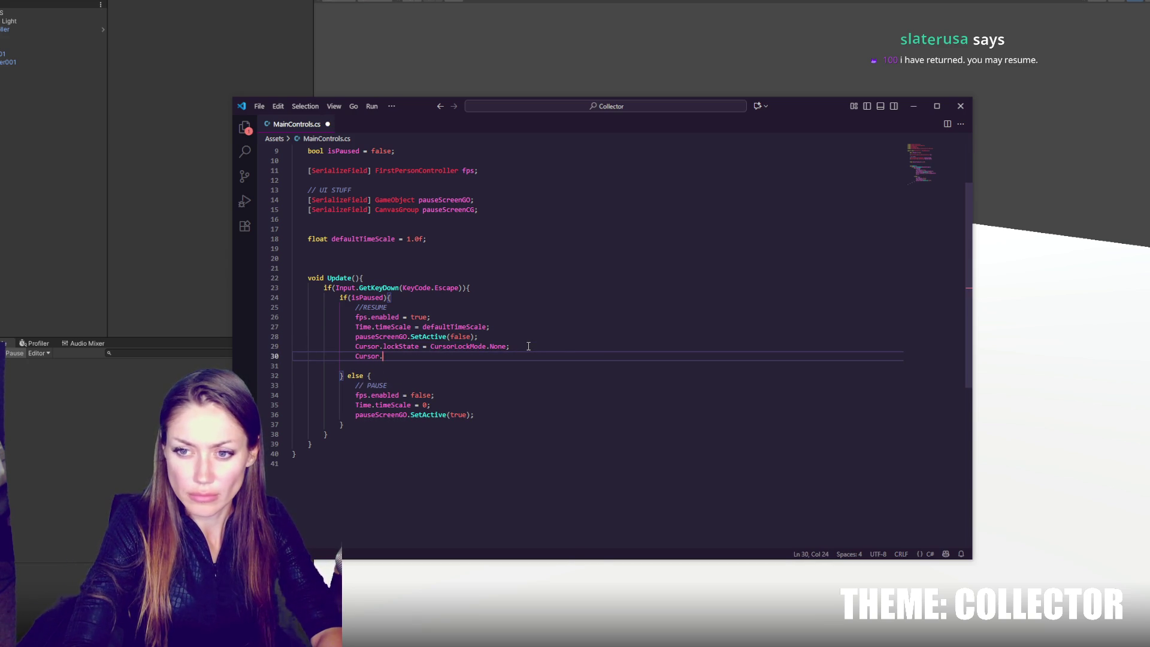
pyautogui.write('visible = true;')
# Step: Copy the two cursor lock and visibility lines into the pause (else) branch
pyautogui.press('Up')
pyautogui.press('Up')
pyautogui.press('End')
pyautogui.moveTo(511, 354); pyautogui.dragTo(518, 340)
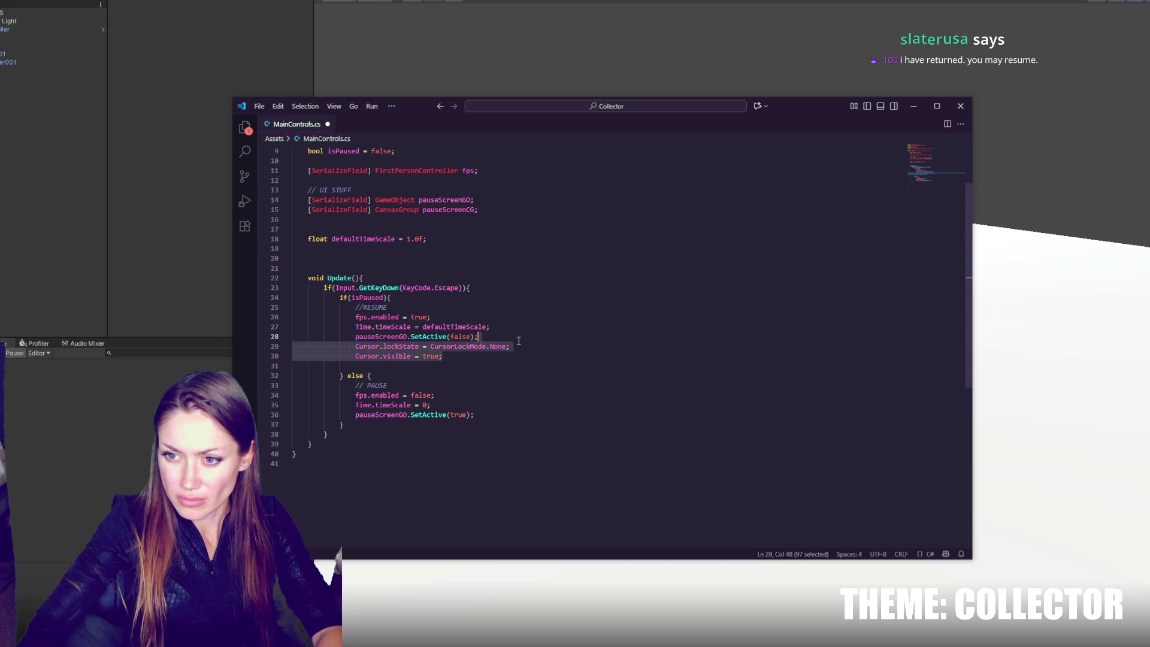
pyautogui.hotkey('ctrl', 'c')
pyautogui.click(497, 415)
pyautogui.hotkey('ctrl', 'v')
# Step: Make resuming set the cursor to Locked and visible false, then return to Unity
pyautogui.doubleClick(432, 356)
pyautogui.write('false')
pyautogui.doubleClick(498, 424)
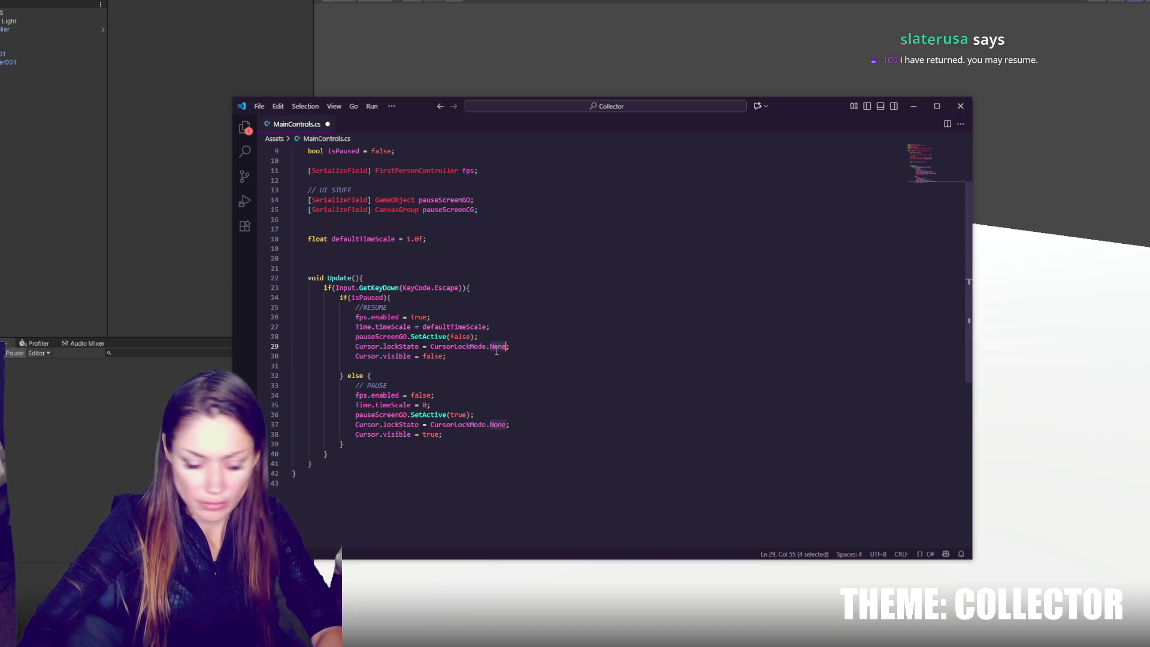
pyautogui.write('Locked')
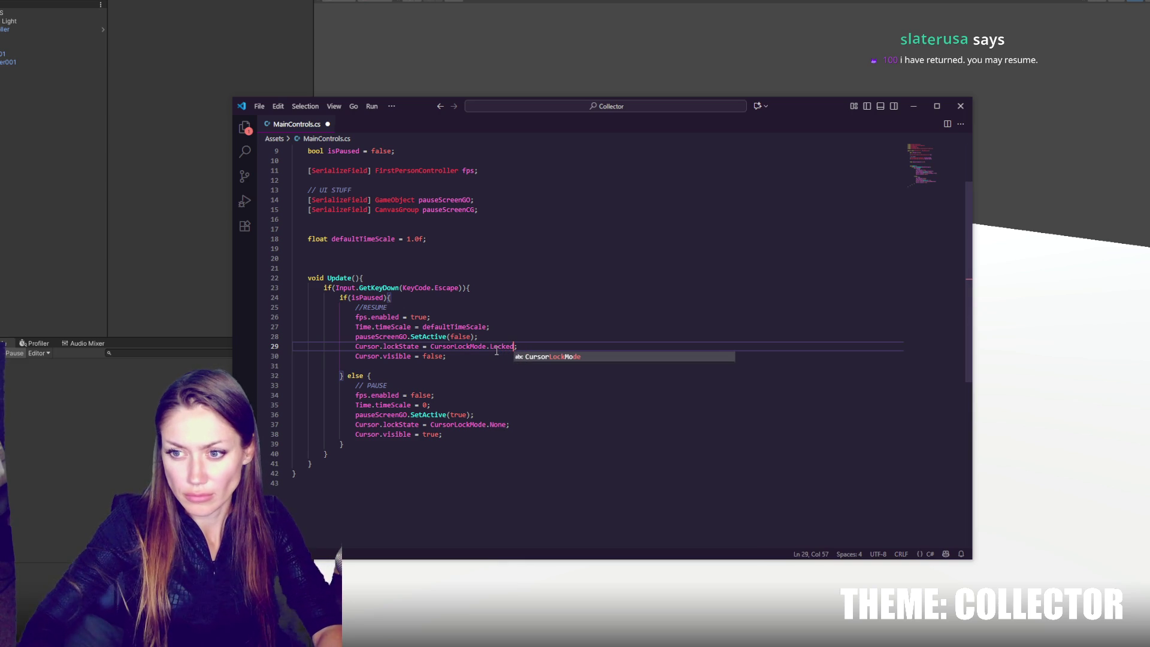
pyautogui.click(127, 290)
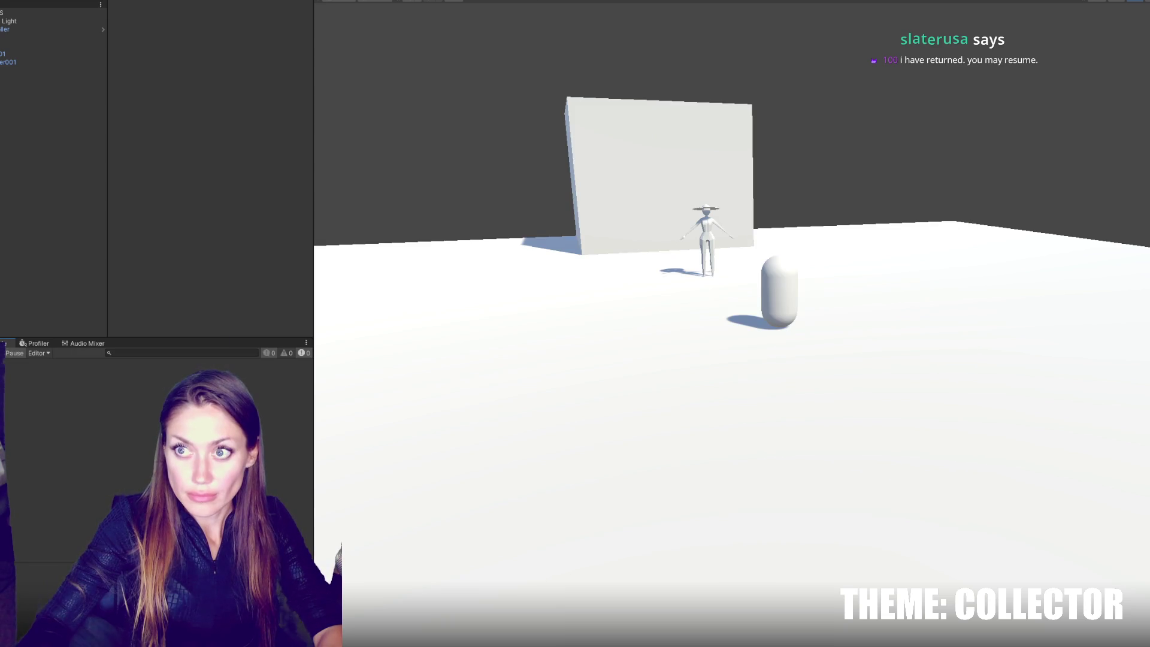
pyautogui.rightClick(30, 113)
# Step: Add a UI Canvas with a Text - TextMeshPro object under it
pyautogui.moveTo(95, 354)
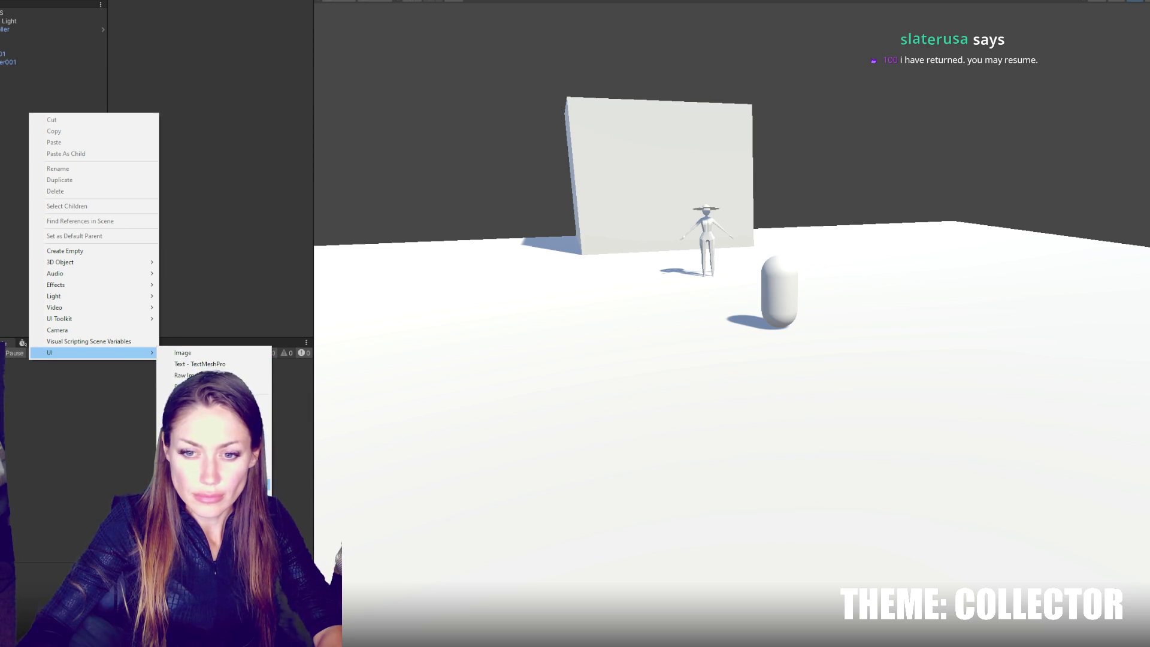
pyautogui.click(194, 364)
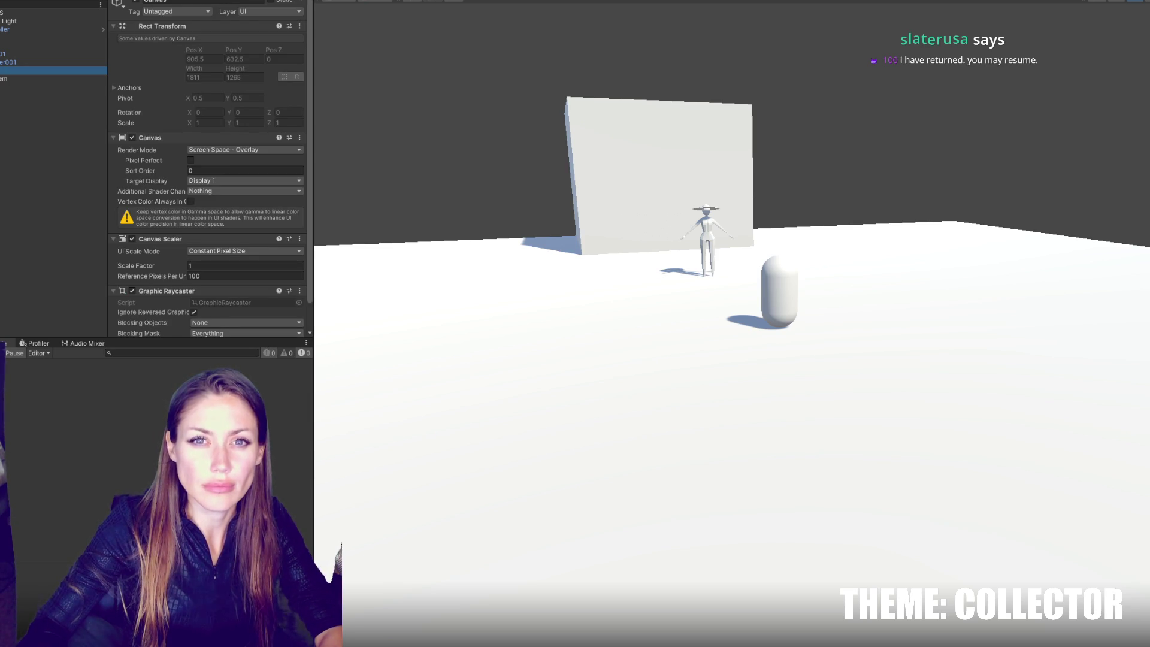
pyautogui.rightClick(3, 71)
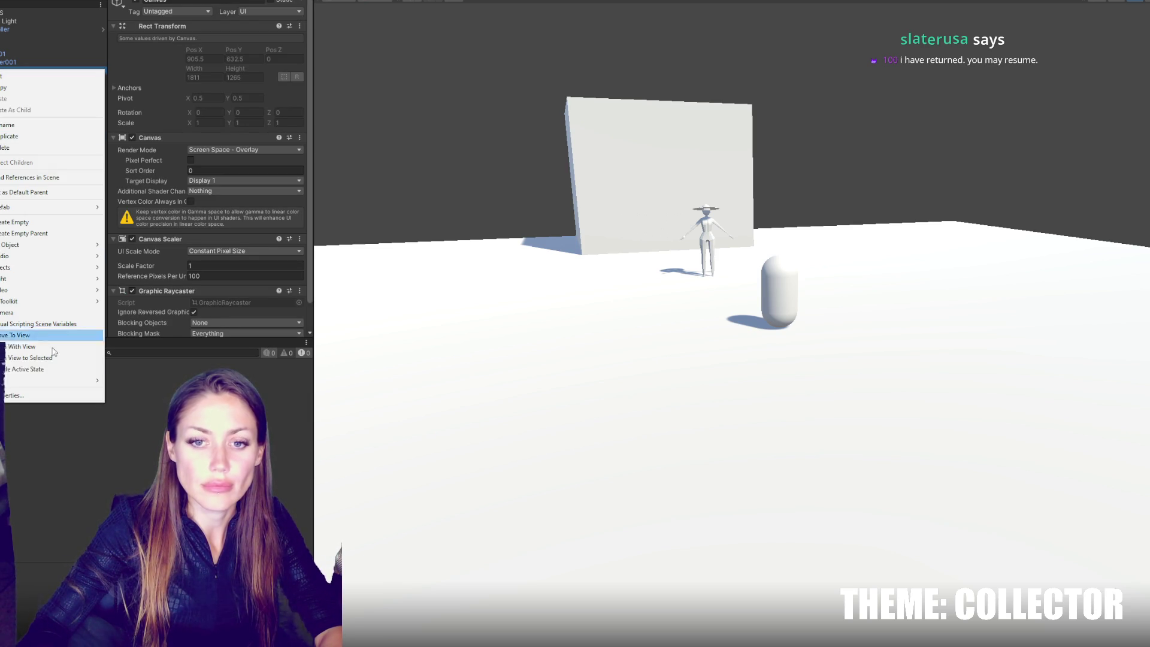
pyautogui.moveTo(54, 380)
pyautogui.click(165, 391)
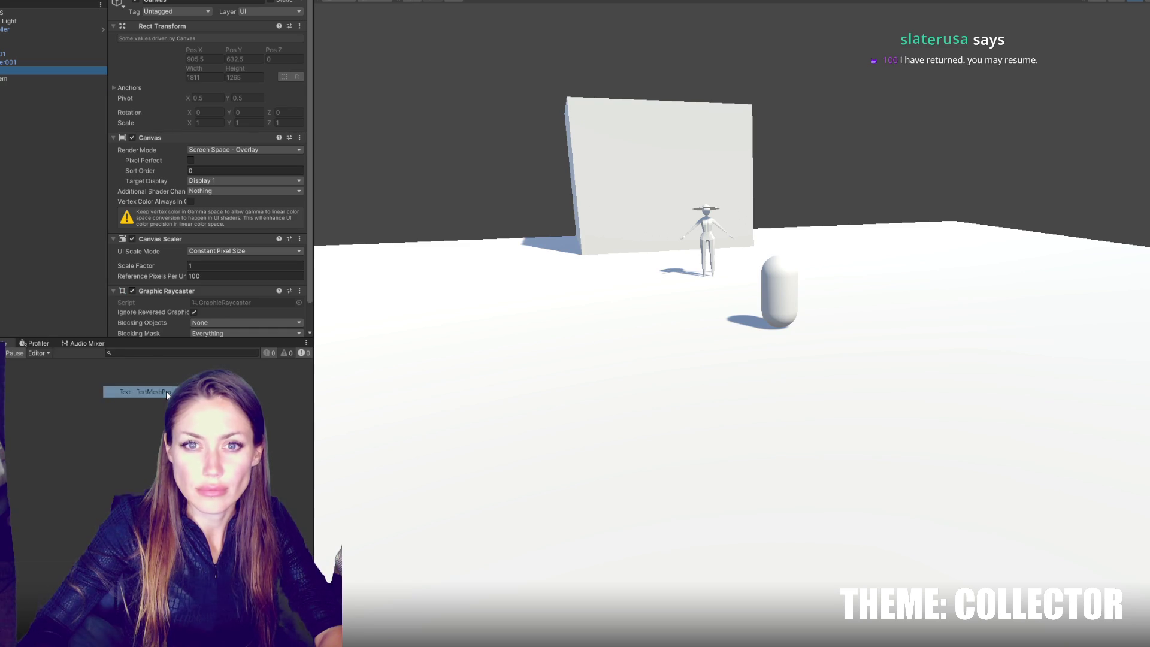
pyautogui.rightClick(3, 71)
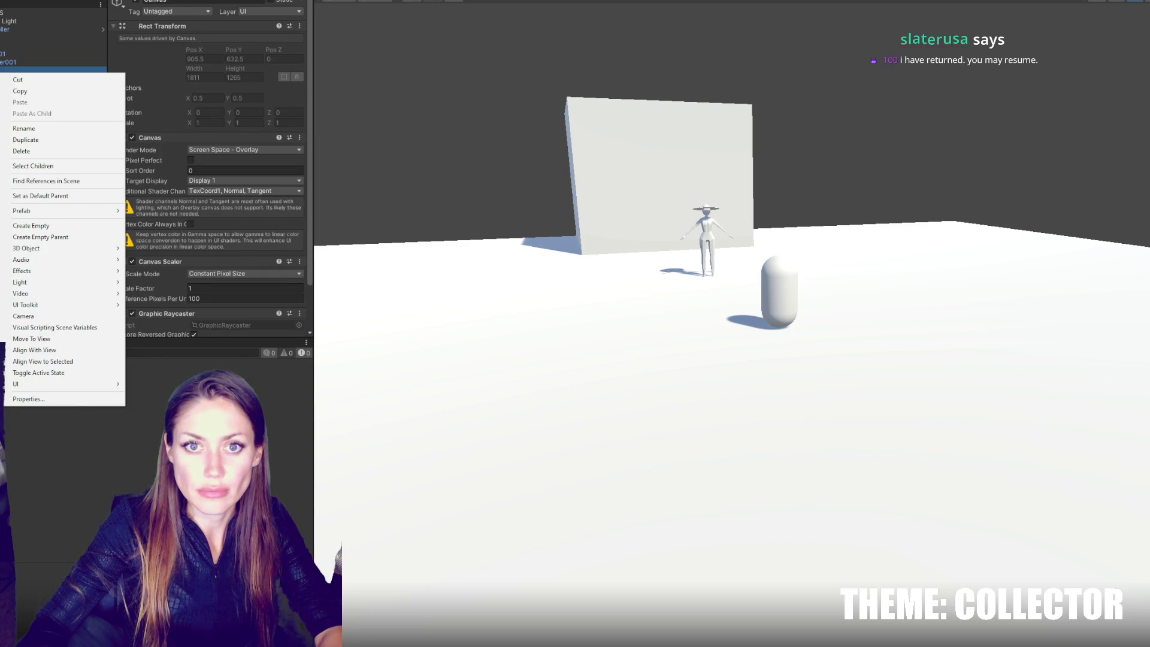
# Step: Make the text read PAUSED, 800 wide at font size 60, and preview it in Play mode
pyautogui.click(210, 198)
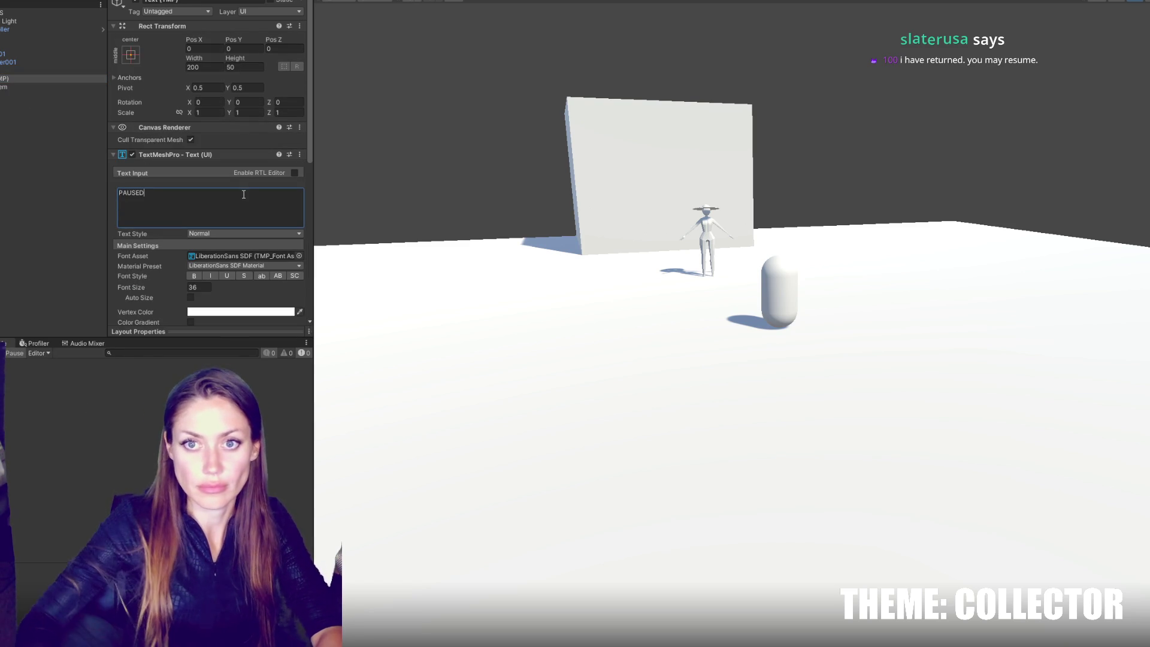
pyautogui.click(131, 55)
pyautogui.press('Escape')
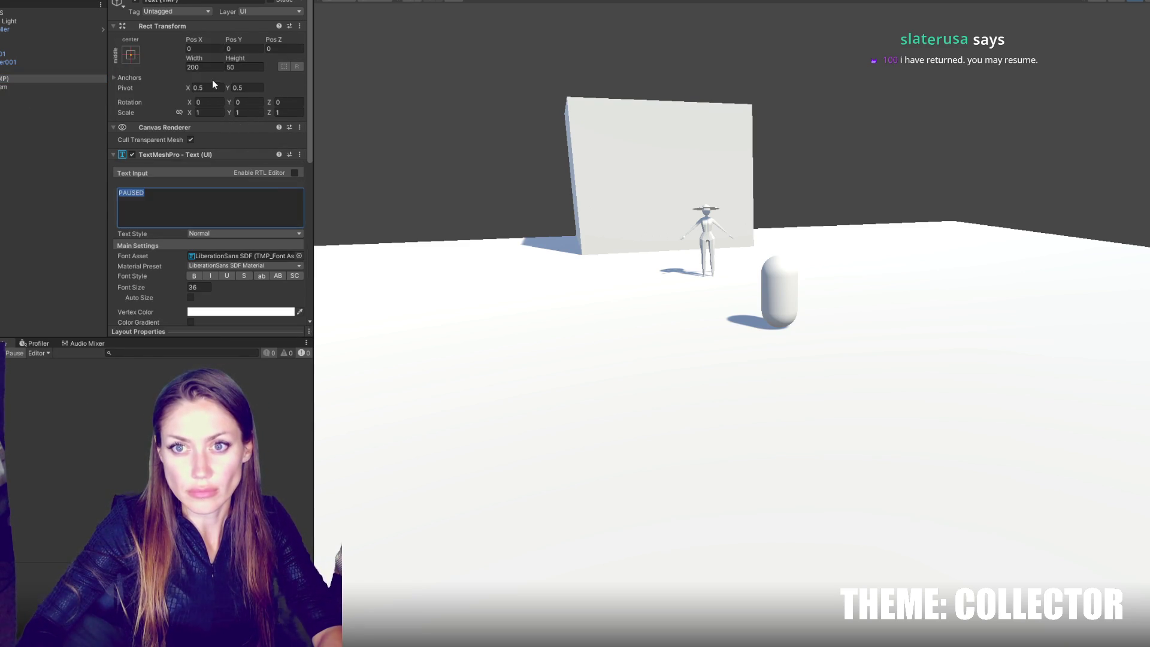
pyautogui.click(200, 68)
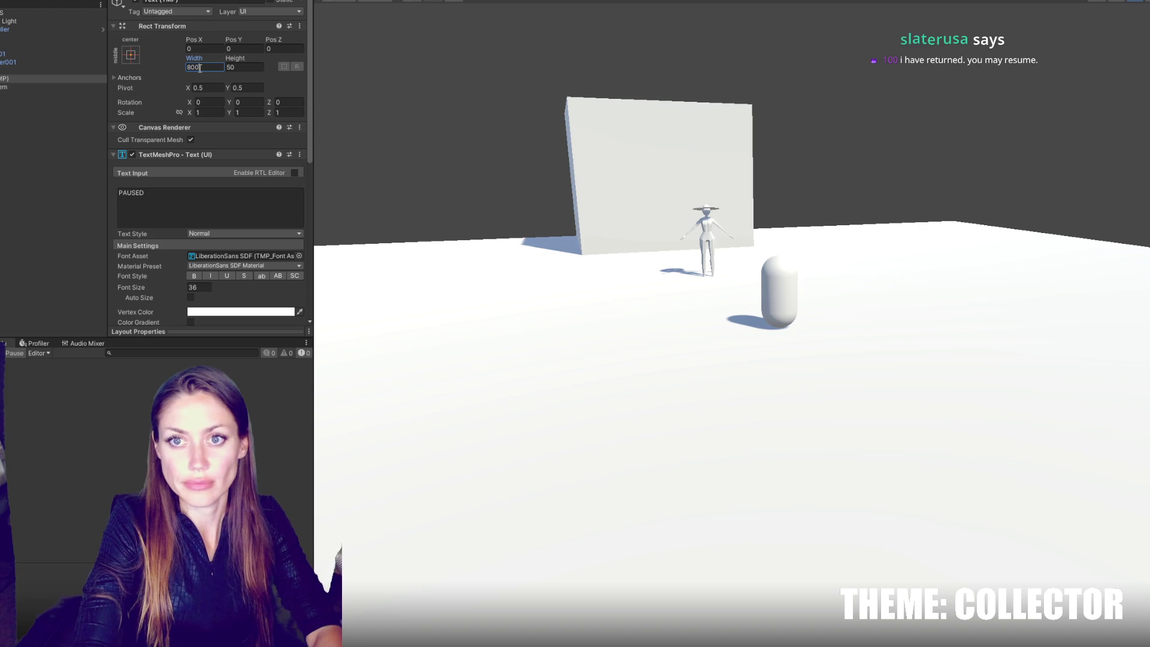
pyautogui.scroll(-4, 221, 131)
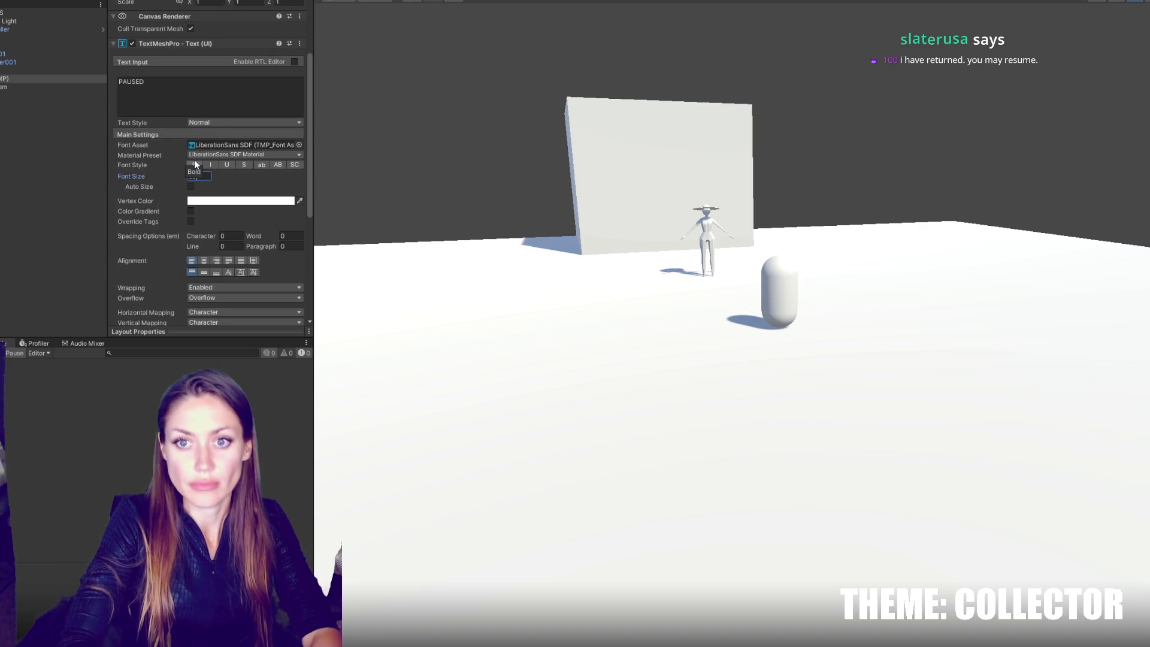
pyautogui.click(207, 176)
pyautogui.write('60')
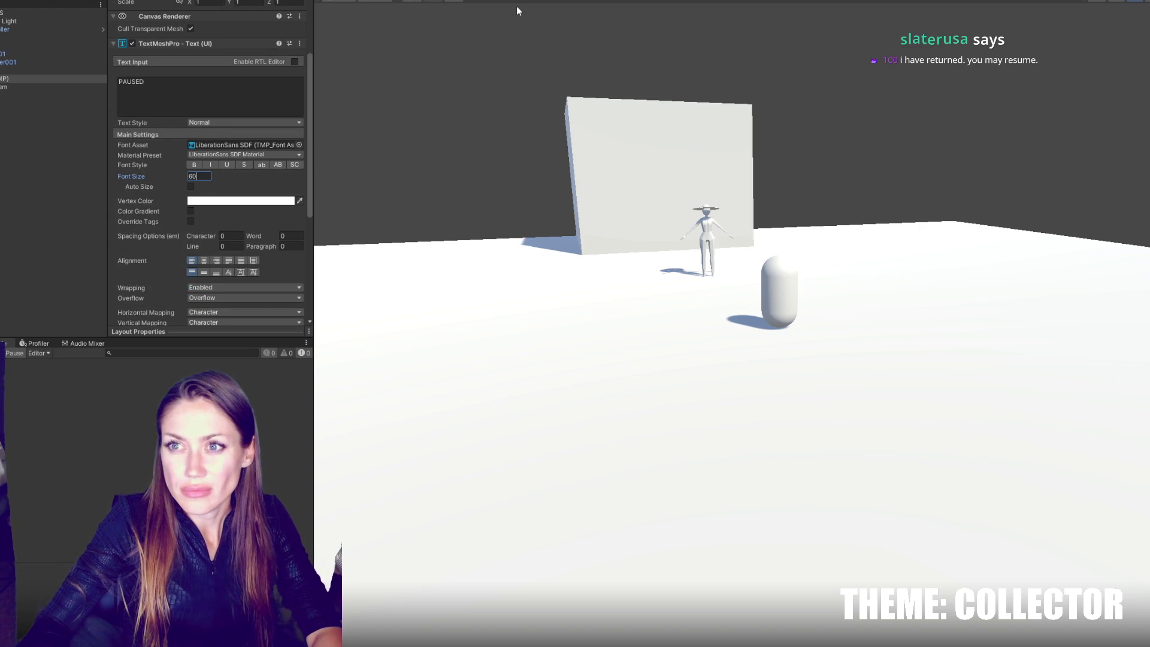
pyautogui.click(54, 70)
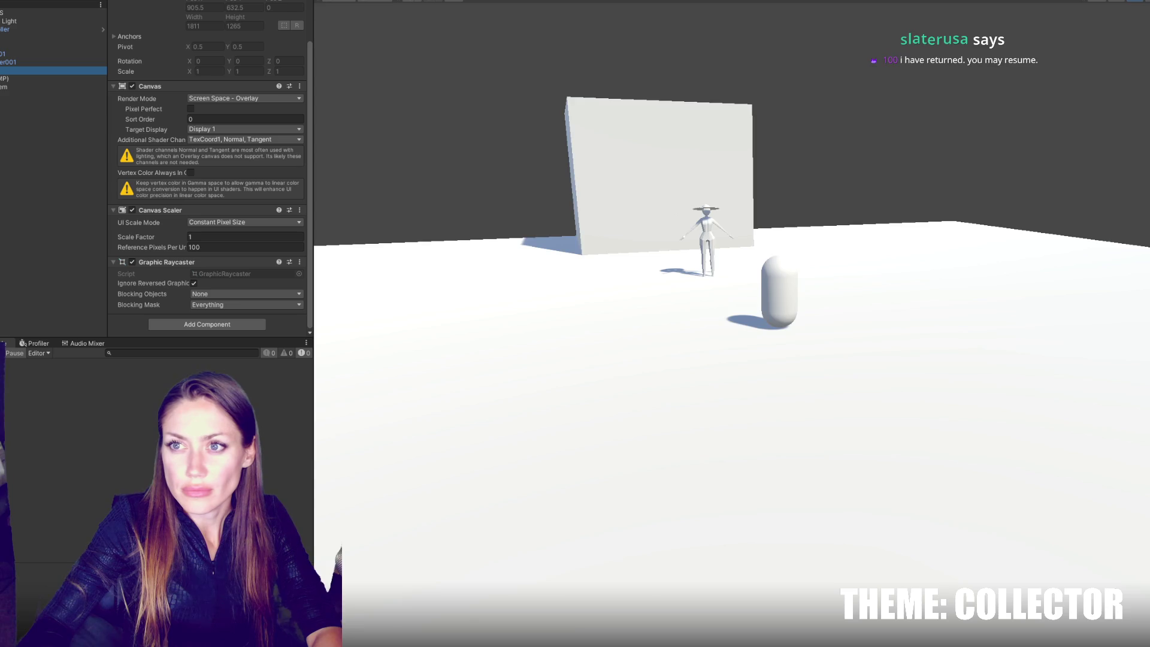
pyautogui.hotkey('ctrl', 'p')
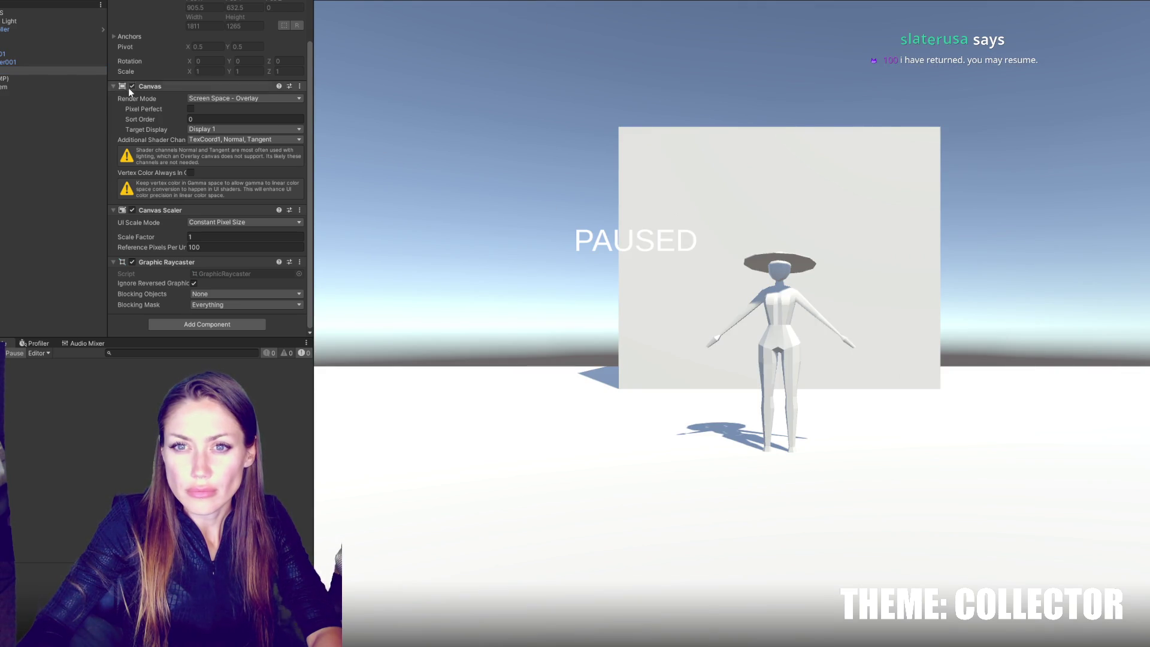
# Step: Centre the PAUSED text horizontally and vertically
pyautogui.click(24, 79)
pyautogui.scroll(-5, 233, 268)
pyautogui.click(203, 210)
pyautogui.click(204, 221)
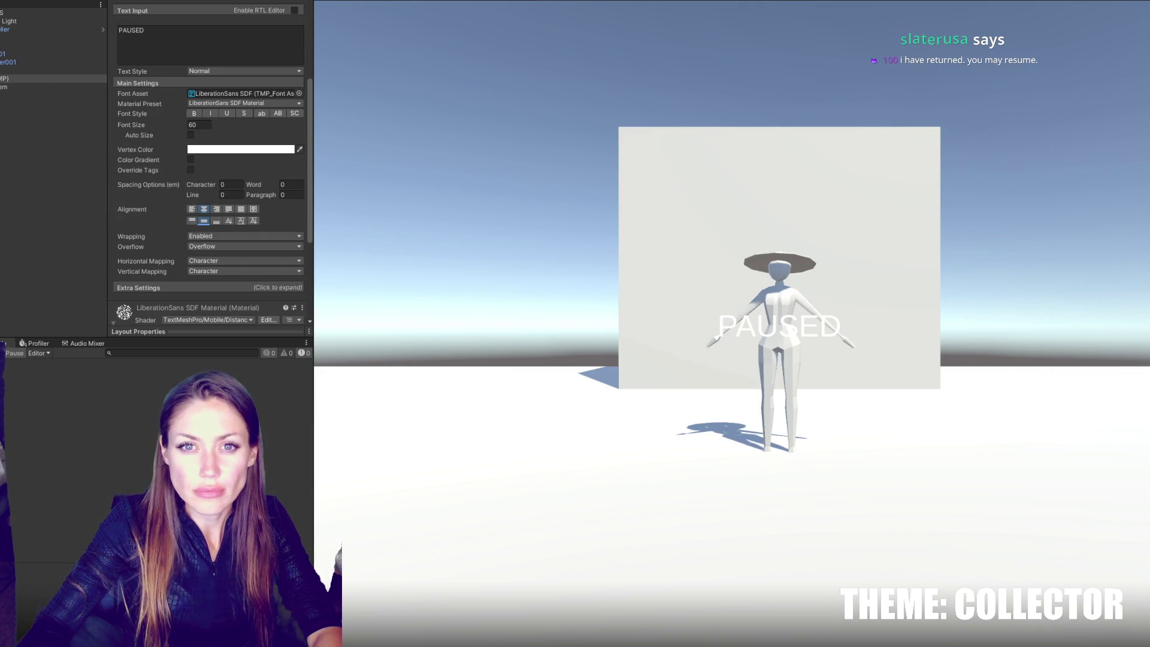
# Step: Add a stretched Panel to the canvas with a black, 100-alpha colour and no source image
pyautogui.rightClick(12, 70)
pyautogui.moveTo(60, 383)
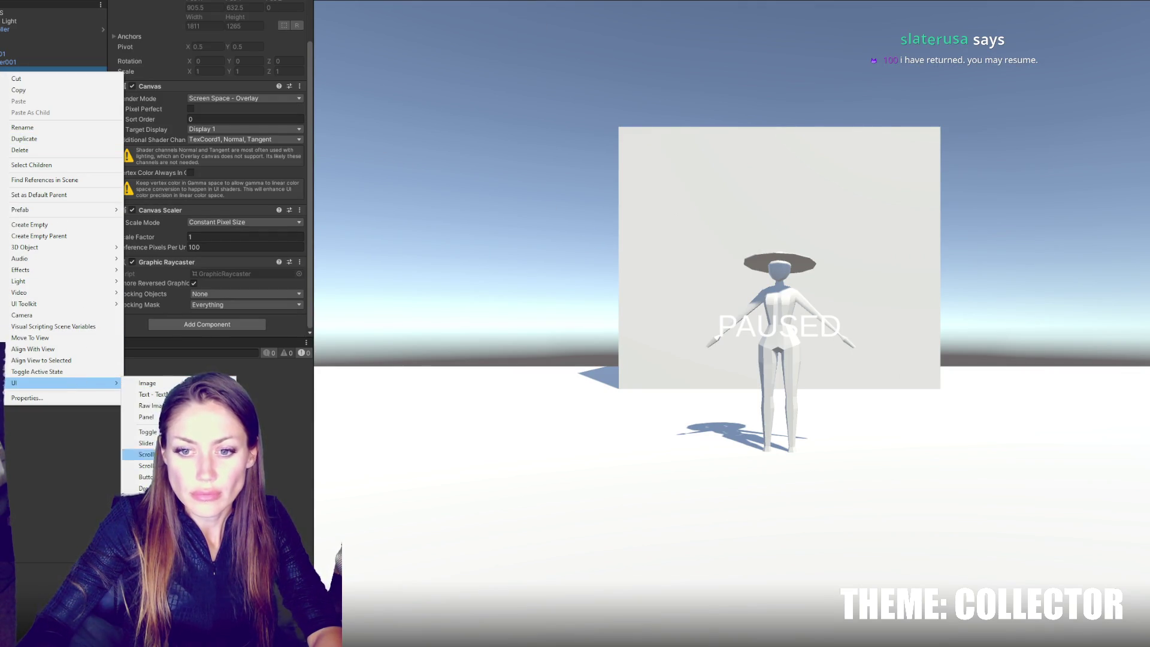
pyautogui.click(146, 417)
pyautogui.click(212, 176)
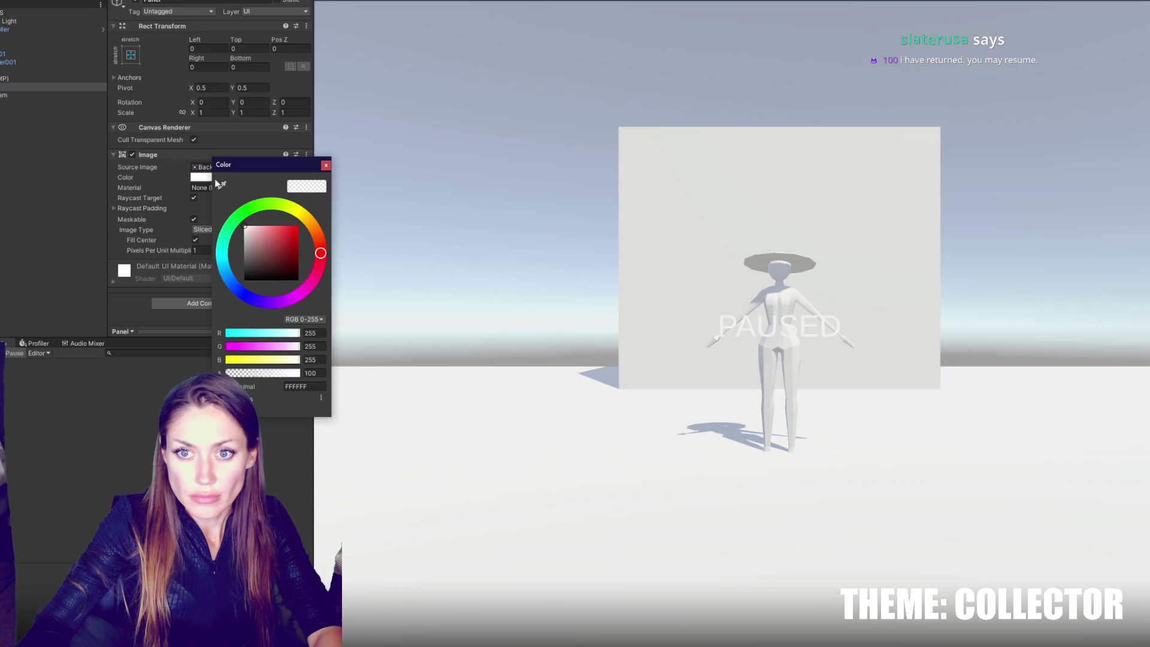
pyautogui.moveTo(252, 272); pyautogui.dragTo(214, 305)
pyautogui.click(286, 164)
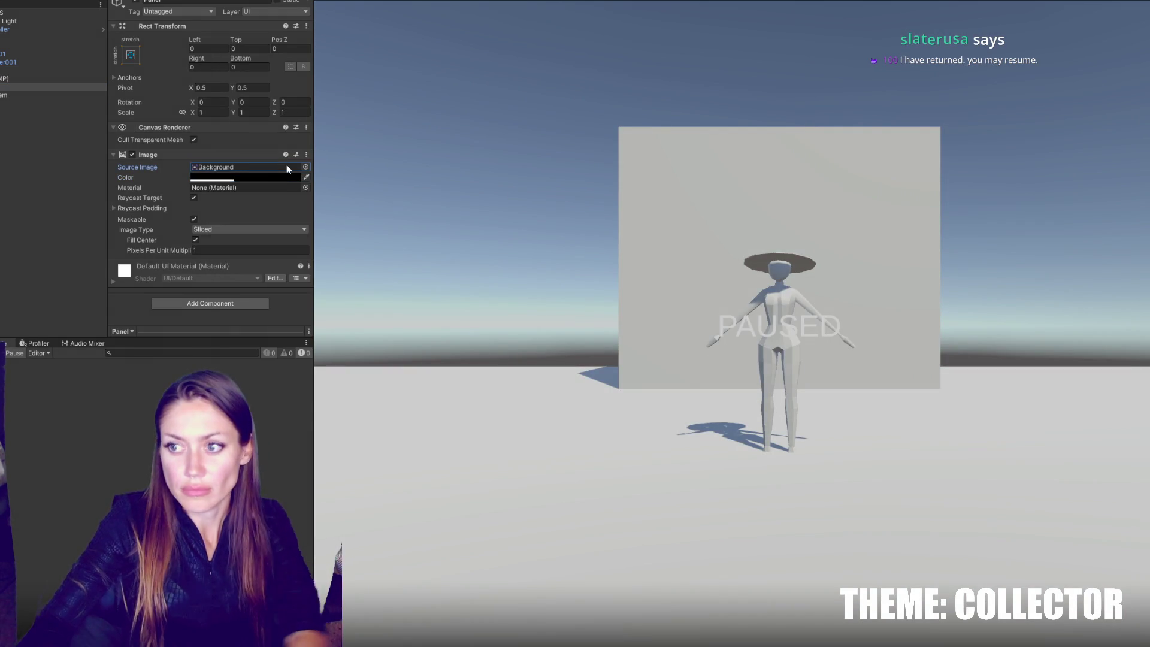
pyautogui.press('Delete')
pyautogui.click(16, 87)
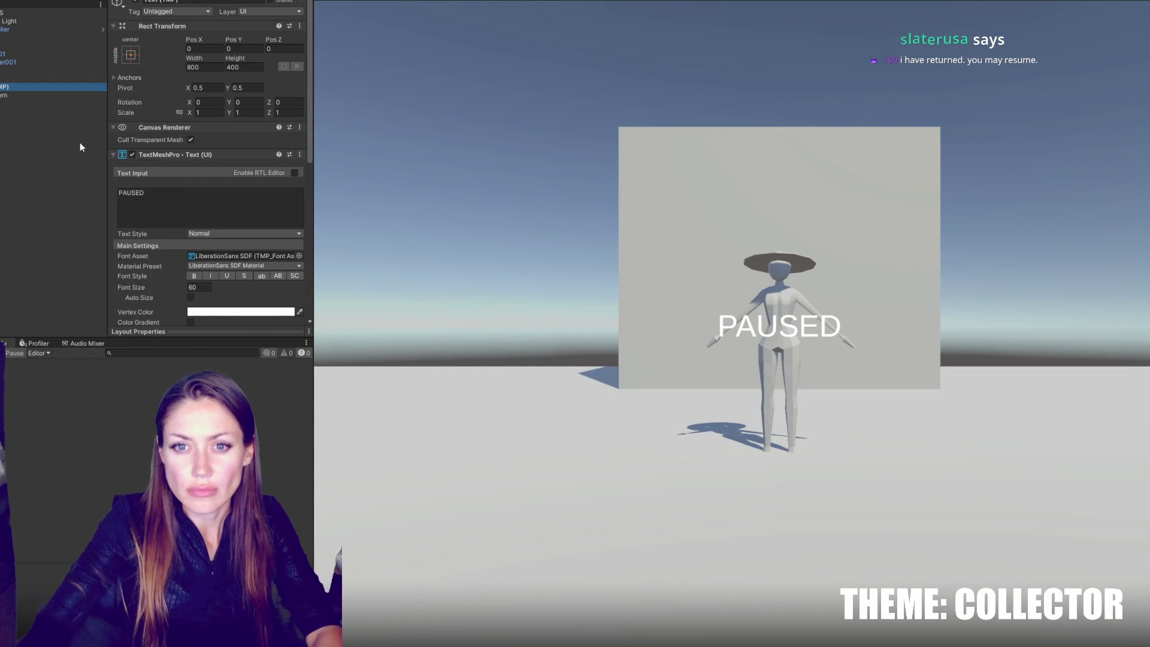
pyautogui.click(31, 78)
pyautogui.click(230, 177)
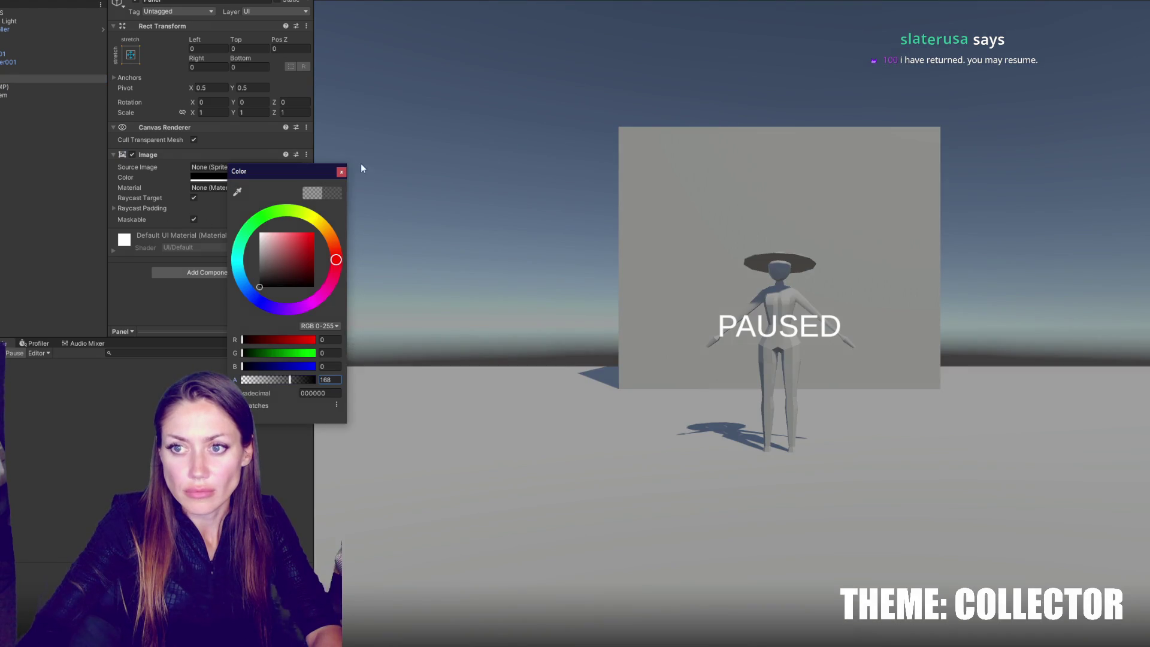
pyautogui.click(342, 172)
# Step: Add an empty object named PauseScreen under the canvas and bring up its creation options
pyautogui.rightClick(41, 70)
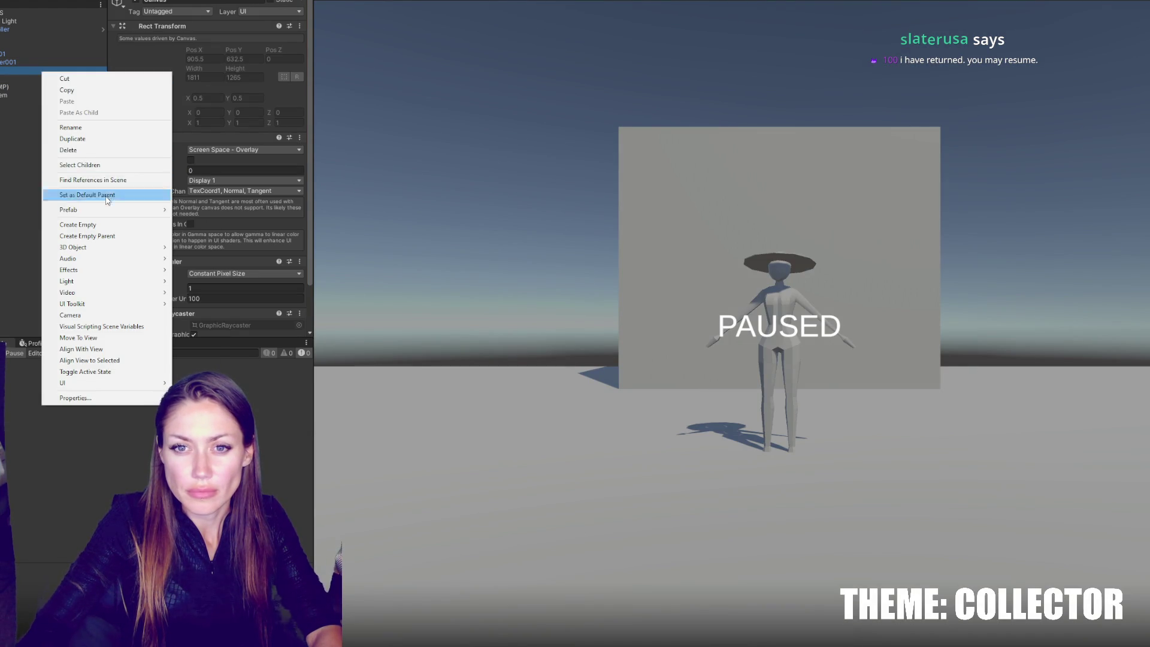
pyautogui.click(103, 226)
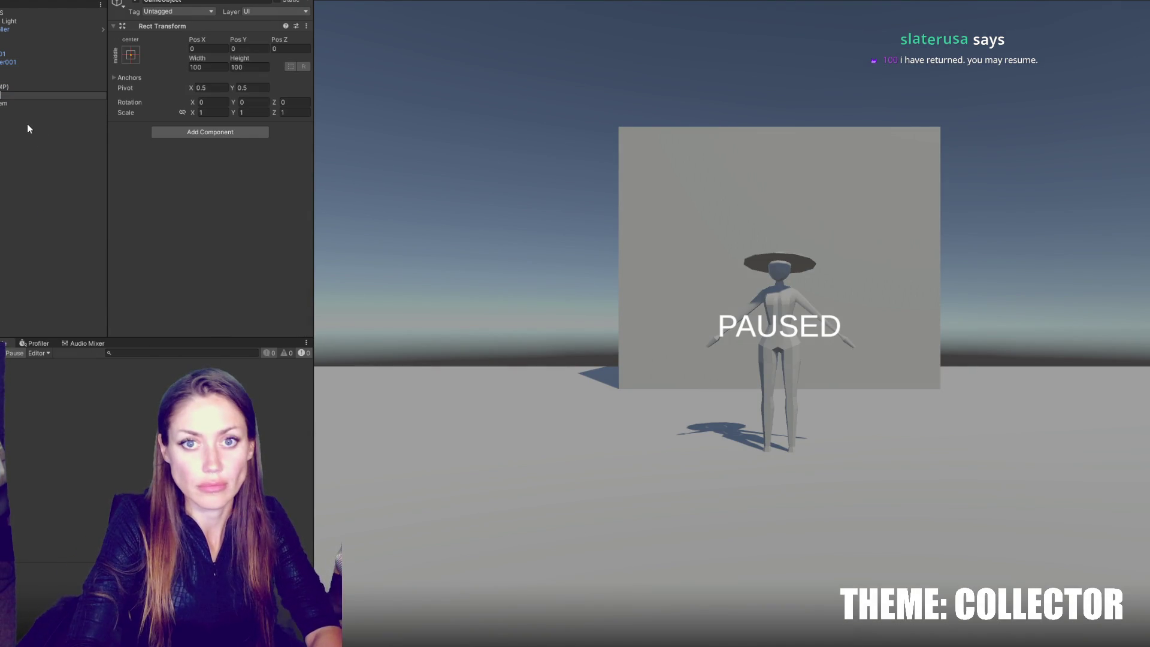
pyautogui.write('PauseScreen')
pyautogui.press('Return')
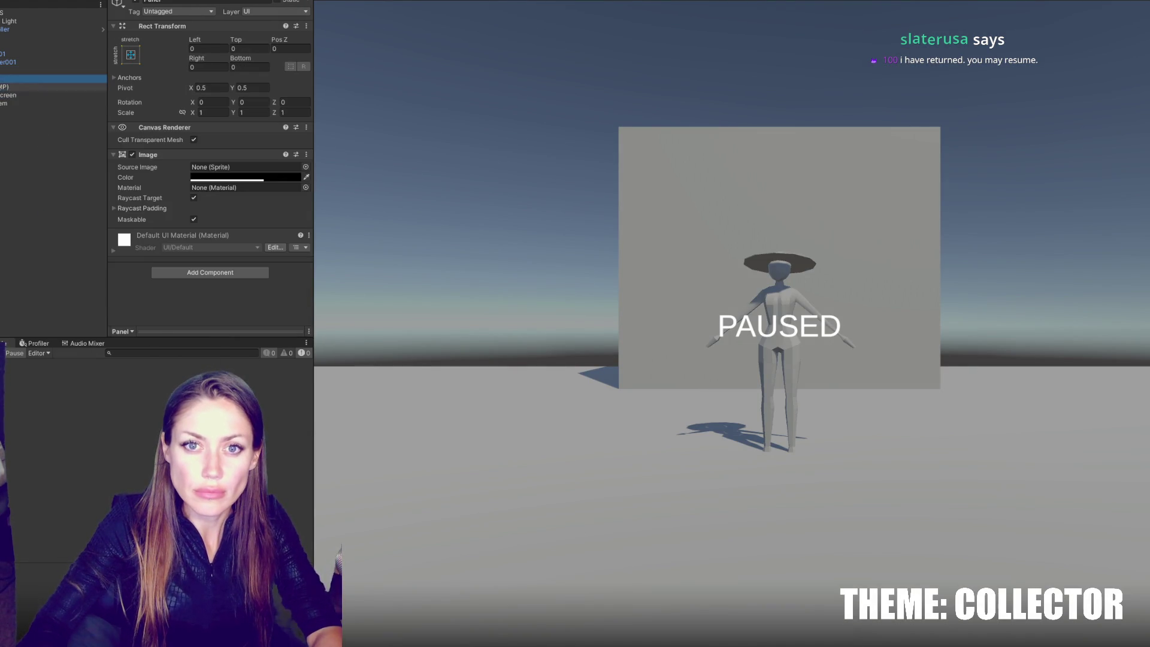
pyautogui.moveTo(1, 94); pyautogui.dragTo(2, 78)
pyautogui.rightClick(4, 78)
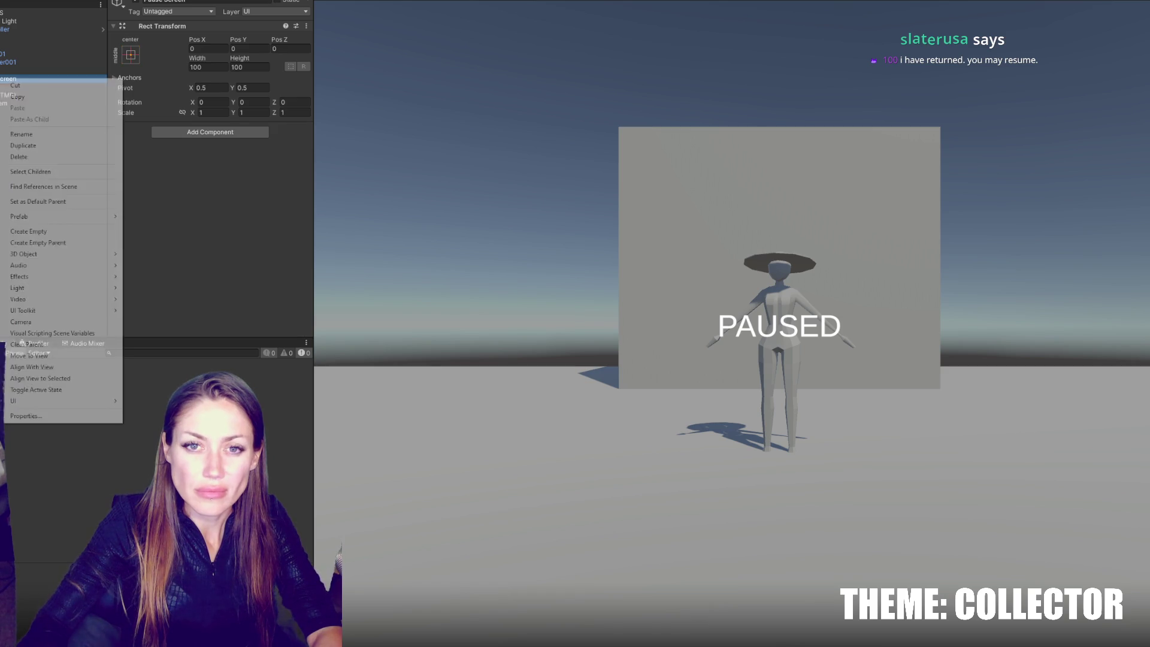
# Step: Add two UI Buttons under Pause Screen and drag their Pos Y to stack them below PAUSED
pyautogui.moveTo(90, 401)
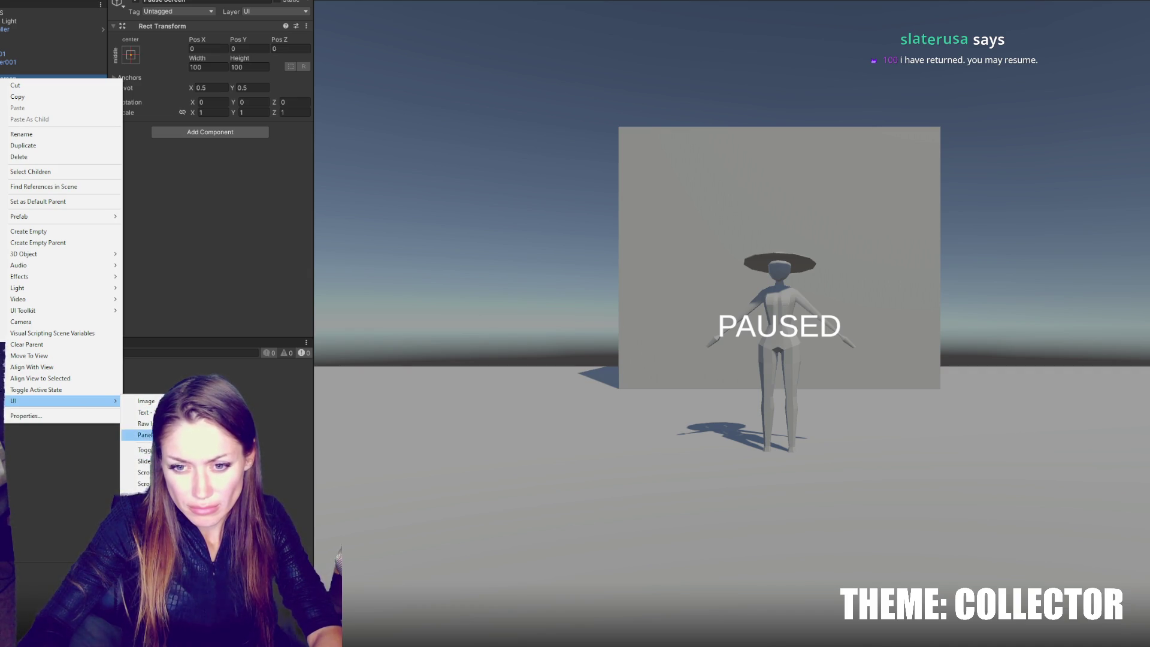
pyautogui.click(143, 495)
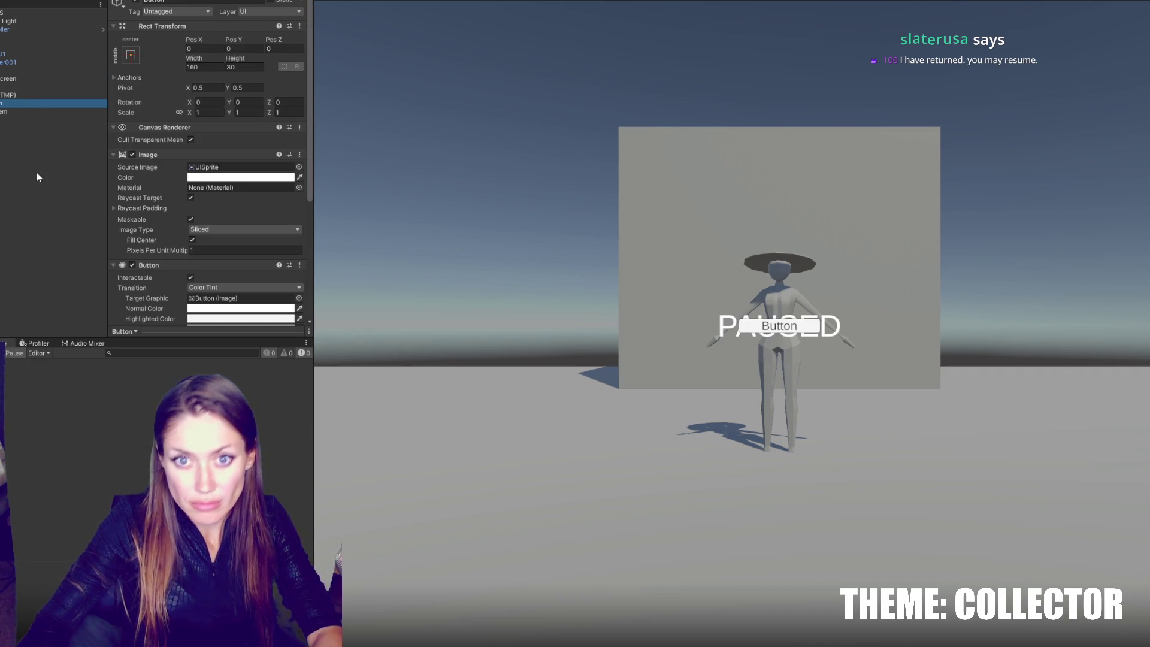
pyautogui.click(30, 103)
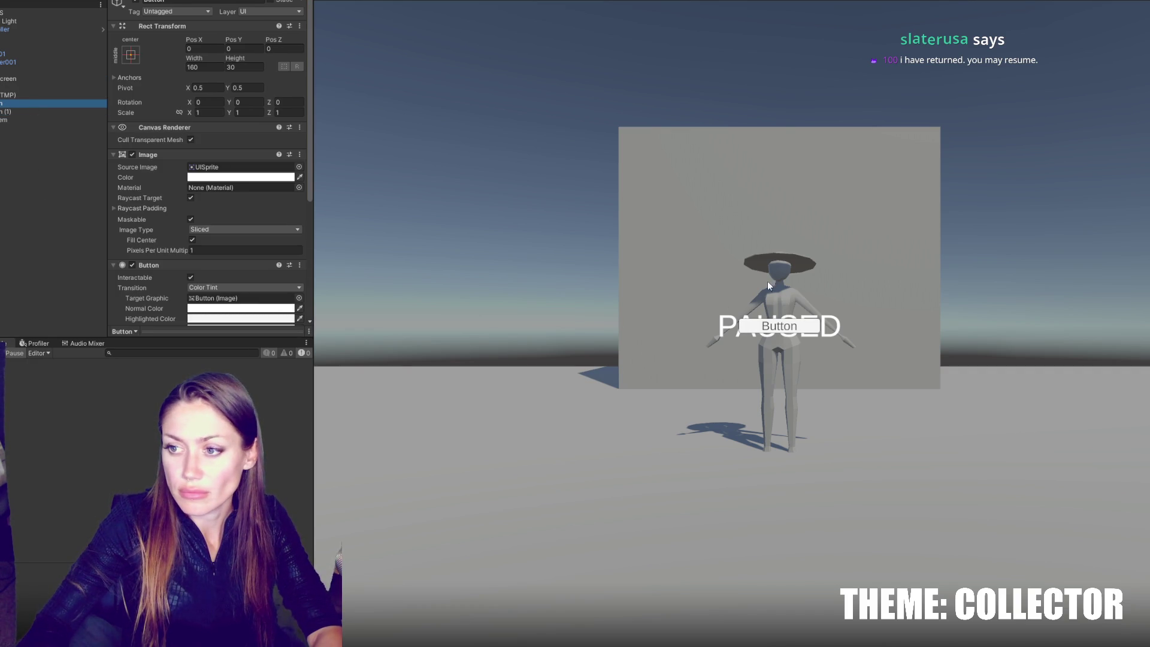
pyautogui.click(234, 43)
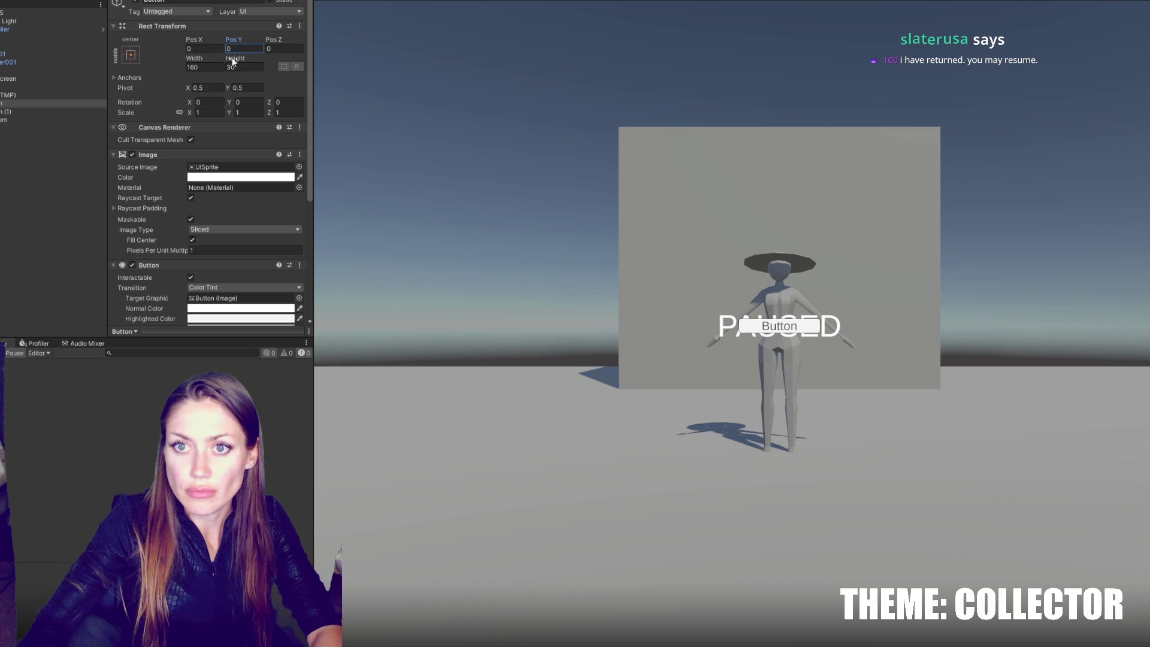
pyautogui.moveTo(227, 38)
pyautogui.mouseDown()
pyautogui.moveTo(507, 51)
pyautogui.moveTo(334, 182)
pyautogui.moveTo(234, 115)
pyautogui.mouseUp()
pyautogui.click(7, 112)
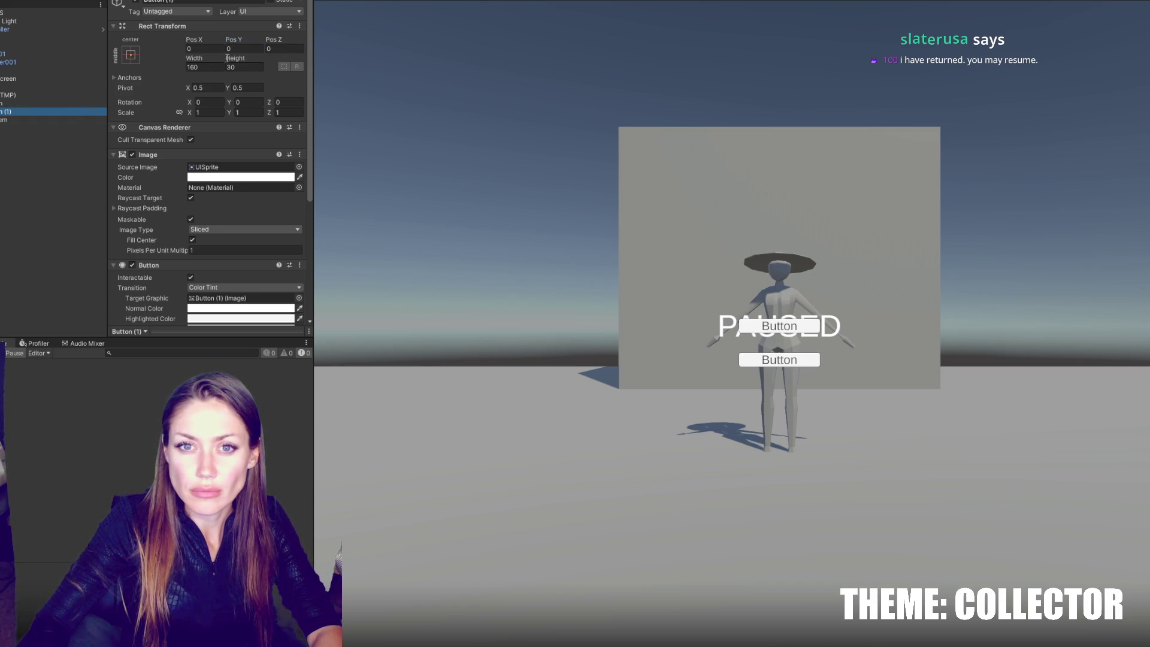
pyautogui.moveTo(233, 40)
pyautogui.mouseDown()
pyautogui.moveTo(117, 65)
pyautogui.moveTo(881, 134)
pyautogui.moveTo(584, 120)
pyautogui.moveTo(819, 80)
pyautogui.mouseUp()
pyautogui.keyDown('ctrl'); pyautogui.click(8, 103); pyautogui.keyUp('ctrl')
# Step: Clear both buttons' source image and give them a translucent black colour
pyautogui.click(262, 168)
pyautogui.press('Delete')
pyautogui.click(262, 177)
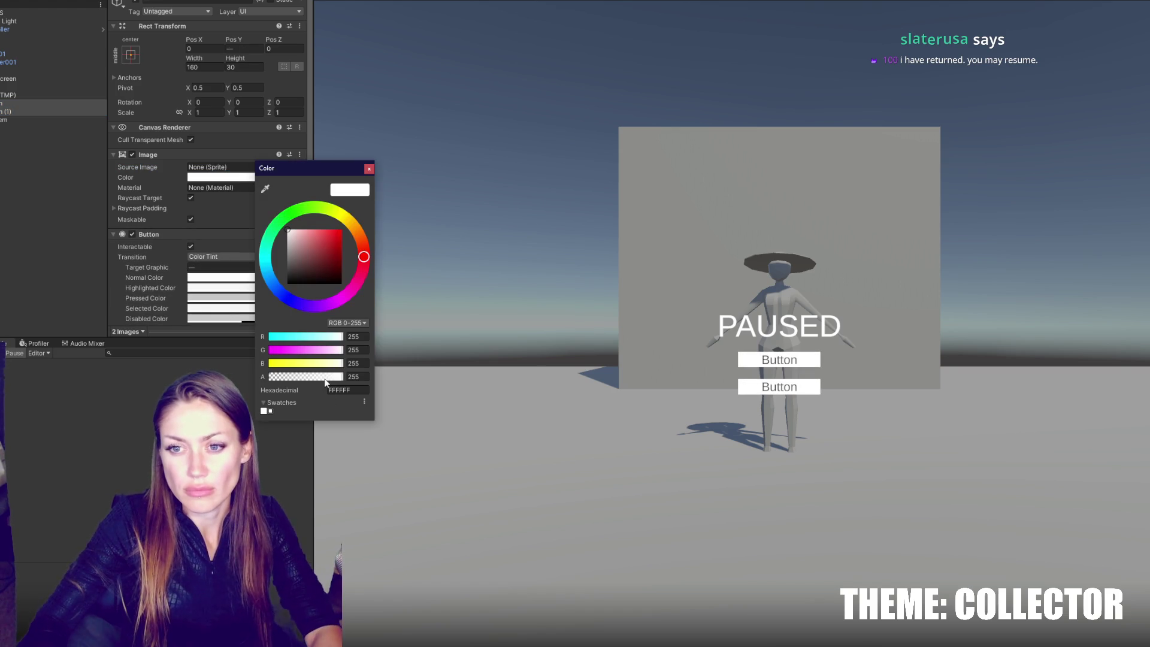
pyautogui.moveTo(316, 376); pyautogui.dragTo(311, 376)
pyautogui.click(306, 283)
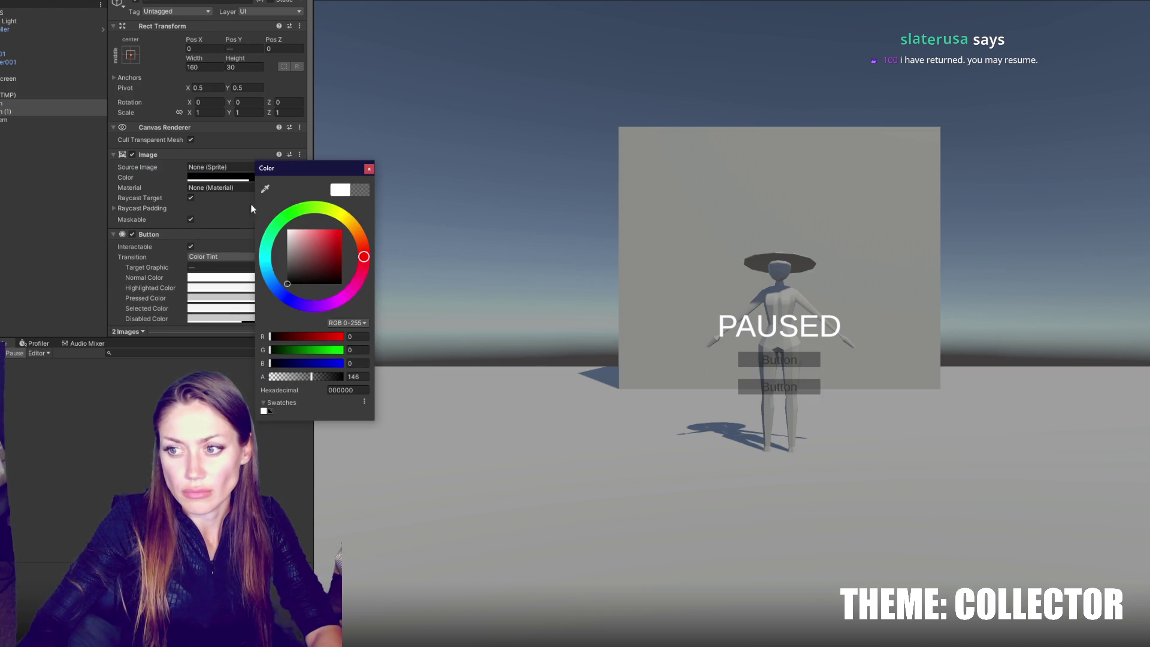
# Step: Set both button labels to font size 30
pyautogui.click(8, 112)
pyautogui.click(15, 114)
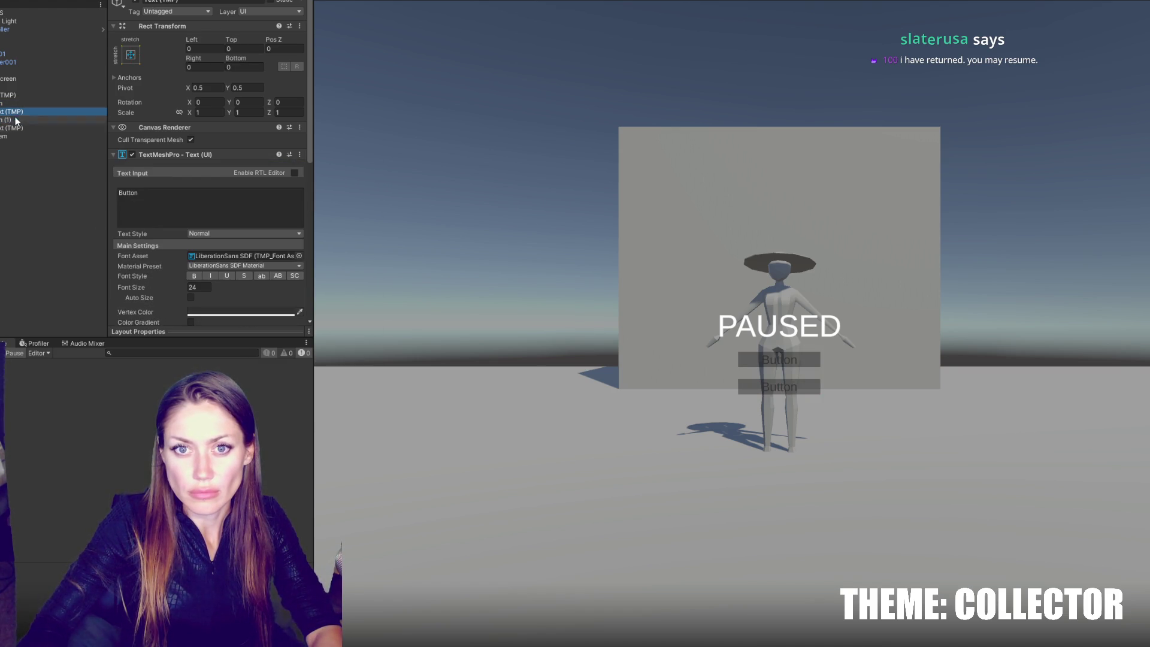
pyautogui.click(218, 310)
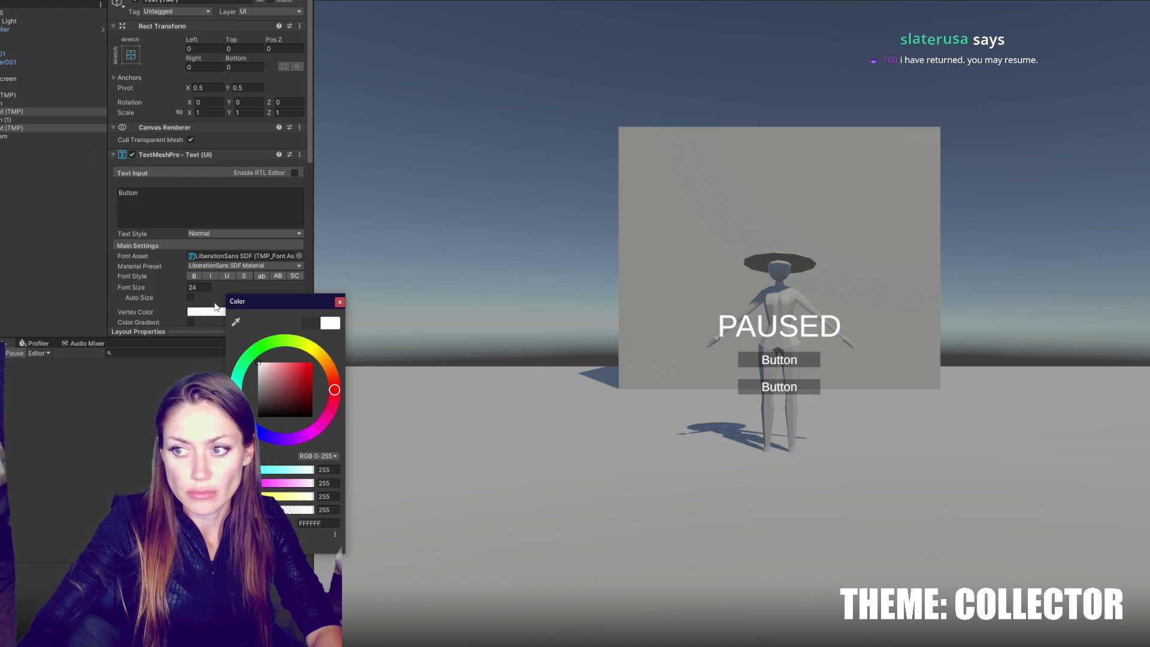
pyautogui.click(198, 287)
pyautogui.write('30')
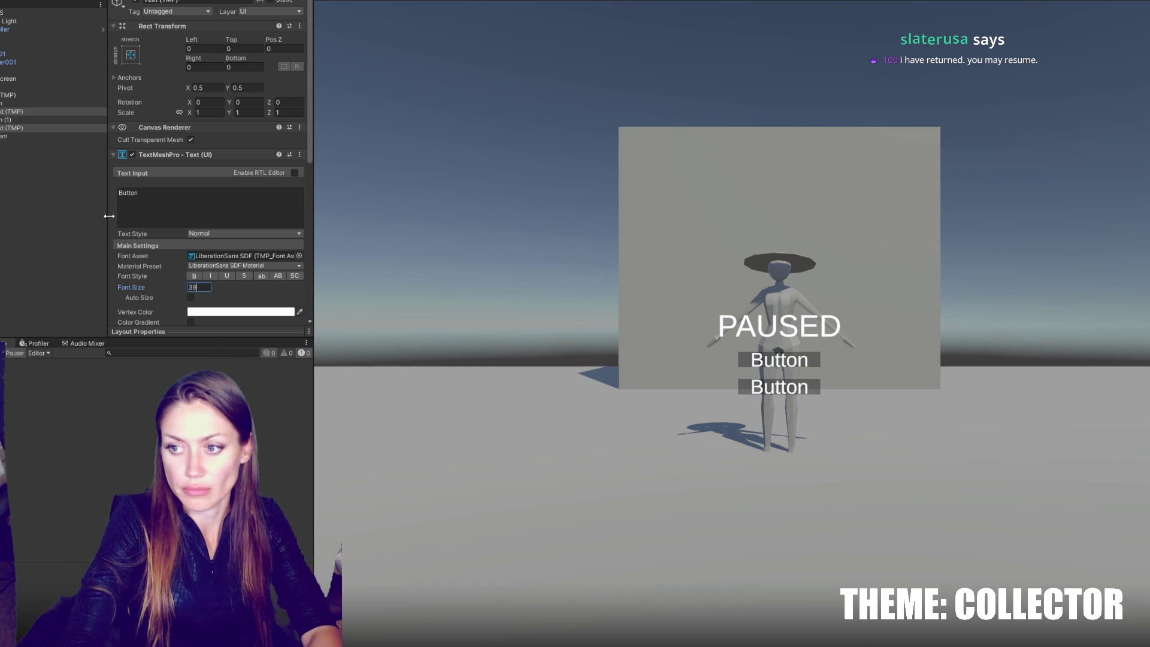
pyautogui.click(54, 104)
# Step: Change the button labels to RESUME and QUIT
pyautogui.click(56, 111)
pyautogui.click(182, 193)
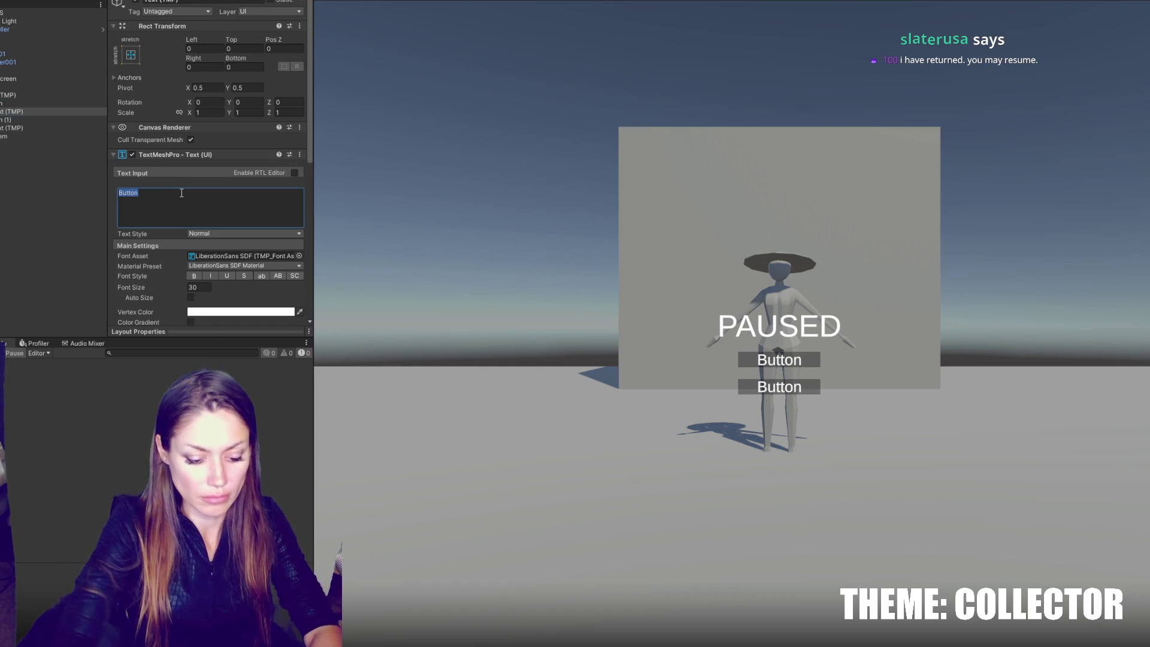
pyautogui.write('RESUME')
pyautogui.click(78, 128)
pyautogui.click(249, 213)
pyautogui.press('BackSpace')
pyautogui.write('TITLE')
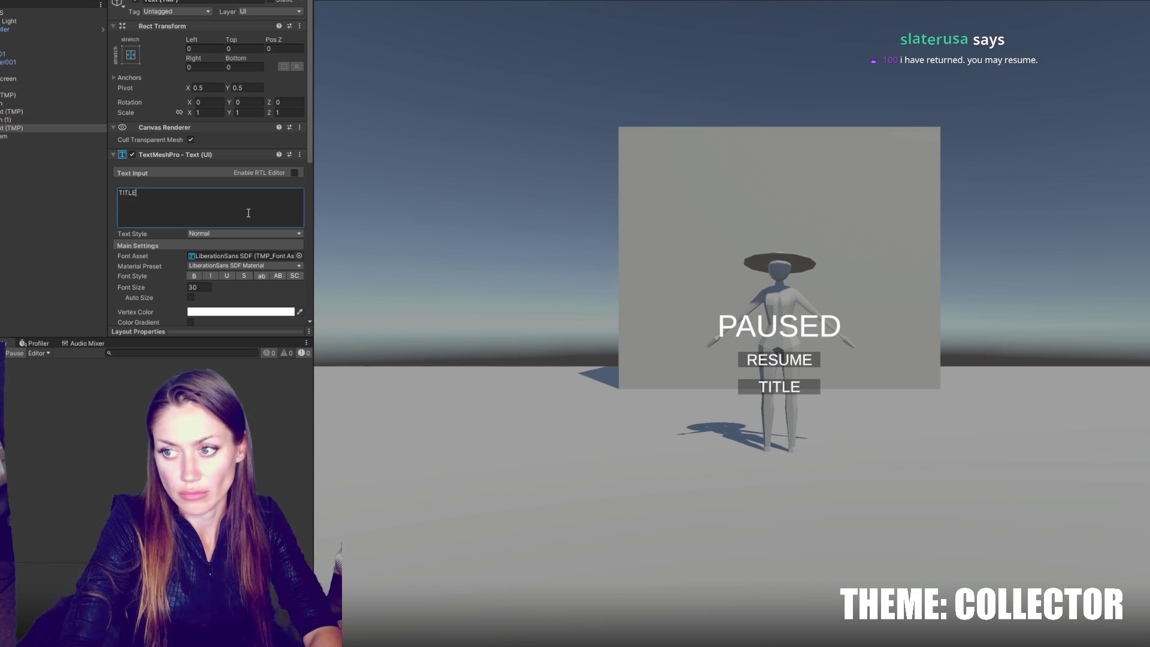
pyautogui.press('BackSpace')
pyautogui.press('BackSpace')
pyautogui.press('BackSpace')
pyautogui.write('QUIT')
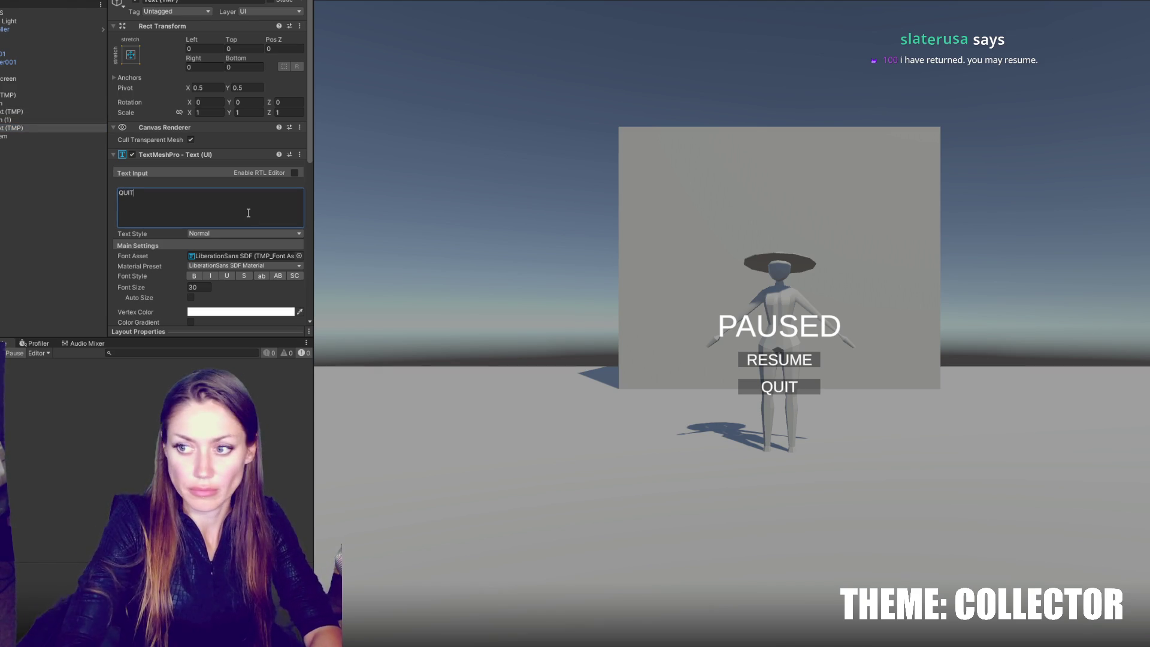
pyautogui.hotkey('ctrl', 'a')
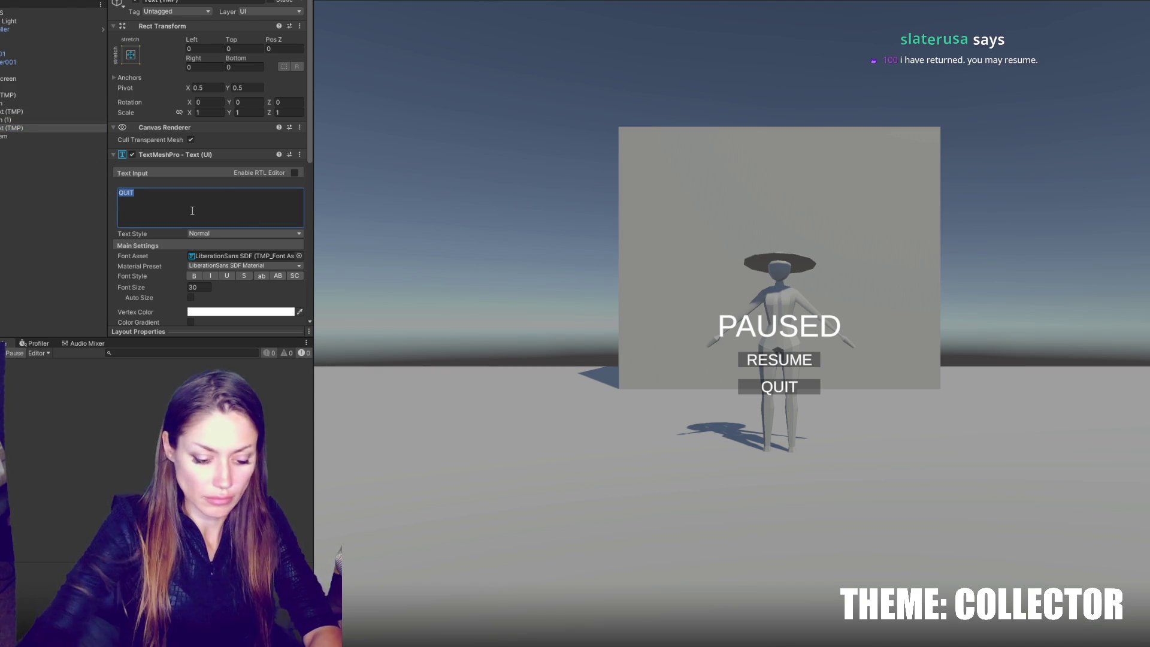
# Step: Make both buttons 44.67 high and place RESUME at Y -82.4 and QUIT at Y -148
pyautogui.click(38, 118)
pyautogui.keyDown('ctrl'); pyautogui.click(35, 103); pyautogui.keyUp('ctrl')
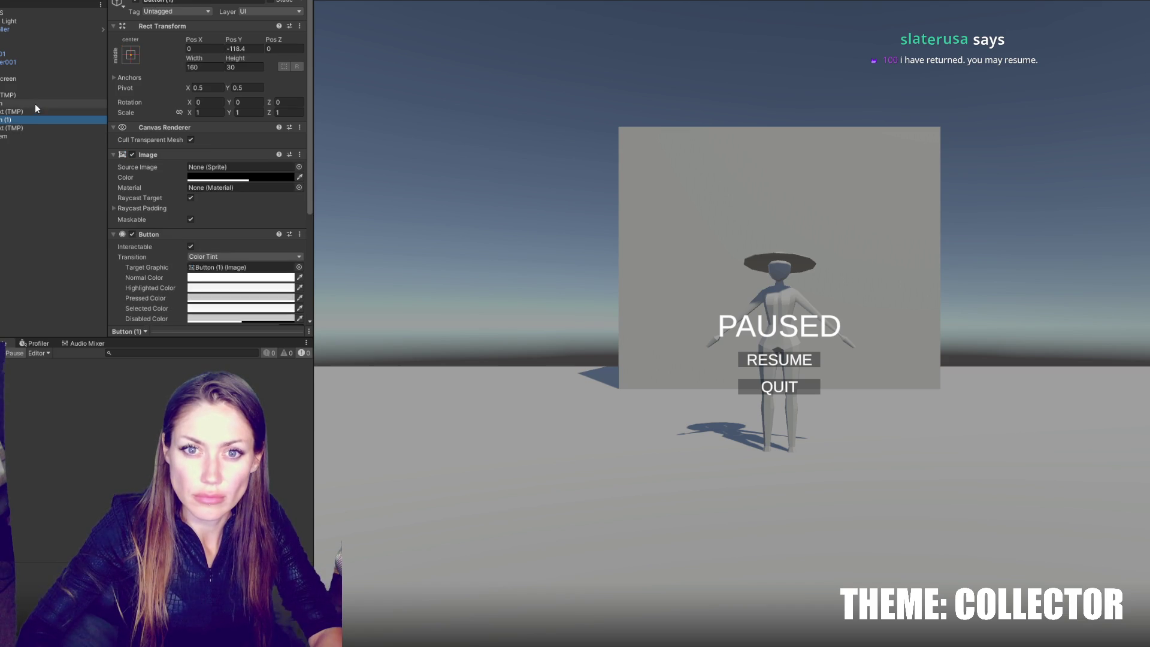
pyautogui.moveTo(237, 58); pyautogui.dragTo(536, 38)
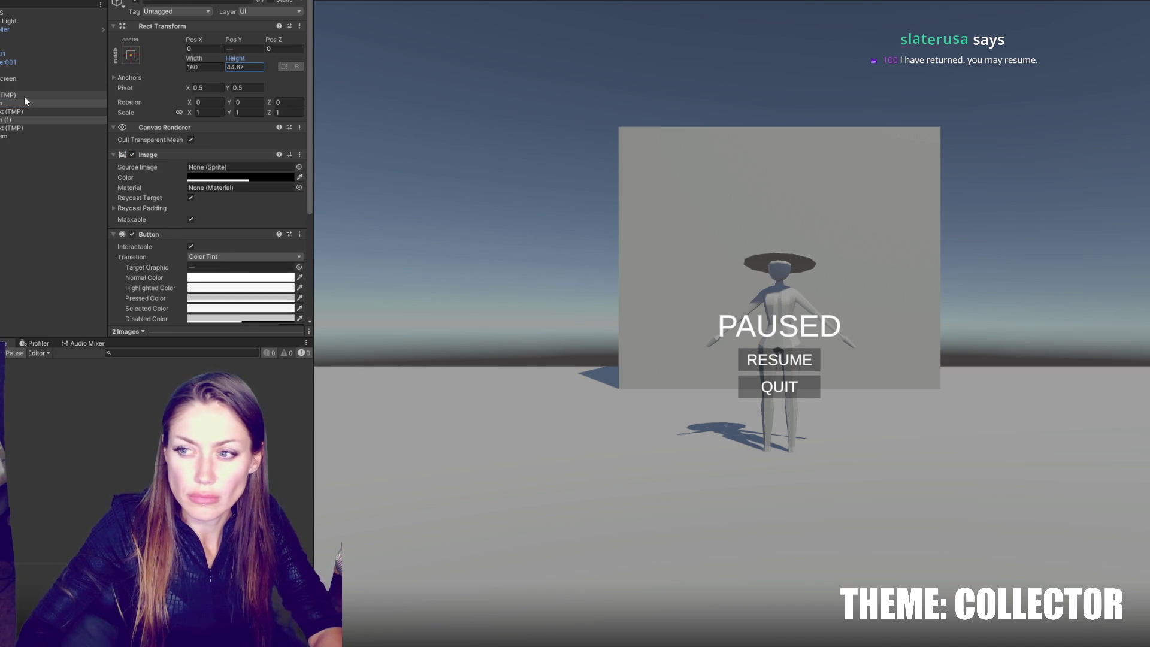
pyautogui.click(24, 119)
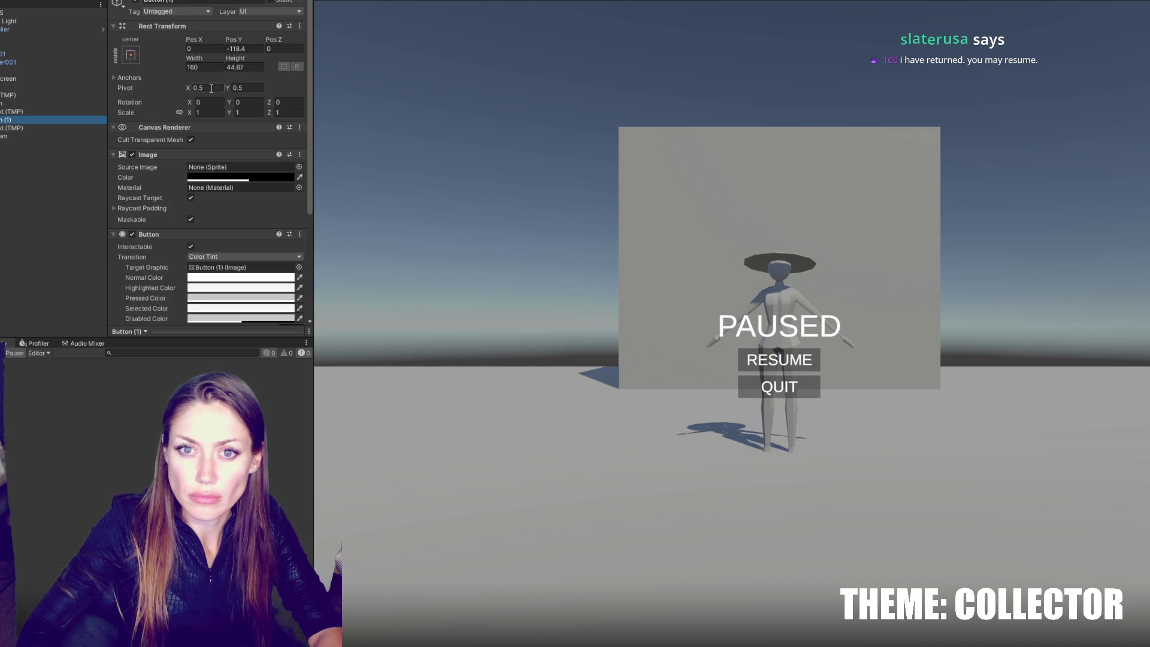
pyautogui.moveTo(237, 46)
pyautogui.mouseDown()
pyautogui.moveTo(257, 39)
pyautogui.moveTo(162, 52)
pyautogui.mouseUp()
pyautogui.write('-148')
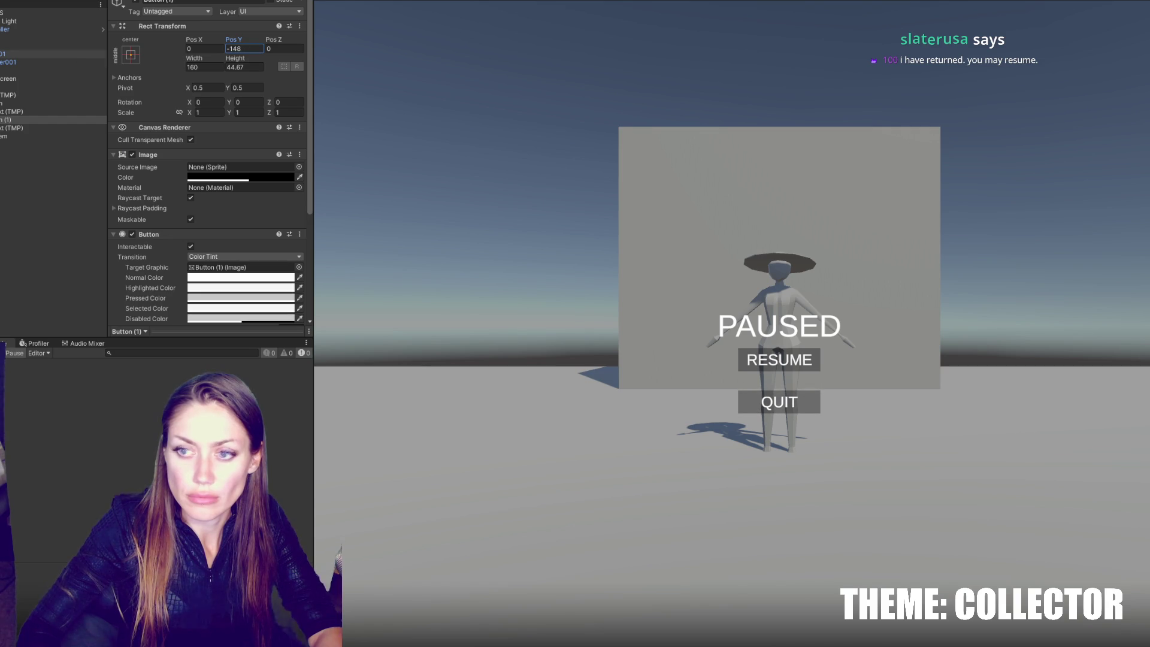
pyautogui.click(24, 103)
pyautogui.moveTo(234, 39); pyautogui.dragTo(212, 44)
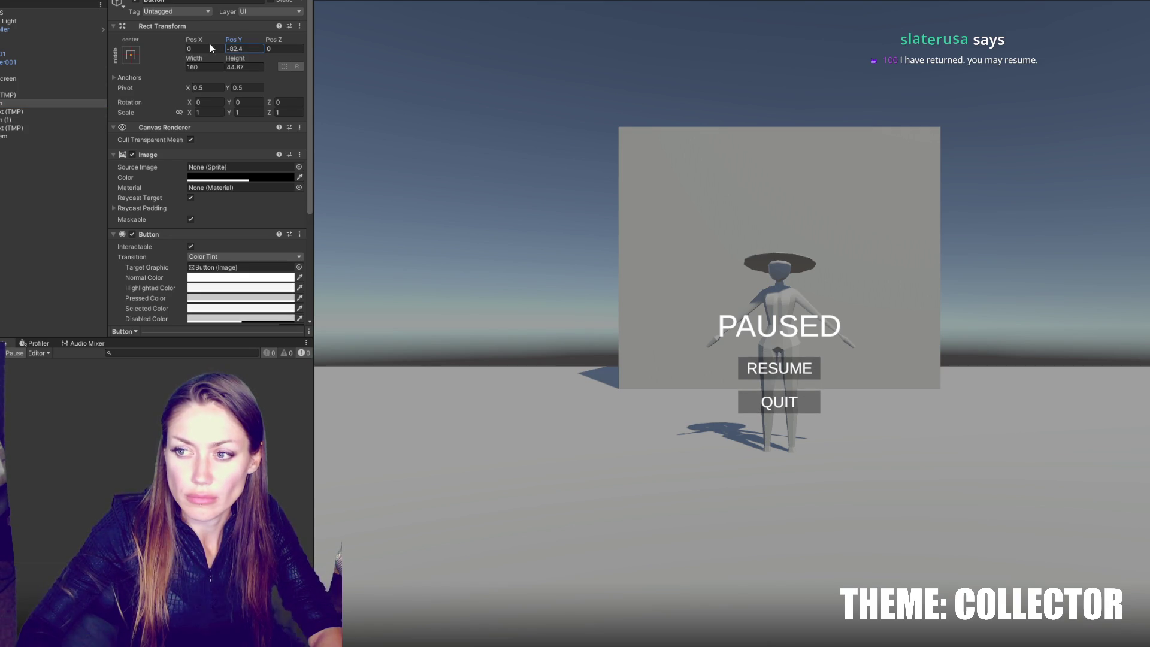
pyautogui.keyDown('ctrl'); pyautogui.click(59, 94); pyautogui.keyUp('ctrl')
pyautogui.keyDown('ctrl'); pyautogui.click(52, 119); pyautogui.keyUp('ctrl')
pyautogui.moveTo(228, 38)
pyautogui.mouseDown()
pyautogui.moveTo(216, 38)
pyautogui.moveTo(229, 37)
pyautogui.mouseUp()
pyautogui.hotkey('ctrl', '1')
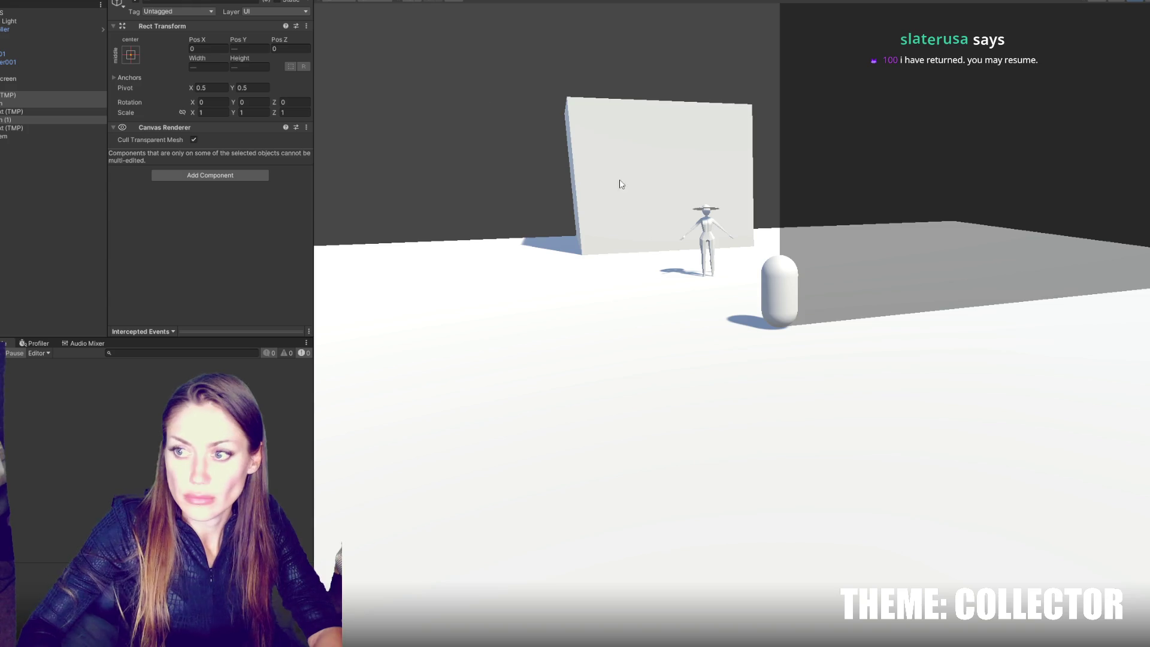
# Step: Assign the Pause Screen object to the pause screen slot of Main Controls on CONTROLS
pyautogui.press('f')
pyautogui.scroll(-3, 782, 288)
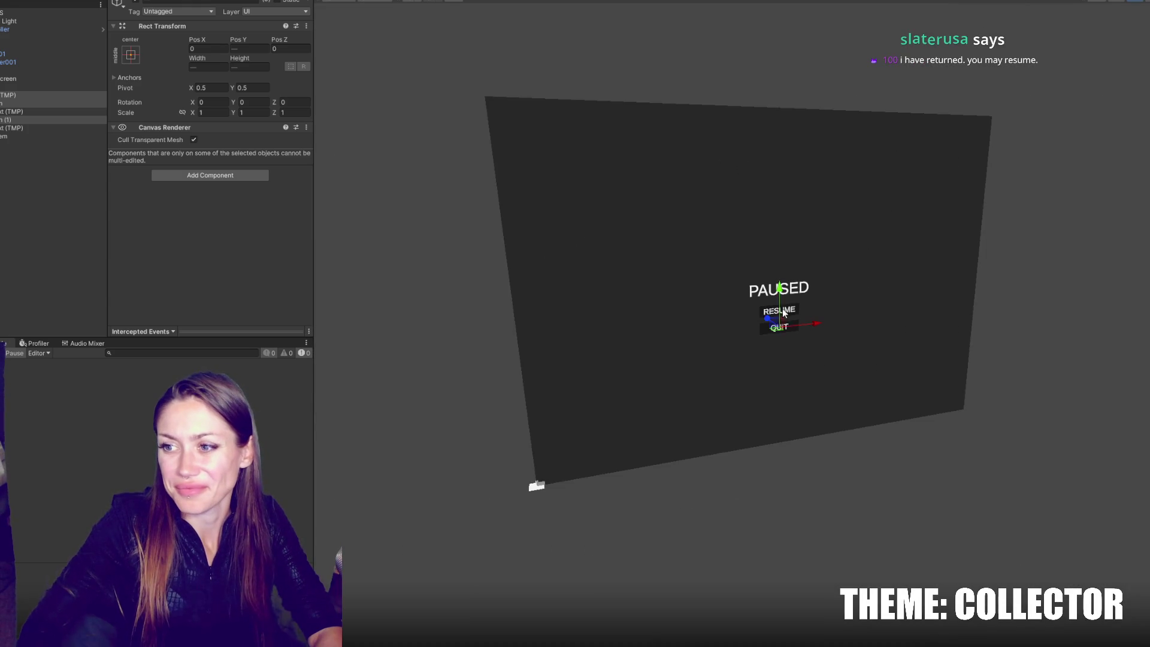
pyautogui.click(63, 77)
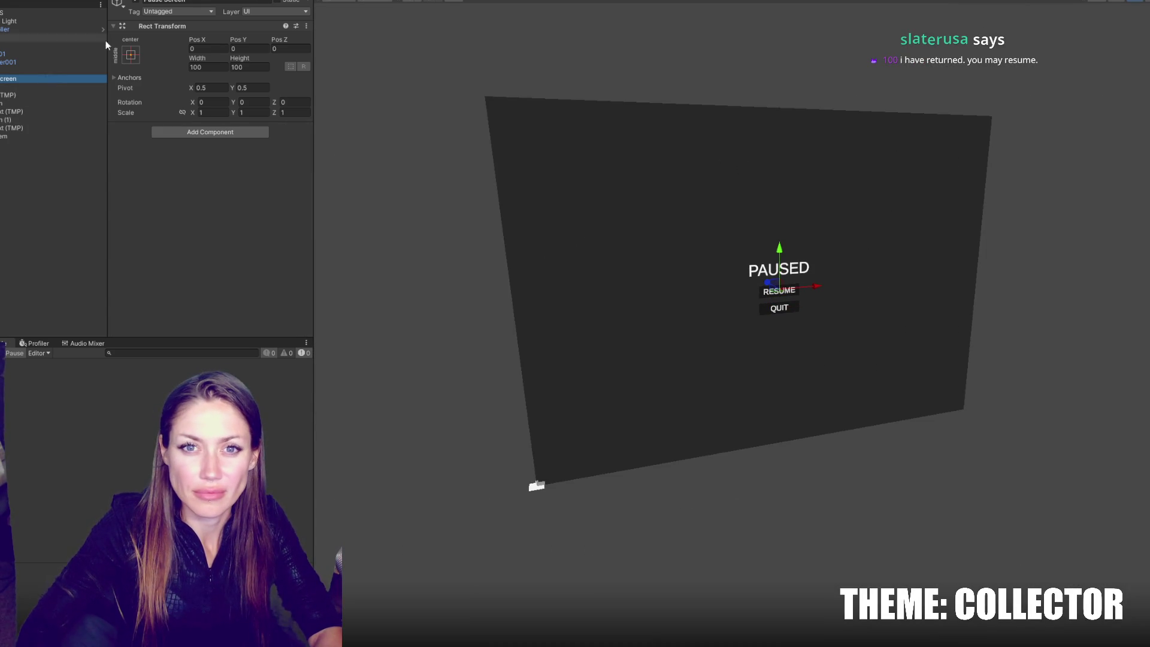
pyautogui.click(24, 12)
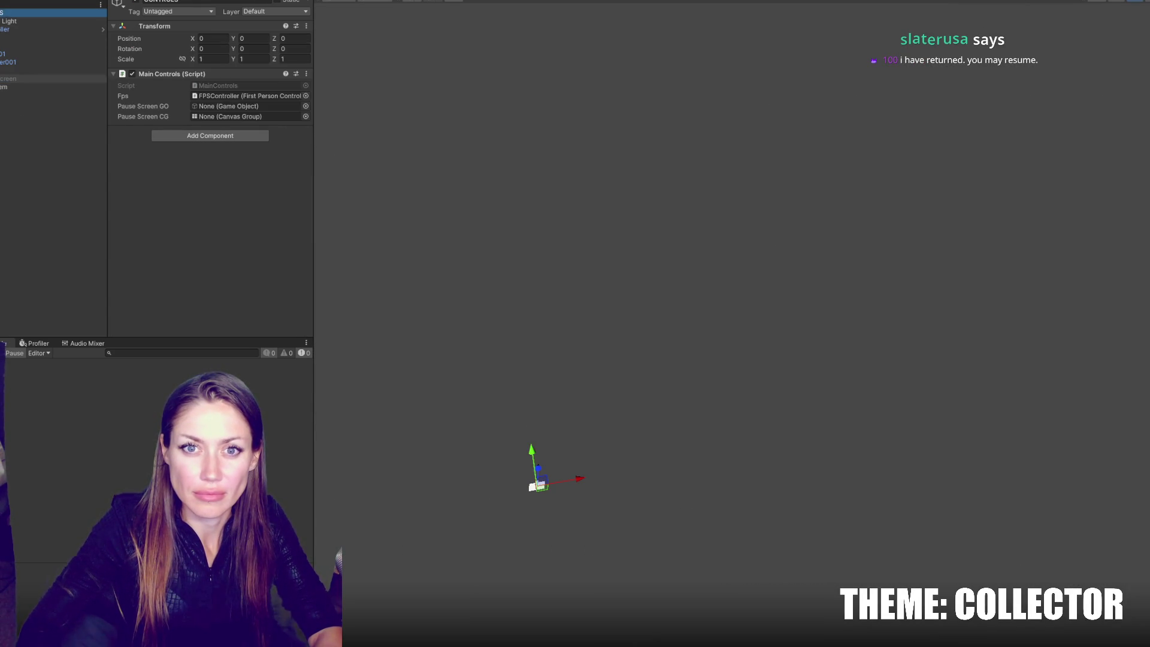
pyautogui.moveTo(12, 79); pyautogui.dragTo(234, 107)
# Step: Add a Canvas Group to Pause Screen, turn off Blocks Raycasts, and assign it to Main Controls
pyautogui.click(27, 79)
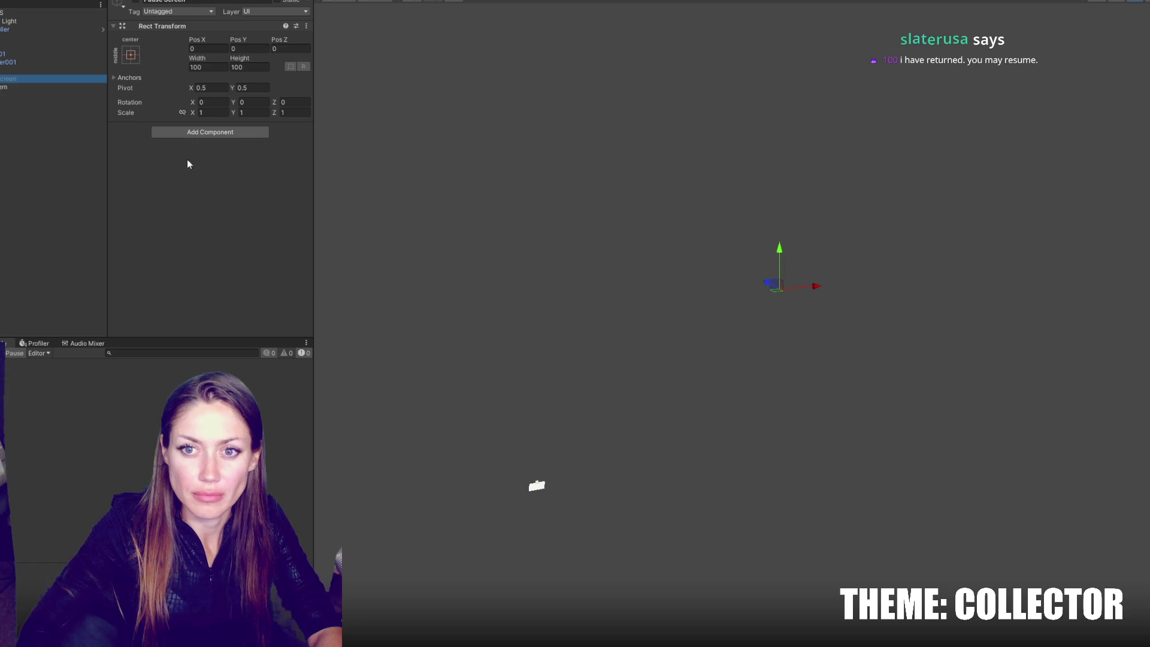
pyautogui.click(196, 132)
pyautogui.write('canvas group')
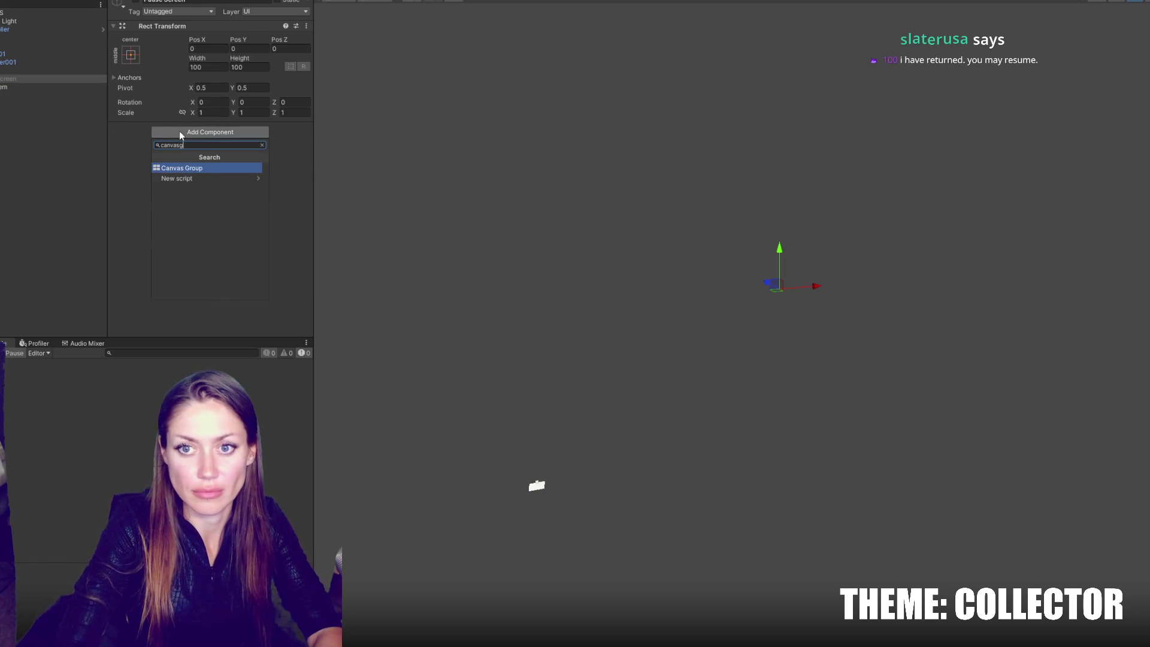
pyautogui.press('Return')
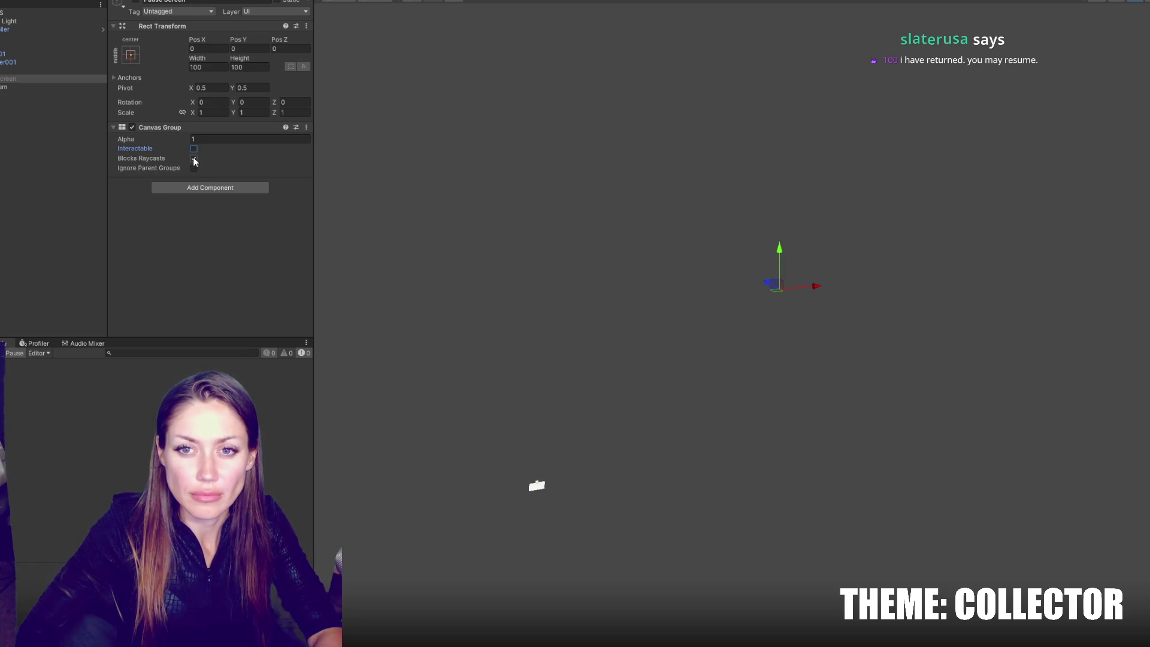
pyautogui.click(194, 159)
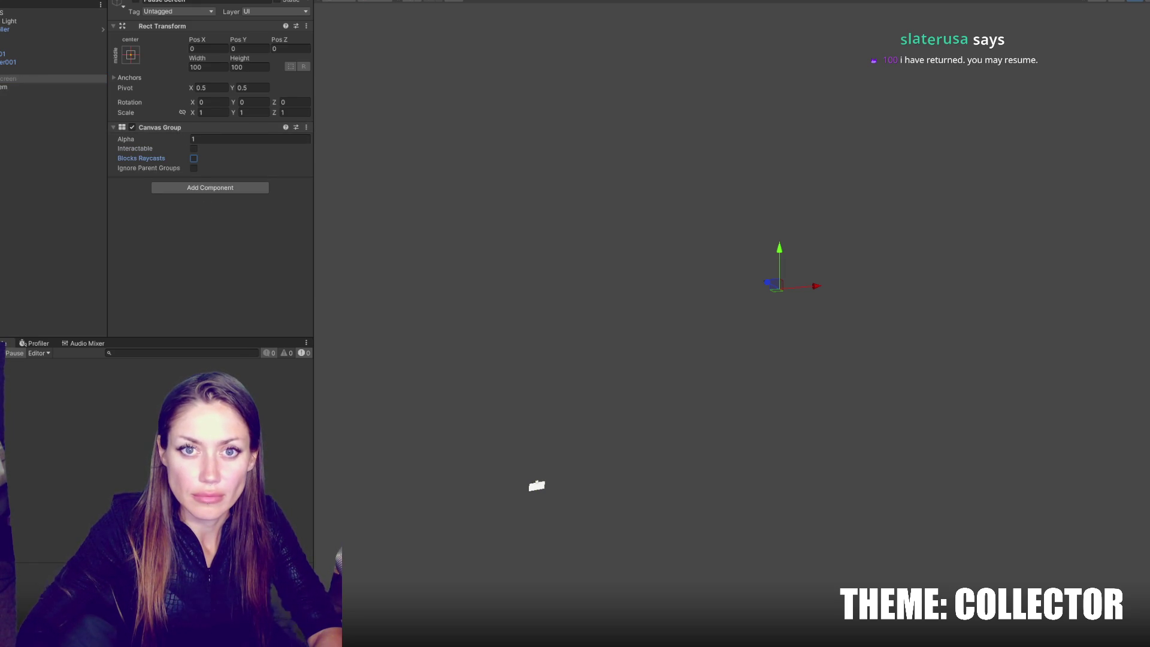
pyautogui.click(3, 12)
pyautogui.moveTo(3, 79)
pyautogui.mouseDown()
pyautogui.moveTo(237, 109)
pyautogui.moveTo(229, 116)
pyautogui.mouseUp()
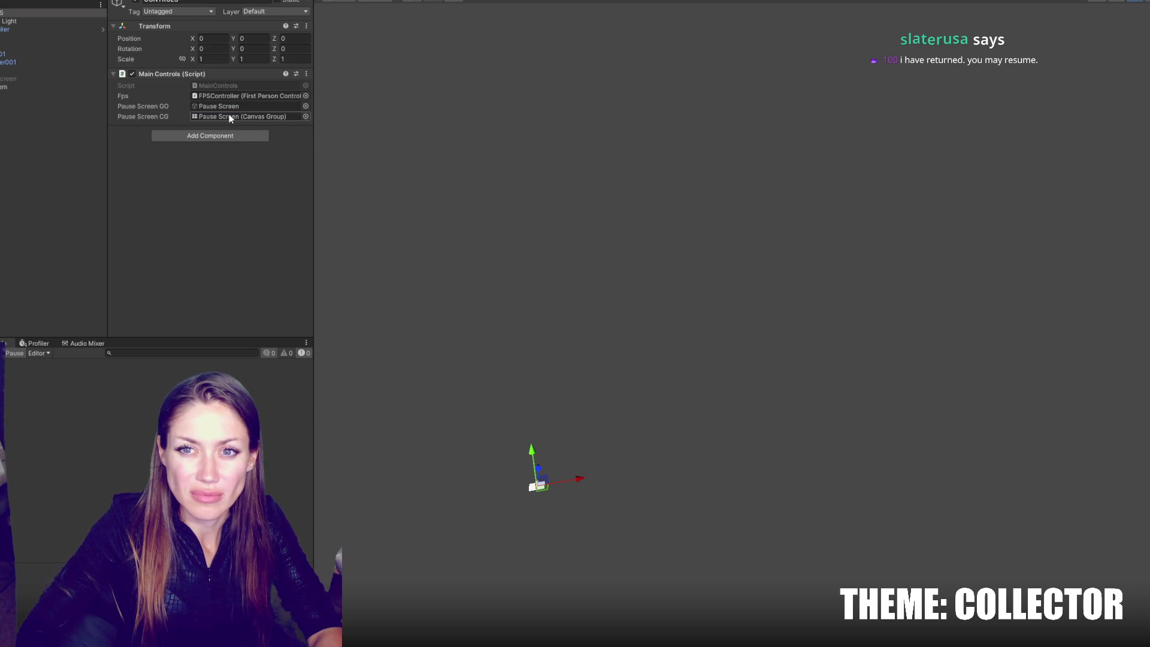
# Step: Play the game, press Esc to show the PAUSED menu, stop, and return to MainControls.cs
pyautogui.hotkey('ctrl', 'p')
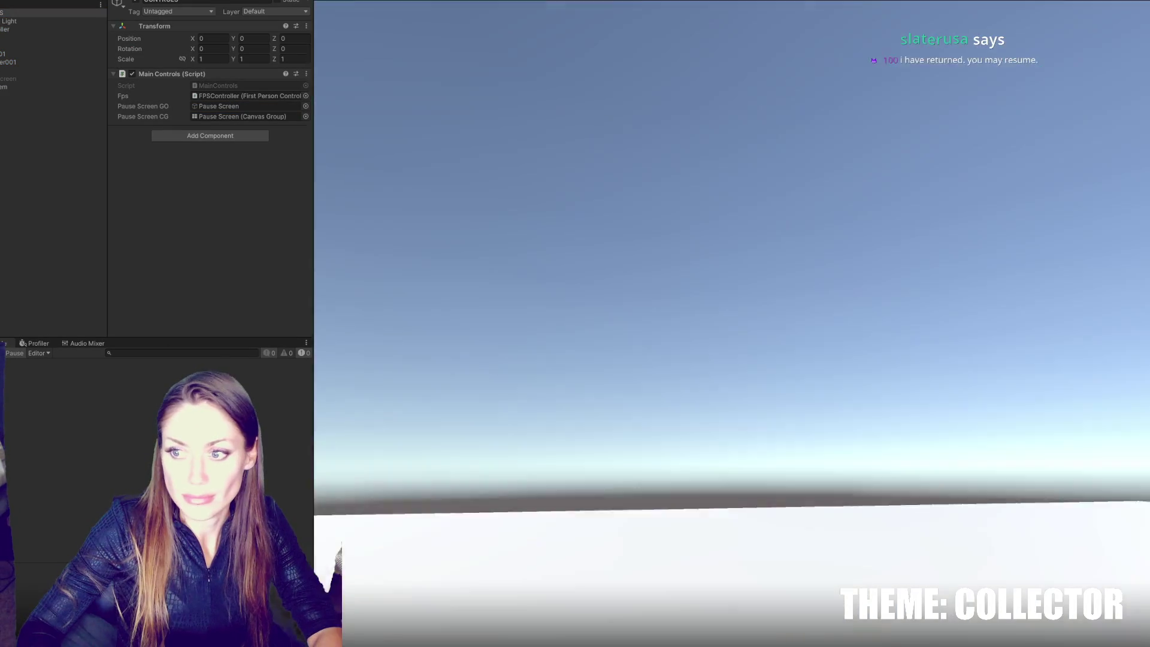
pyautogui.press('Escape')
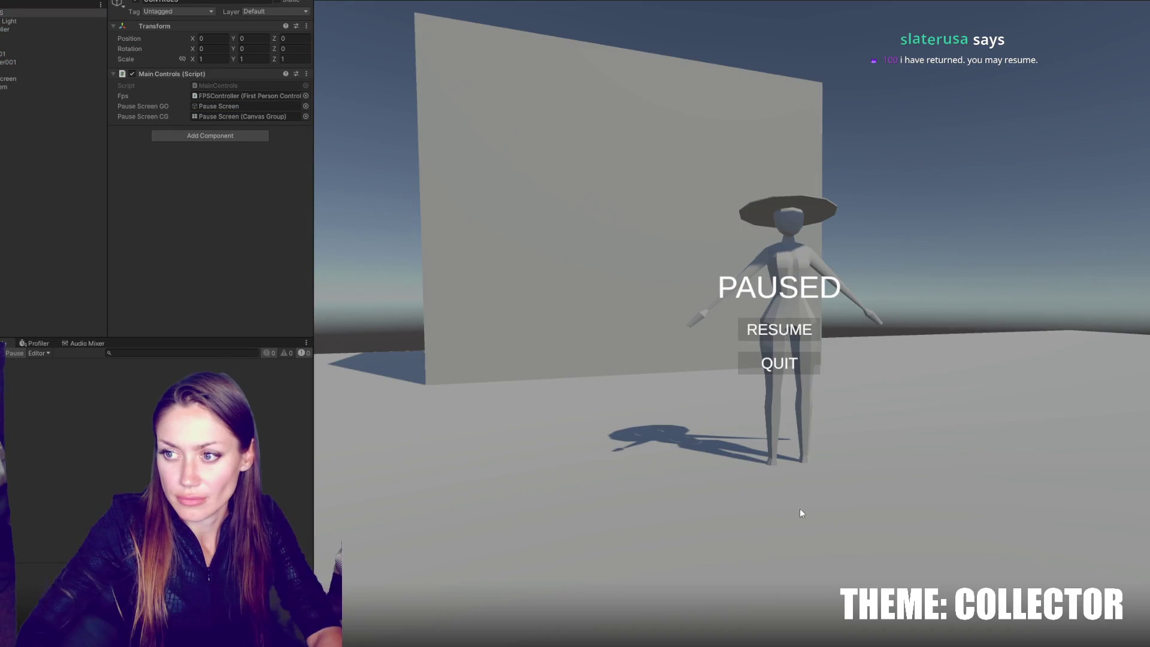
pyautogui.hotkey('ctrl', 'p')
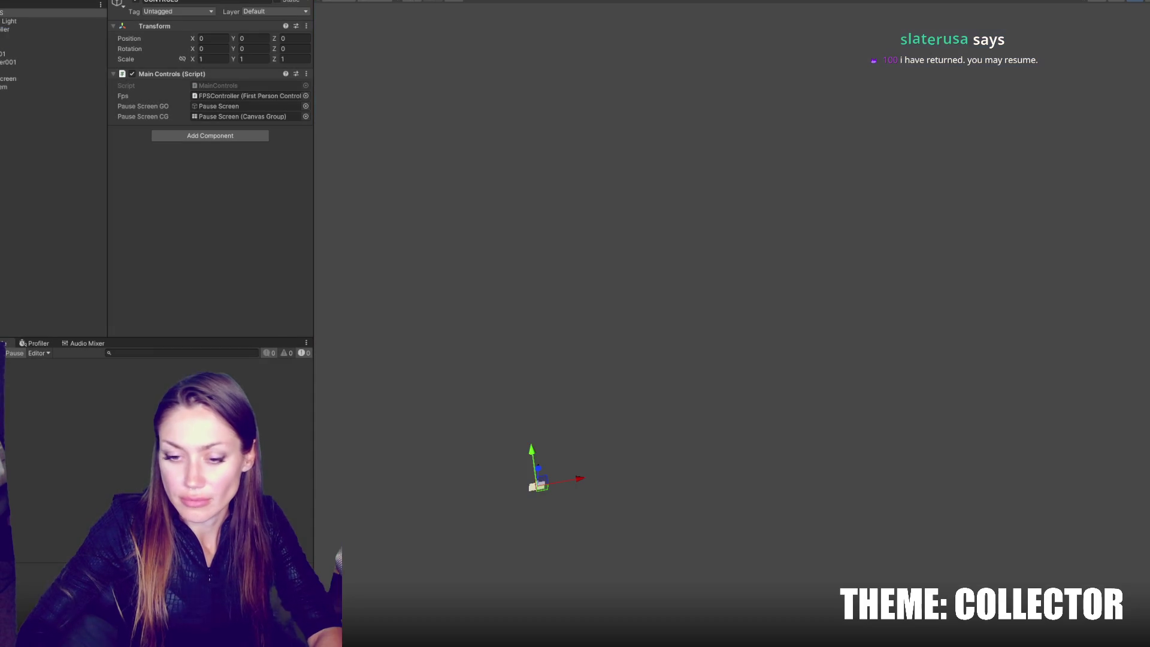
pyautogui.hotkey('alt', 'Tab')
pyautogui.click(534, 329)
# Step: Add isPaused = false; to the resume branch and isPaused = true; to the pause branch
pyautogui.click(438, 298)
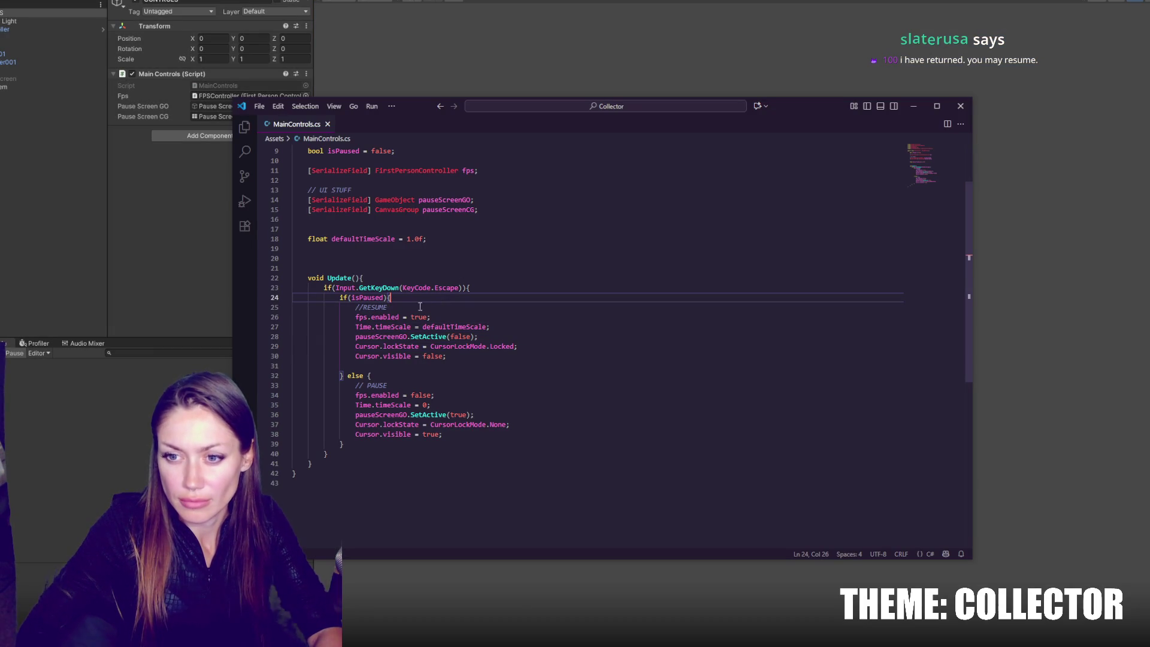
pyautogui.doubleClick(375, 298)
pyautogui.click(465, 358)
pyautogui.press('Return')
pyautogui.write('isPaused = ')
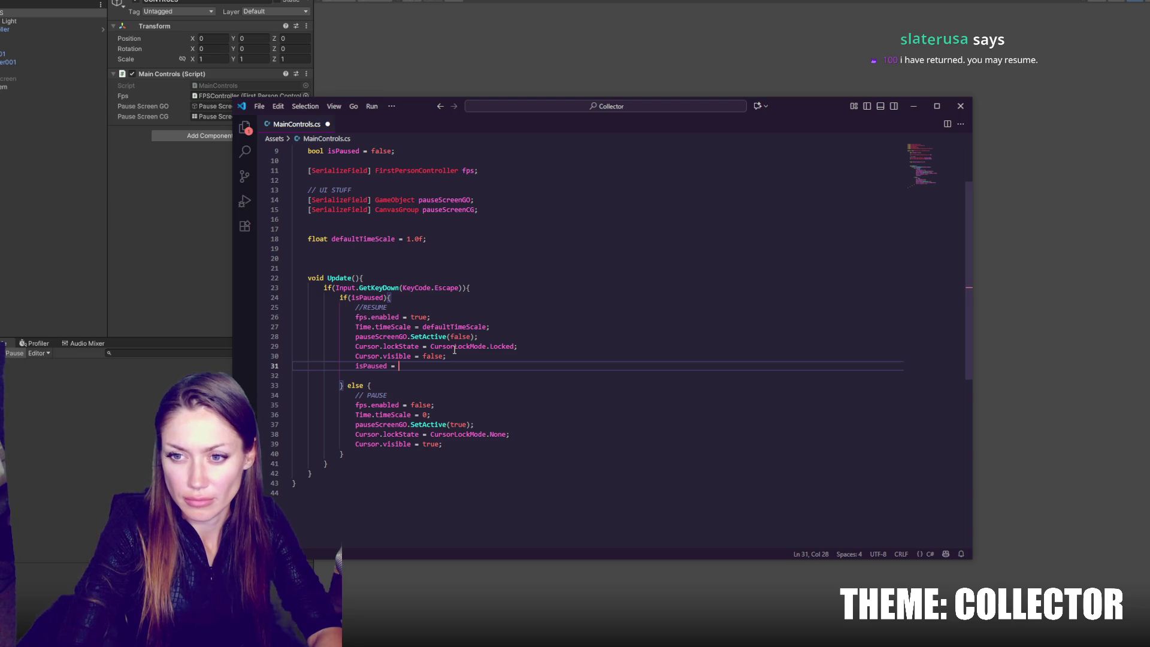
pyautogui.write('false;')
pyautogui.keyDown('shift'); pyautogui.click(479, 361); pyautogui.keyUp('shift')
pyautogui.hotkey('ctrl', 'c')
pyautogui.click(457, 448)
pyautogui.hotkey('ctrl', 'v')
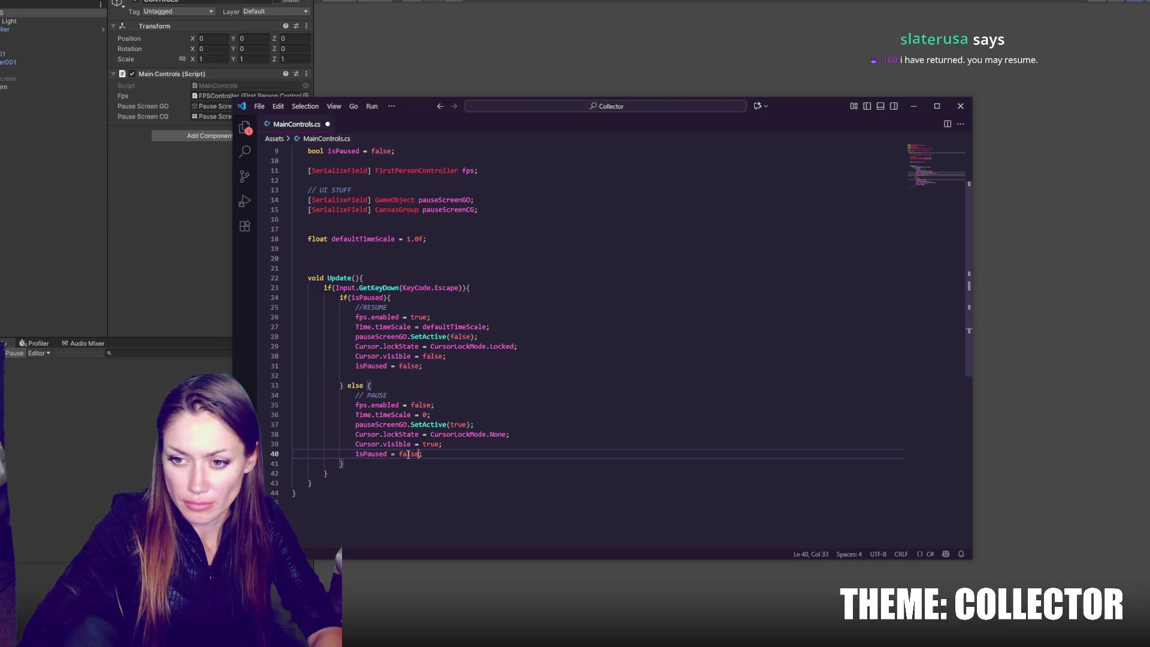
pyautogui.doubleClick(410, 454)
pyautogui.write('true')
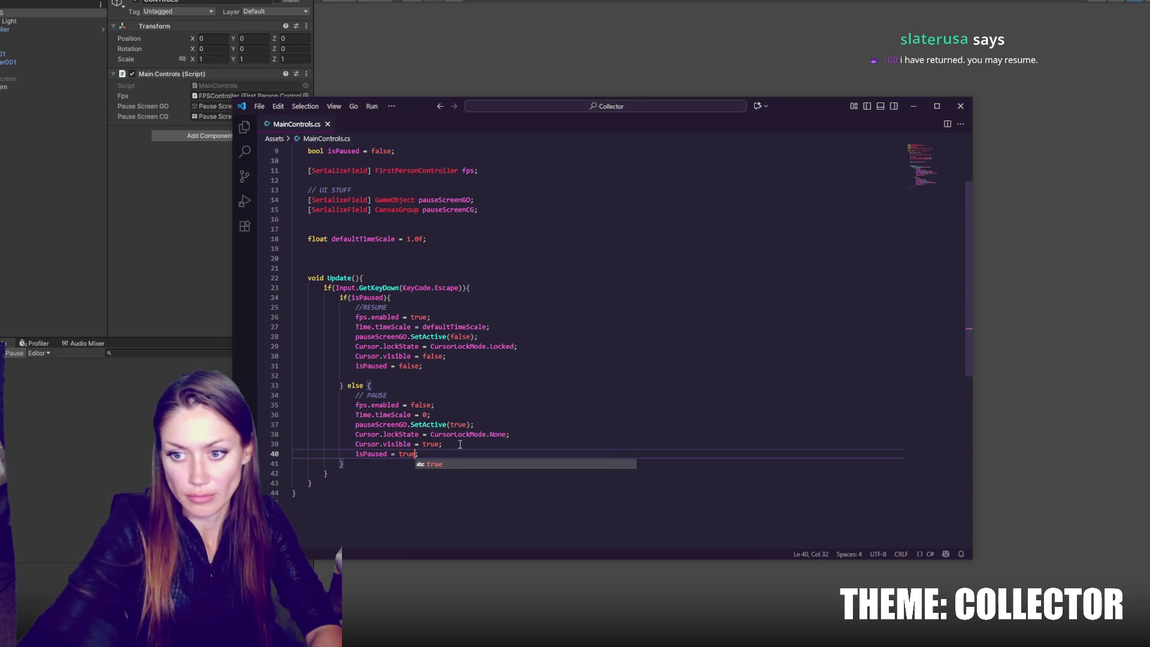
pyautogui.click(545, 378)
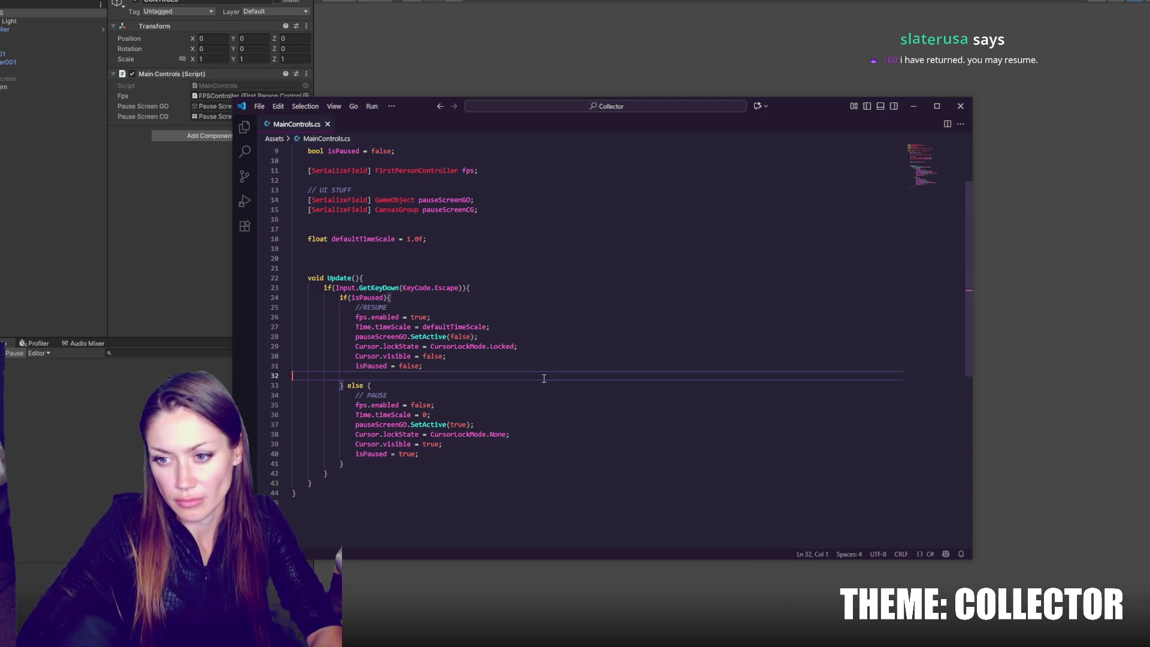
# Step: Declare an empty public void ReturnToTitle() method below Update
pyautogui.click(460, 259)
pyautogui.scroll(3, 466, 260)
pyautogui.scroll(-4, 466, 260)
pyautogui.click(380, 432)
pyautogui.press('Return')
pyautogui.press('Return')
pyautogui.press('Return')
pyautogui.write('public void Re')
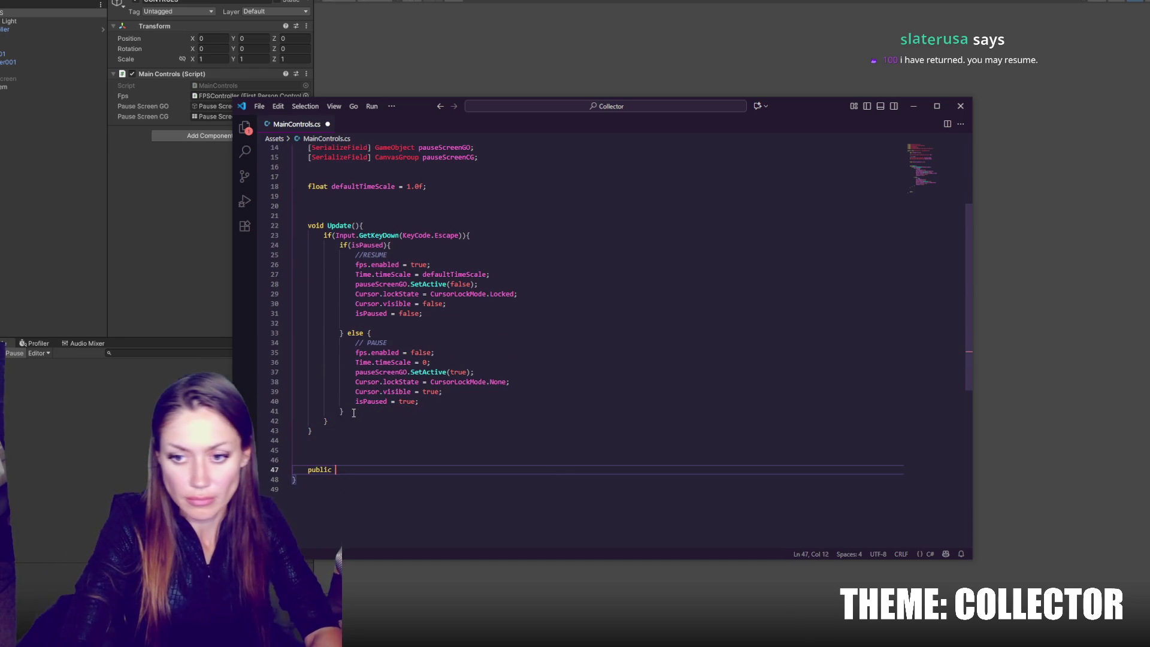
pyautogui.write('turnToT')
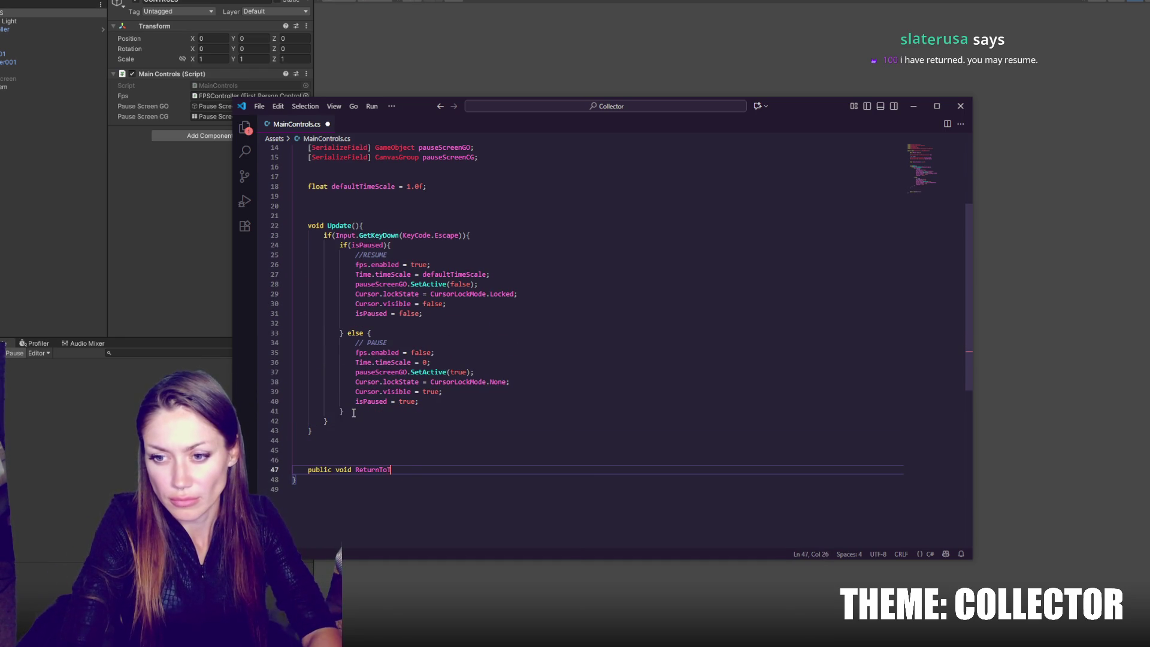
pyautogui.press('Return')
pyautogui.press('Return')
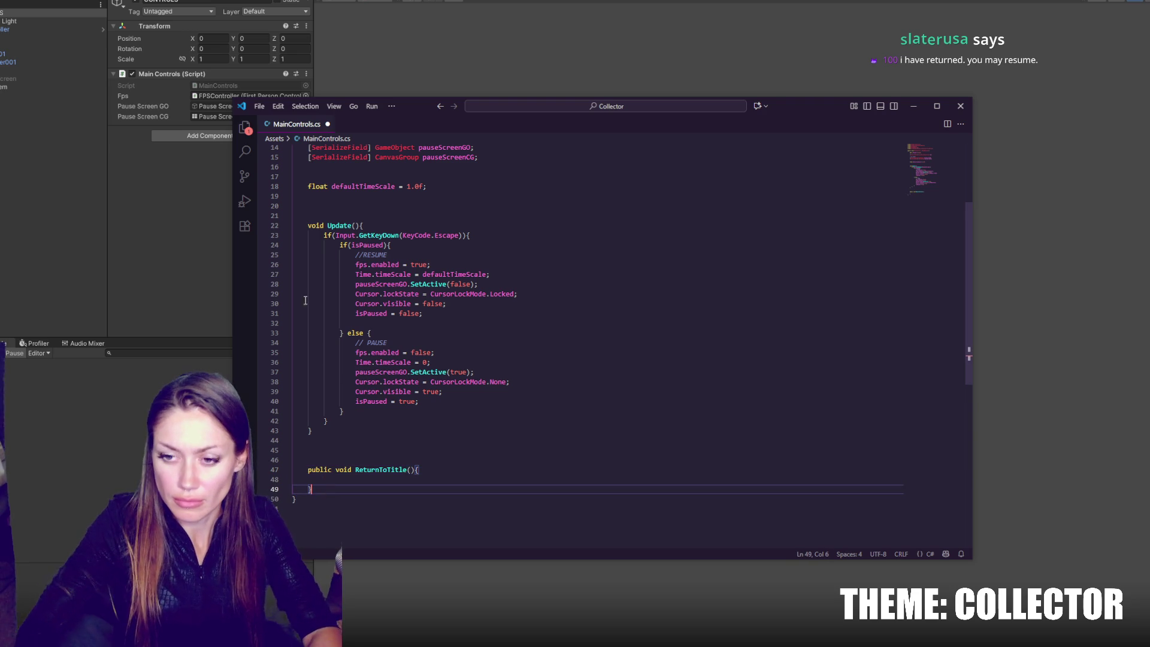
pyautogui.doubleClick(389, 469)
pyautogui.press('Down')
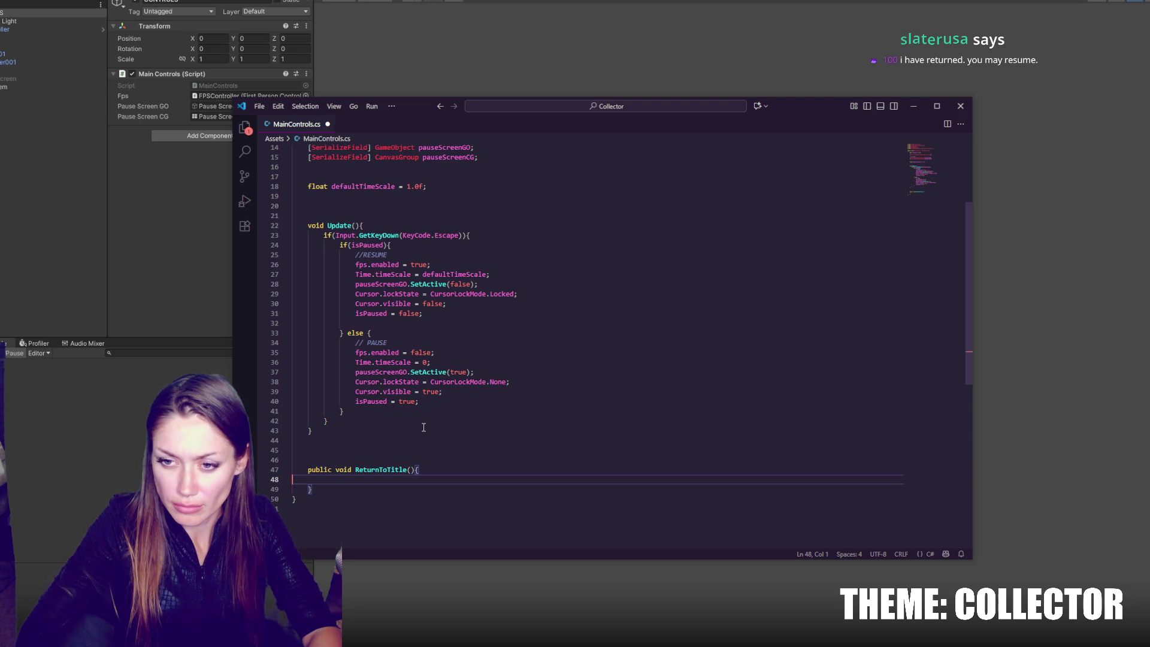
# Step: Add empty PauseGame() and ResumeGame() method stubs above ReturnToTitle
pyautogui.click(407, 444)
pyautogui.press('Return')
pyautogui.write('void PauseGame')
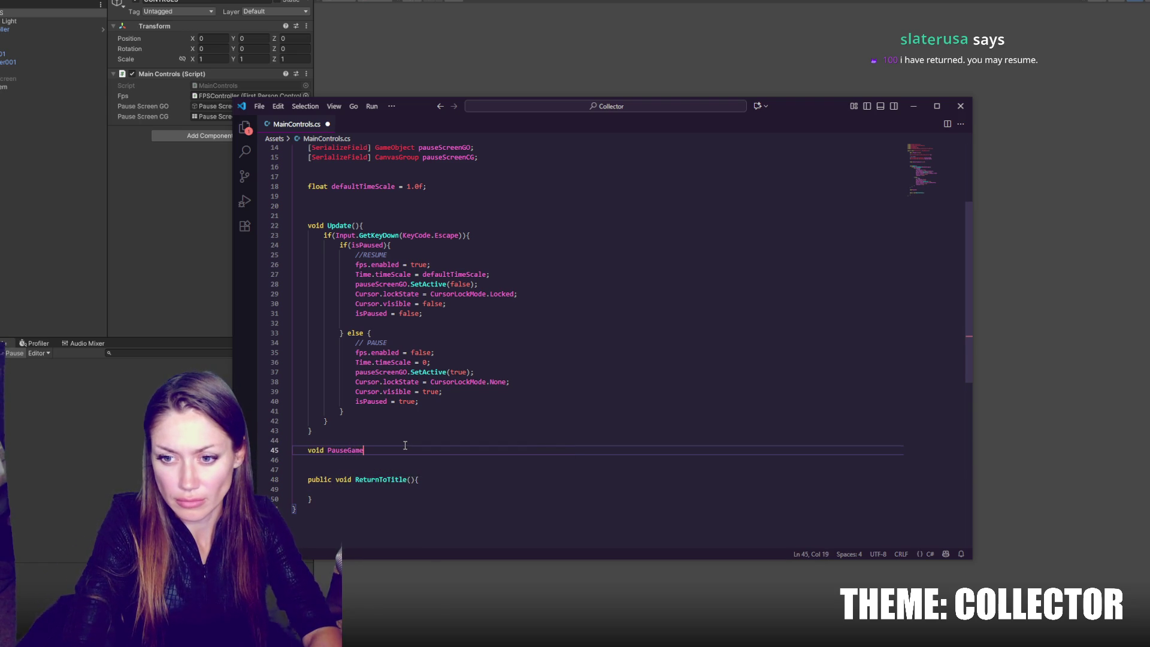
pyautogui.press('Return')
pyautogui.write('}')
pyautogui.press('Return')
pyautogui.press('Return')
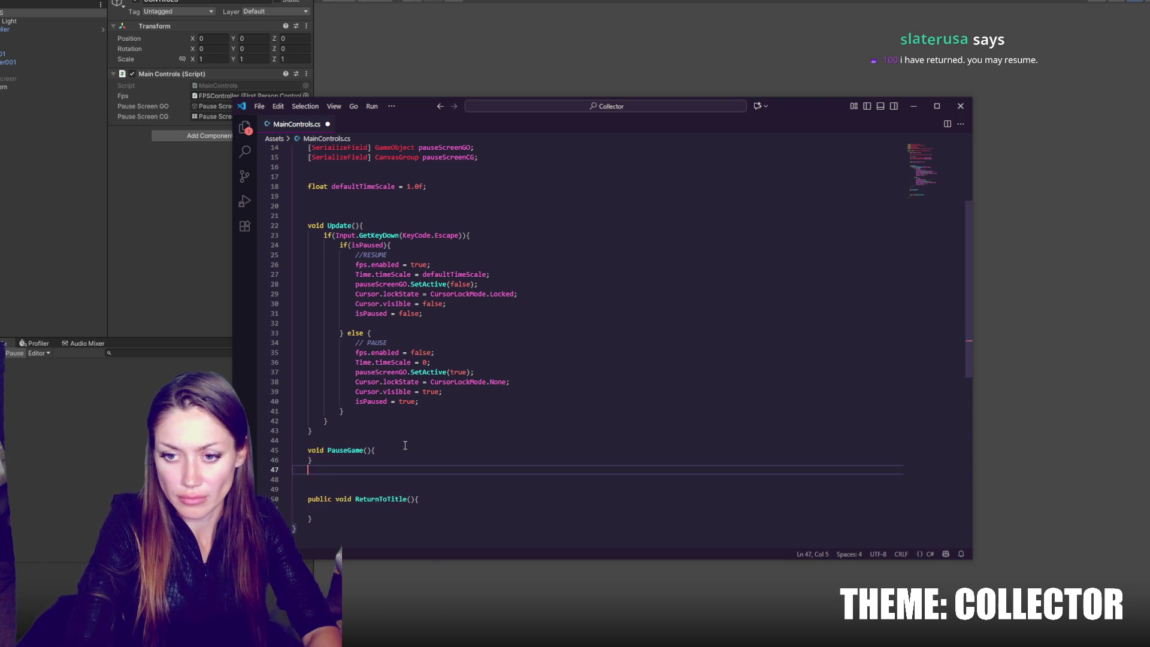
pyautogui.write('void ResumeGa')
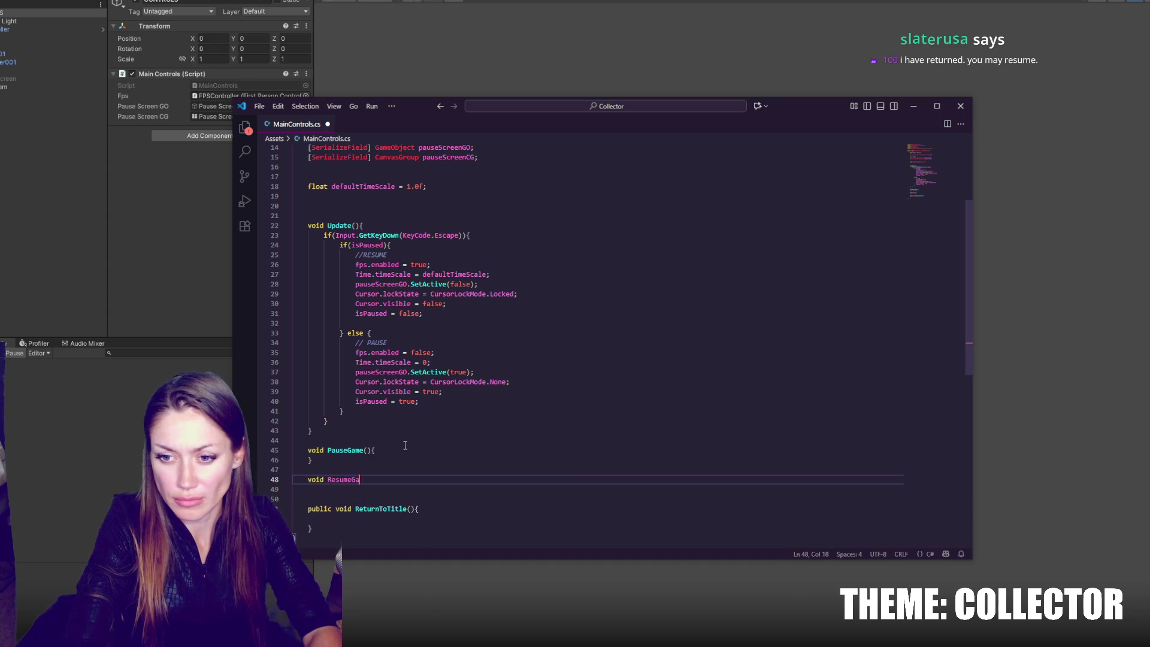
pyautogui.press('Return')
pyautogui.press('Return')
pyautogui.write('}')
pyautogui.click(403, 451)
pyautogui.press('Return')
# Step: Move the pause statements into PauseGame and replace the PAUSE comment with a PauseGame call
pyautogui.moveTo(294, 352); pyautogui.dragTo(419, 402)
pyautogui.hotkey('ctrl', 'x')
pyautogui.click(374, 401)
pyautogui.hotkey('ctrl', 'v')
pyautogui.press('Up')
pyautogui.press('Up')
pyautogui.press('Up')
pyautogui.hotkey('shift', 'Down')
pyautogui.hotkey('shift', 'Down')
pyautogui.hotkey('shift', 'Down')
pyautogui.hotkey('shift', 'Tab')
pyautogui.click(380, 402)
pyautogui.press('BackSpace')
pyautogui.click(397, 342)
pyautogui.click(360, 389)
pyautogui.click(390, 342)
pyautogui.moveTo(357, 343); pyautogui.dragTo(389, 344)
pyautogui.write('PauseGame')
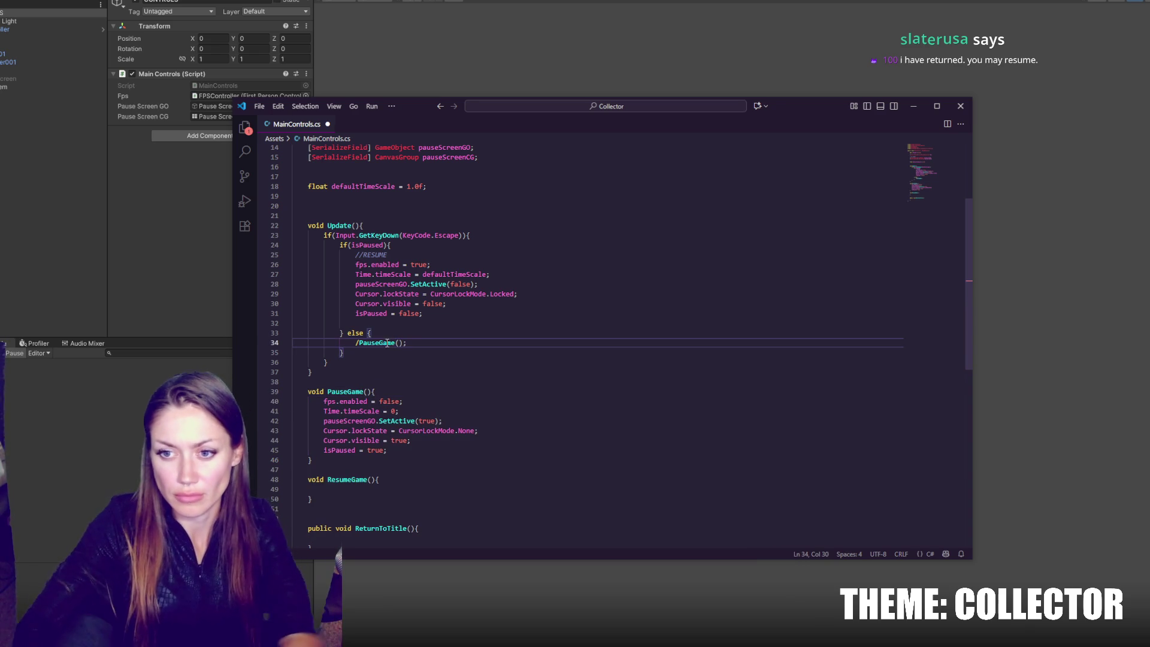
# Step: Move the resume statements from the if branch into the ResumeGame method
pyautogui.moveTo(423, 313)
pyautogui.mouseDown()
pyautogui.moveTo(360, 264)
pyautogui.moveTo(293, 252)
pyautogui.mouseUp()
pyautogui.click(359, 255)
pyautogui.click(424, 313)
pyautogui.moveTo(433, 312); pyautogui.dragTo(389, 255)
pyautogui.press('BackSpace')
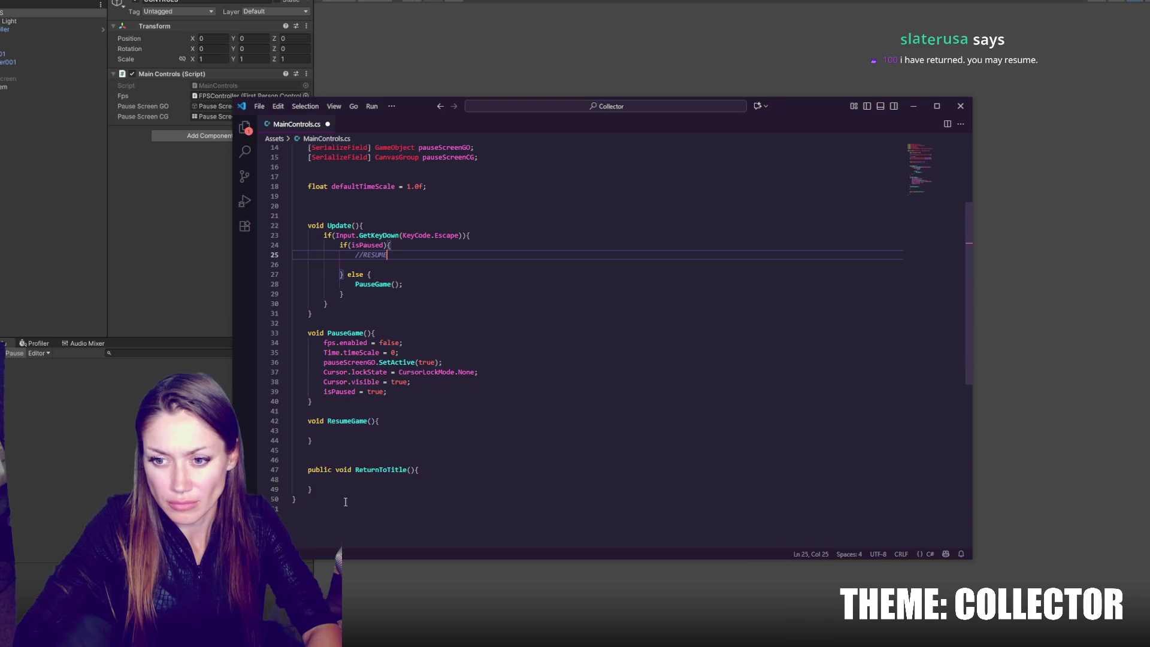
pyautogui.click(359, 429)
pyautogui.hotkey('ctrl', 'v')
pyautogui.moveTo(371, 441); pyautogui.dragTo(380, 492)
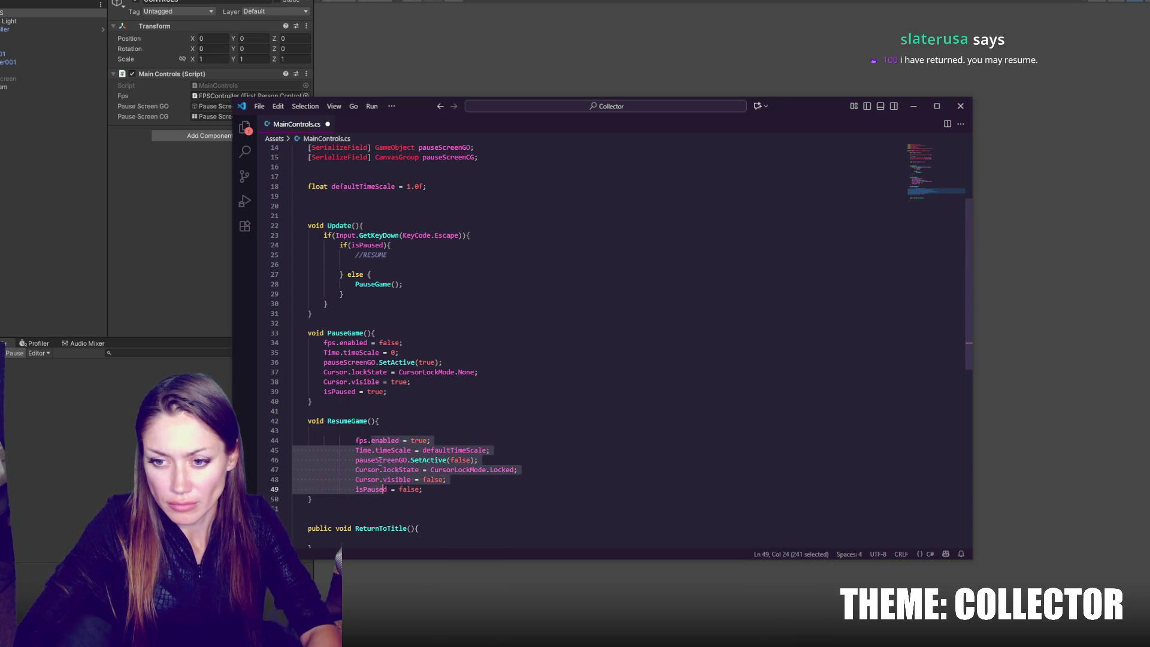
pyautogui.hotkey('shift', 'Tab')
pyautogui.click(360, 431)
pyautogui.press('BackSpace')
# Step: Replace the leftover RESUME comment with a ResumeGame call and save the script
pyautogui.click(390, 264)
pyautogui.moveTo(390, 264); pyautogui.dragTo(391, 245)
pyautogui.press('BackSpace')
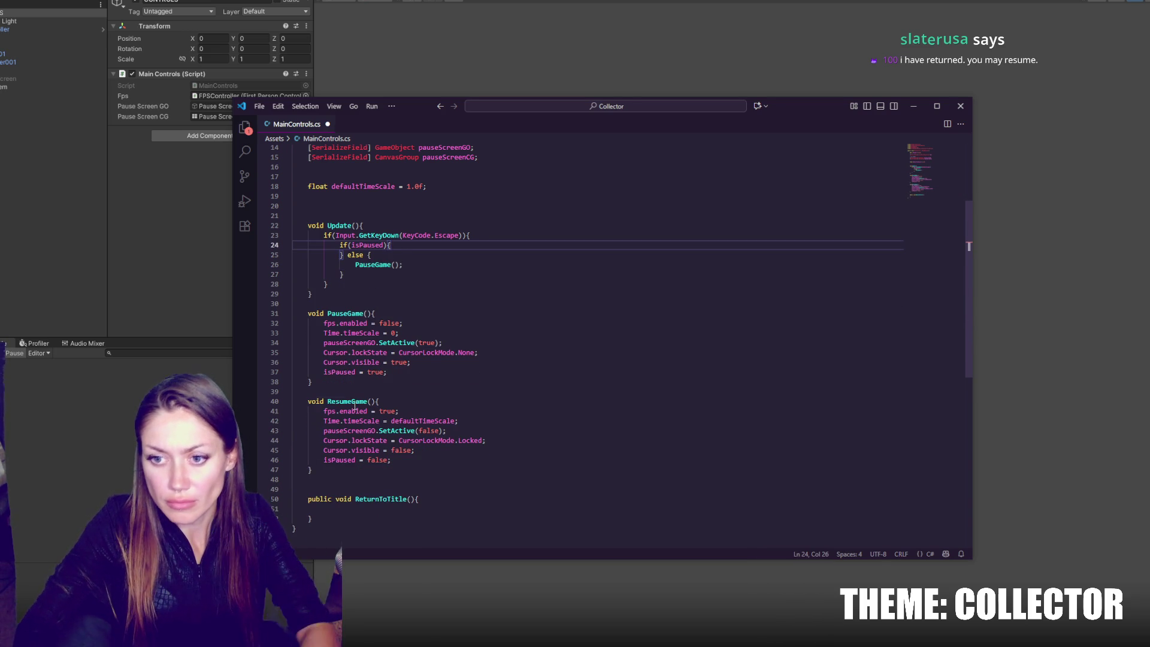
pyautogui.press('Return')
pyautogui.write('ResumeGame();')
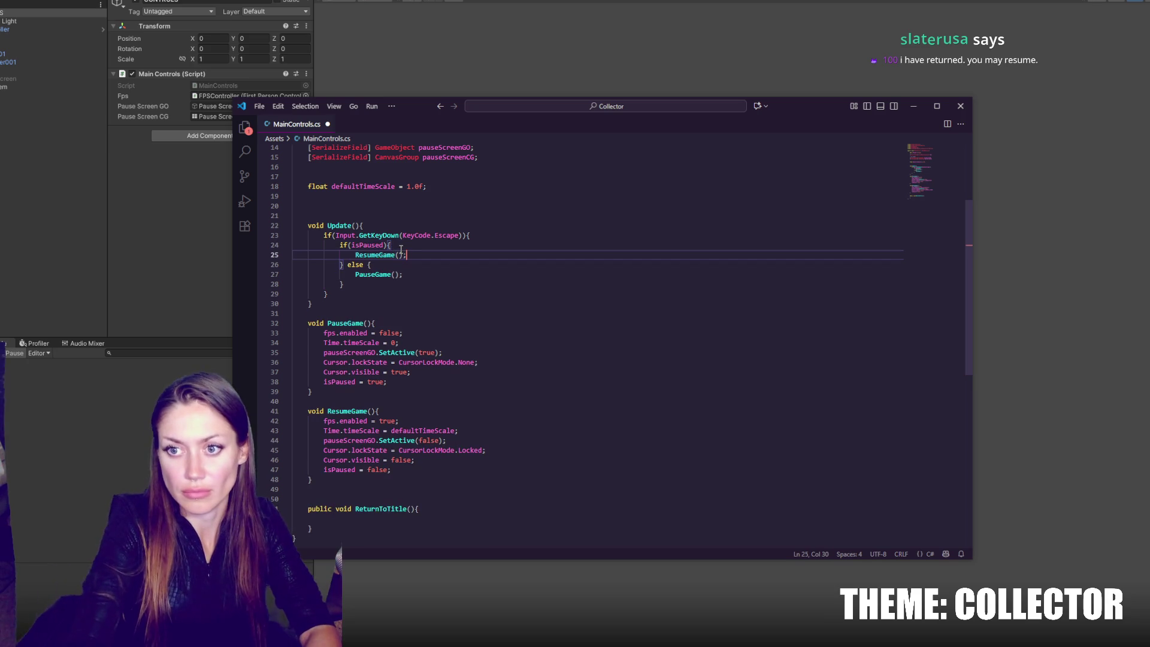
pyautogui.hotkey('ctrl', 's')
# Step: Remove the extra blank line above ReturnToTitle and save MainControls
pyautogui.click(622, 358)
pyautogui.scroll(-3, 621, 358)
pyautogui.click(391, 418)
pyautogui.click(390, 393)
pyautogui.press('BackSpace')
pyautogui.scroll(4, 353, 224)
pyautogui.scroll(5, 353, 224)
pyautogui.click(480, 235)
pyautogui.hotkey('ctrl', 's')
# Step: Make the ResumeGame method public
pyautogui.scroll(-7, 457, 248)
pyautogui.click(455, 263)
pyautogui.click(497, 259)
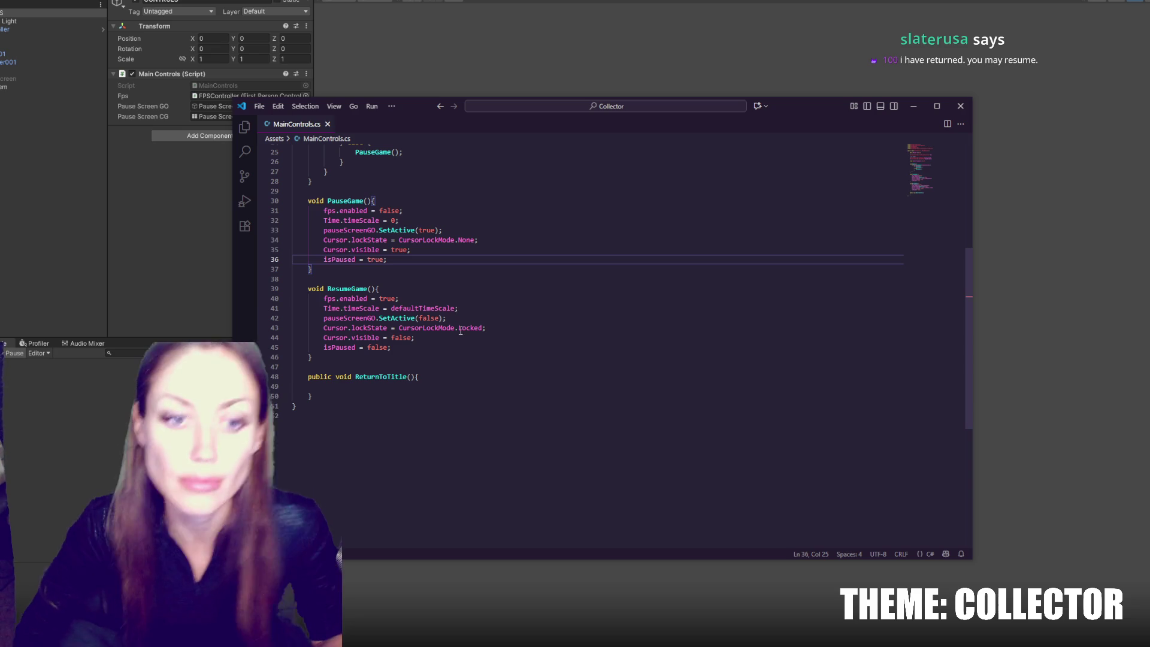
pyautogui.click(547, 326)
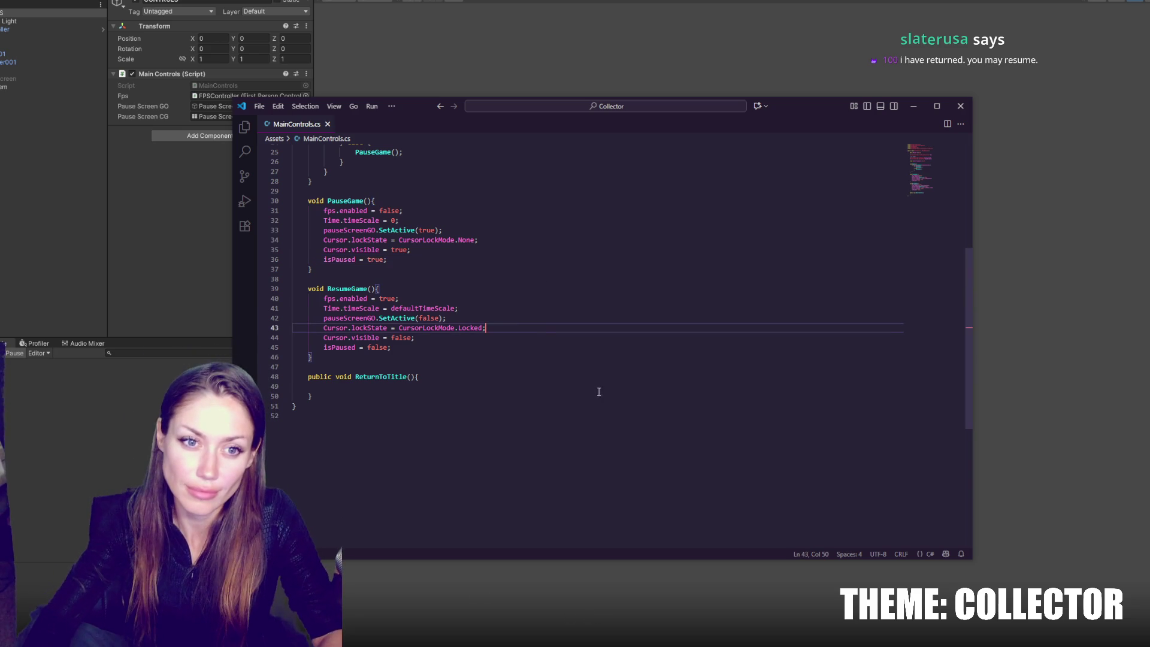
pyautogui.click(447, 299)
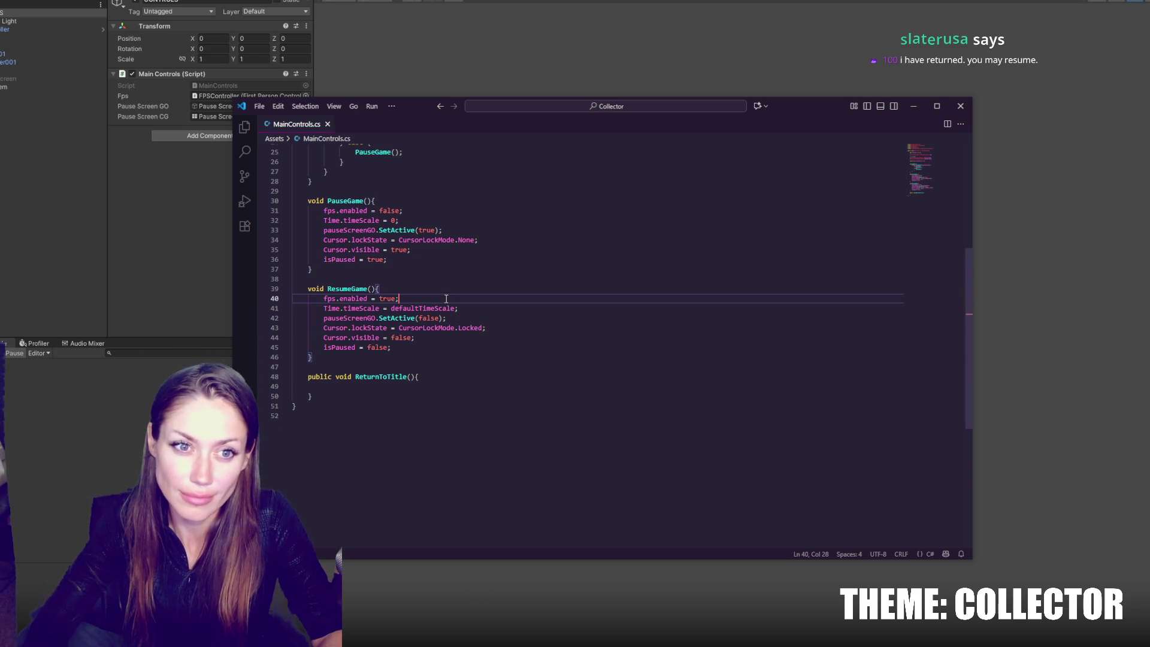
pyautogui.click(405, 387)
pyautogui.scroll(3, 435, 372)
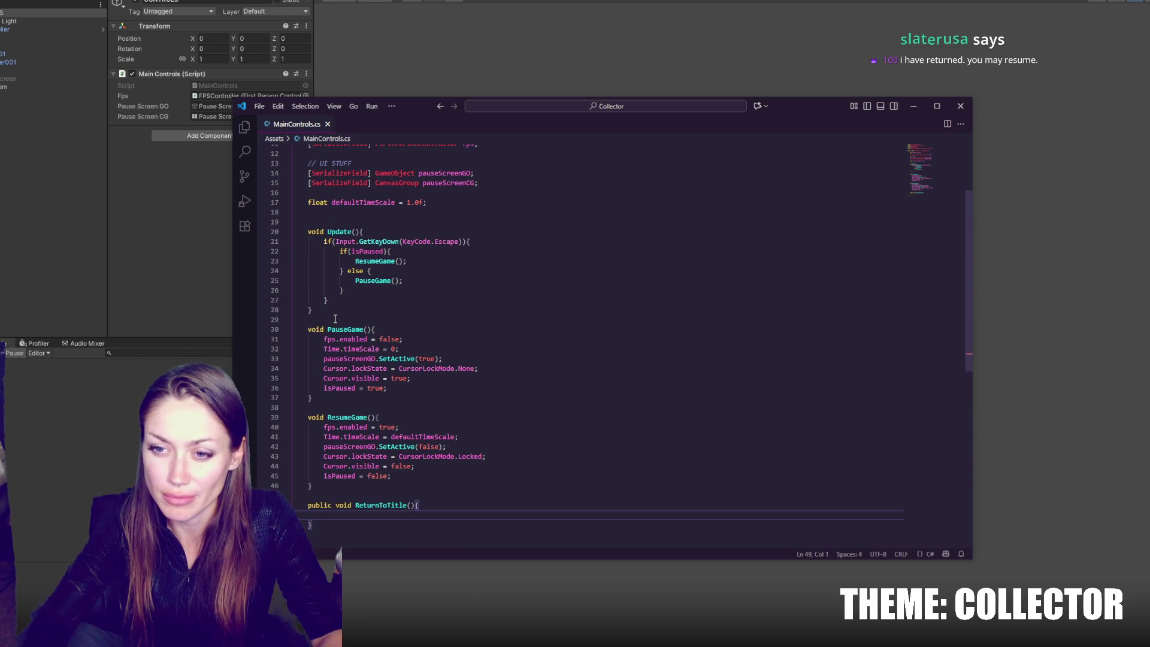
pyautogui.scroll(-3, 360, 381)
pyautogui.click(309, 341)
pyautogui.write('public')
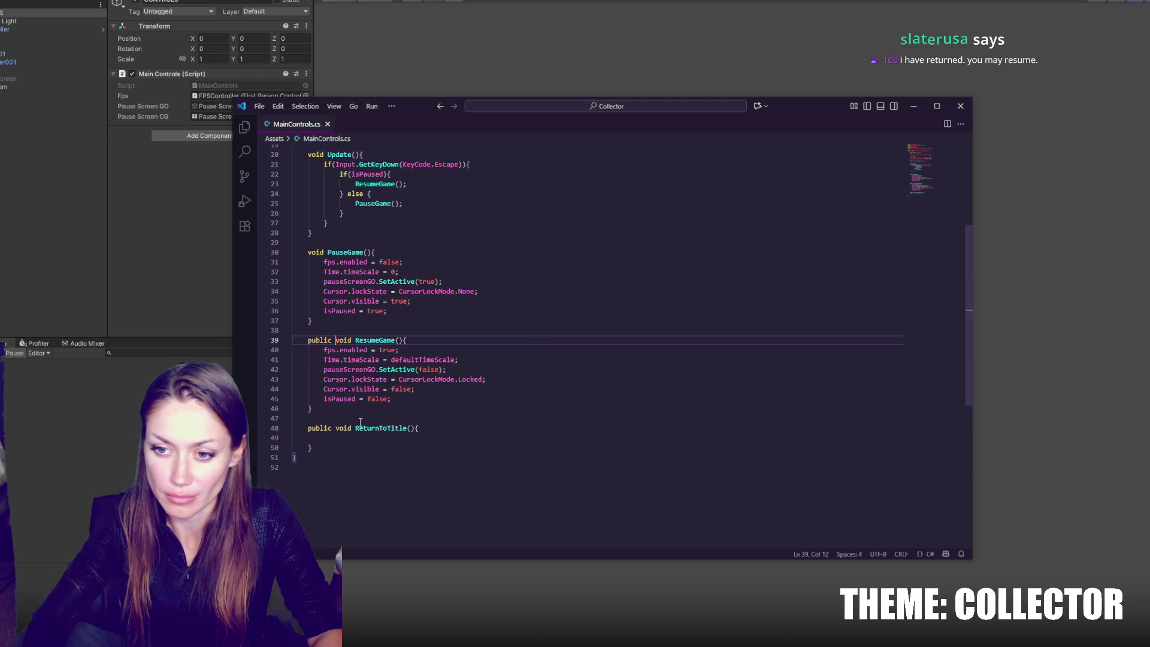
# Step: Rename ReturnToTitle to Quit, have it call Application.Quit(), and save
pyautogui.click(363, 437)
pyautogui.write('Application.Quit();')
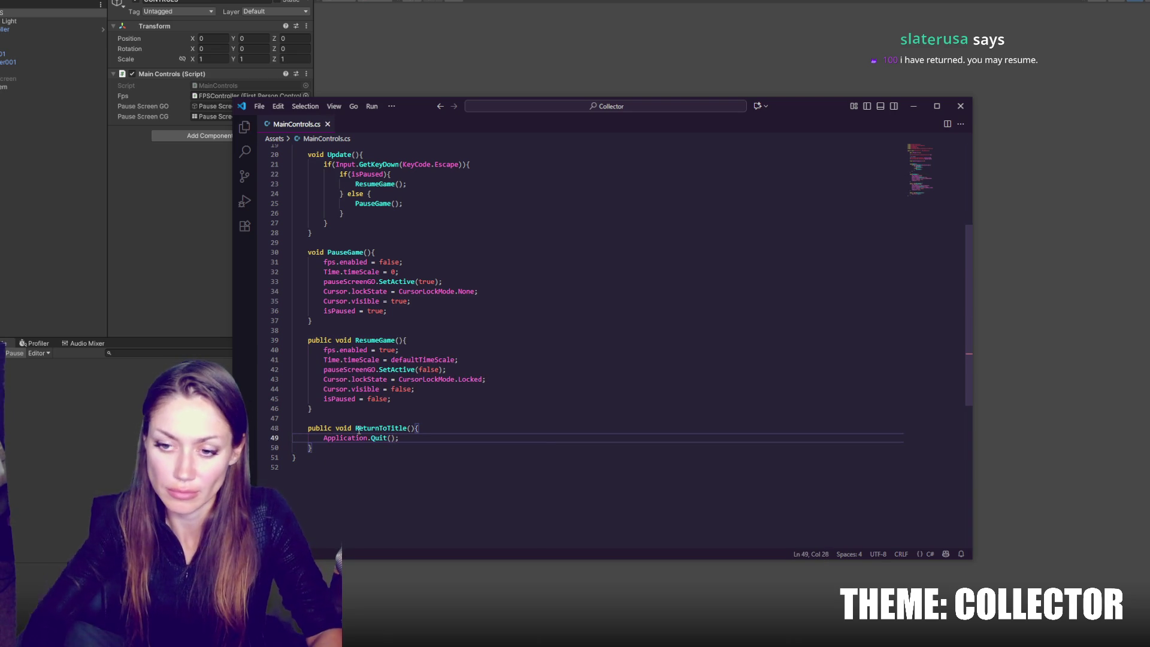
pyautogui.doubleClick(359, 429)
pyautogui.write('Quit')
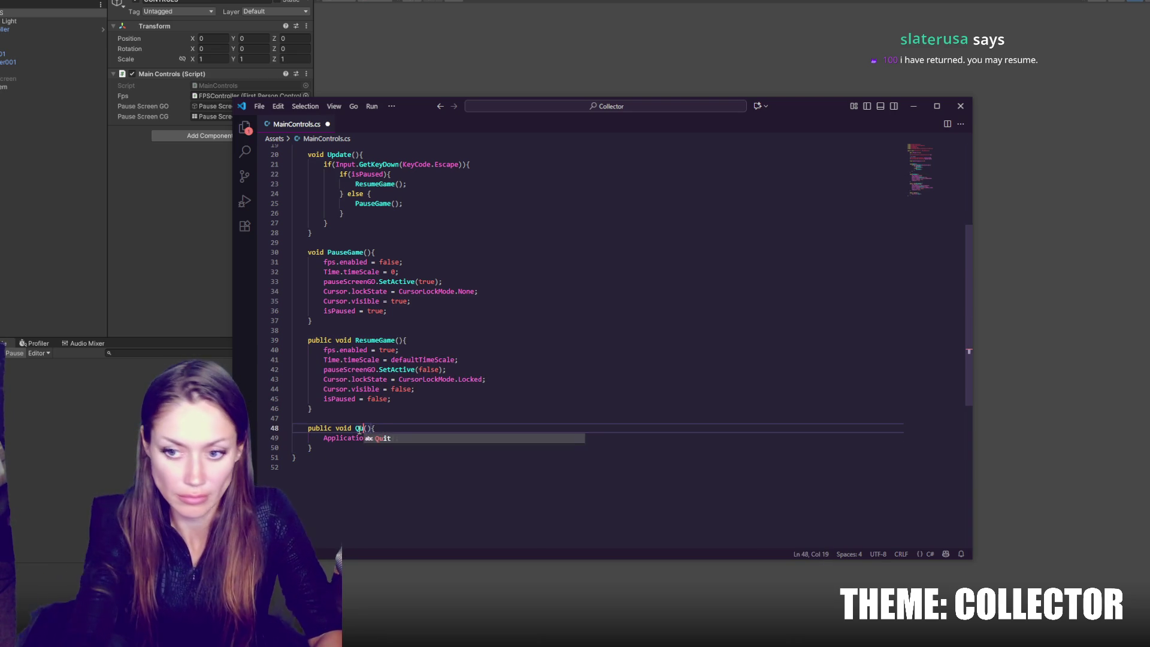
pyautogui.hotkey('ctrl', 's')
pyautogui.click(416, 389)
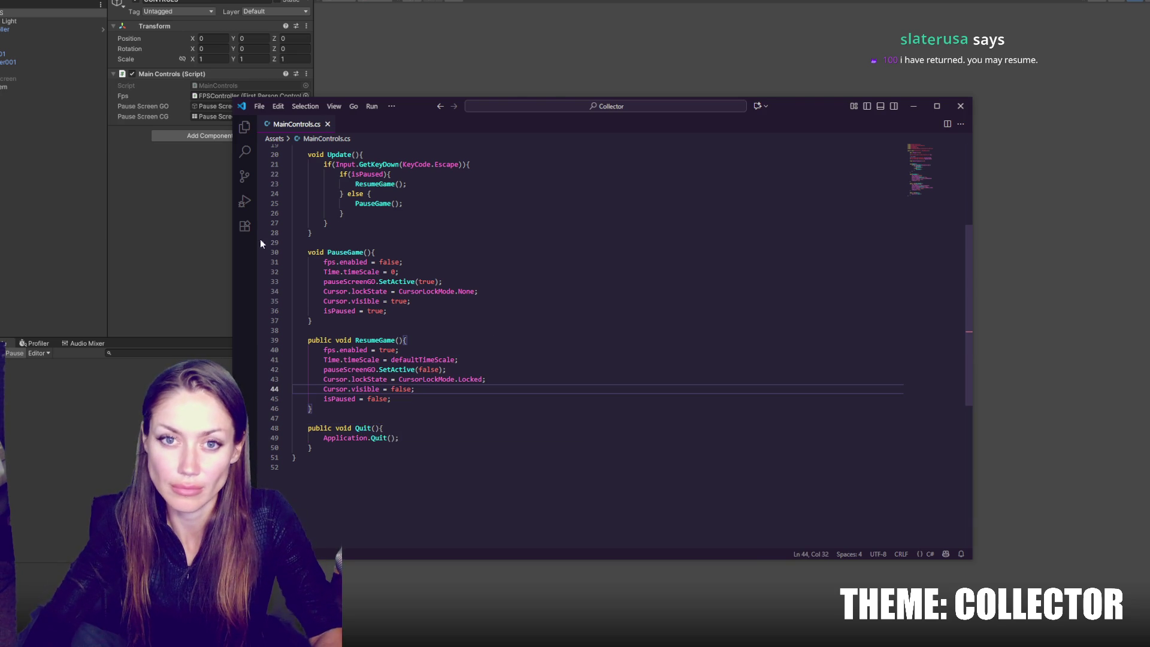
pyautogui.click(116, 217)
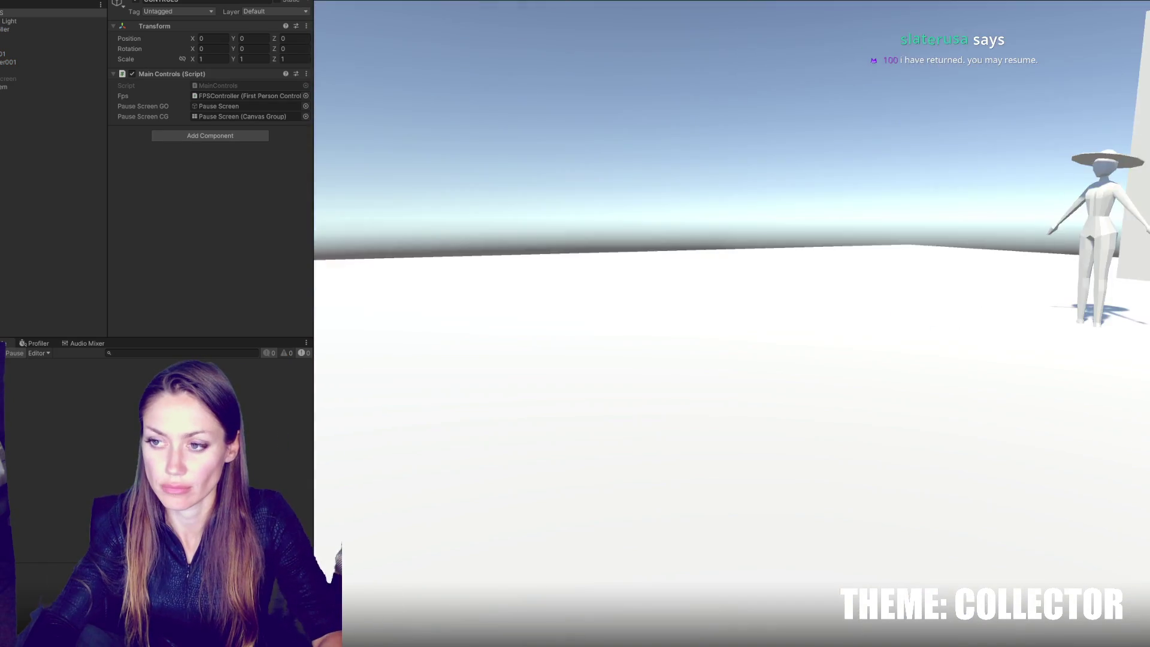
# Step: Test pausing and resuming in Play mode, then stop the game
pyautogui.press('Escape')
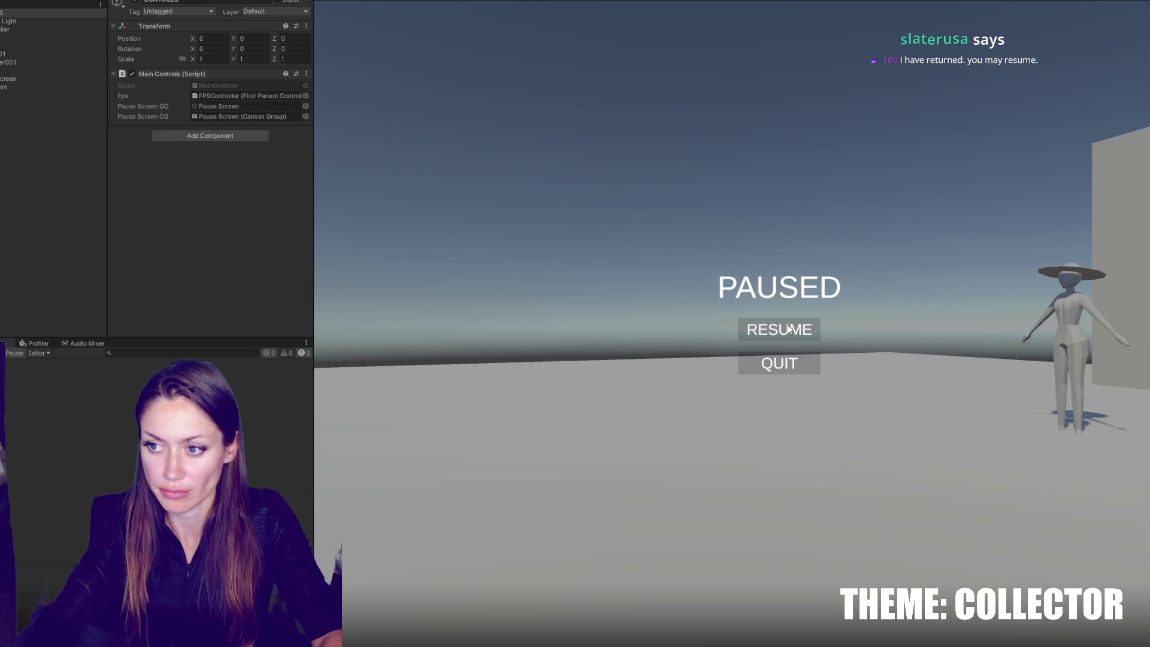
pyautogui.click(789, 329)
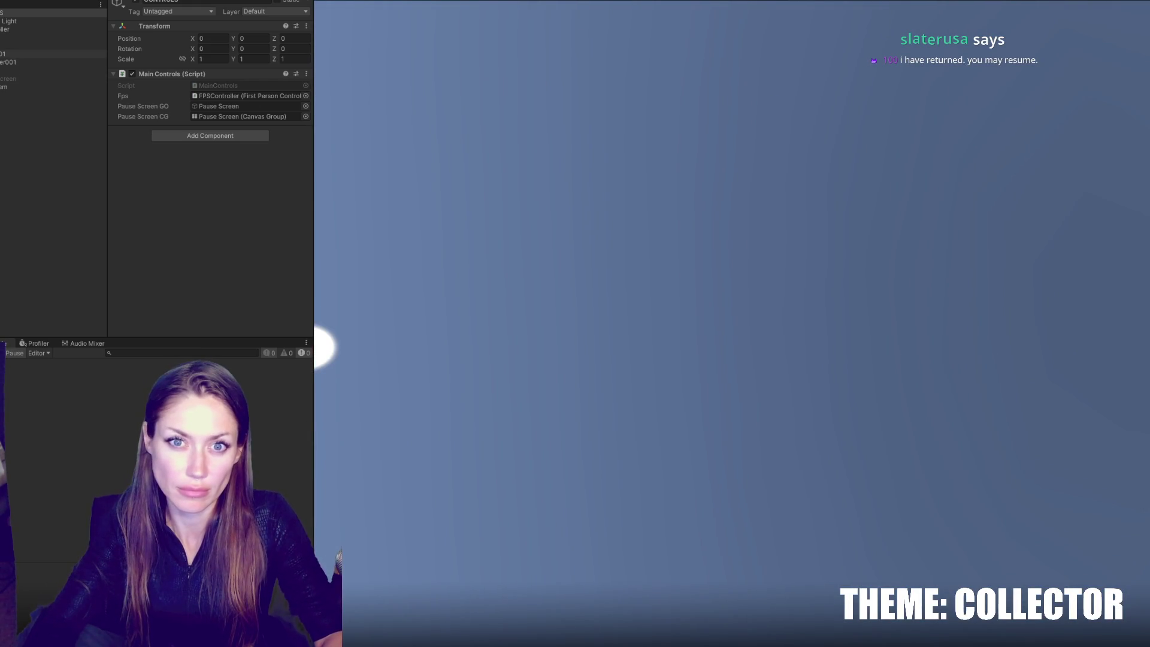
pyautogui.hotkey('ctrl', 'p')
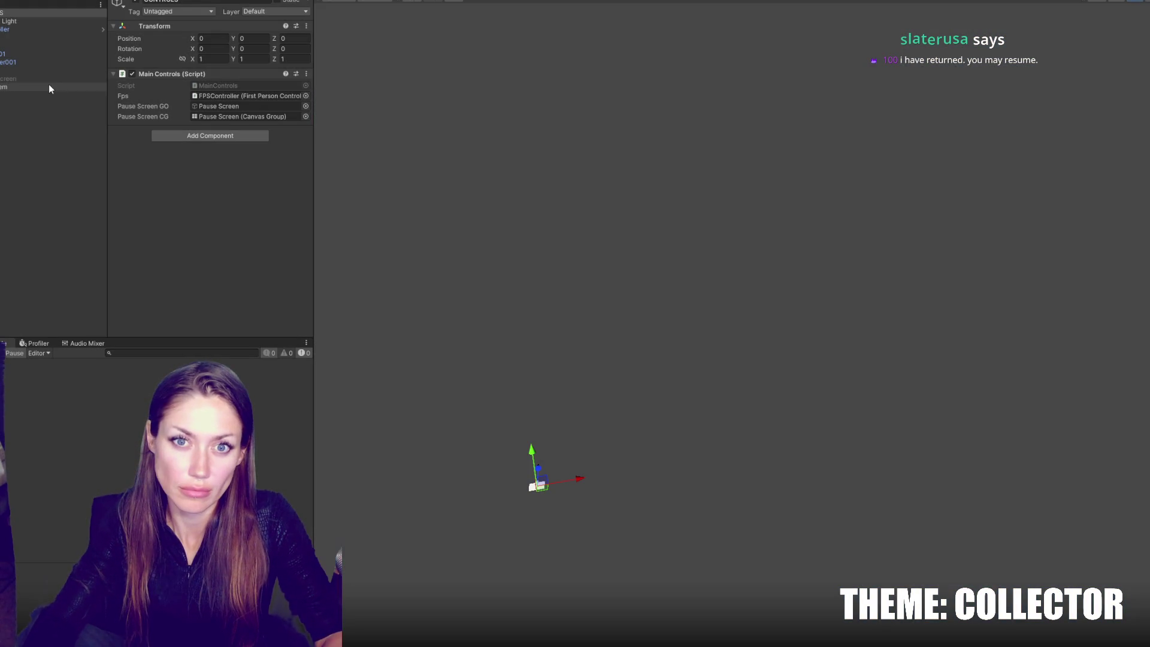
# Step: Give the first pause button an On Click entry calling CONTROLS → MainControls.ResumeGame
pyautogui.click(3, 78)
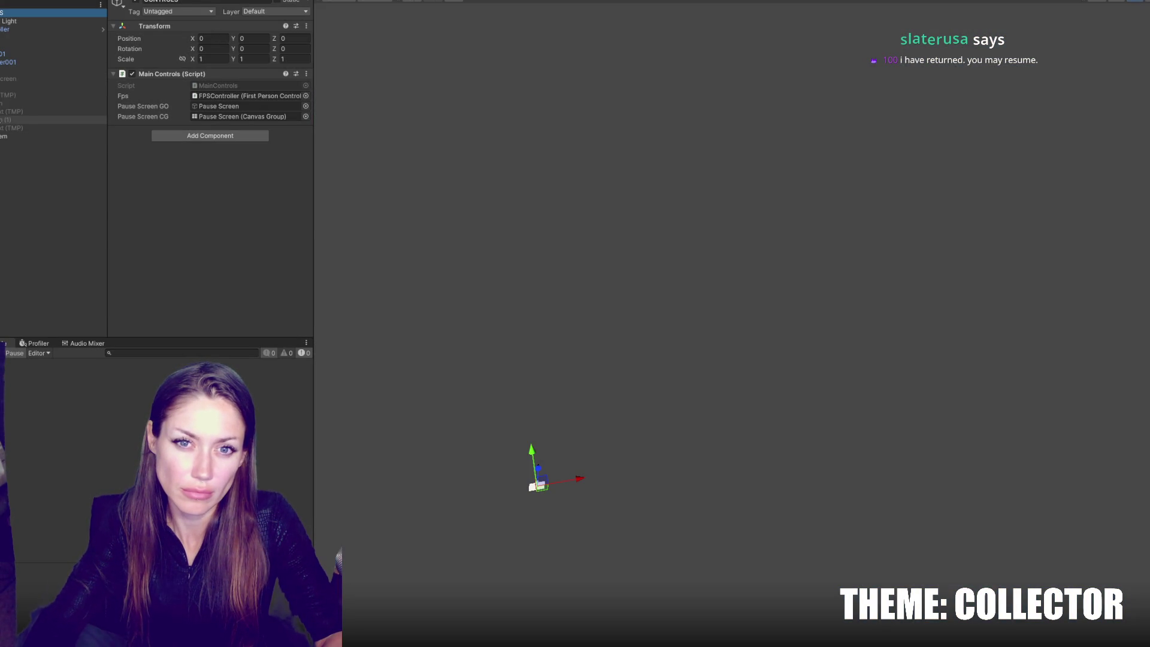
pyautogui.click(12, 103)
pyautogui.click(219, 154)
pyautogui.click(213, 167)
pyautogui.click(228, 167)
pyautogui.scroll(-3, 253, 250)
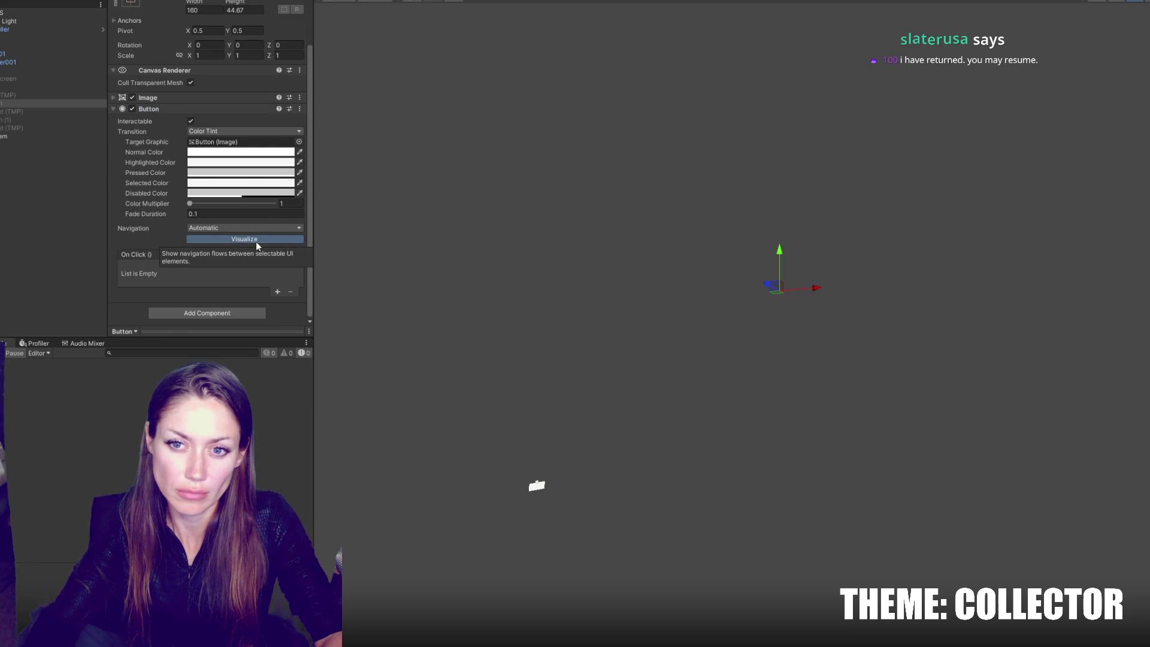
pyautogui.click(278, 292)
pyautogui.moveTo(2, 13); pyautogui.dragTo(153, 278)
pyautogui.click(240, 267)
pyautogui.moveTo(243, 318)
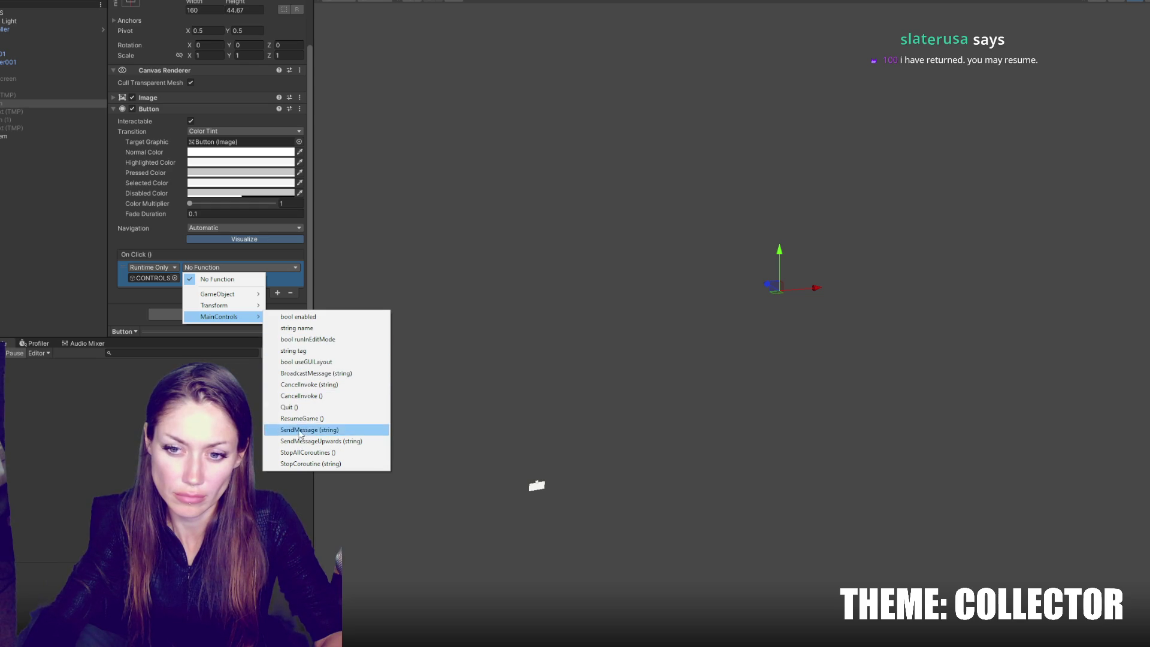
pyautogui.click(300, 418)
# Step: Give Button (1) an On Click entry calling CONTROLS → MainControls.Quit
pyautogui.click(30, 119)
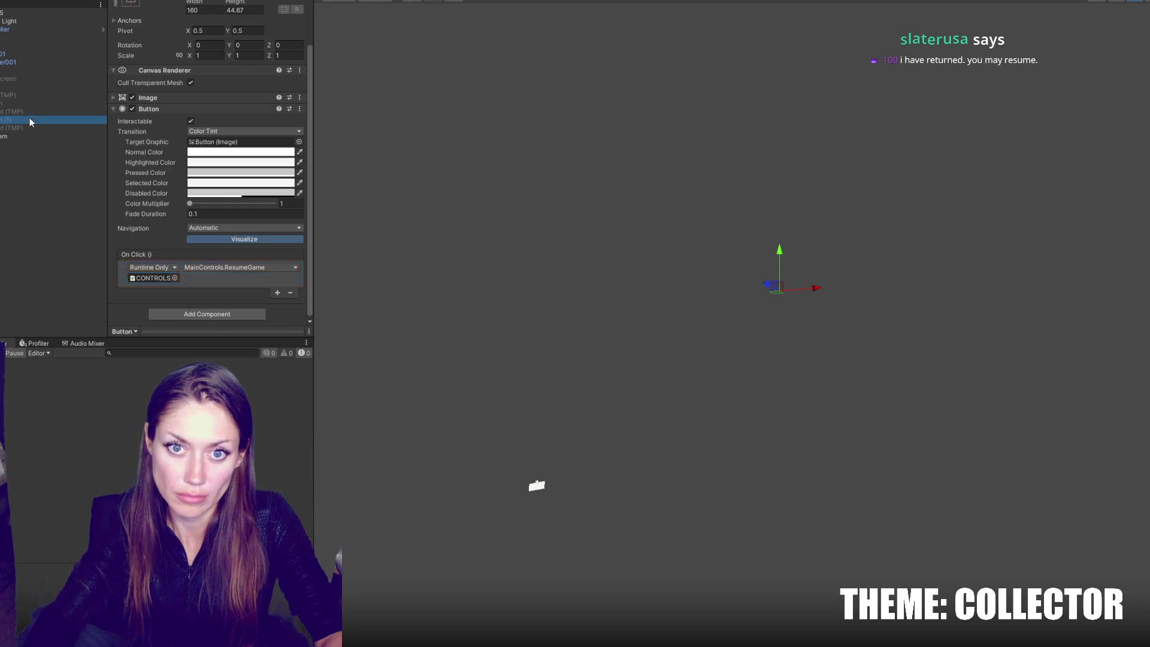
pyautogui.click(278, 292)
pyautogui.moveTo(36, 13); pyautogui.dragTo(157, 279)
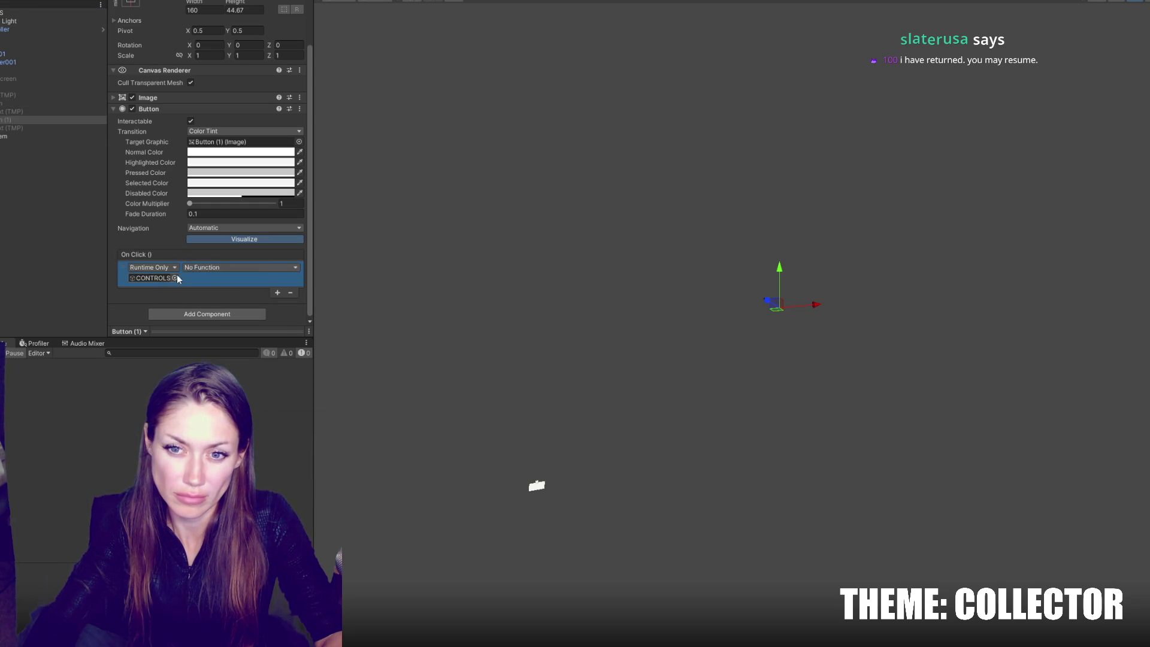
pyautogui.click(240, 267)
pyautogui.moveTo(231, 313)
pyautogui.click(296, 407)
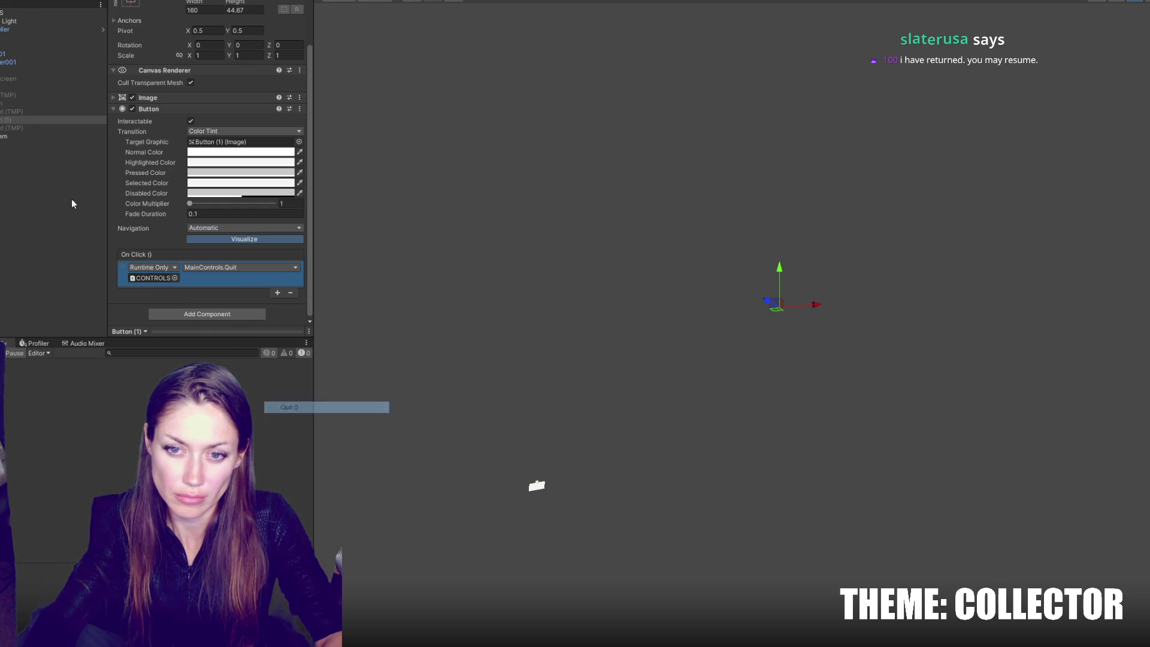
# Step: Recheck both buttons' On Click setups, then select the PAUSED text object
pyautogui.click(36, 103)
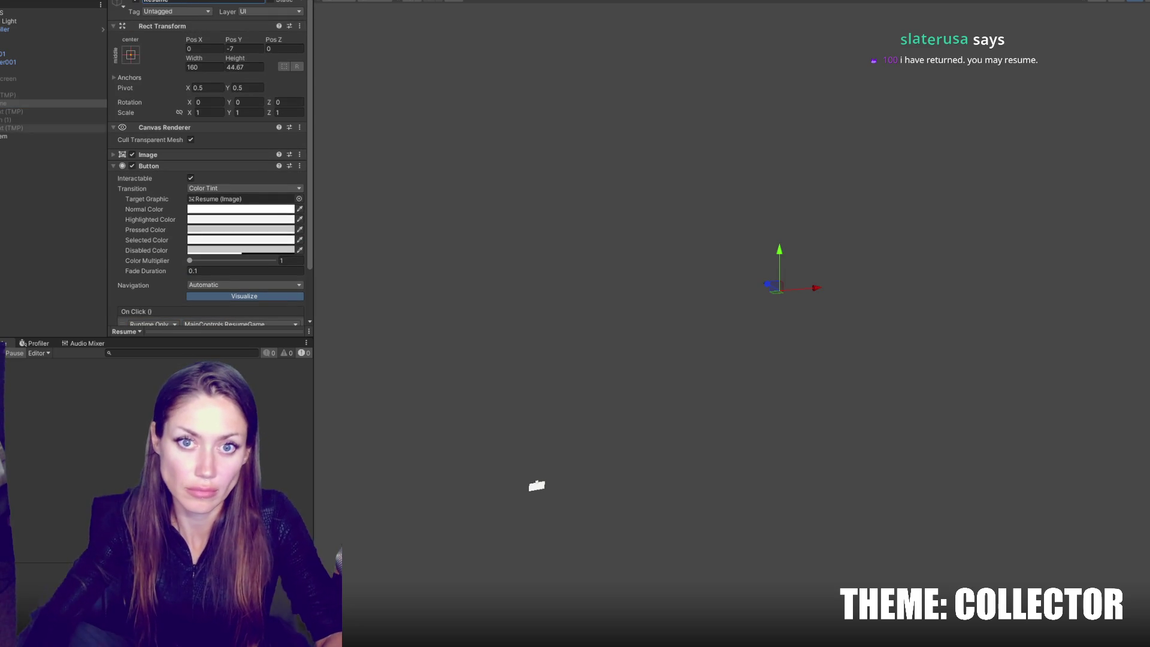
pyautogui.click(13, 121)
pyautogui.click(221, 2)
pyautogui.click(144, 2)
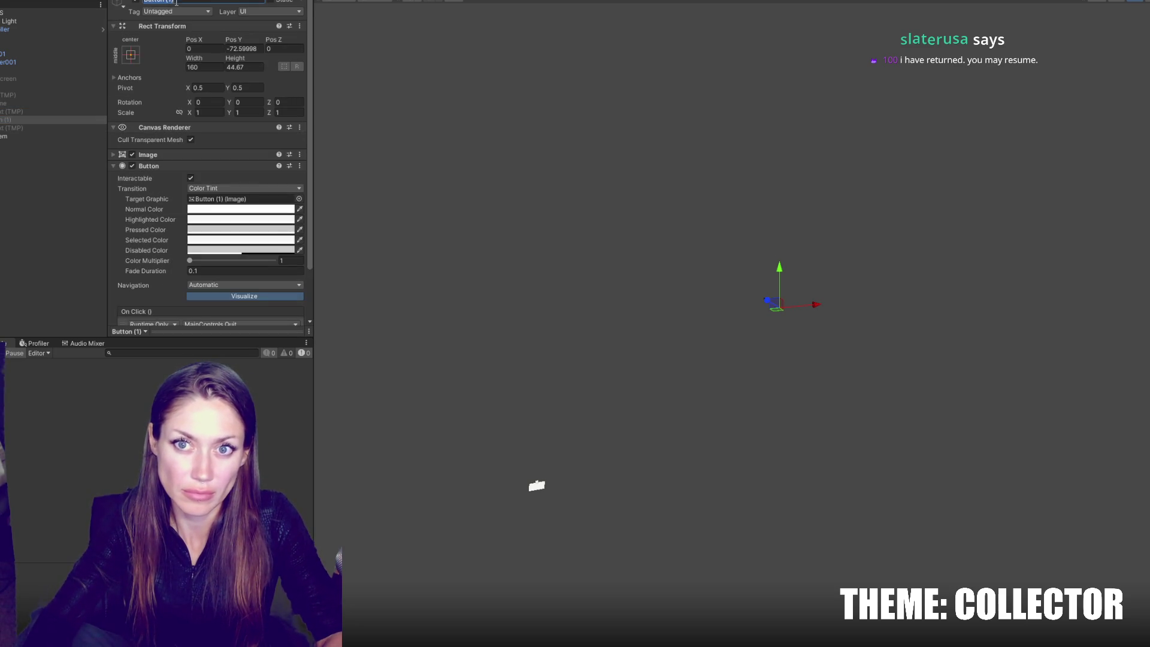
pyautogui.click(72, 95)
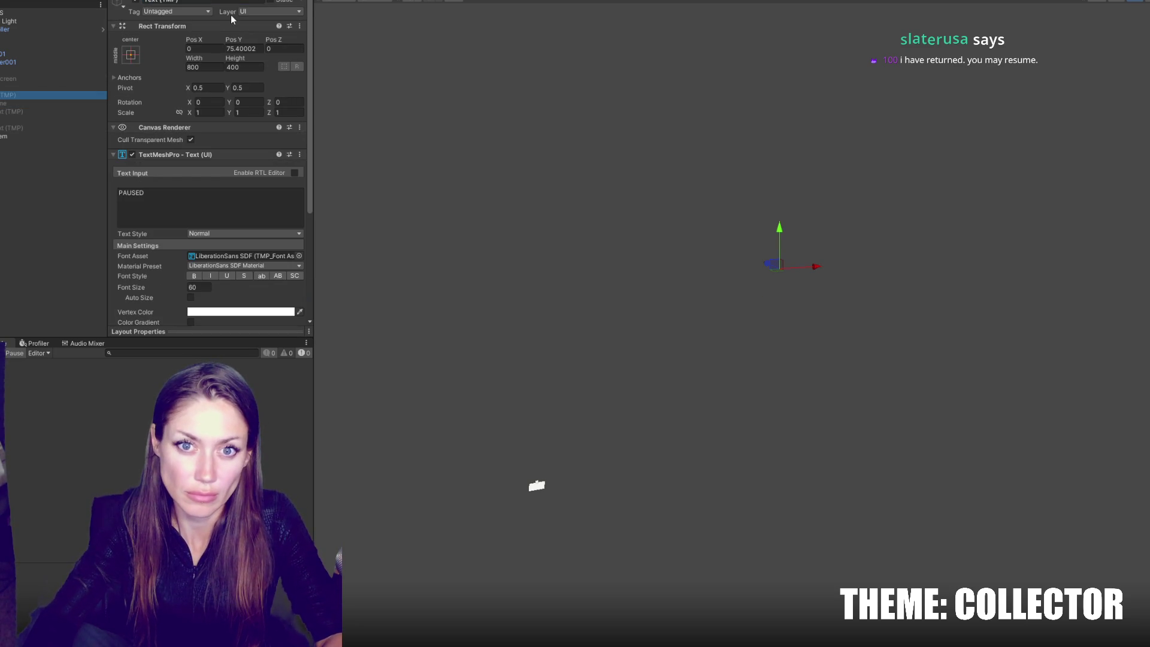
# Step: Rename the PAUSED text object to 'Paused Text' and test the pause menu in Play mode
pyautogui.write('Pau')
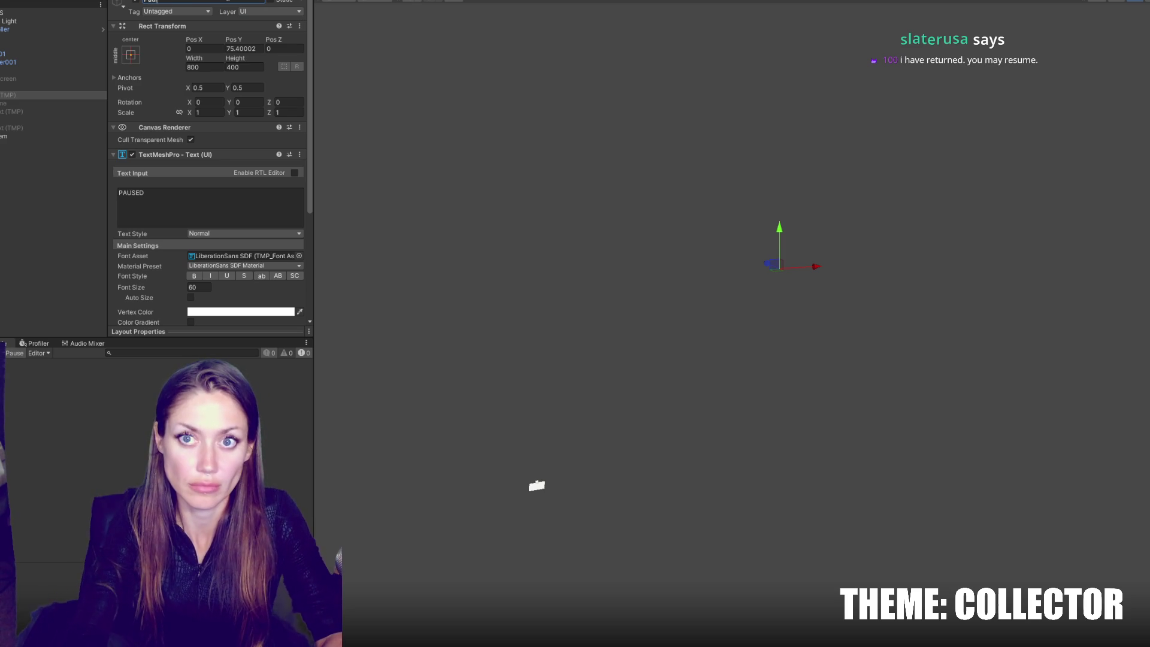
pyautogui.write('sed Text')
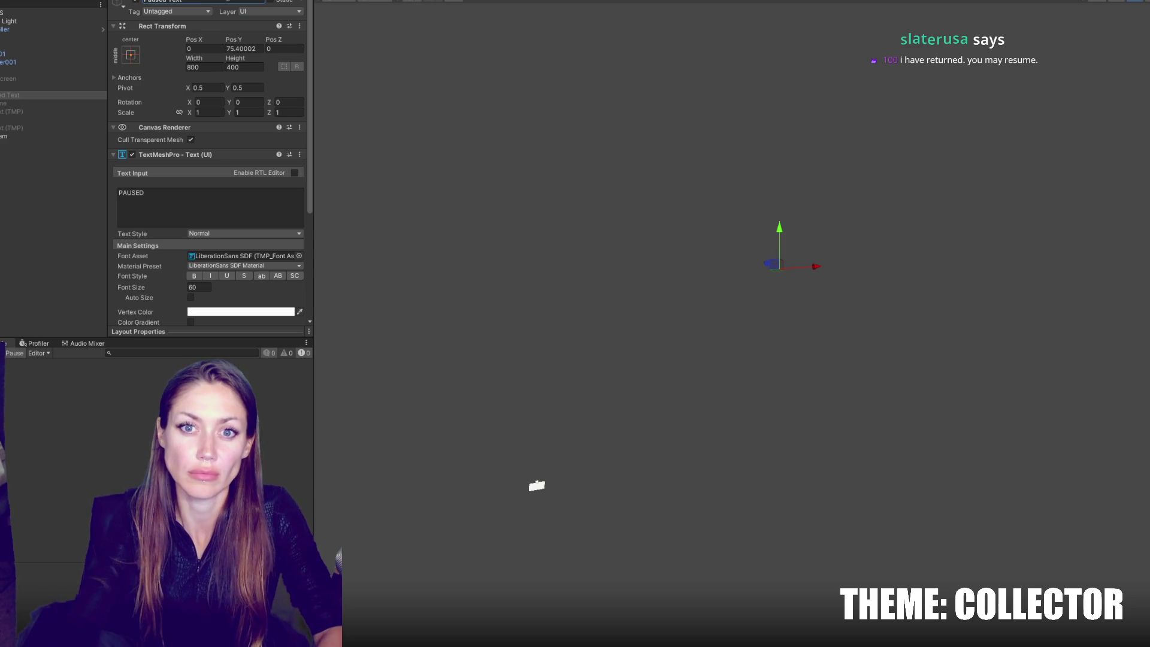
pyautogui.press('Return')
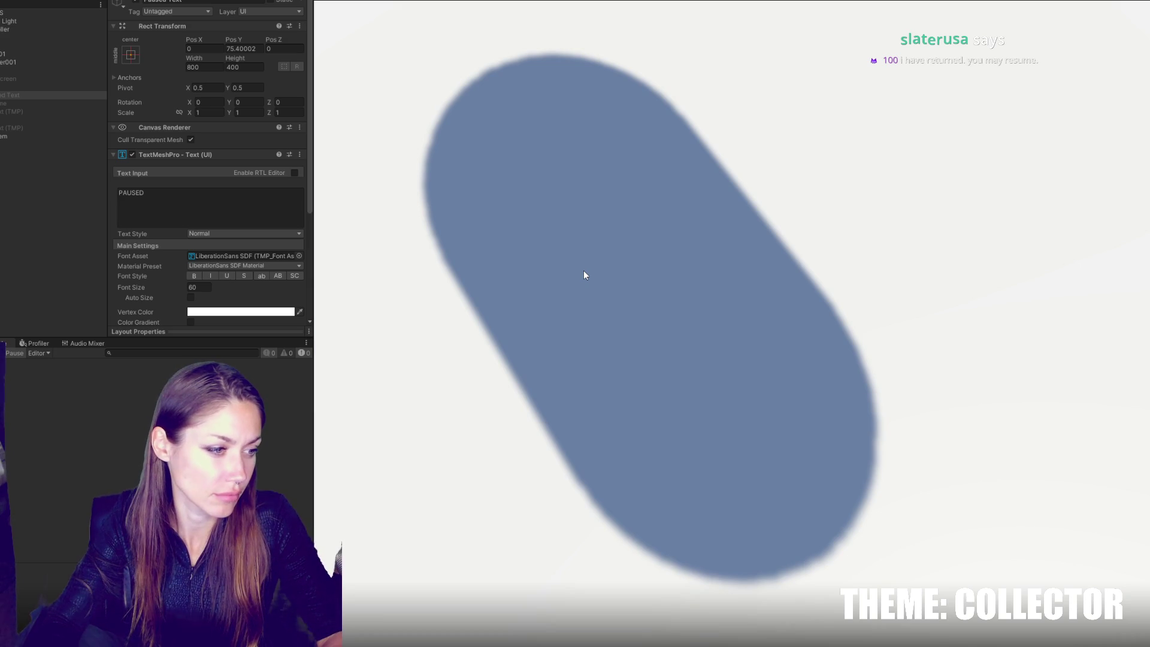
pyautogui.press('Escape')
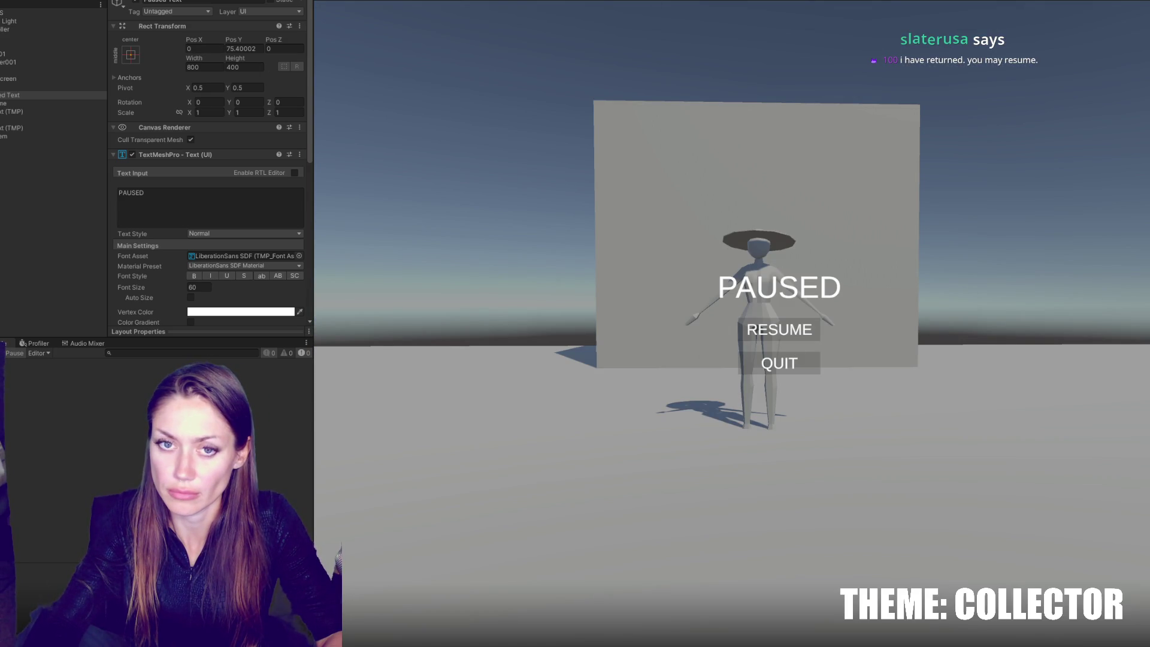
pyautogui.click(46, 86)
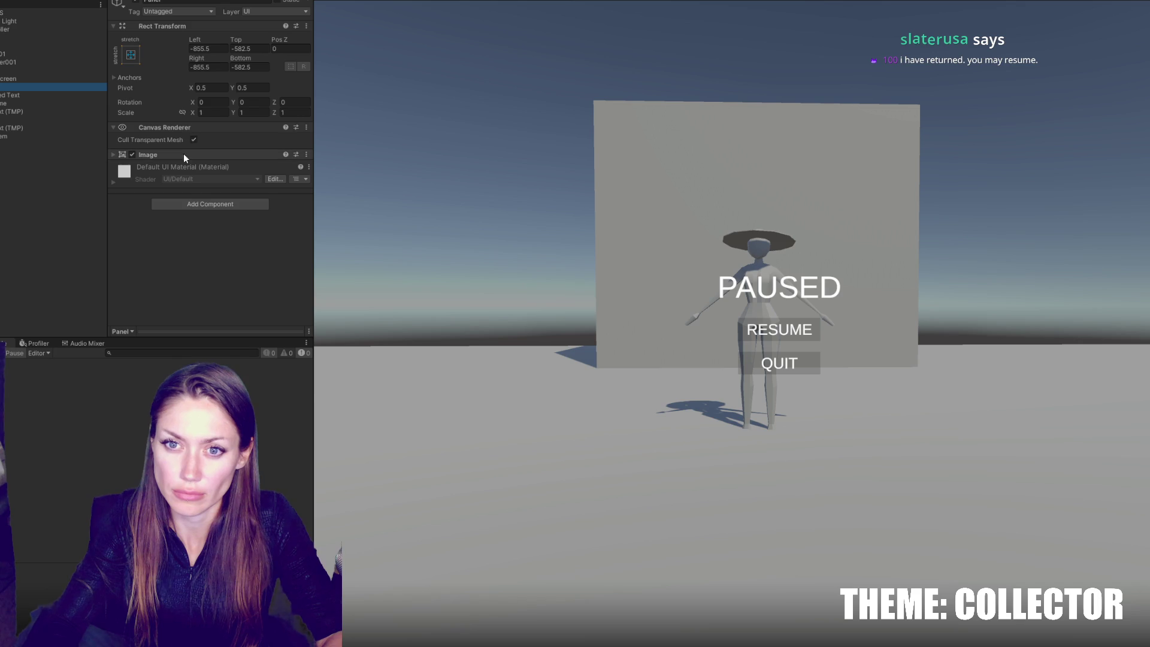
pyautogui.click(194, 155)
pyautogui.click(764, 333)
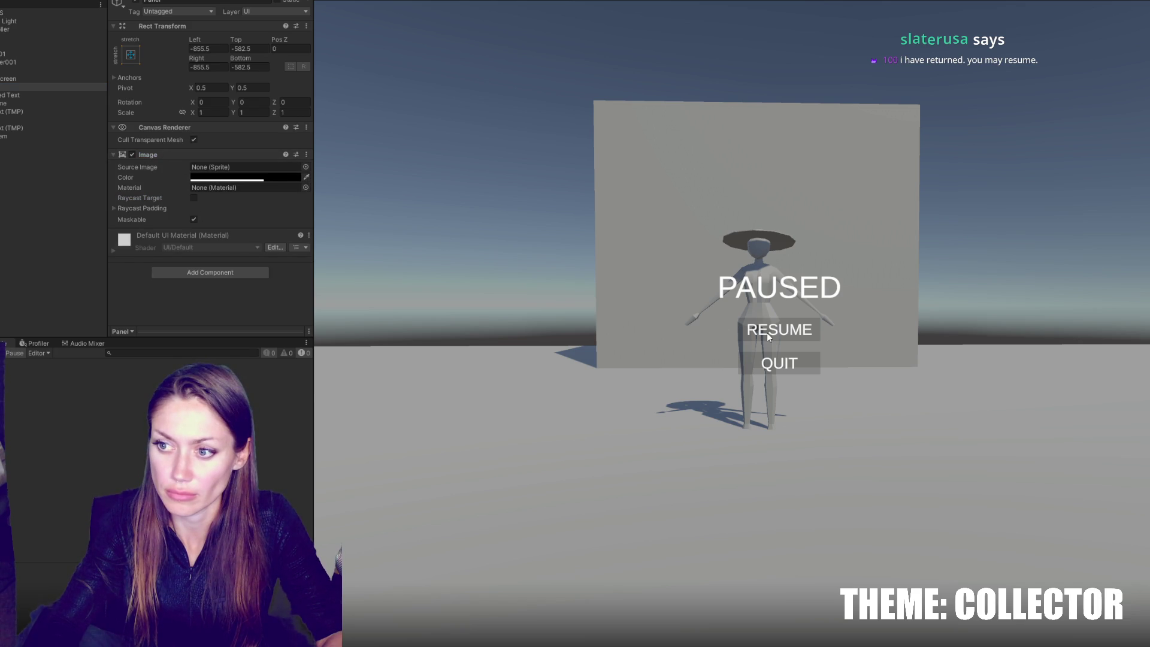
# Step: Enable Interactable and Blocks Raycasts on Pause Screen's Canvas Group, keeping them after stopping play
pyautogui.click(20, 78)
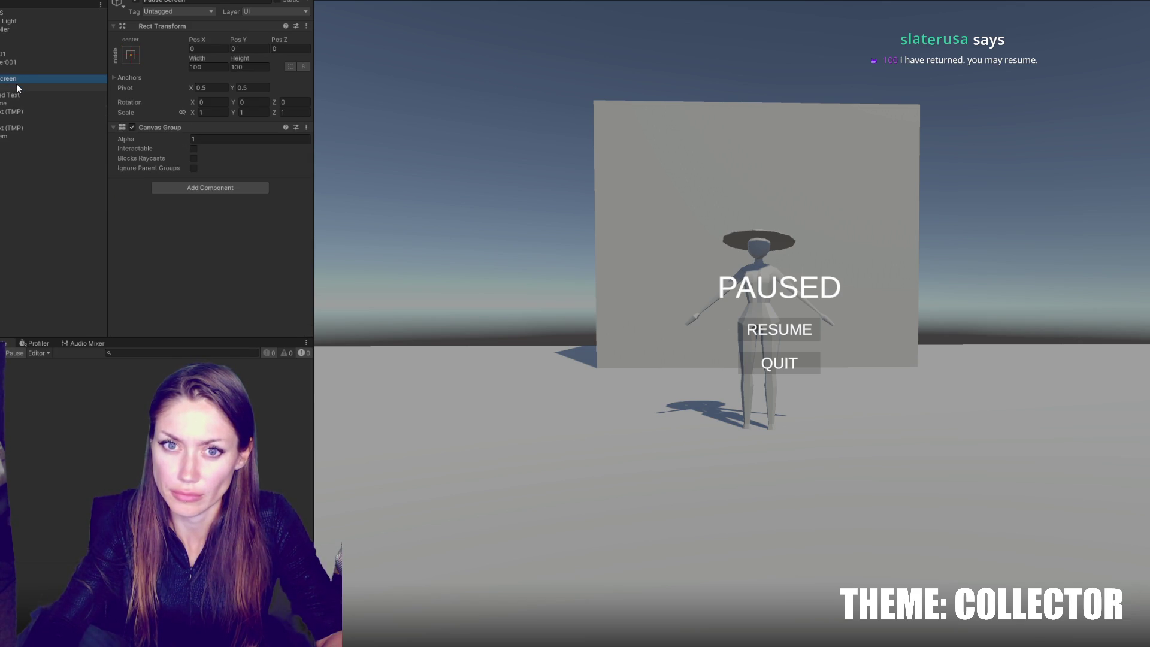
pyautogui.click(194, 148)
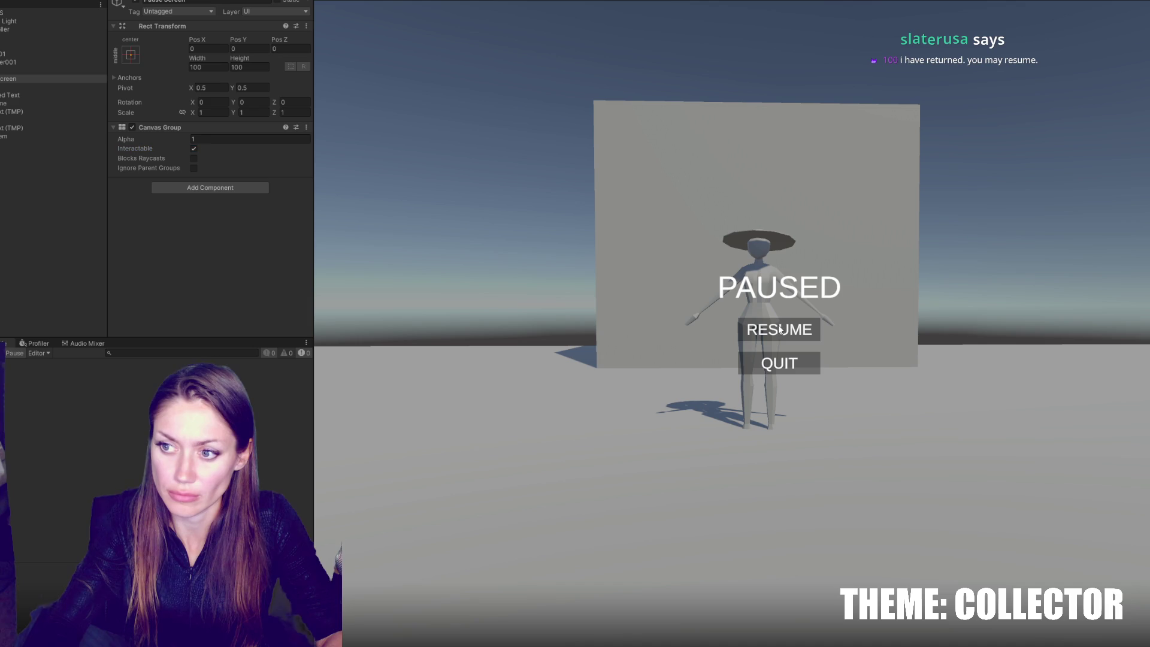
pyautogui.click(194, 158)
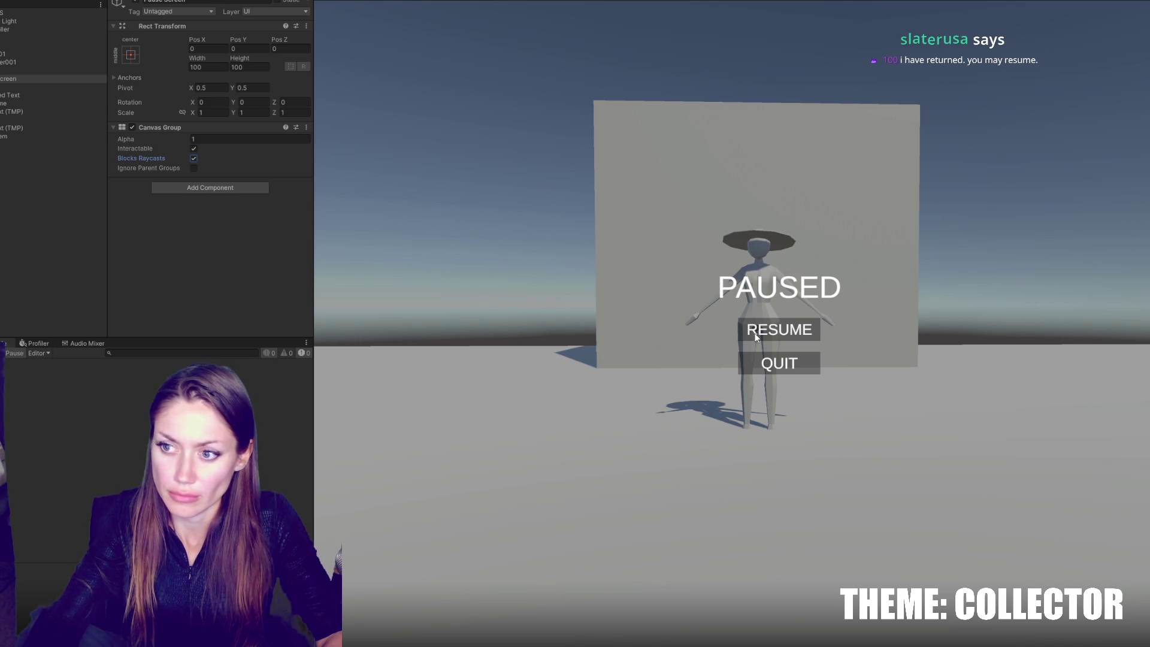
pyautogui.click(773, 331)
pyautogui.press('Escape')
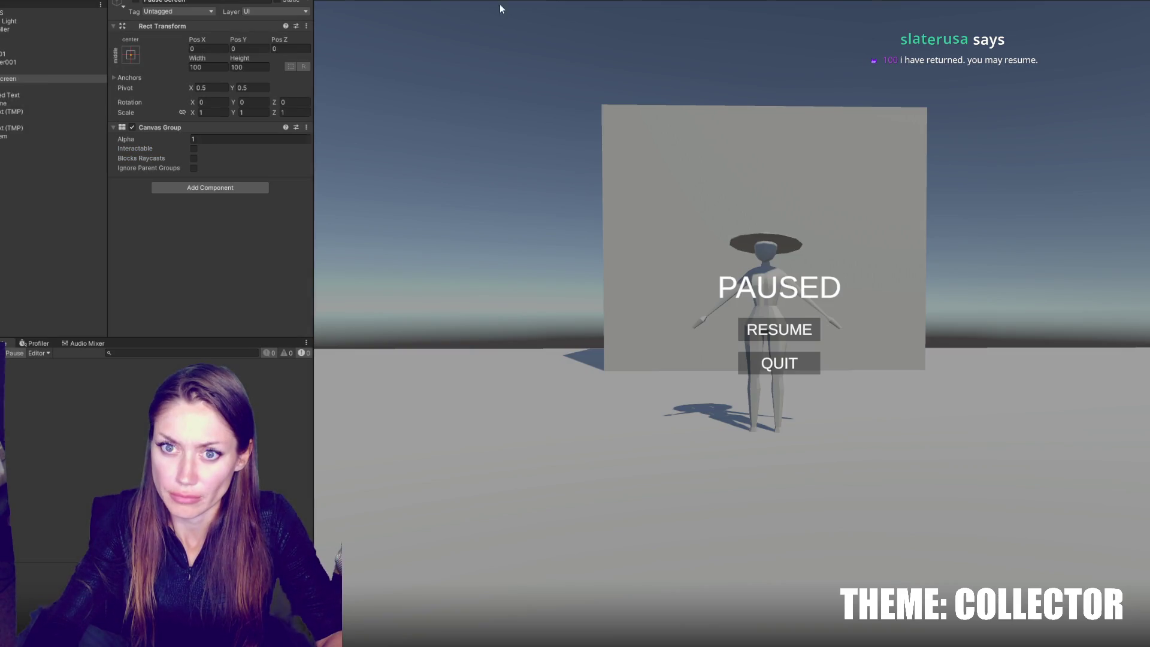
pyautogui.hotkey('ctrl', 'p')
pyautogui.click(193, 148)
pyautogui.click(193, 159)
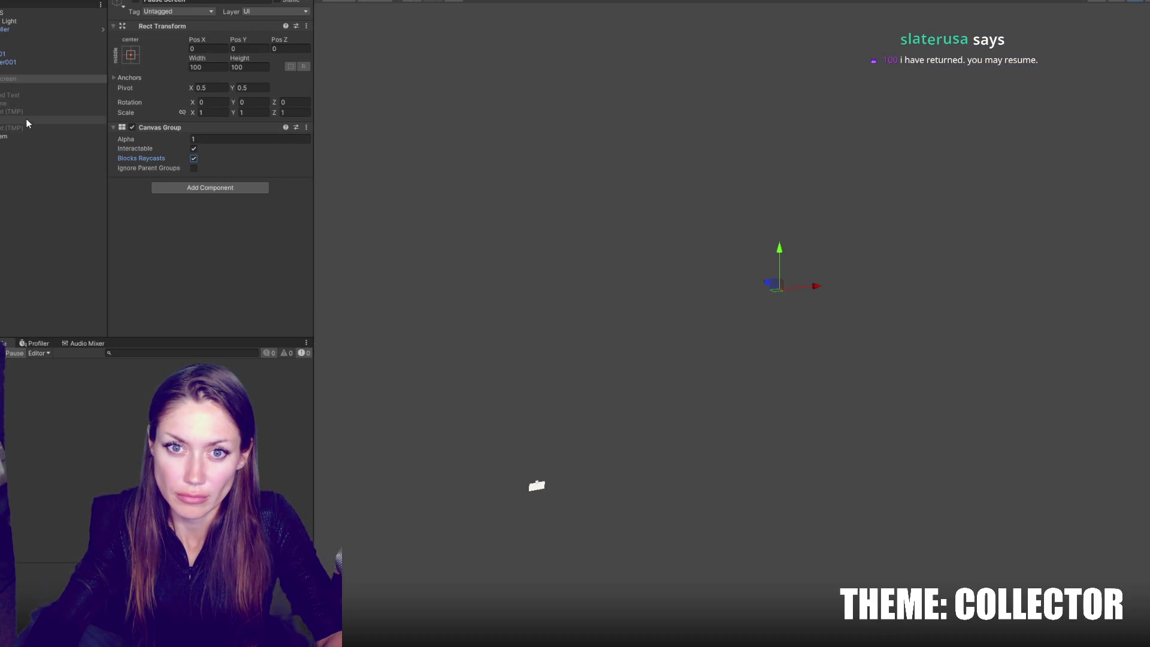
# Step: Inspect the Panel, the Resume button and its text in the hierarchy
pyautogui.click(34, 96)
pyautogui.click(34, 87)
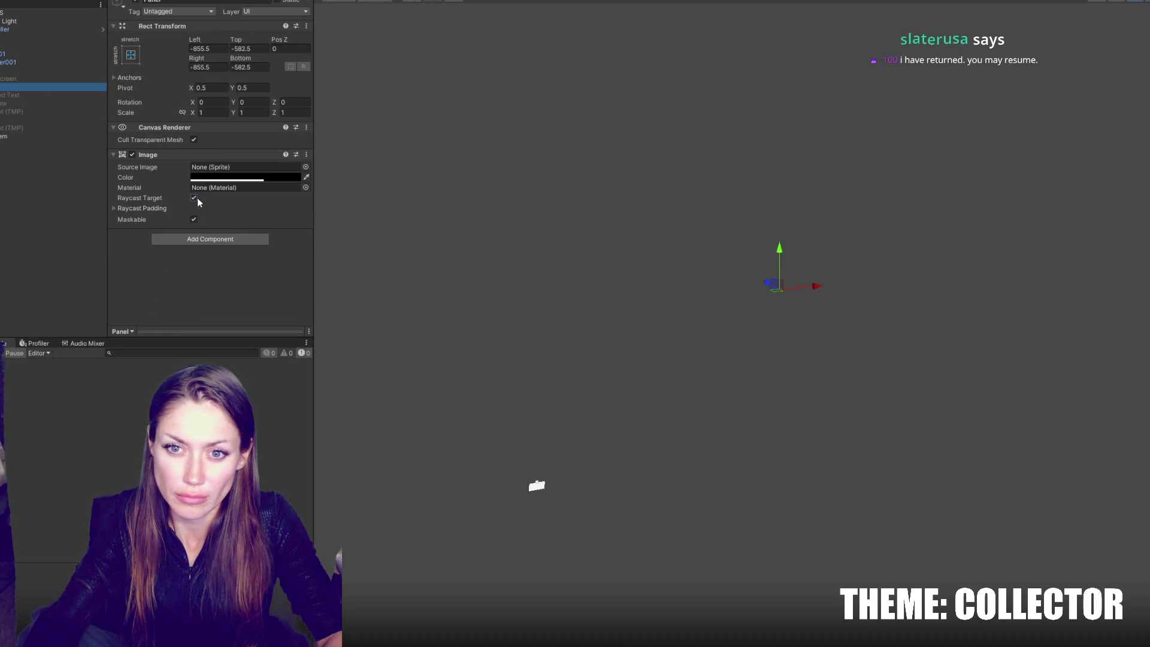
pyautogui.click(45, 103)
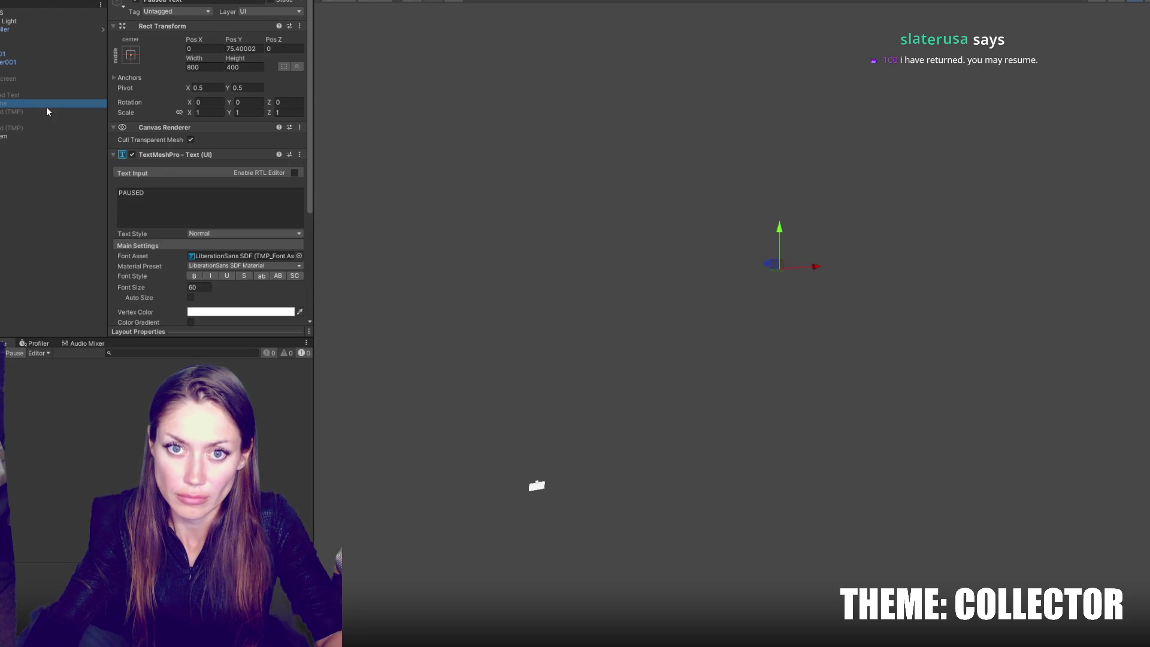
pyautogui.click(47, 111)
pyautogui.write('Player')
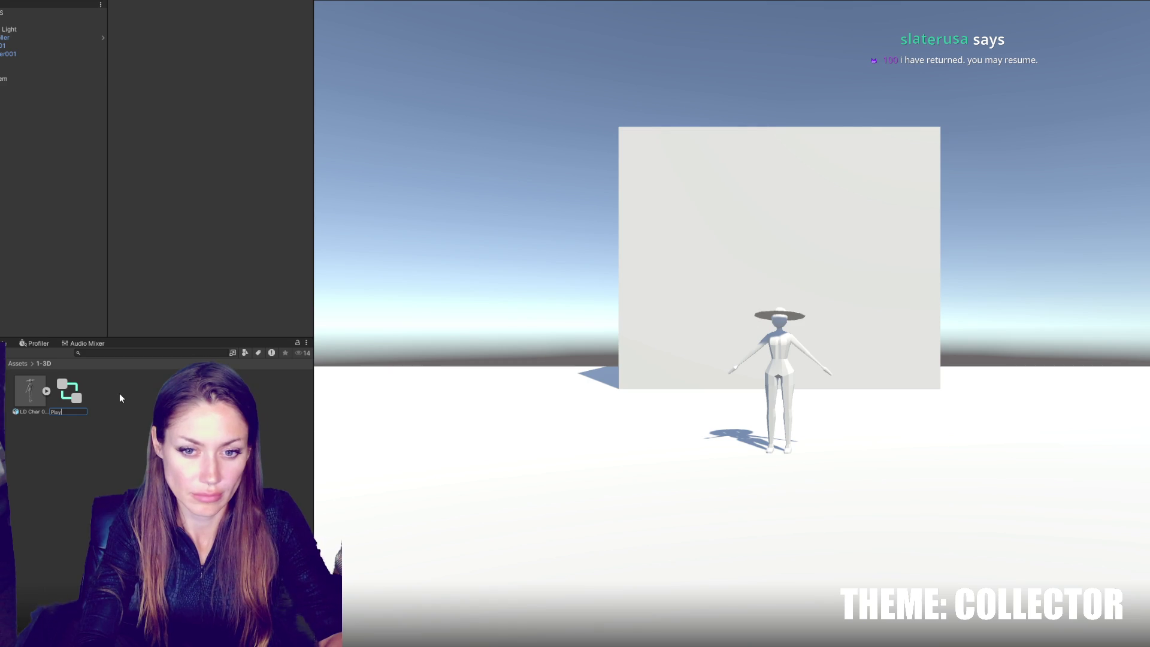
# Step: Open the Player controller in the Animator and bring in the Idle model
pyautogui.doubleClick(69, 390)
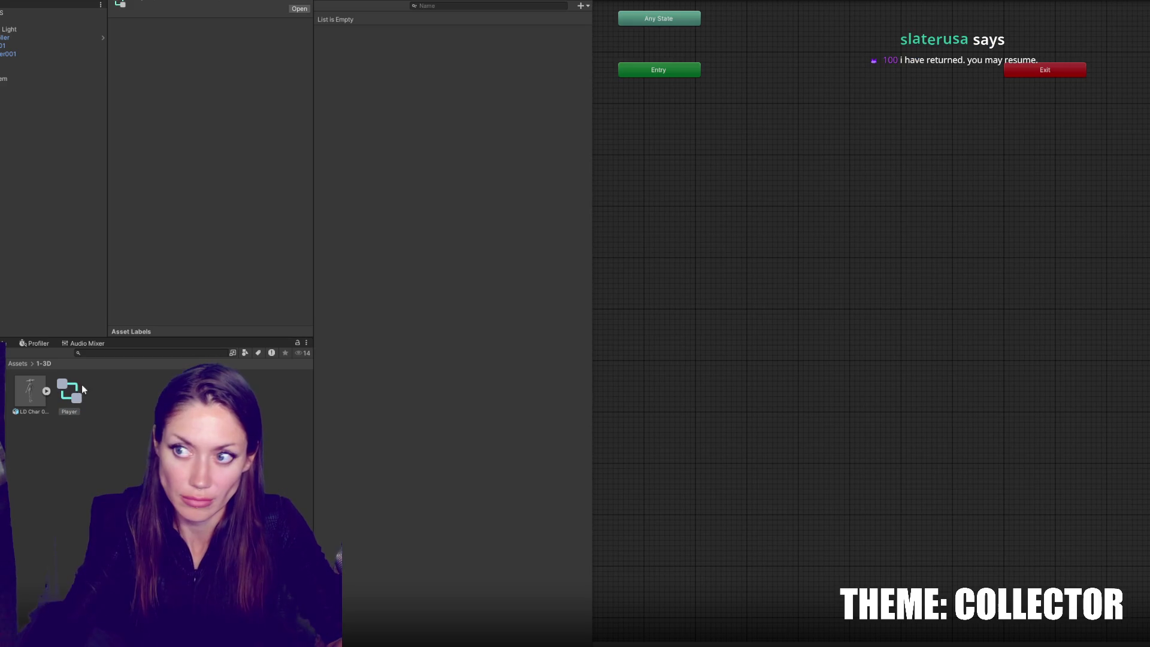
pyautogui.click(624, 128)
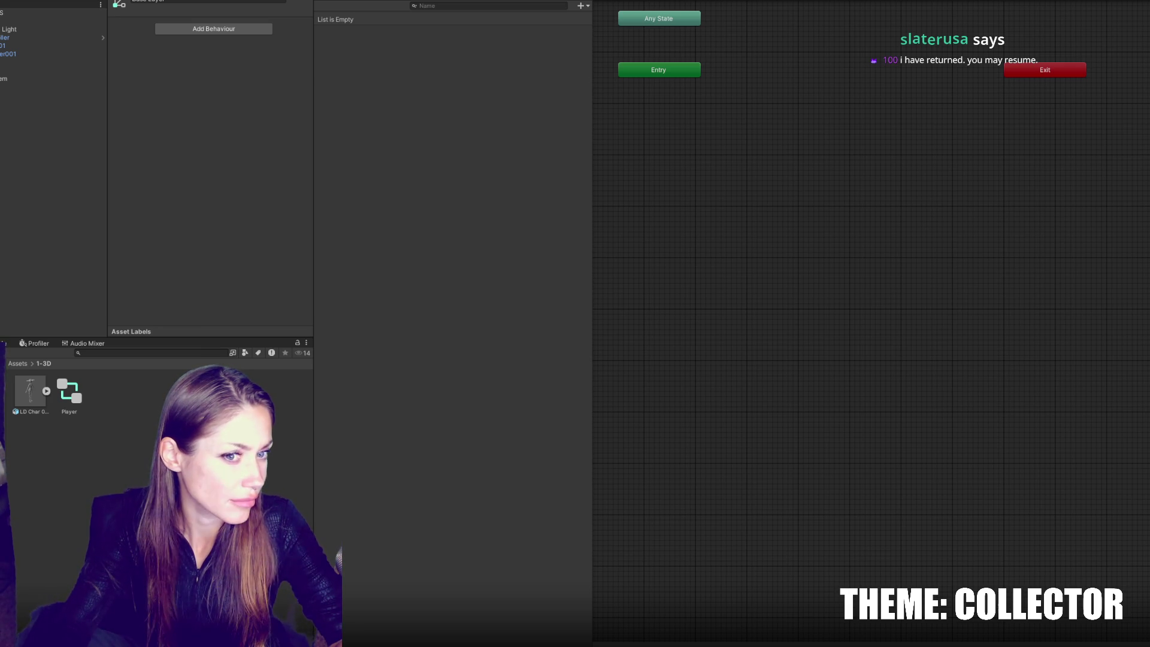
pyautogui.click(57, 380)
# Step: Create a new project folder named Animation
pyautogui.rightClick(155, 392)
pyautogui.moveTo(240, 104)
pyautogui.click(419, 105)
pyautogui.write('Animation')
pyautogui.press('Return')
# Step: Move the Idle model into the Animation folder and select it
pyautogui.moveTo(69, 393); pyautogui.dragTo(30, 392)
pyautogui.doubleClick(33, 391)
pyautogui.click(46, 391)
pyautogui.click(33, 412)
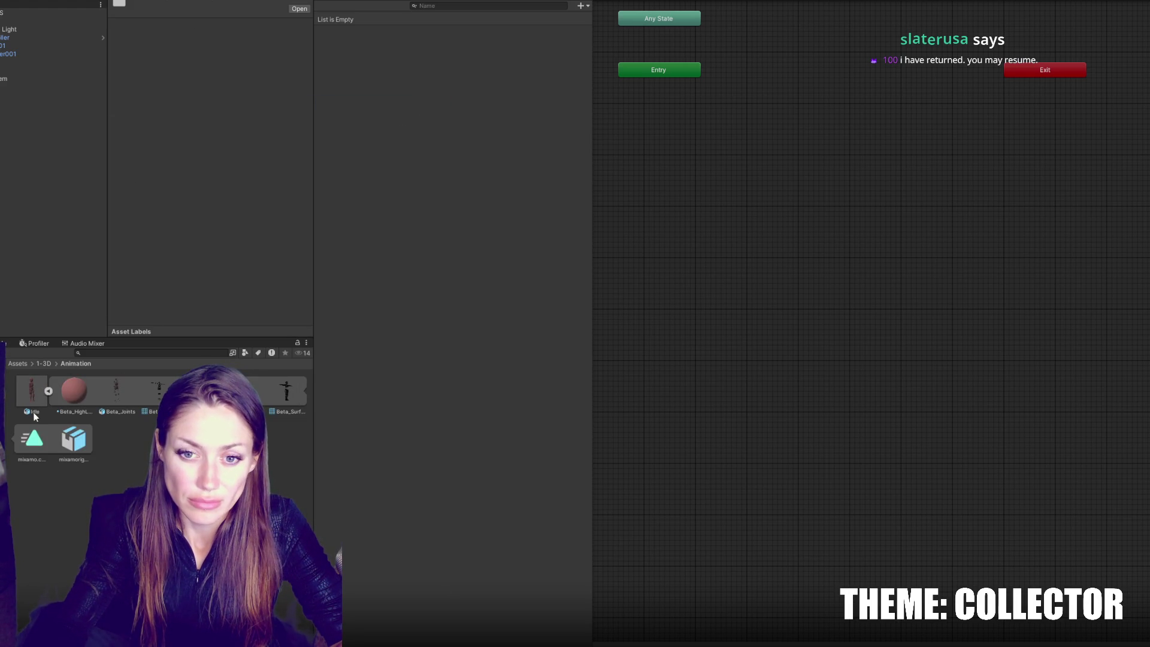
pyautogui.click(46, 393)
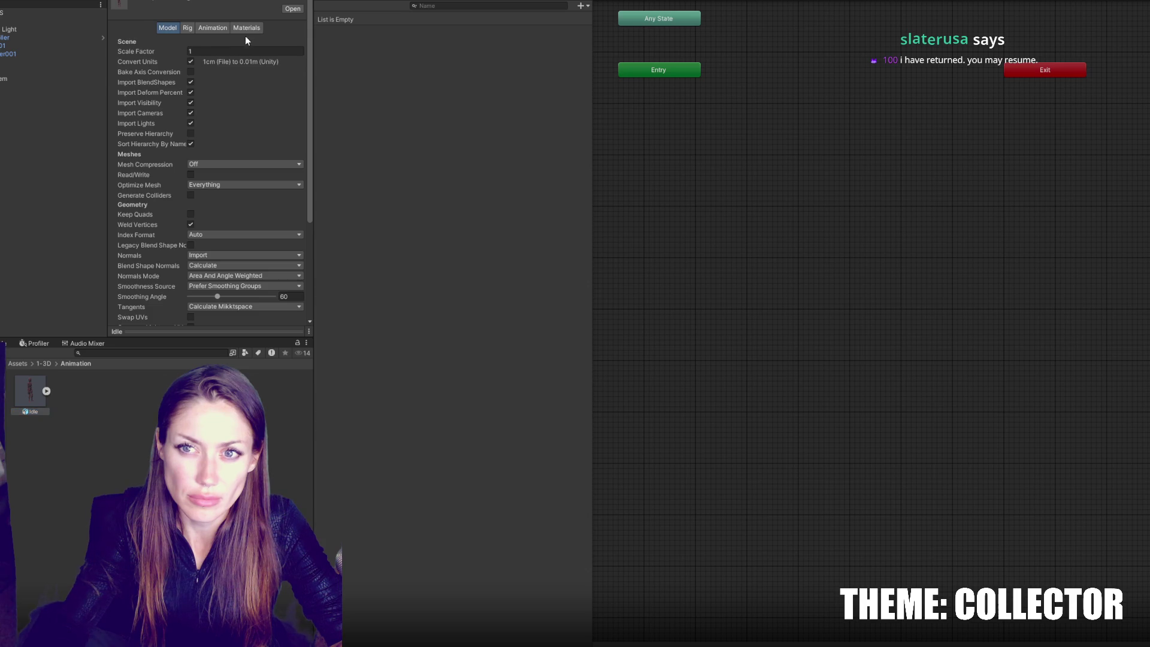
# Step: Set the Idle model's rig to Humanoid, apply it, and review the avatar bone mapping
pyautogui.click(243, 30)
pyautogui.click(220, 27)
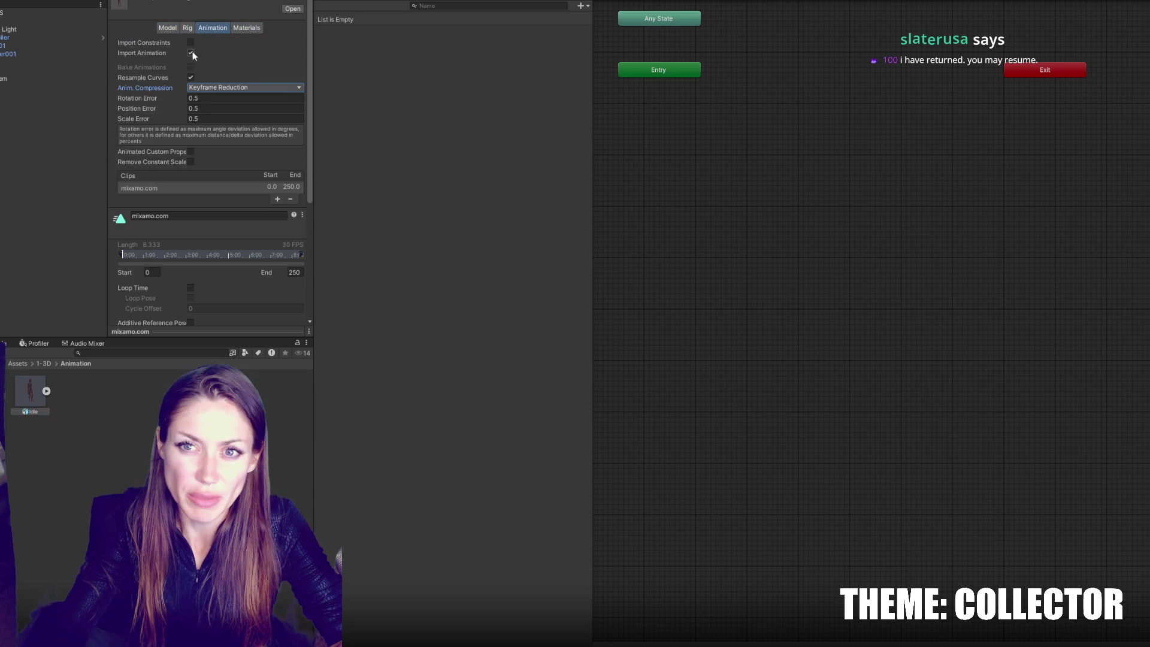
pyautogui.click(191, 53)
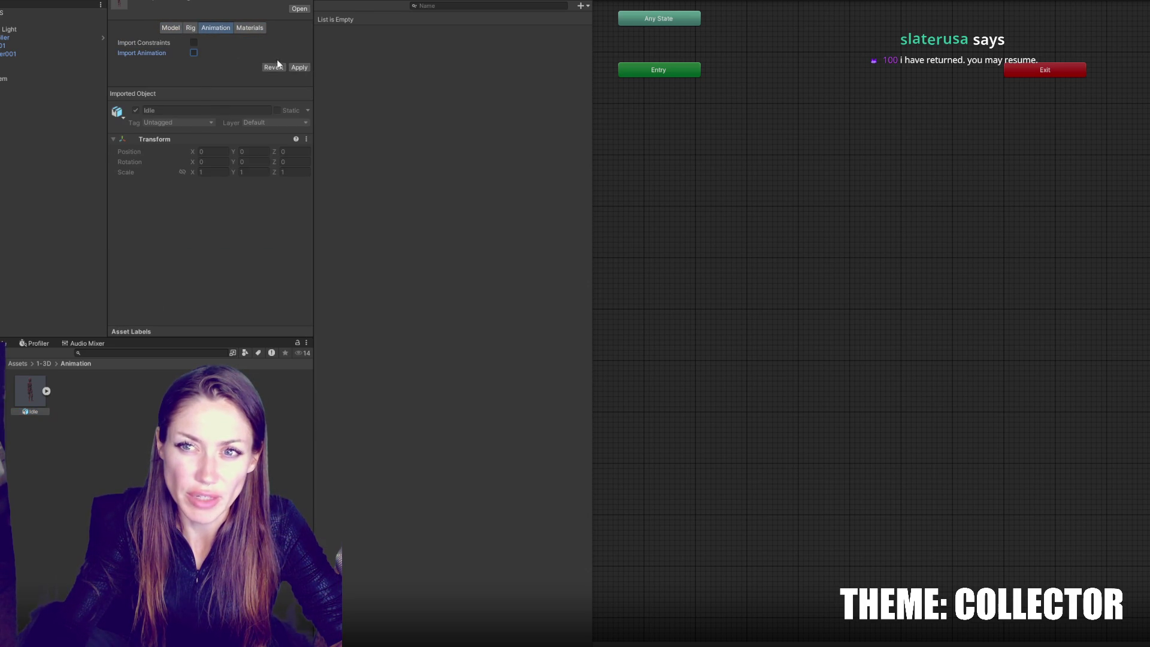
pyautogui.click(191, 27)
pyautogui.click(228, 42)
pyautogui.click(225, 89)
pyautogui.click(299, 127)
pyautogui.click(288, 78)
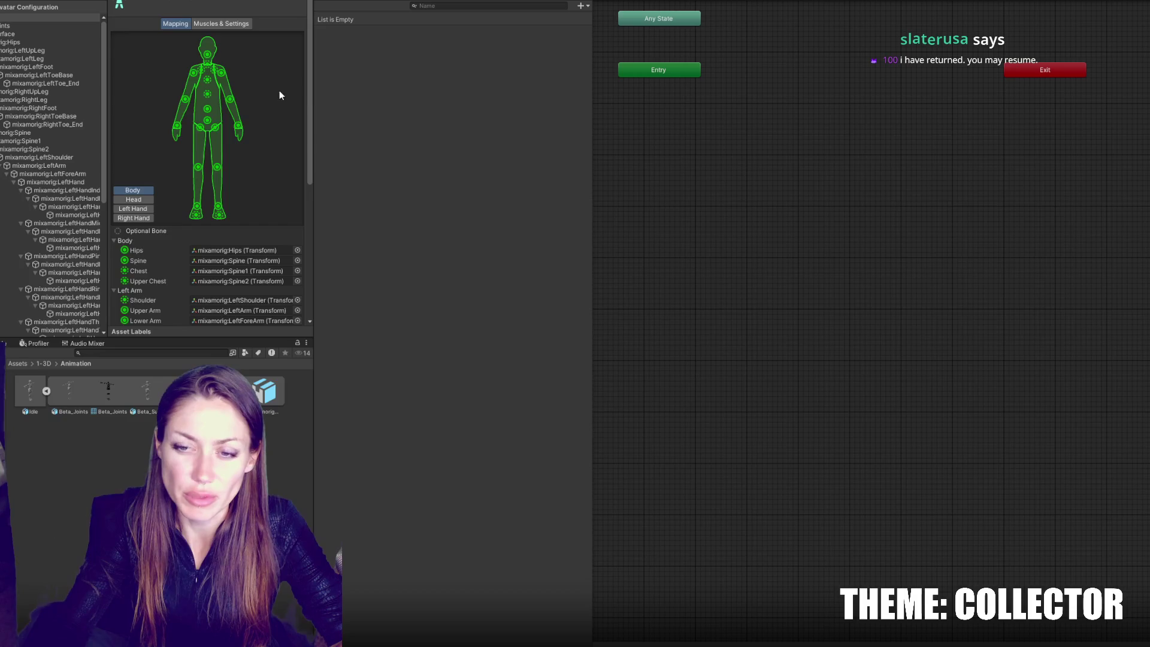
pyautogui.scroll(-10, 286, 156)
pyautogui.click(292, 269)
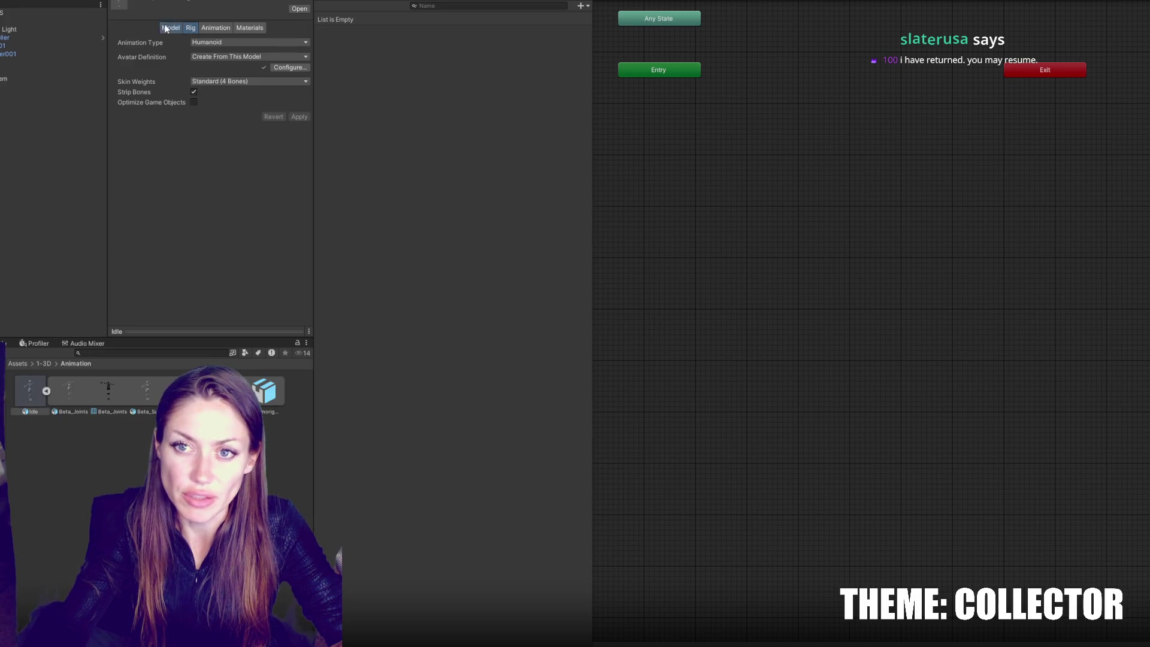
# Step: Re-enable animation import for Idle without constraints and apply
pyautogui.click(170, 28)
pyautogui.scroll(-3, 209, 168)
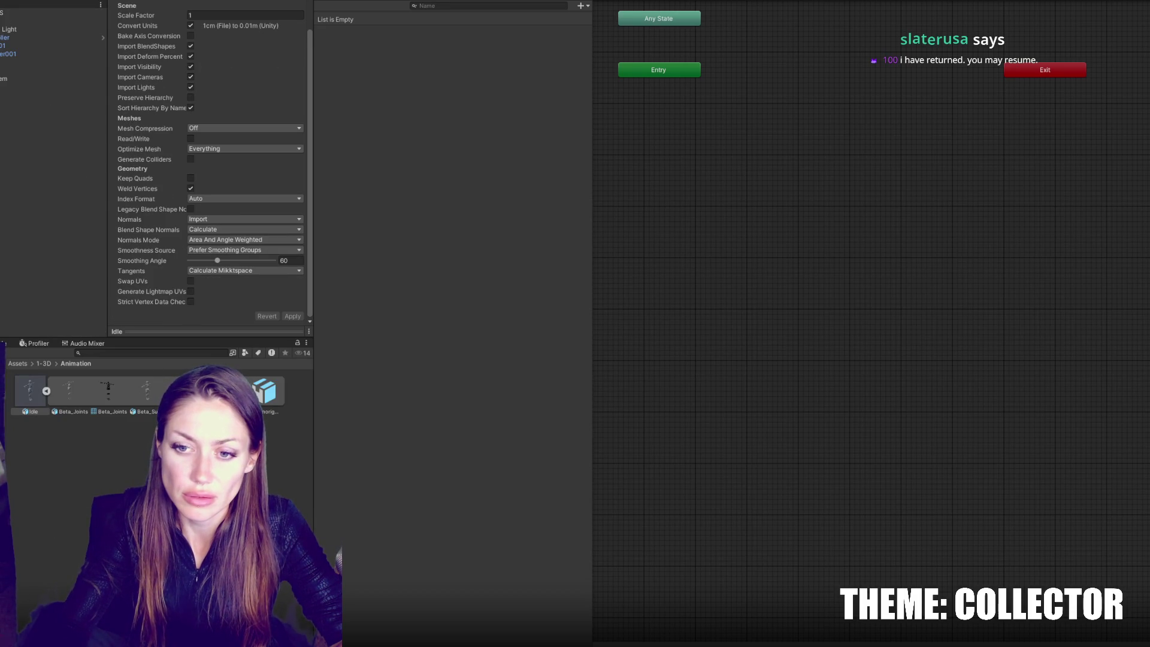
pyautogui.scroll(3, 138, 299)
pyautogui.click(215, 28)
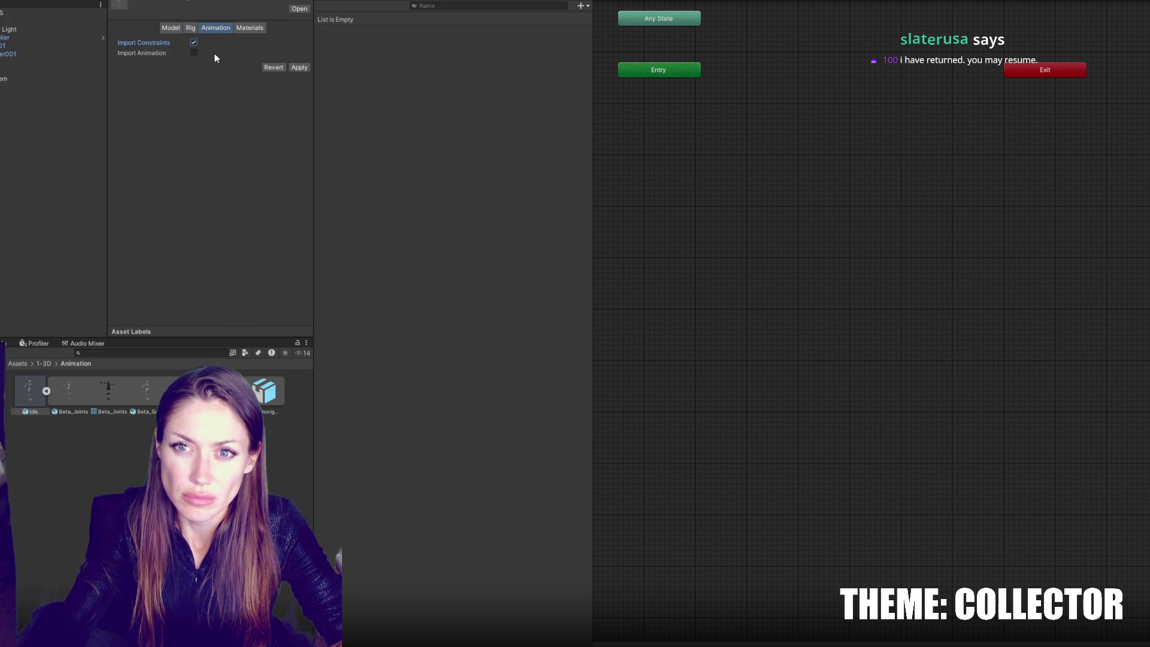
pyautogui.click(193, 53)
pyautogui.click(193, 43)
pyautogui.click(299, 84)
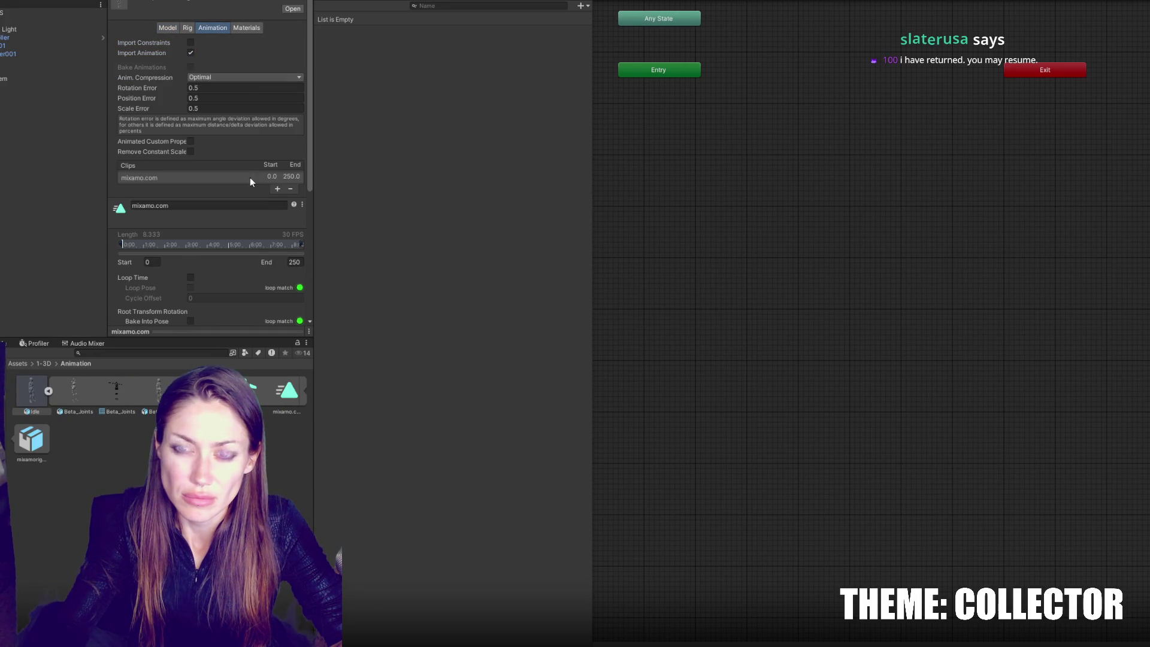
# Step: Loop the clip, bake root rotation and Y/XZ position on Original, apply, and add it to the Animator
pyautogui.scroll(-3, 222, 211)
pyautogui.click(190, 138)
pyautogui.click(190, 182)
pyautogui.click(239, 193)
pyautogui.click(206, 201)
pyautogui.click(190, 226)
pyautogui.click(191, 270)
pyautogui.click(216, 280)
pyautogui.click(216, 290)
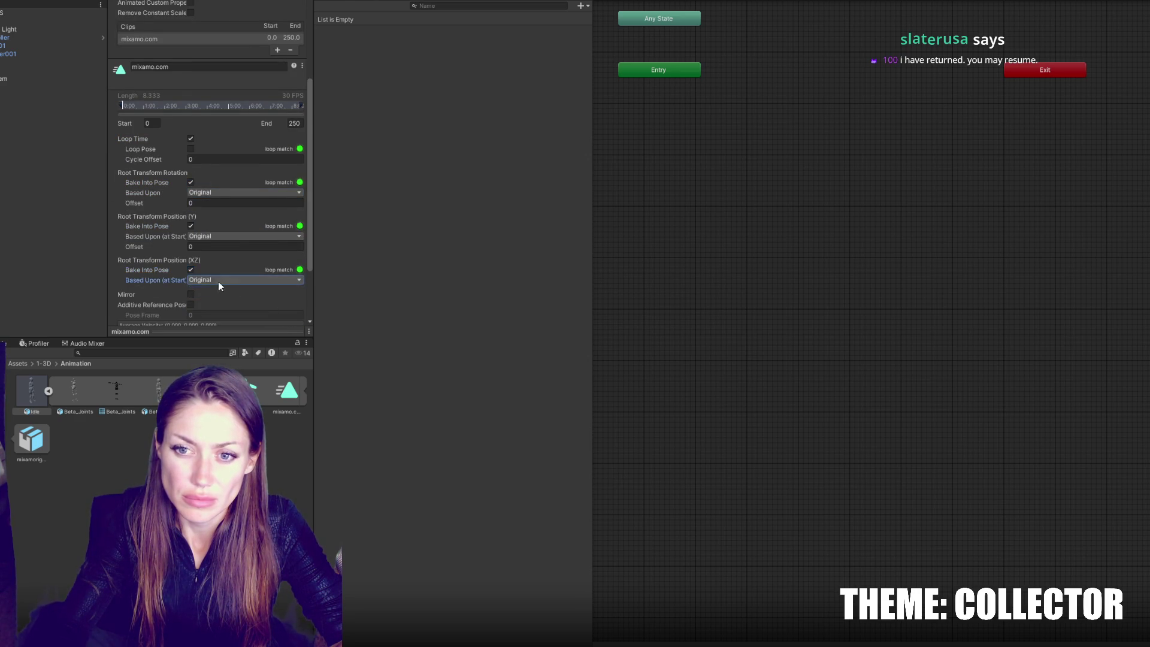
pyautogui.scroll(-2, 282, 300)
pyautogui.click(292, 315)
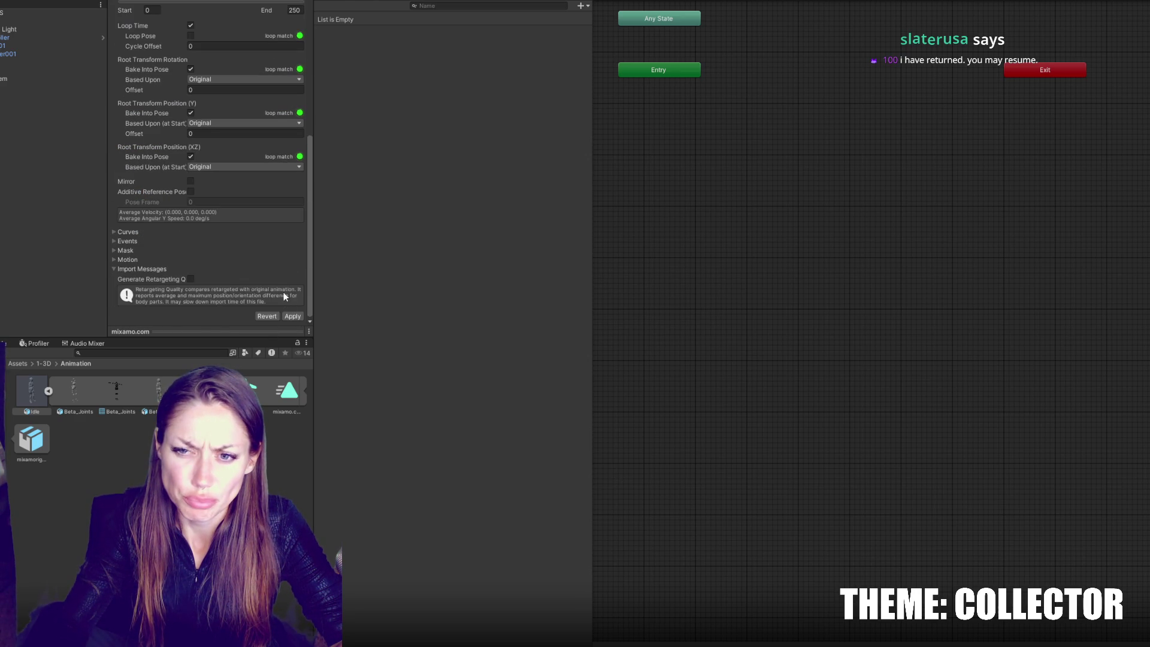
pyautogui.moveTo(286, 391); pyautogui.dragTo(658, 188)
pyautogui.click(280, 2)
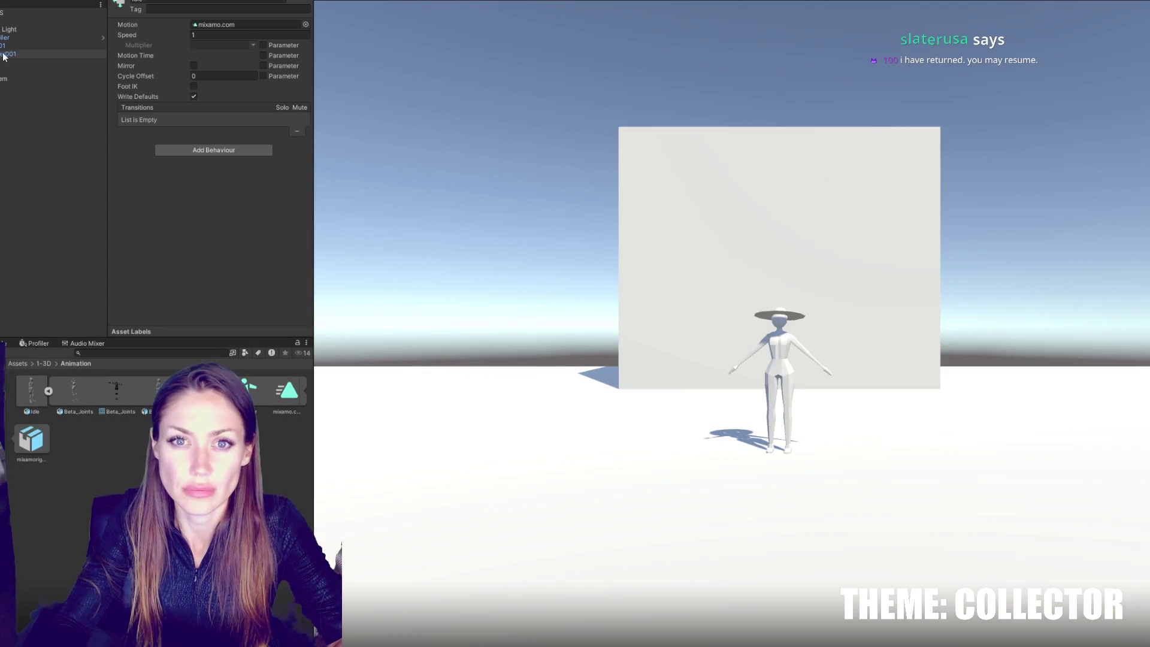
# Step: Assign the Player controller to LD Char 001, then test it in play mode and pause with Escape
pyautogui.click(4, 54)
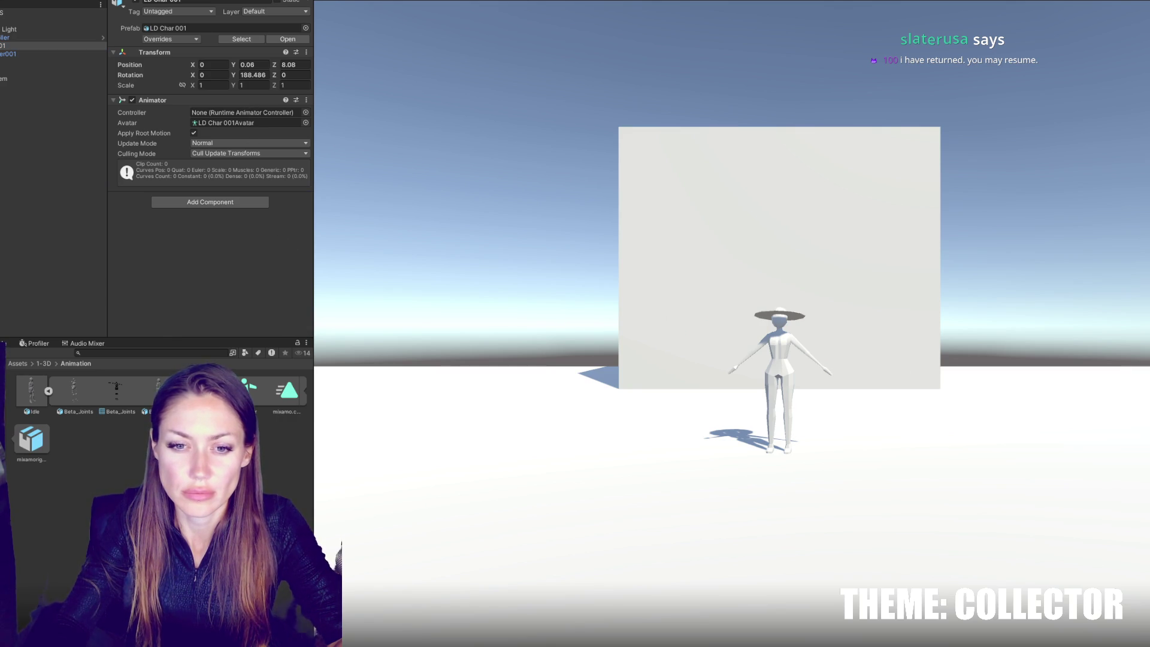
pyautogui.click(43, 364)
pyautogui.moveTo(97, 398)
pyautogui.mouseDown()
pyautogui.moveTo(166, 323)
pyautogui.moveTo(264, 113)
pyautogui.mouseUp()
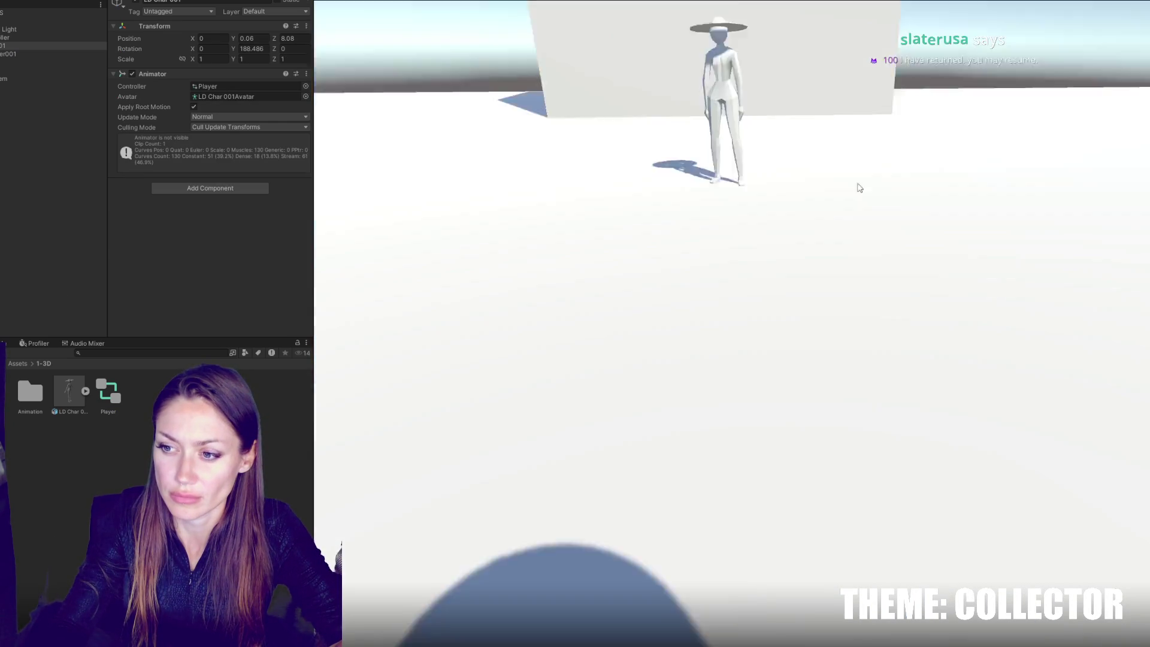
pyautogui.press('Escape')
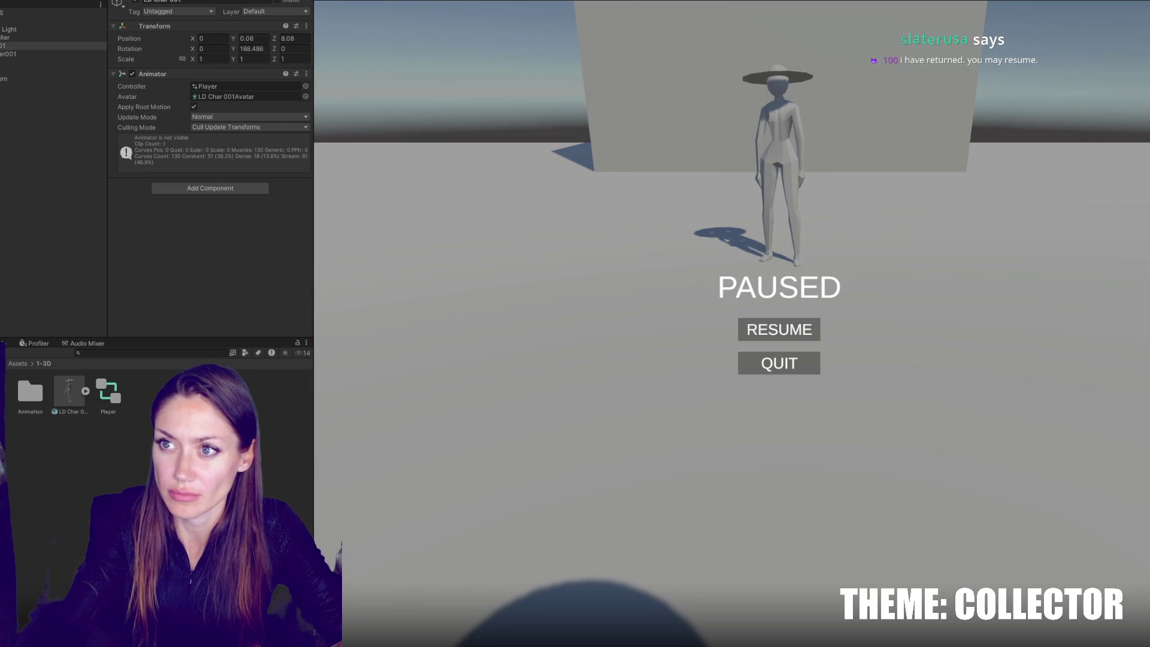
pyautogui.hotkey('ctrl', 'p')
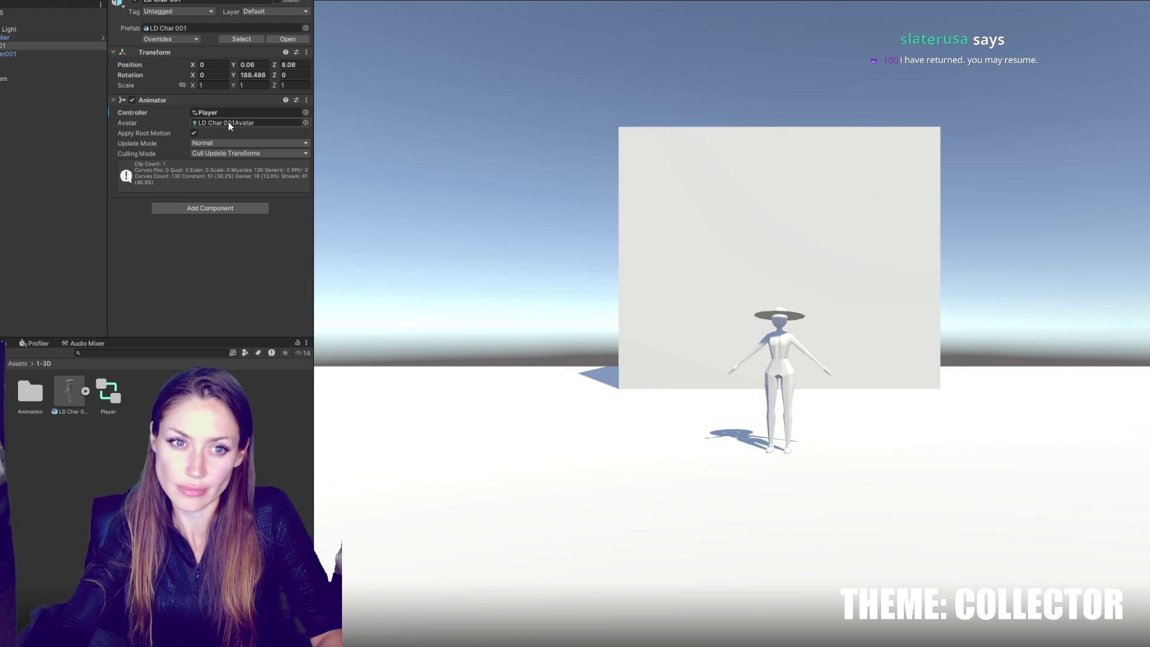
# Step: Clear the selection and move up to the Canvas object in the Hierarchy
pyautogui.click(48, 117)
pyautogui.press('Up')
pyautogui.press('Up')
pyautogui.press('Up')
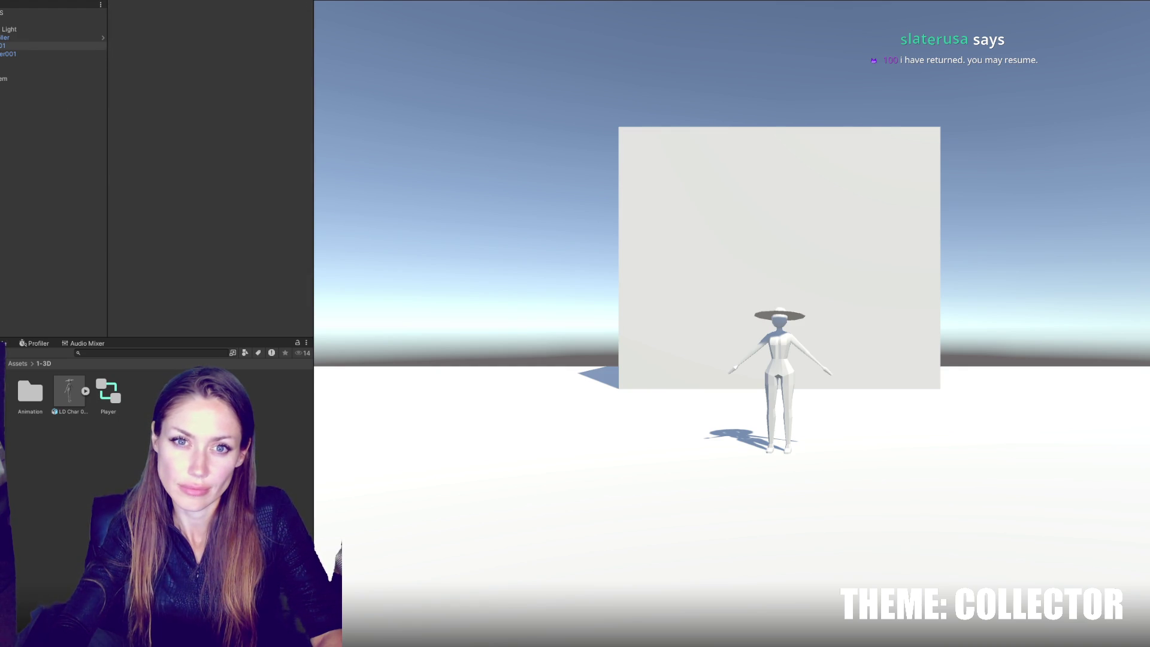
pyautogui.press('Right')
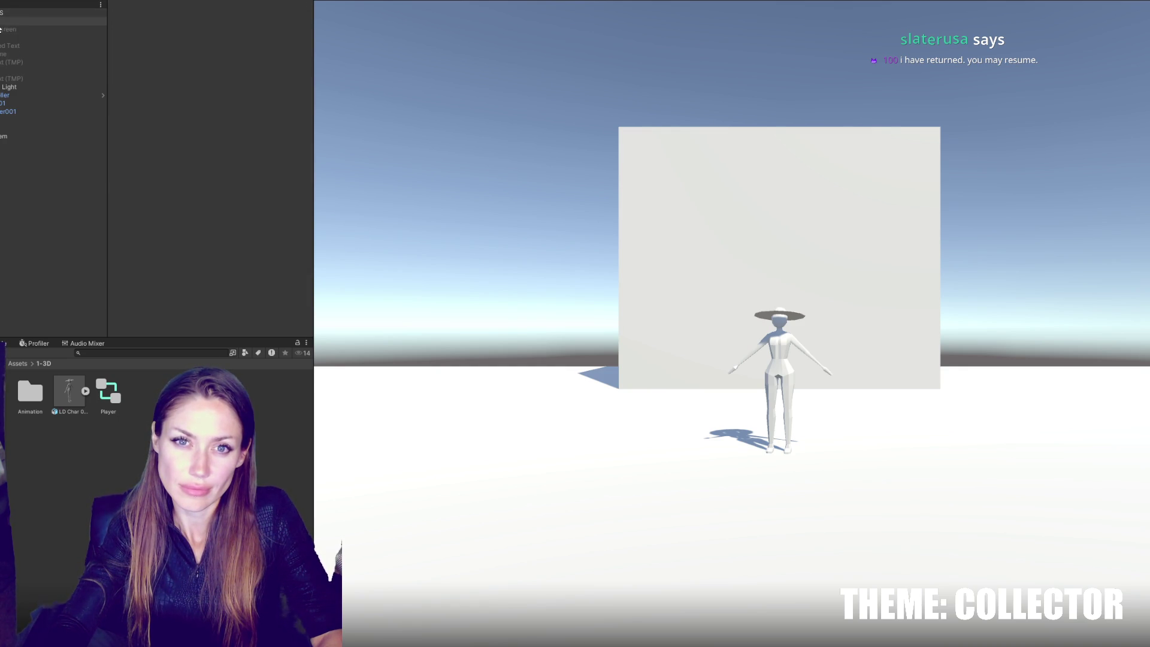
# Step: Create an empty object named 'Disguise' under the Canvas
pyautogui.rightClick(4, 22)
pyautogui.moveTo(59, 250)
pyautogui.moveTo(79, 333)
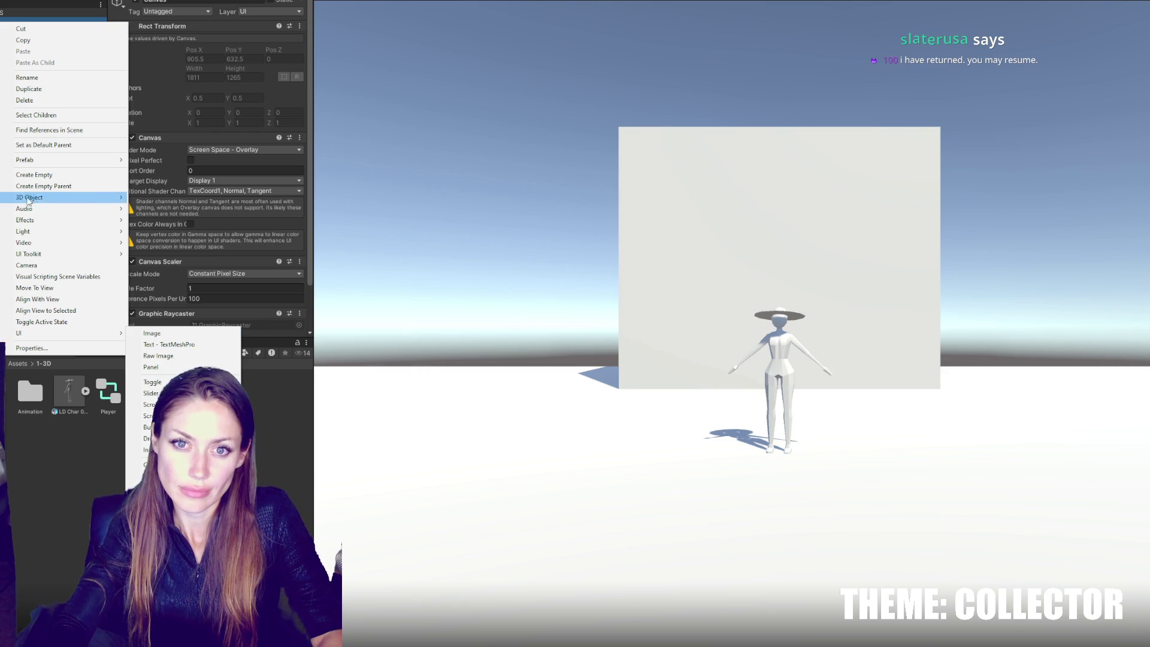
pyautogui.click(62, 175)
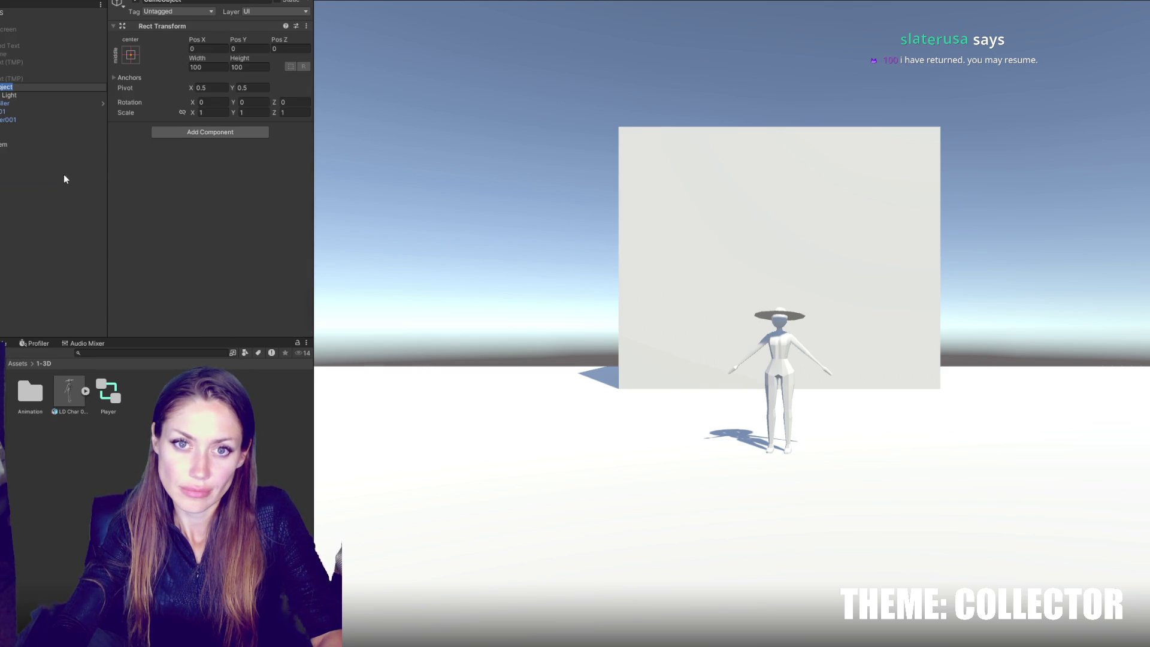
pyautogui.write('Disguise')
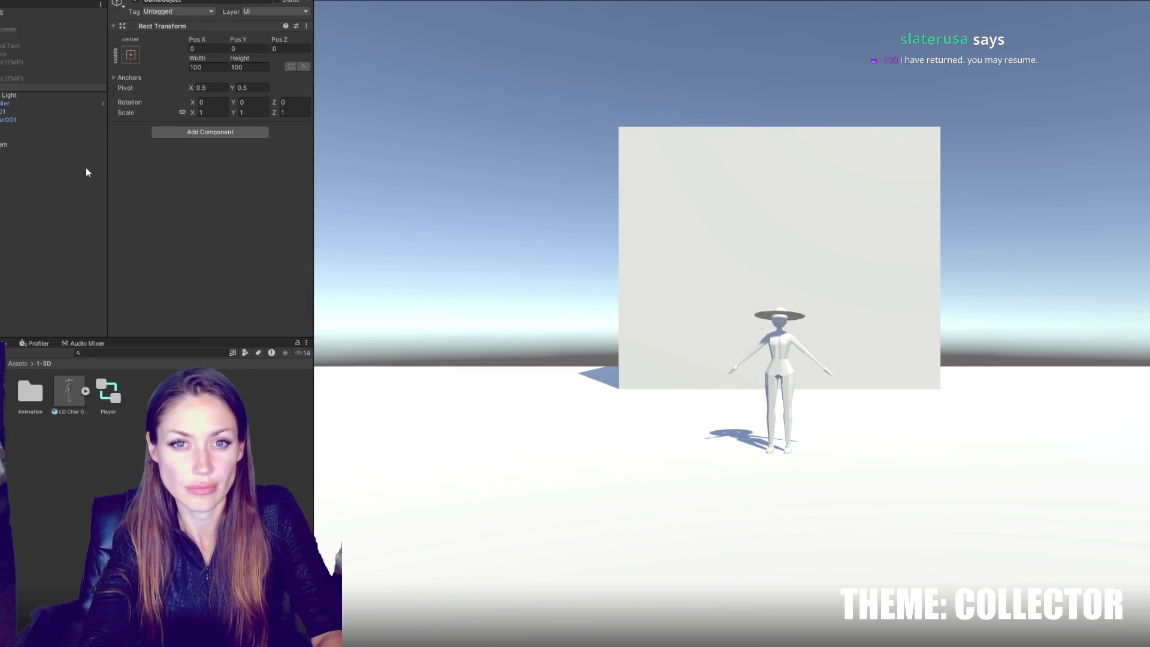
pyautogui.press('Return')
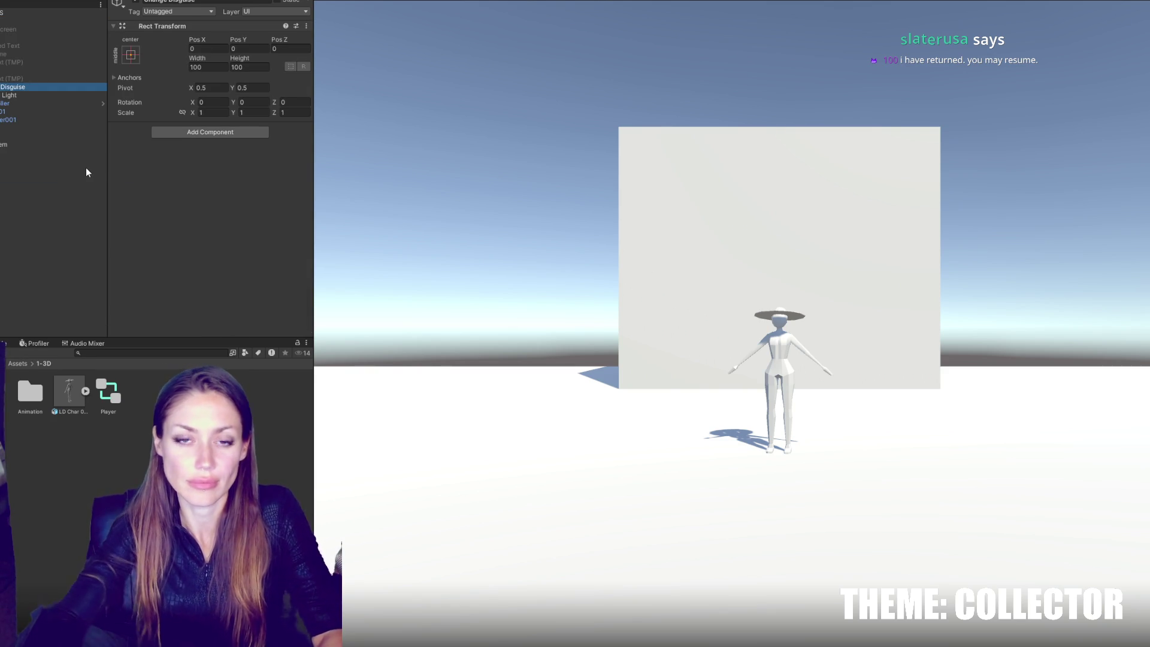
# Step: Add a UI Button inside the Disguise object
pyautogui.rightClick(50, 89)
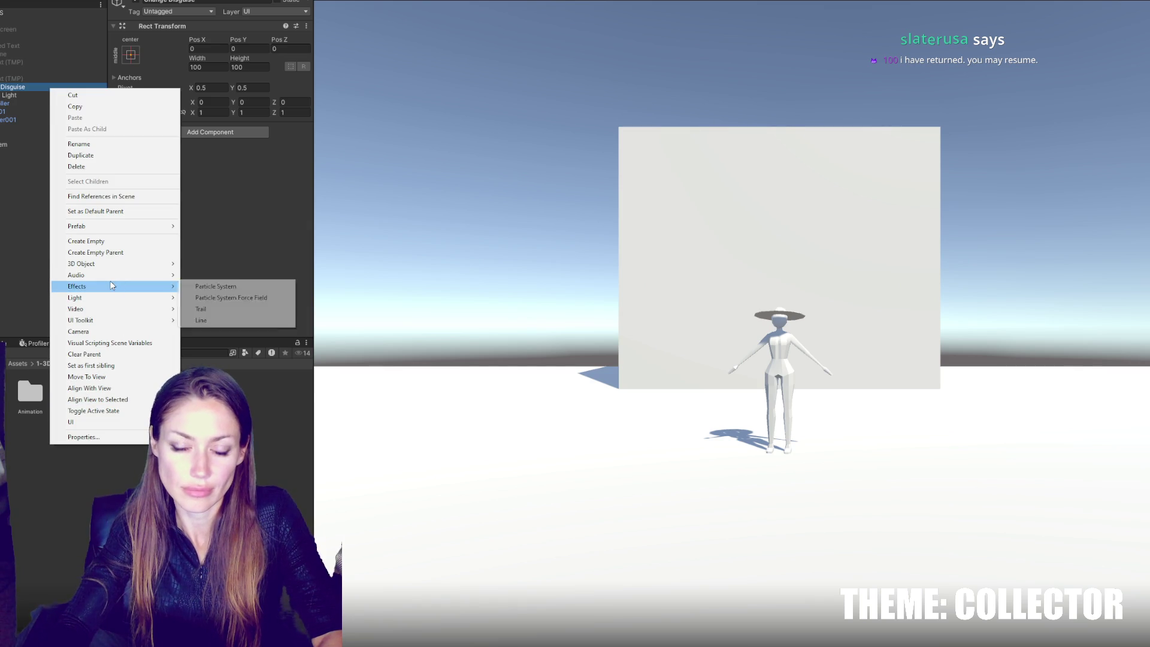
pyautogui.moveTo(120, 296)
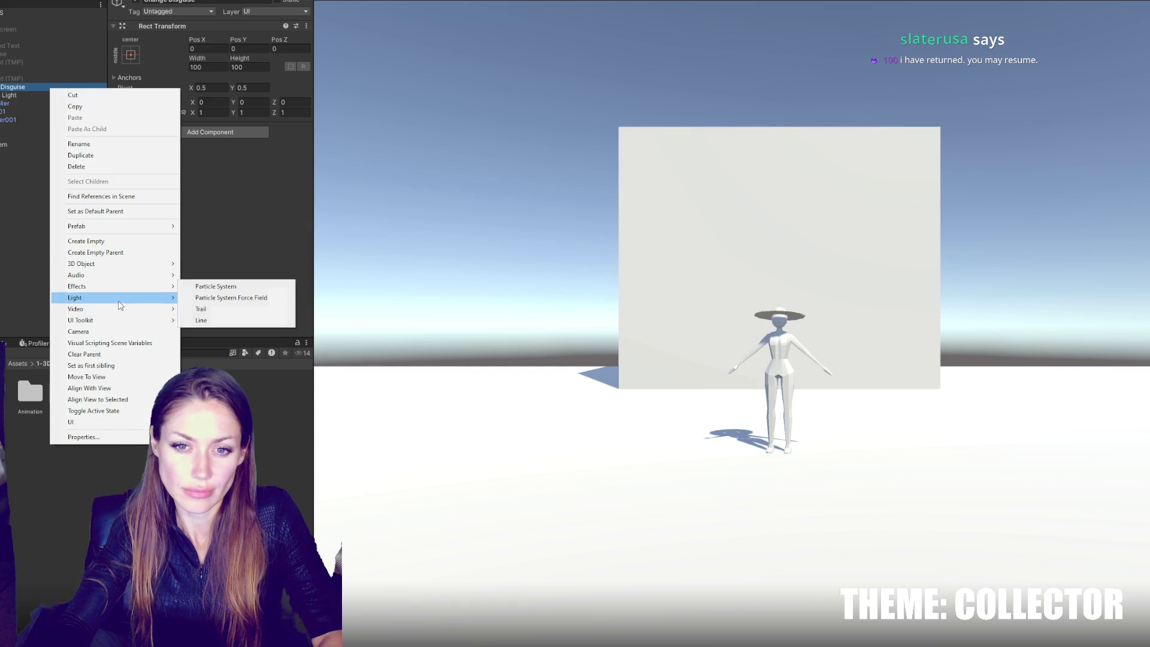
pyautogui.moveTo(119, 422)
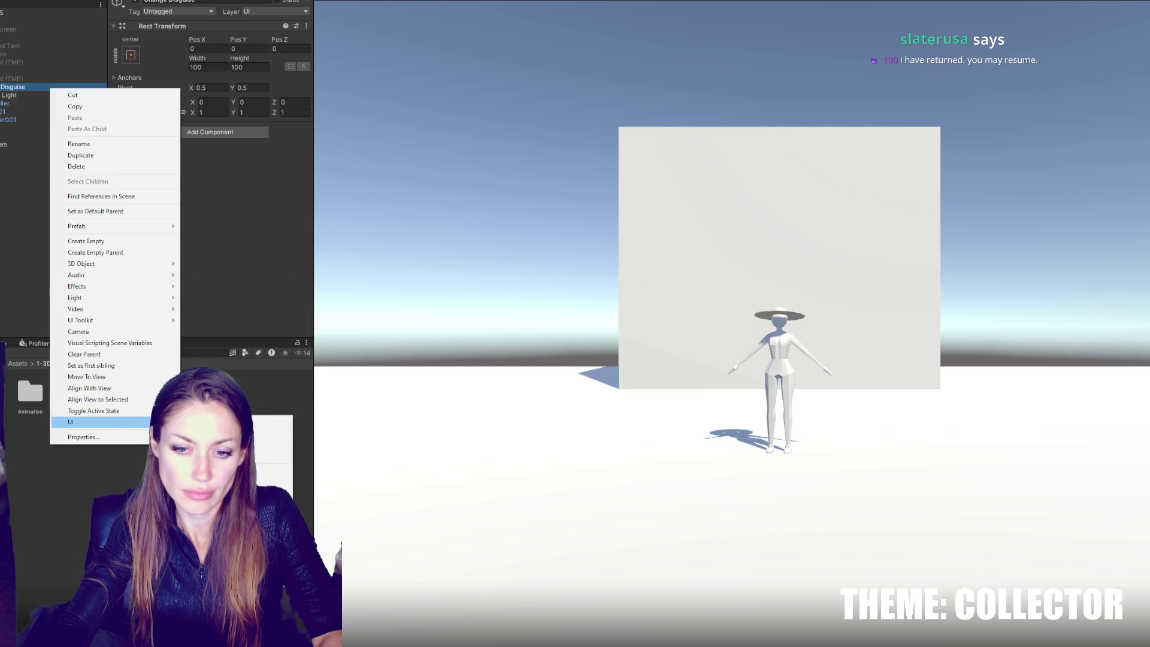
pyautogui.click(203, 468)
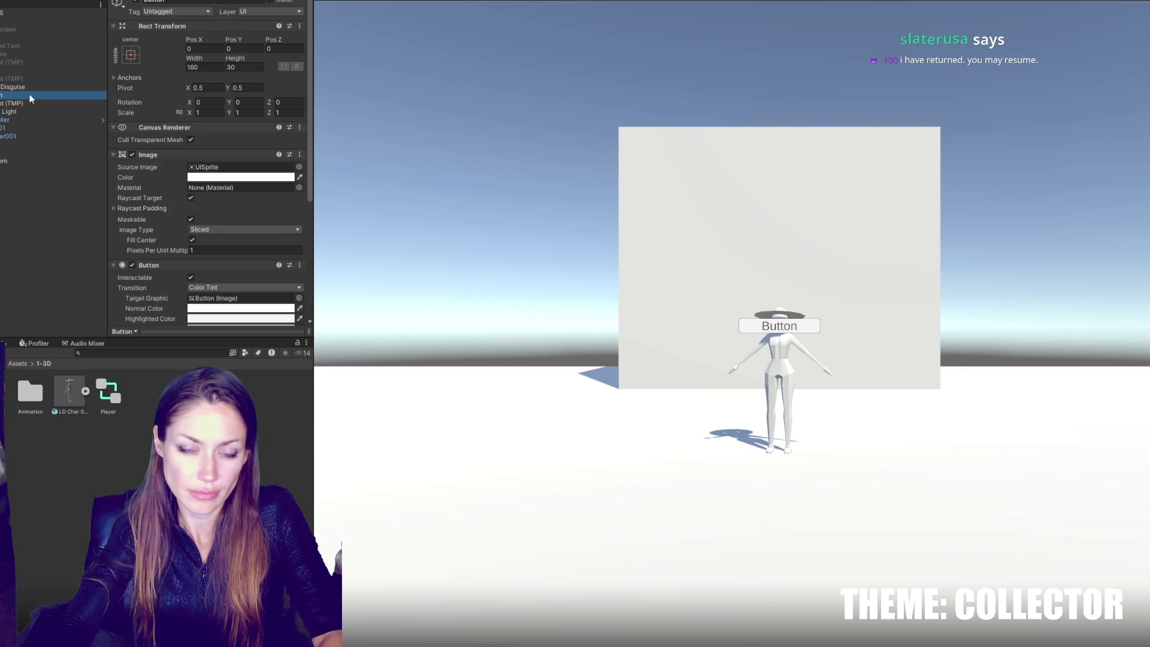
pyautogui.scroll(-5, 185, 148)
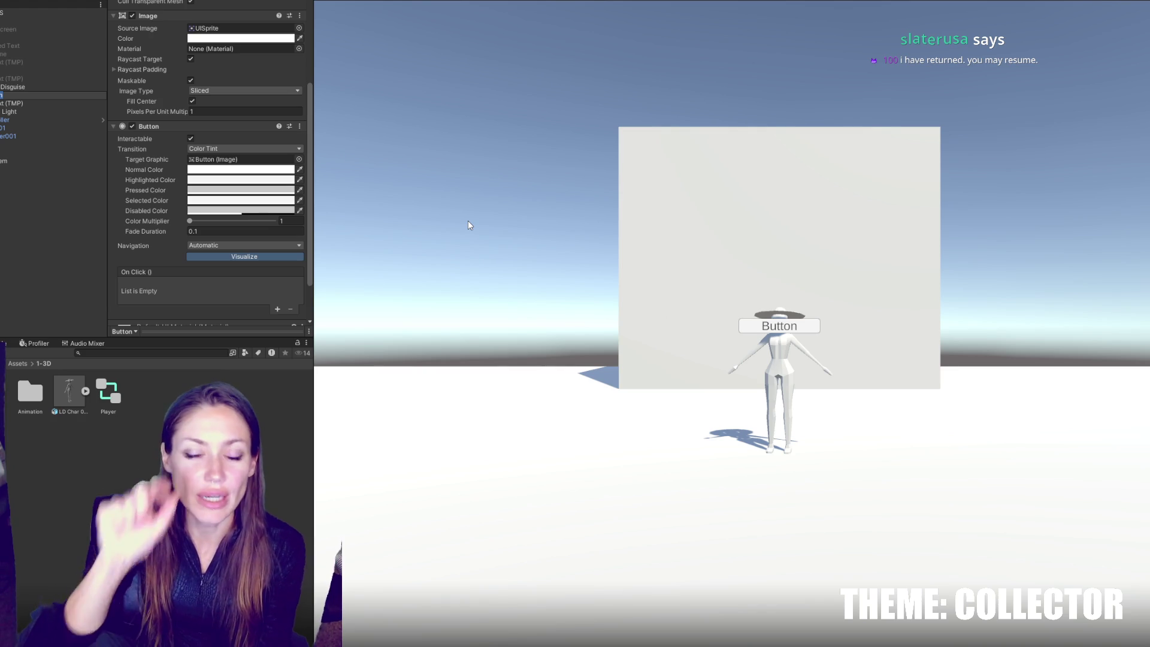
pyautogui.scroll(-3, 276, 239)
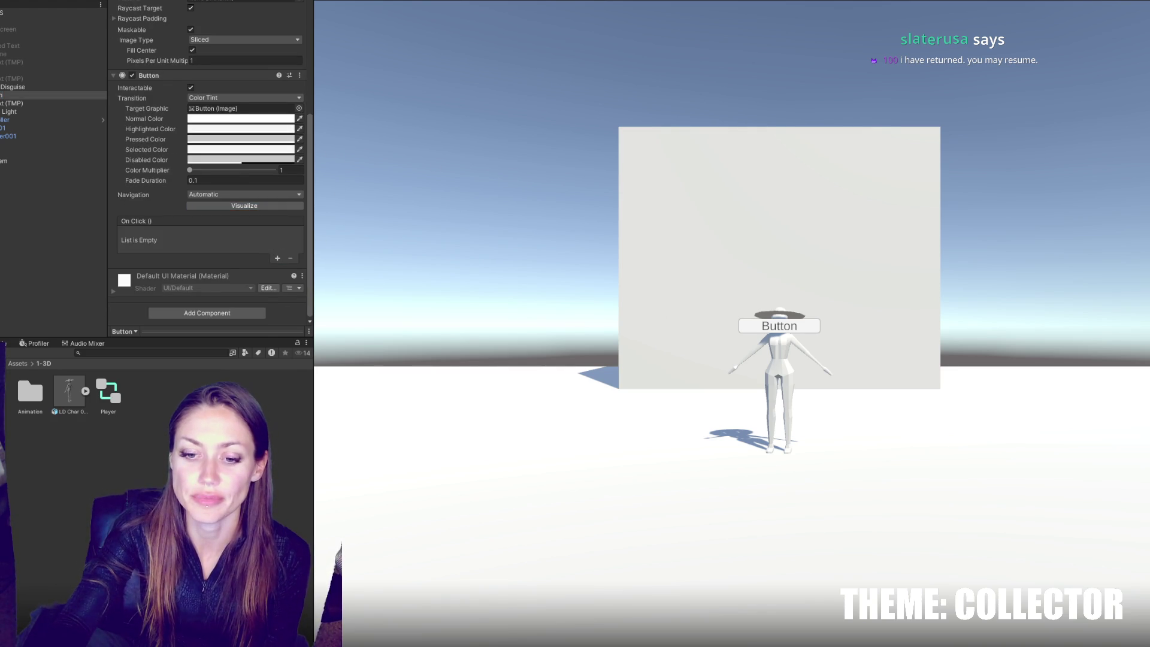
pyautogui.hotkey('alt', 'Tab')
pyautogui.scroll(5, 532, 196)
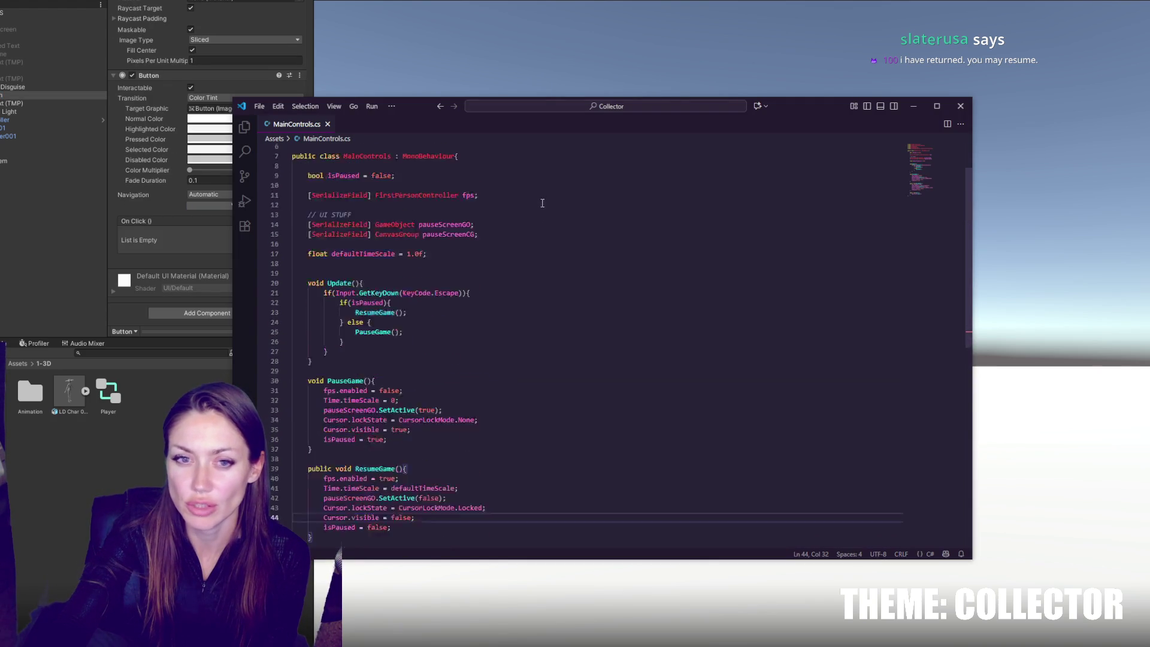
pyautogui.scroll(-5, 542, 203)
pyautogui.hotkey('alt', 'Tab')
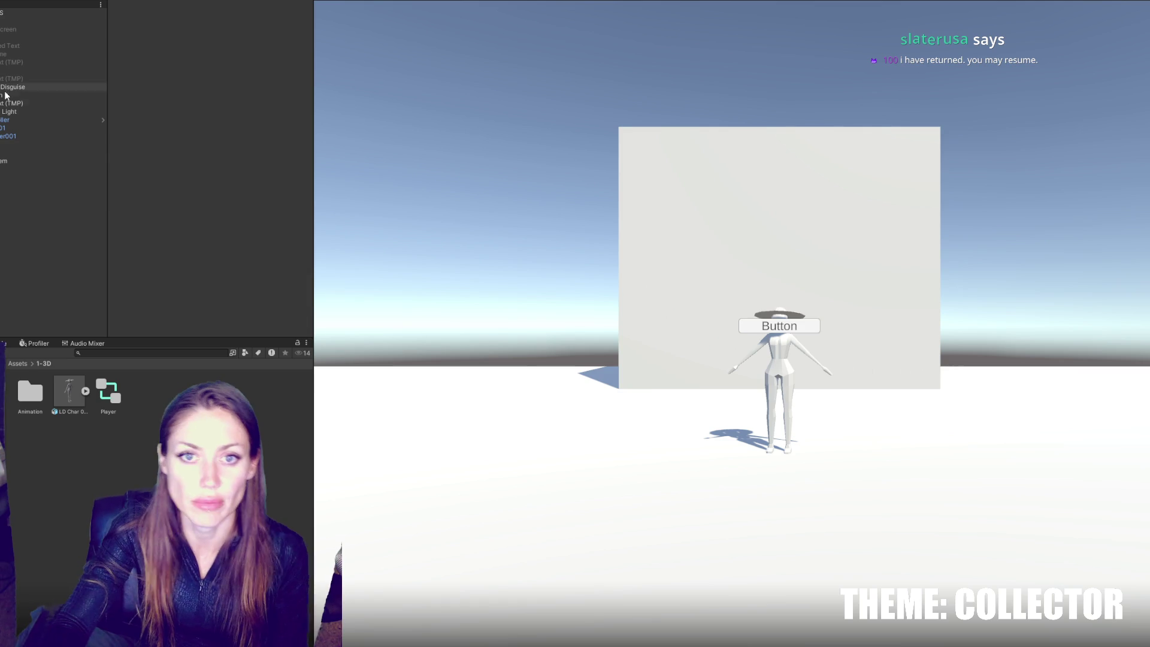
pyautogui.click(9, 96)
pyautogui.click(10, 103)
pyautogui.click(203, 190)
pyautogui.write('>')
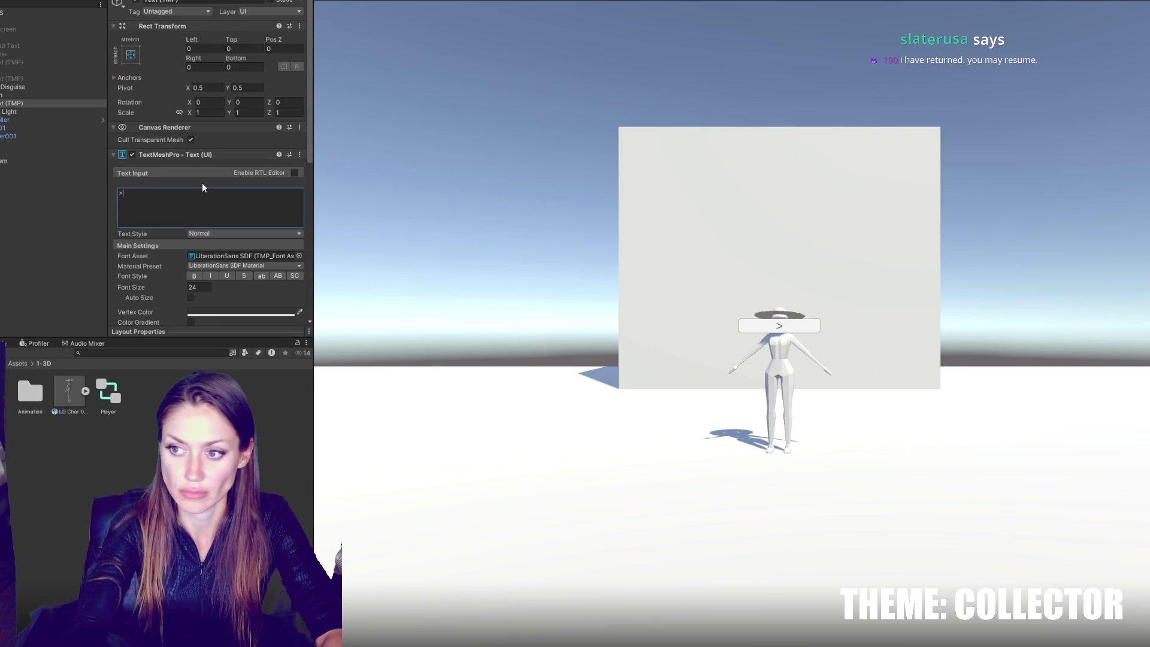
pyautogui.click(70, 96)
pyautogui.hotkey('ctrl', 'd')
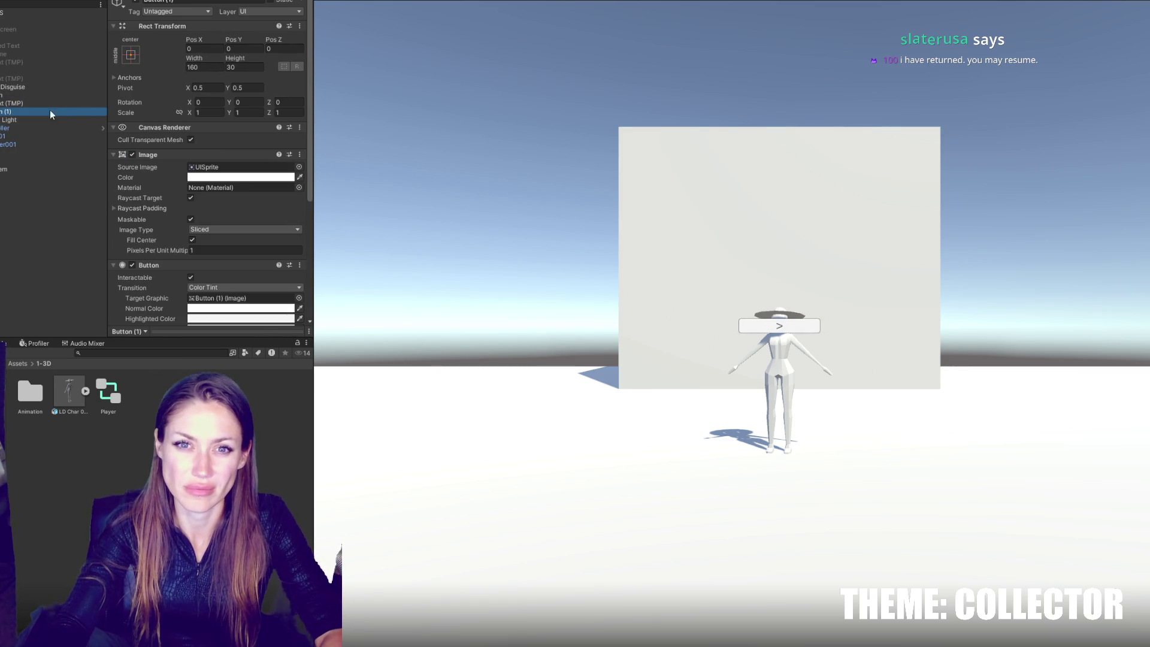
pyautogui.click(36, 103)
pyautogui.click(214, 206)
pyautogui.press('BackSpace')
pyautogui.write('<')
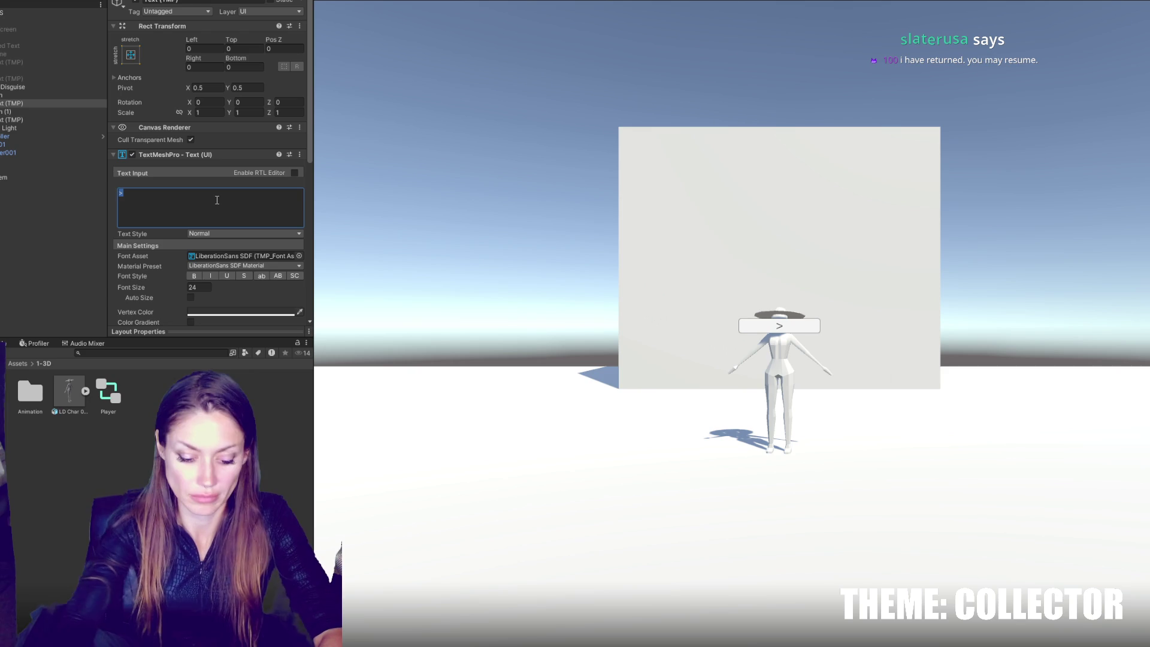
pyautogui.click(24, 94)
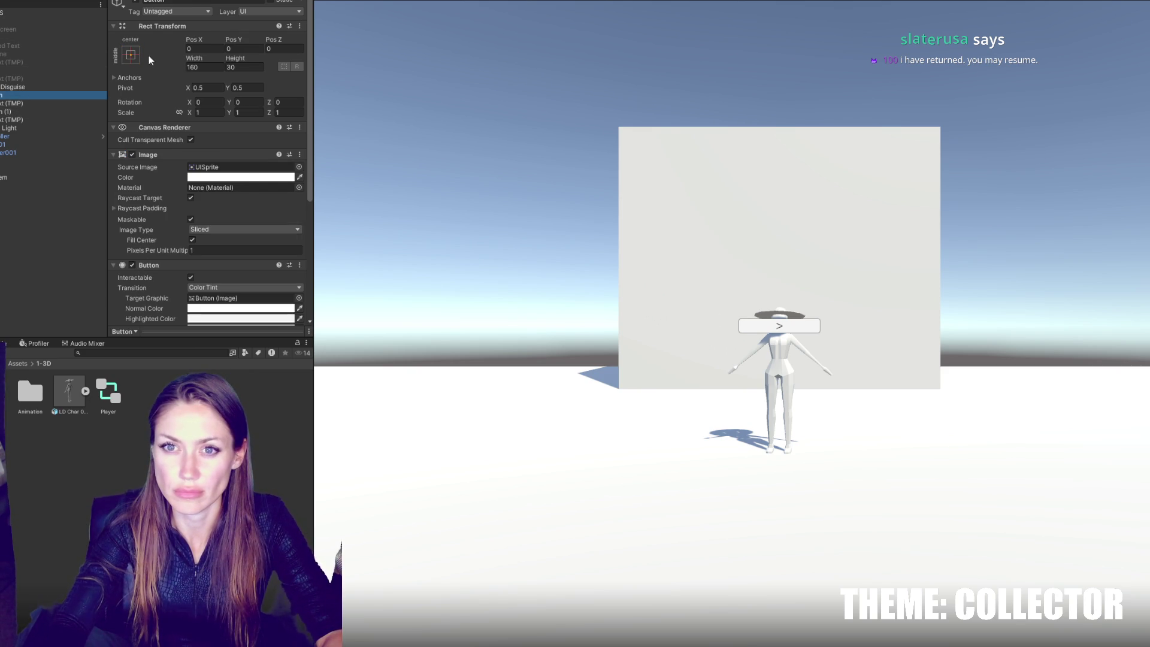
pyautogui.click(130, 55)
pyautogui.click(171, 159)
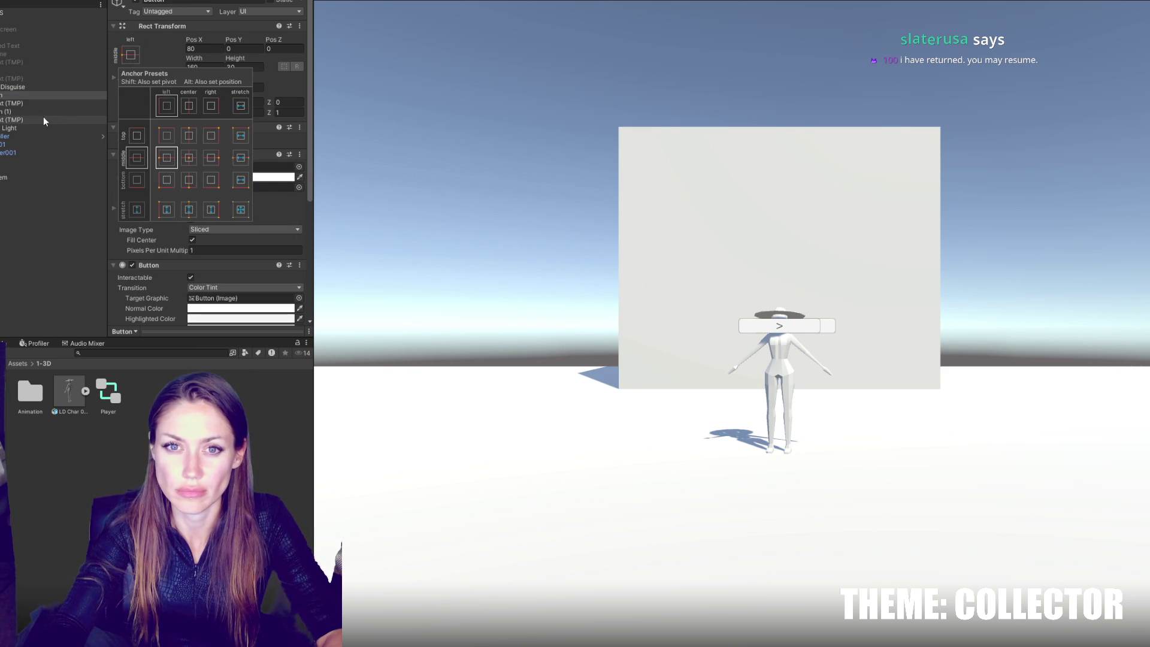
pyautogui.hotkey('ctrl', 'z')
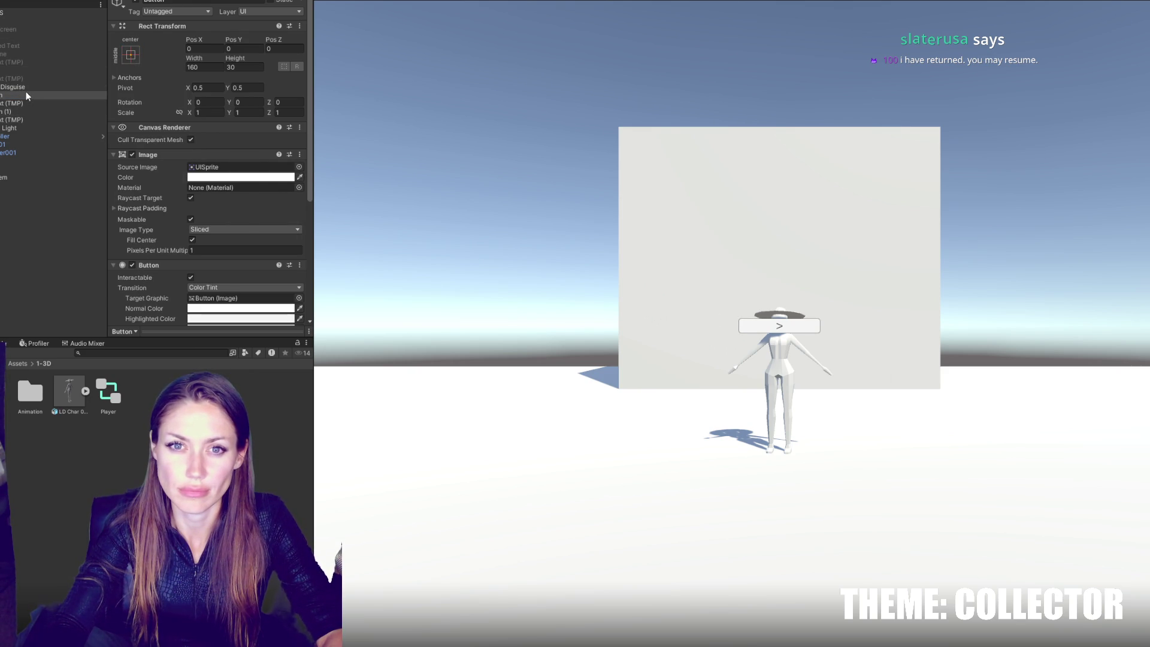
pyautogui.rightClick(32, 90)
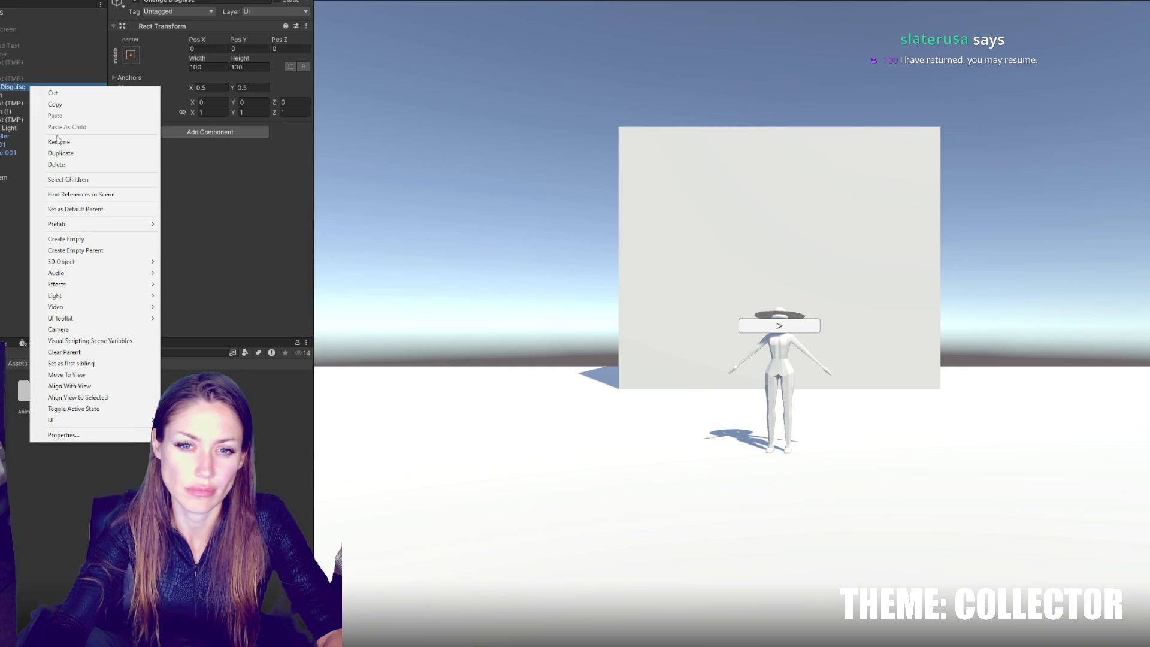
# Step: Create a UI Panel inside Change Disguise named 'Hat Options'
pyautogui.moveTo(96, 422)
pyautogui.click(264, 454)
pyautogui.click(182, 1)
pyautogui.write('at Options')
pyautogui.press('Return')
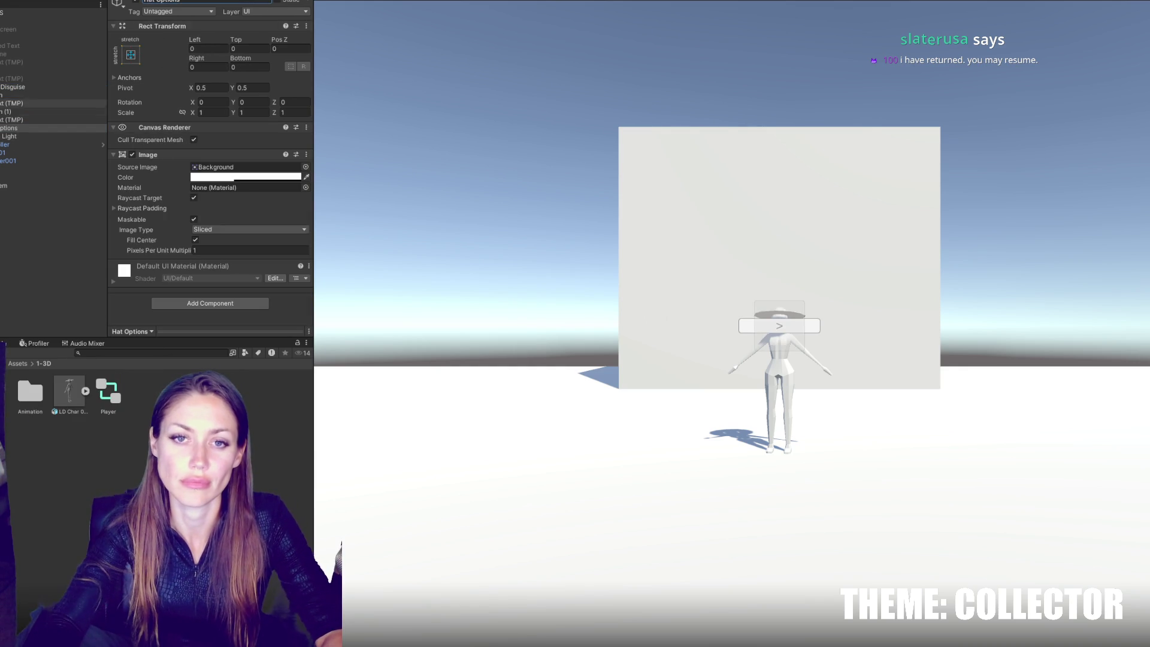
# Step: Make the Hat Options panel black and pull its right edge inward
pyautogui.click(12, 127)
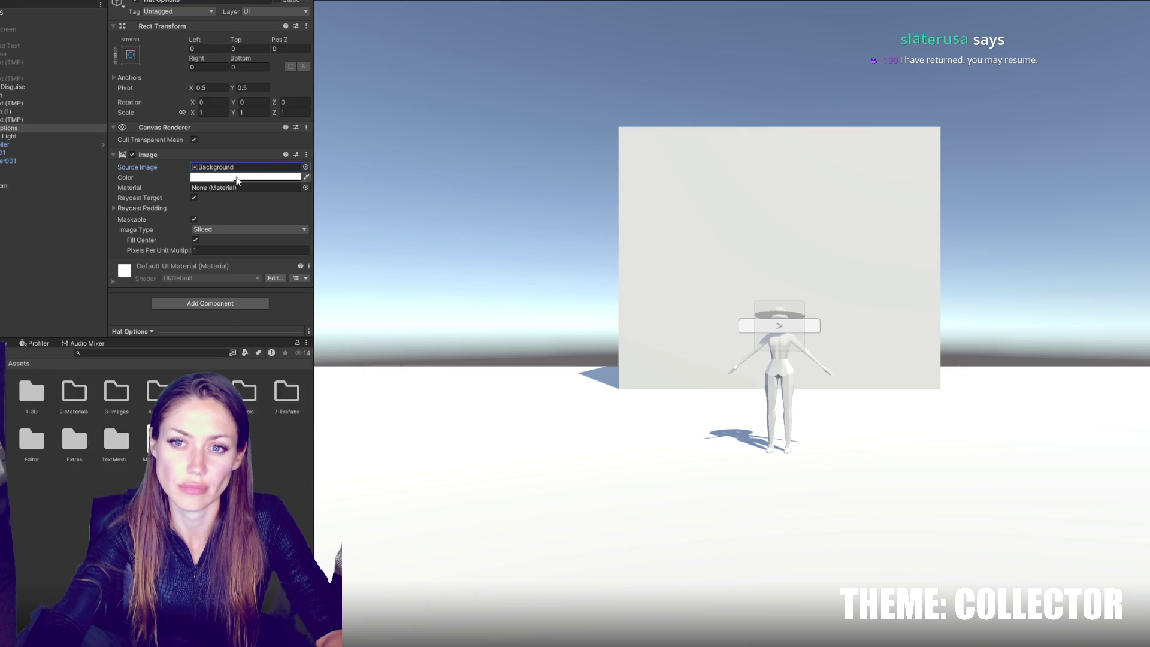
pyautogui.click(246, 178)
pyautogui.click(247, 411)
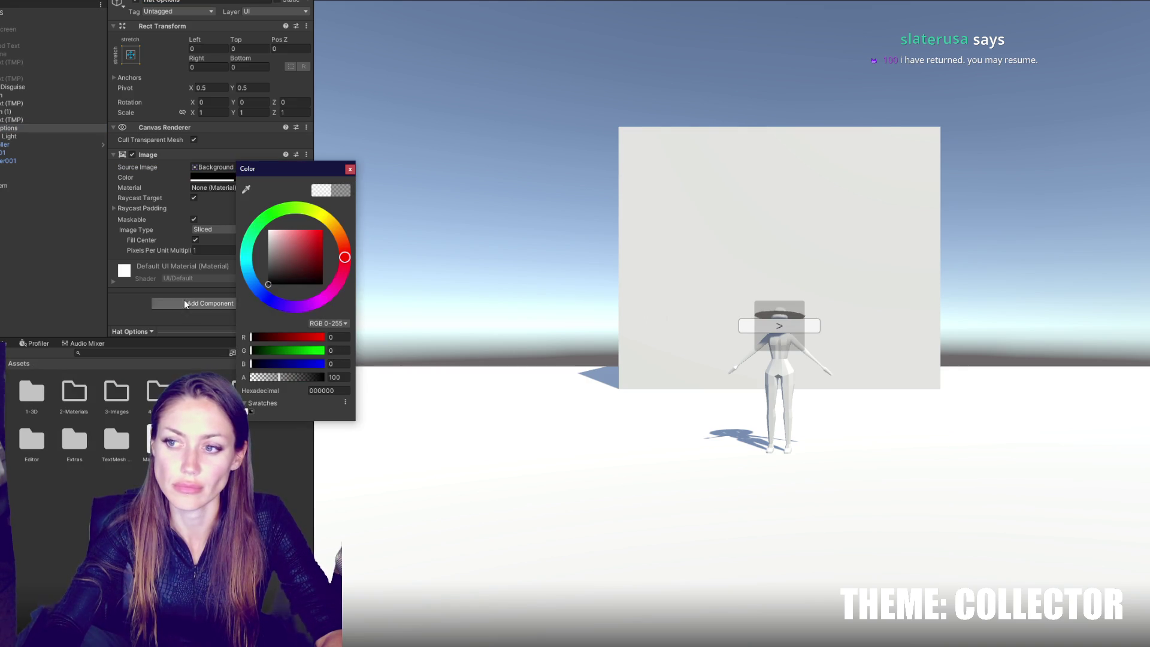
pyautogui.click(208, 60)
pyautogui.moveTo(195, 64)
pyautogui.mouseDown()
pyautogui.moveTo(685, 53)
pyautogui.moveTo(519, 122)
pyautogui.moveTo(925, 104)
pyautogui.mouseUp()
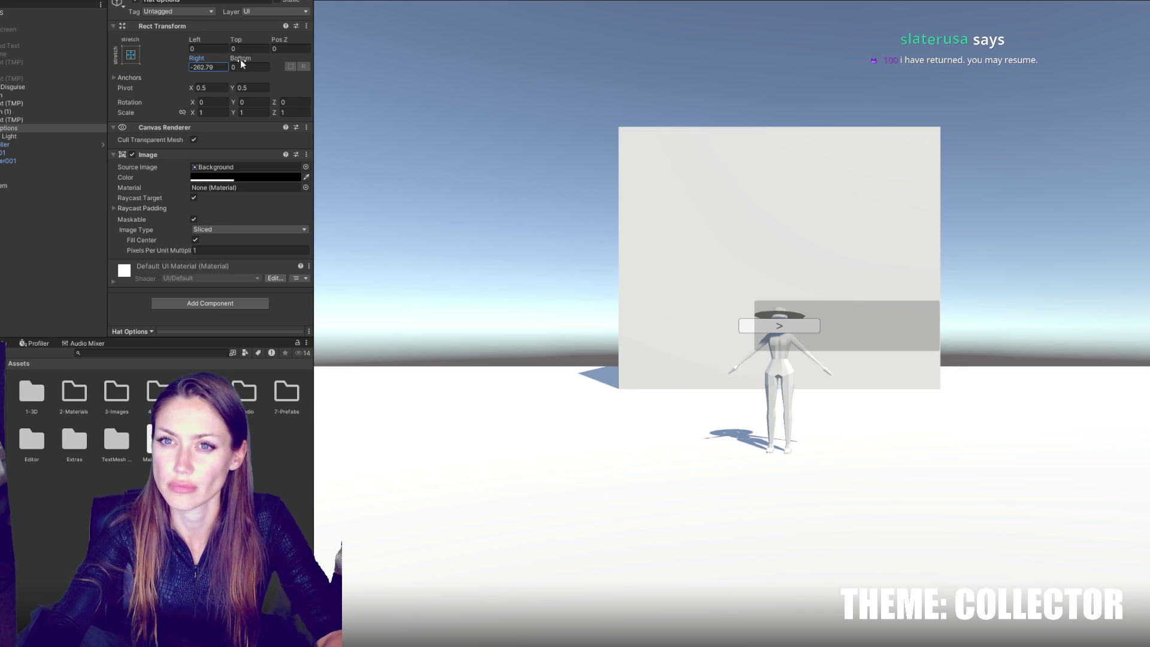
# Step: Anchor the panel to the centre and size it to 474.3 by 46.7
pyautogui.click(131, 55)
pyautogui.click(167, 159)
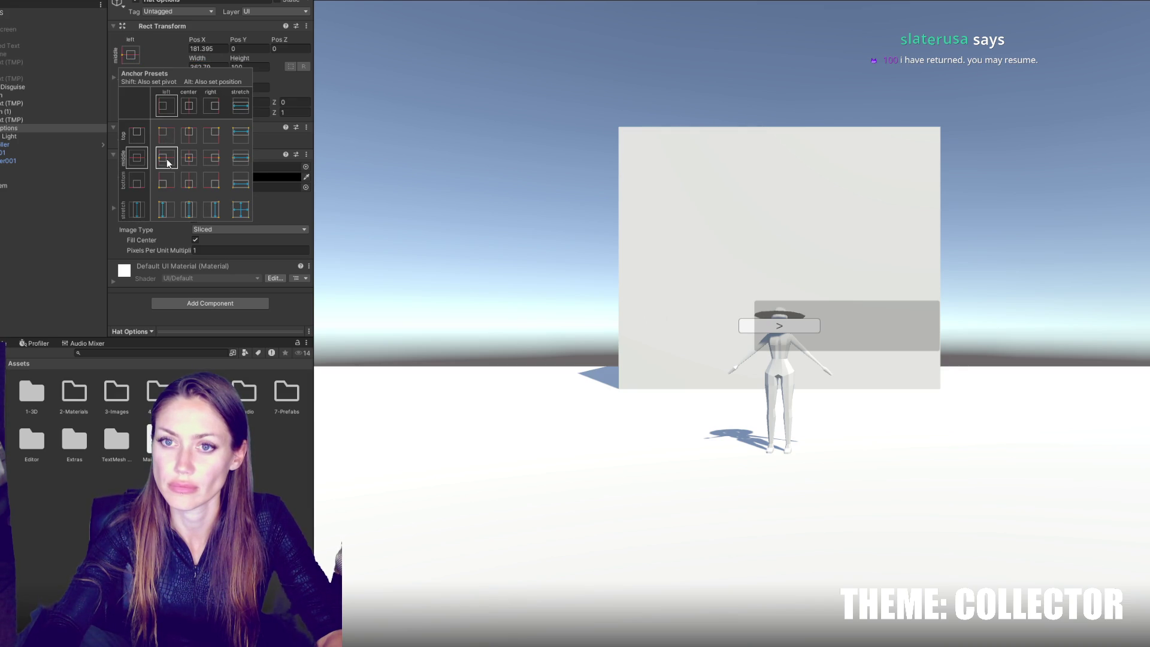
pyautogui.keyDown('alt'); pyautogui.click(190, 159); pyautogui.keyUp('alt')
pyautogui.moveTo(240, 58)
pyautogui.mouseDown()
pyautogui.moveTo(228, 58)
pyautogui.moveTo(870, 140)
pyautogui.mouseUp()
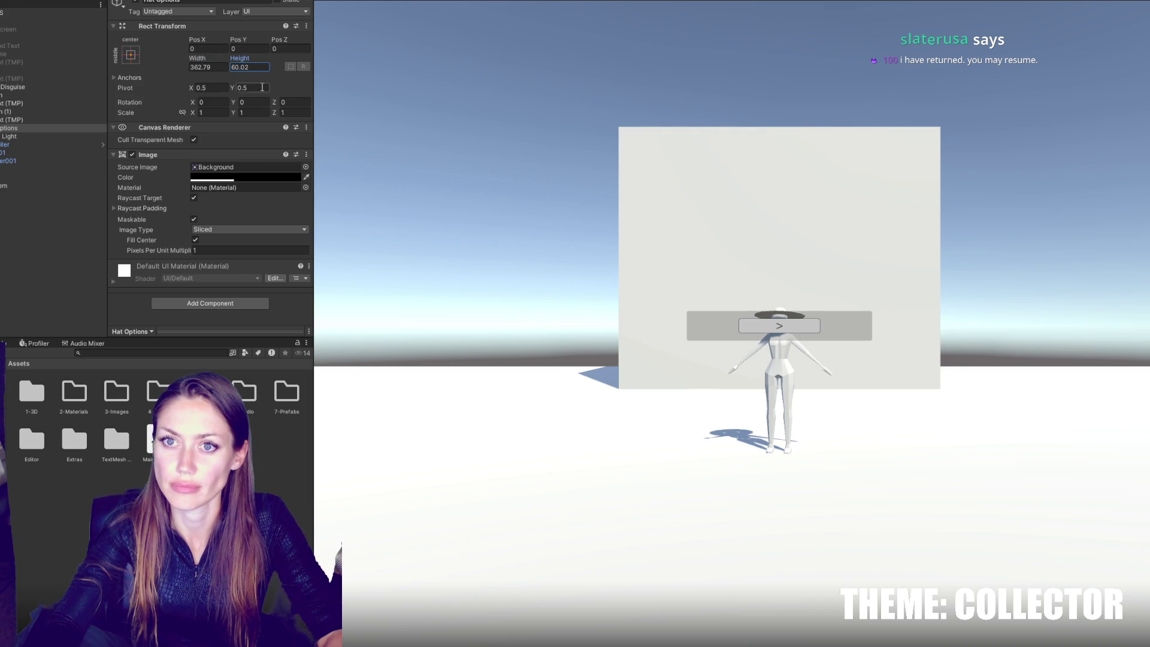
pyautogui.moveTo(185, 58)
pyautogui.mouseDown()
pyautogui.moveTo(119, 70)
pyautogui.moveTo(384, 72)
pyautogui.mouseUp()
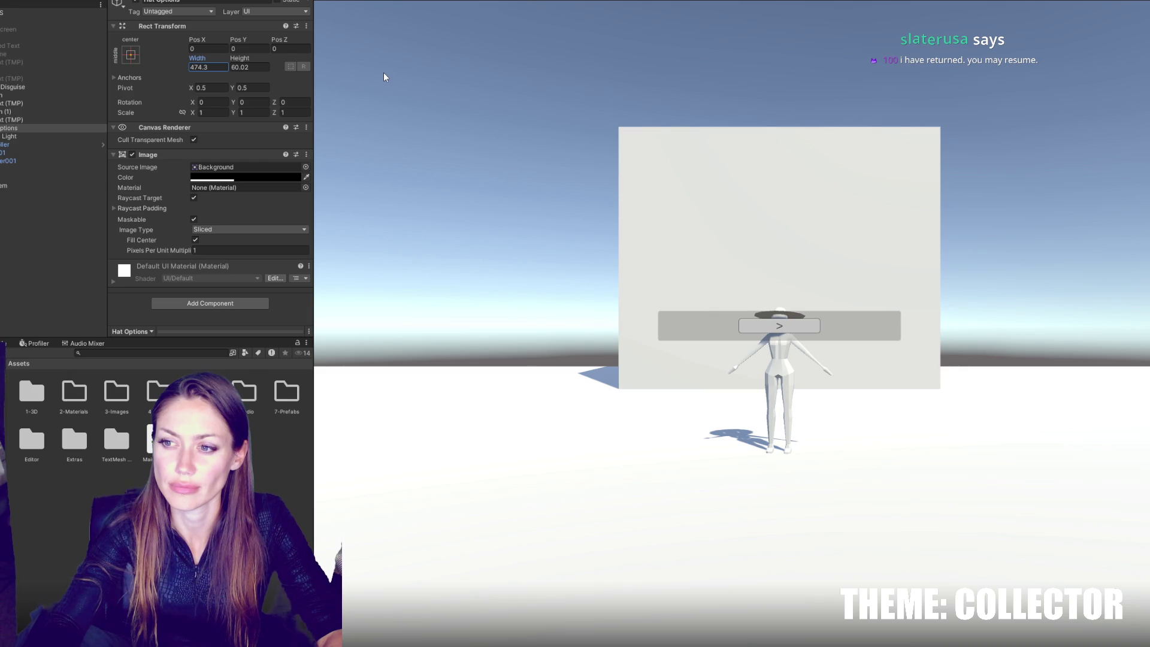
pyautogui.moveTo(240, 58)
pyautogui.mouseDown()
pyautogui.moveTo(250, 59)
pyautogui.moveTo(228, 60)
pyautogui.mouseUp()
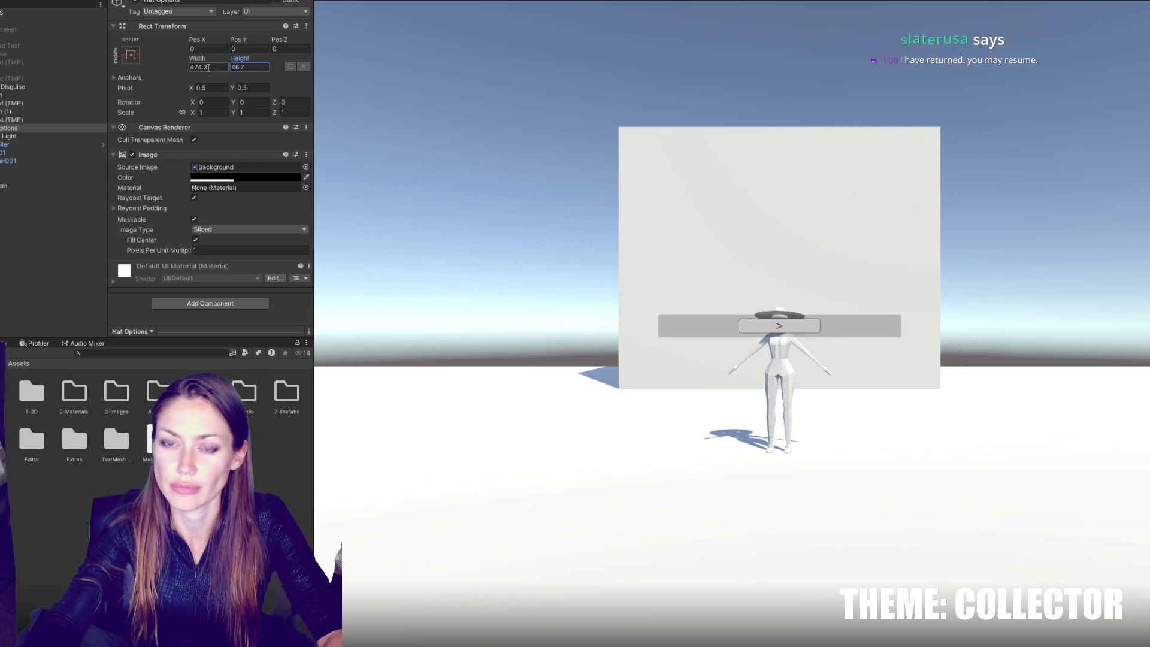
# Step: Place Hat Options above the buttons in the Hierarchy so it draws behind them
pyautogui.moveTo(12, 128); pyautogui.dragTo(12, 91)
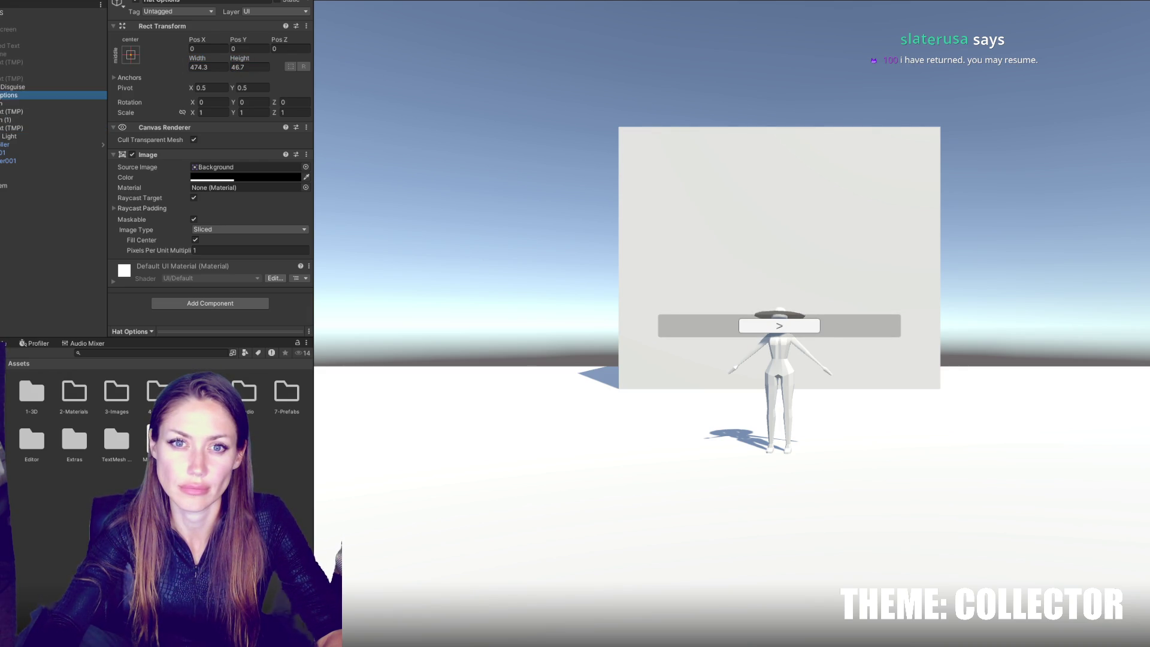
pyautogui.click(12, 104)
pyautogui.keyDown('ctrl'); pyautogui.click(12, 120); pyautogui.keyUp('ctrl')
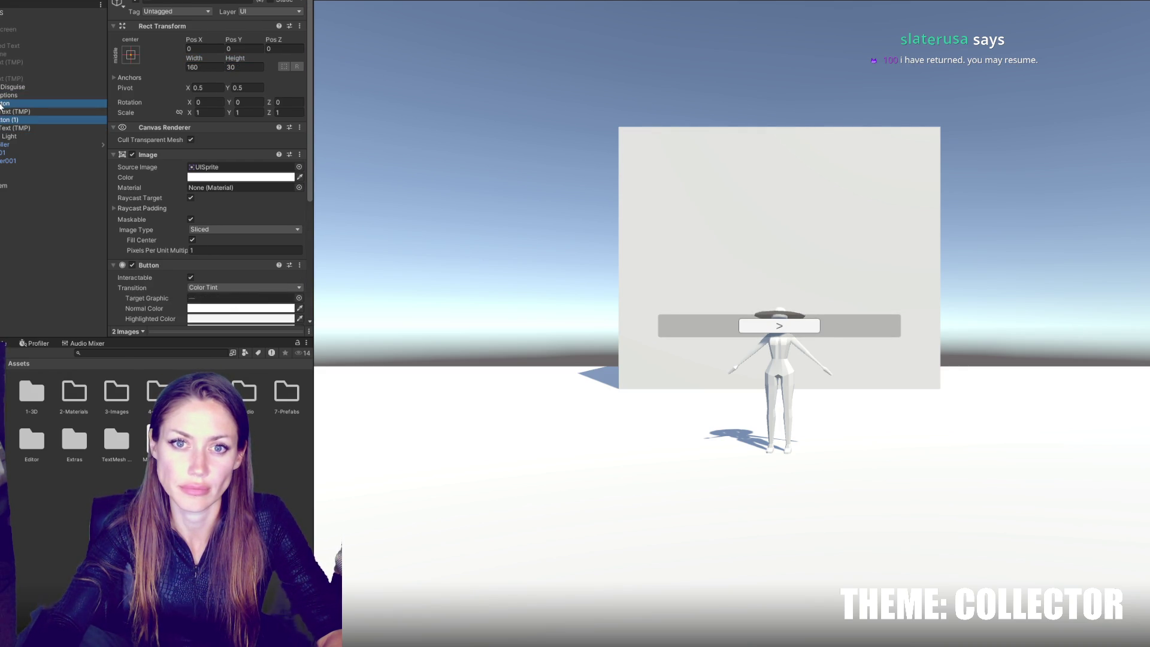
# Step: Rename the two arrow buttons 'Left' and 'Right'
pyautogui.click(7, 103)
pyautogui.click(245, 2)
pyautogui.write('Left')
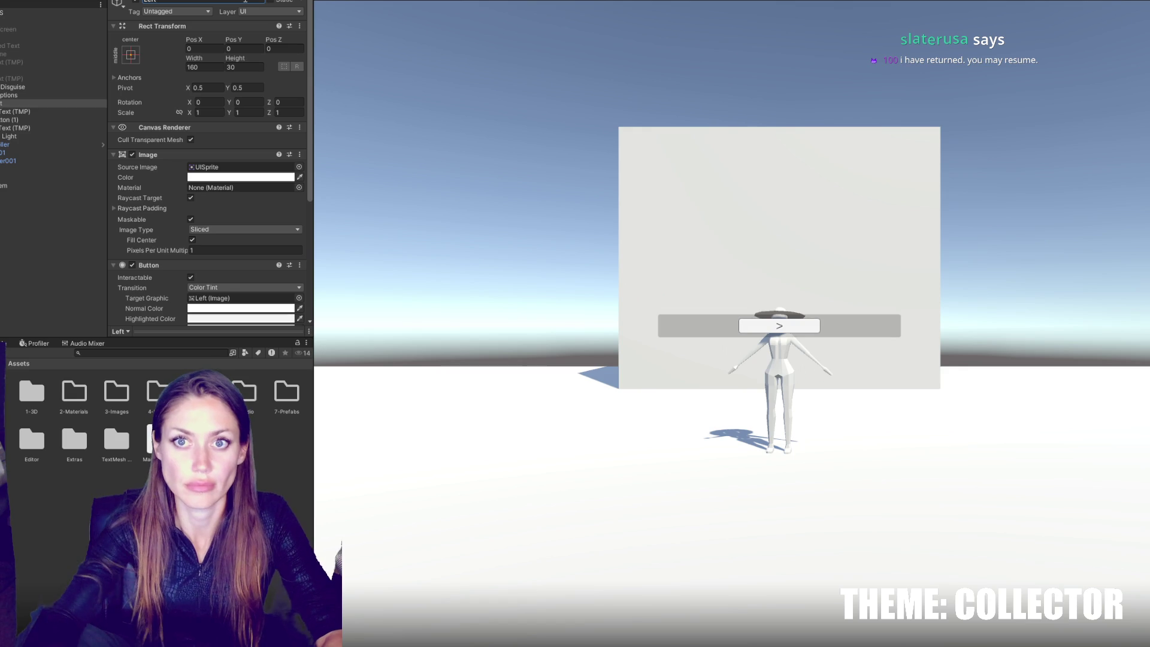
pyautogui.click(65, 120)
pyautogui.write('Right')
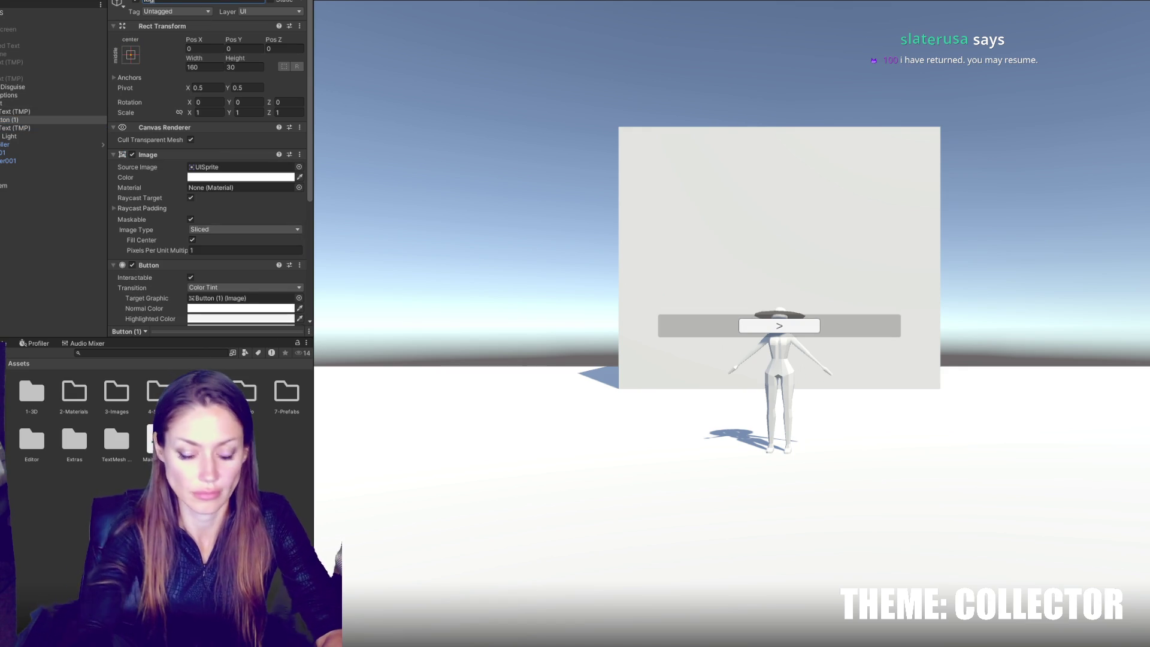
pyautogui.press('Return')
# Step: Pin the Right button to the bar's right edge and Left to its left edge
pyautogui.click(130, 55)
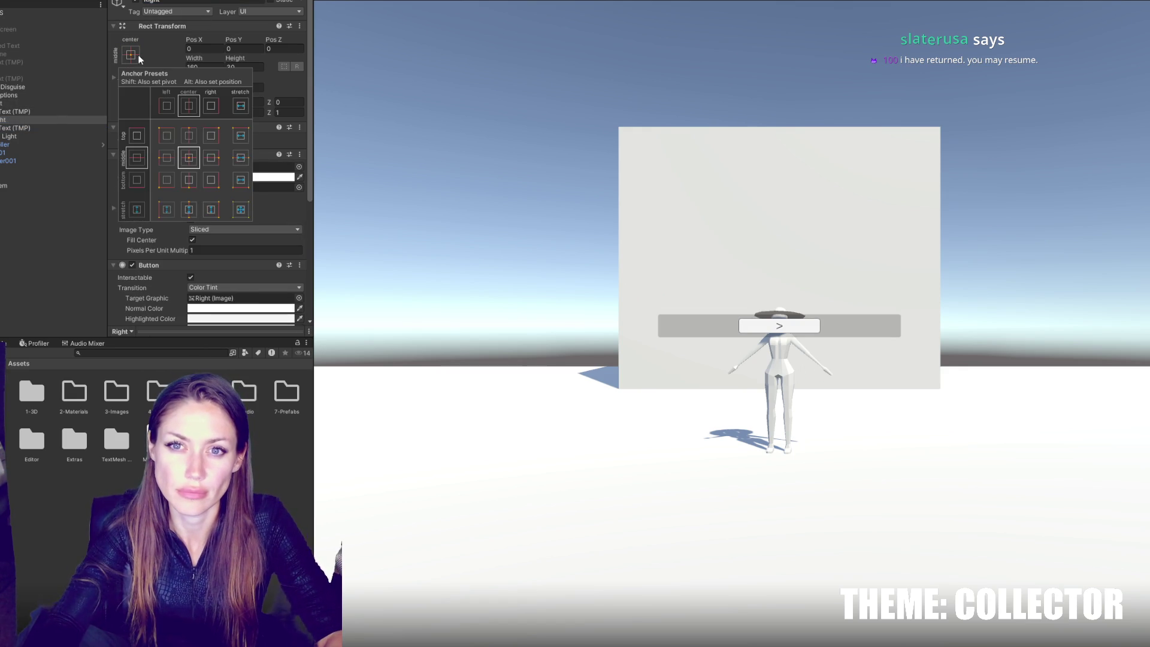
pyautogui.keyDown('alt'); pyautogui.click(214, 210); pyautogui.keyUp('alt')
pyautogui.click(36, 103)
pyautogui.click(131, 55)
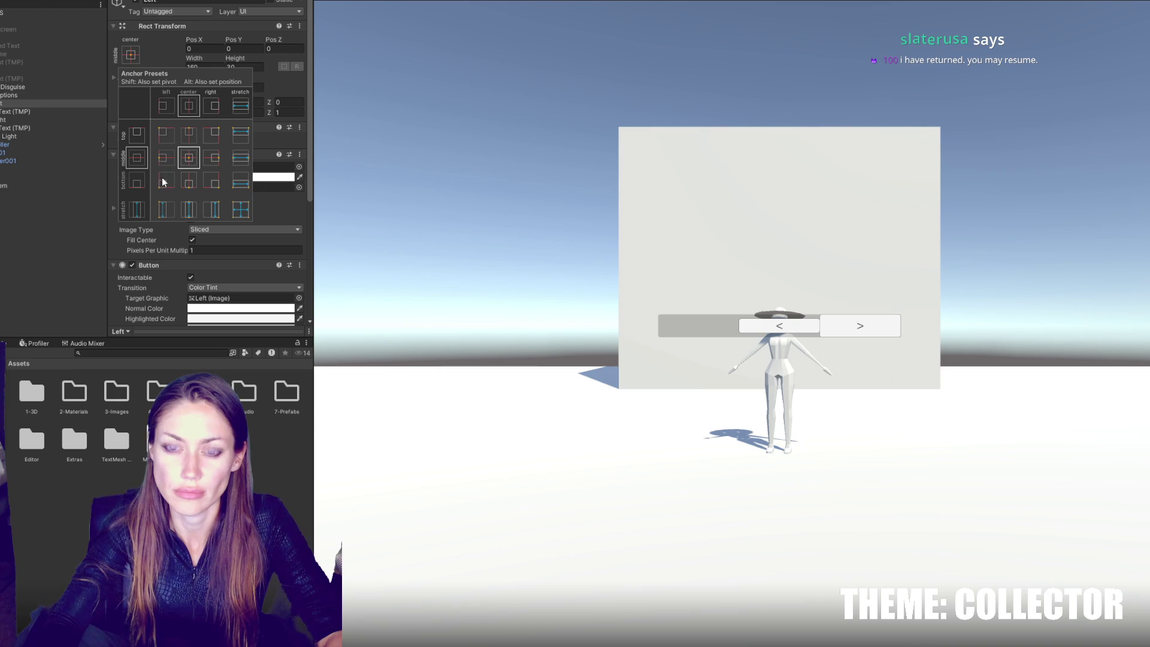
pyautogui.keyDown('alt'); pyautogui.click(166, 209); pyautogui.keyUp('alt')
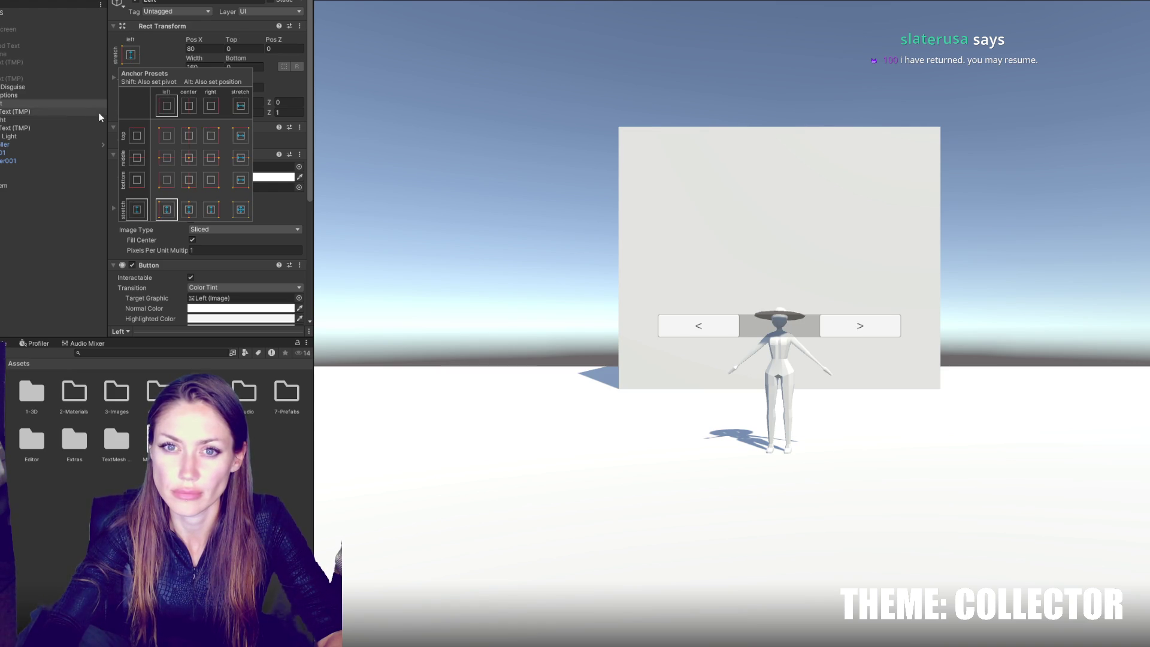
pyautogui.keyDown('ctrl'); pyautogui.click(71, 120); pyautogui.keyUp('ctrl')
# Step: Set both arrow buttons' width to 60
pyautogui.click(221, 66)
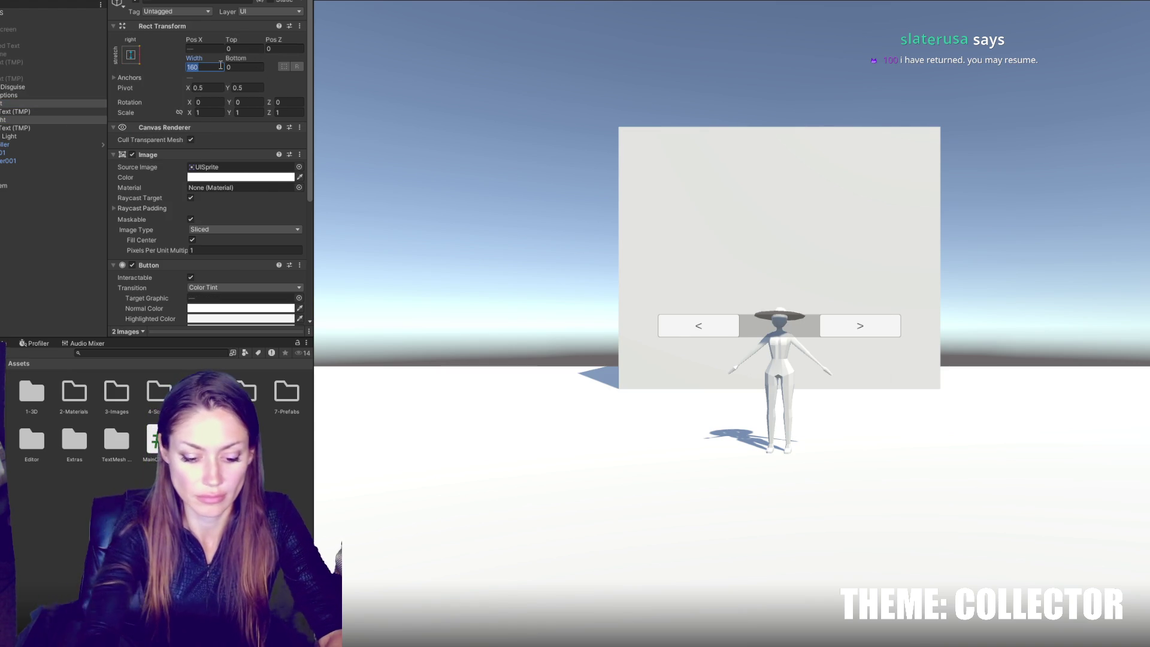
pyautogui.write('80')
pyautogui.press('BackSpace')
pyautogui.press('BackSpace')
pyautogui.write('70')
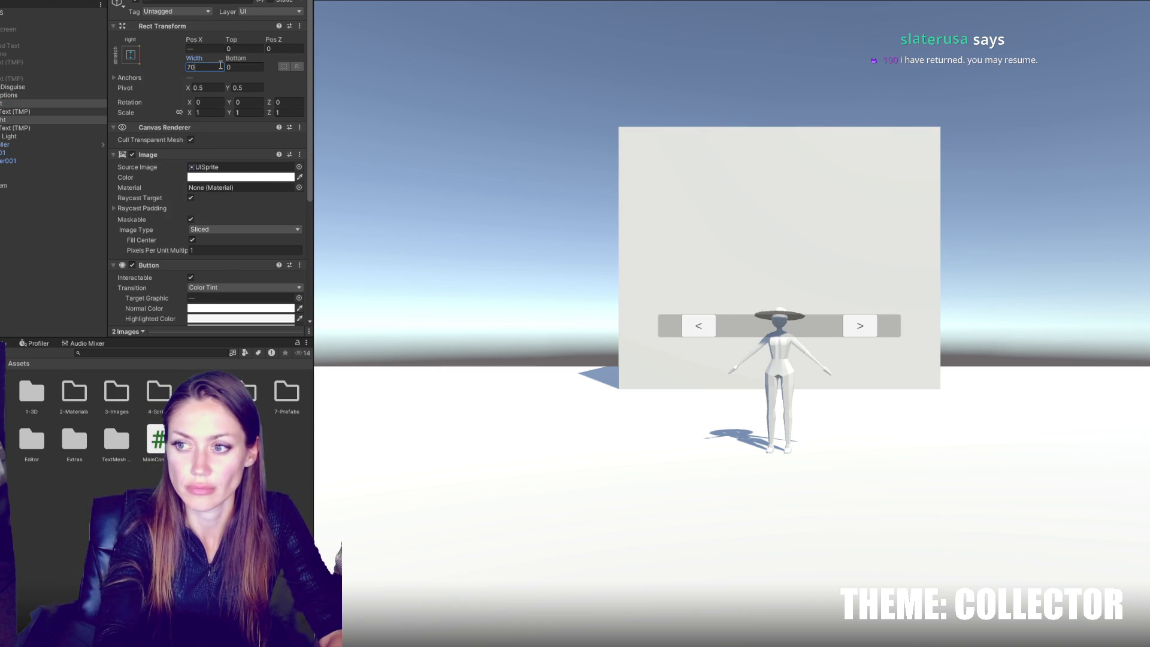
pyautogui.press('BackSpace')
pyautogui.press('BackSpace')
pyautogui.write('60')
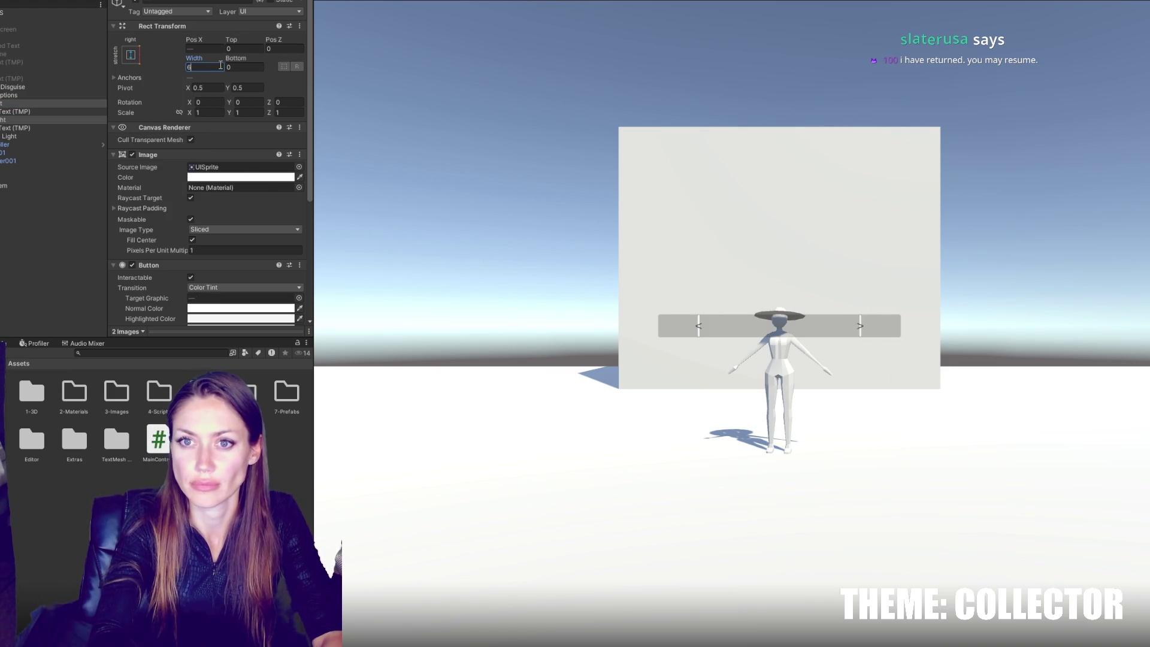
pyautogui.click(38, 105)
# Step: Reapply the left and right stretch anchor presets to the Left and Right buttons
pyautogui.click(130, 55)
pyautogui.keyDown('alt'); pyautogui.click(163, 209); pyautogui.keyUp('alt')
pyautogui.click(37, 120)
pyautogui.click(131, 55)
pyautogui.keyDown('alt'); pyautogui.click(215, 209); pyautogui.keyUp('alt')
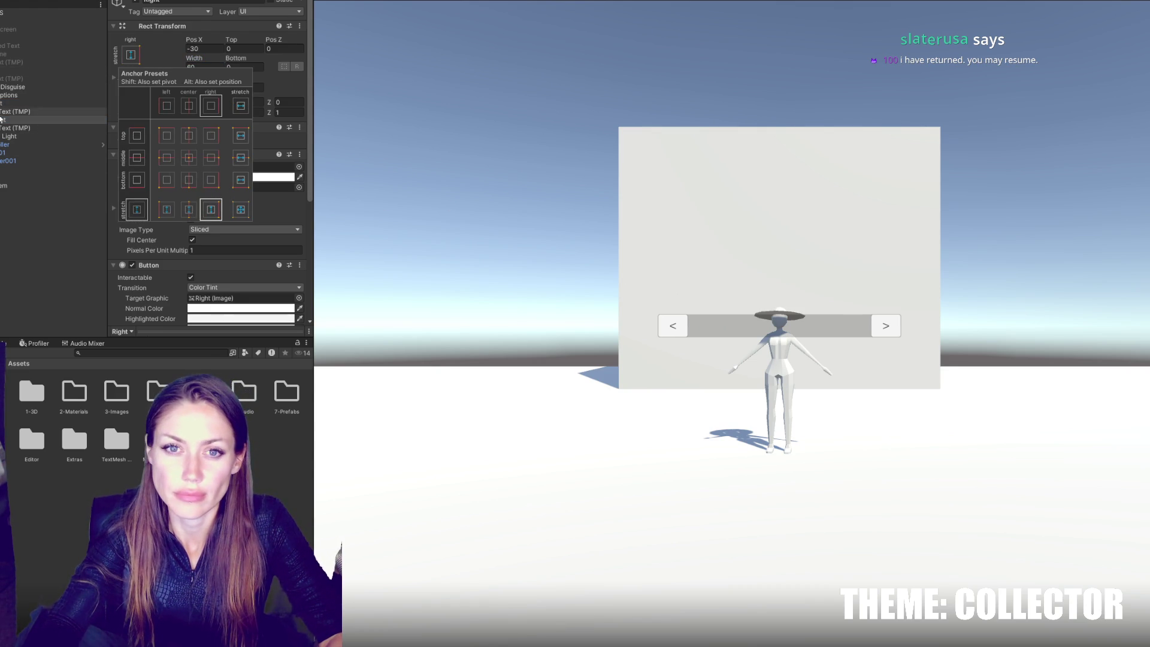
pyautogui.click(12, 87)
# Step: Add a TextMeshPro label 'HATS' to Hat Options, centred horizontally and vertically
pyautogui.rightClick(2, 96)
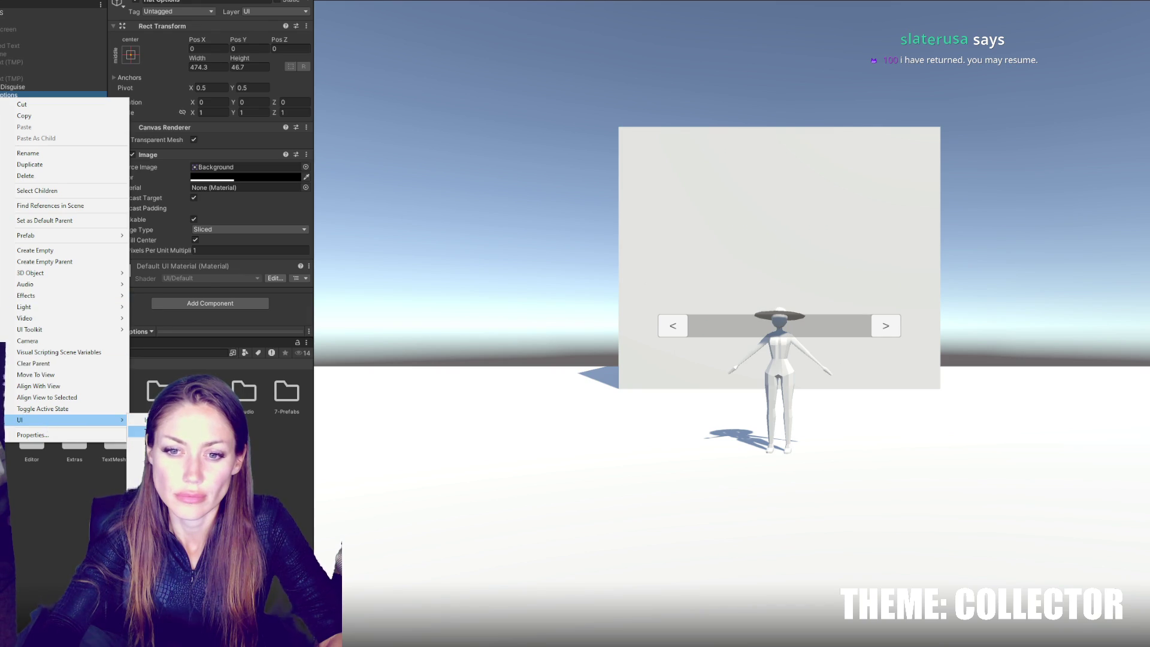
pyautogui.click(138, 431)
pyautogui.click(193, 199)
pyautogui.write('HATS')
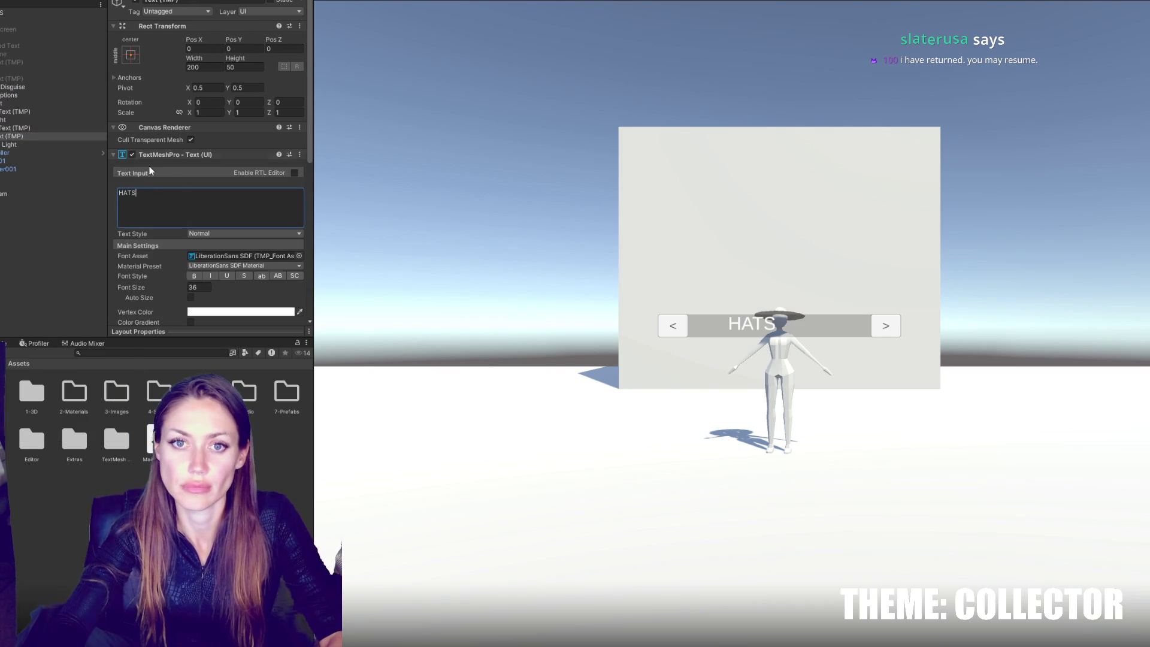
pyautogui.scroll(-3, 171, 279)
pyautogui.click(203, 300)
pyautogui.click(204, 288)
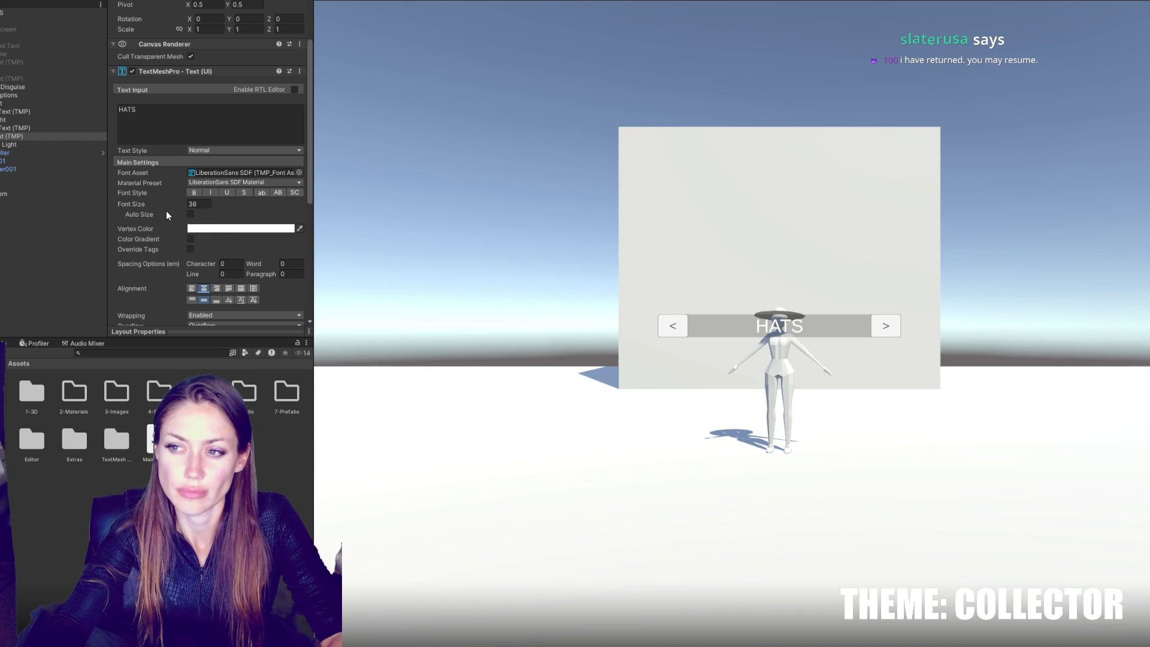